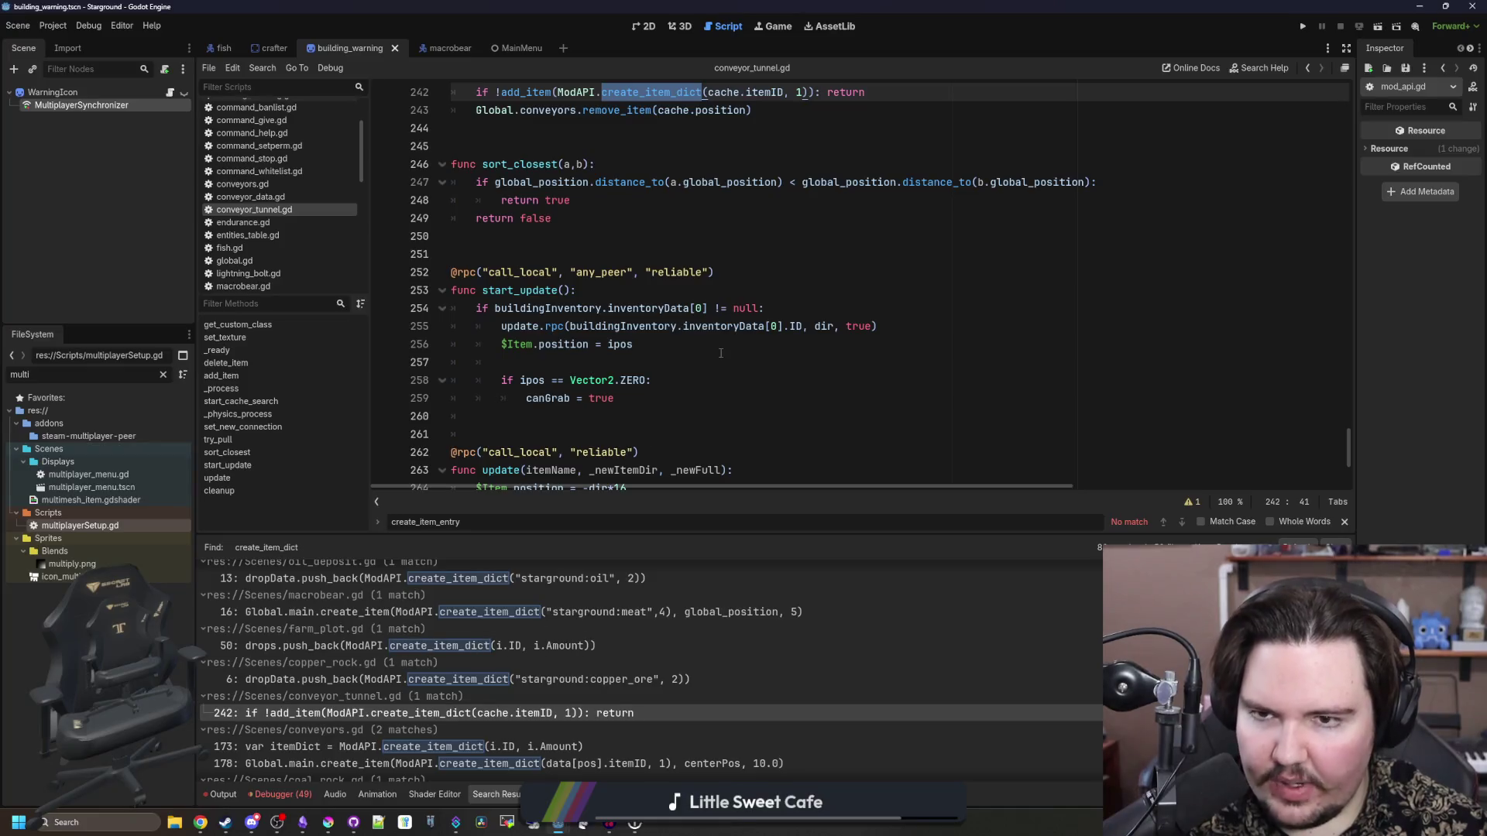
- Check lines 235 and 244 of conveyor_tunnel.gd, then open conveyors.gd at line 173's create_item_dict call
{"action": "left_click", "coordinate": [640, 339]}
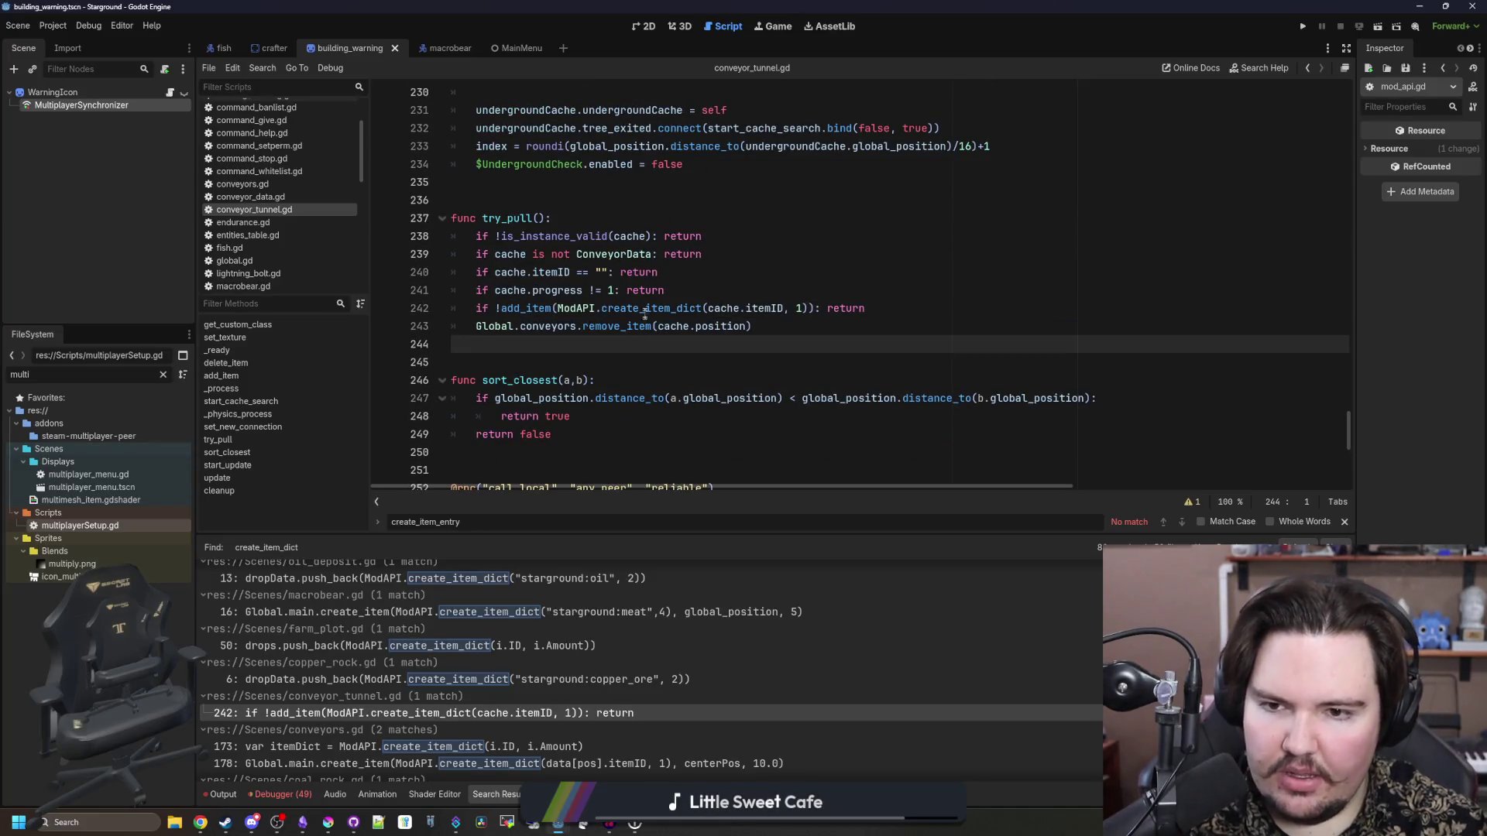
{"action": "mouse_move", "coordinate": [647, 308]}
{"action": "left_click", "coordinate": [515, 186]}
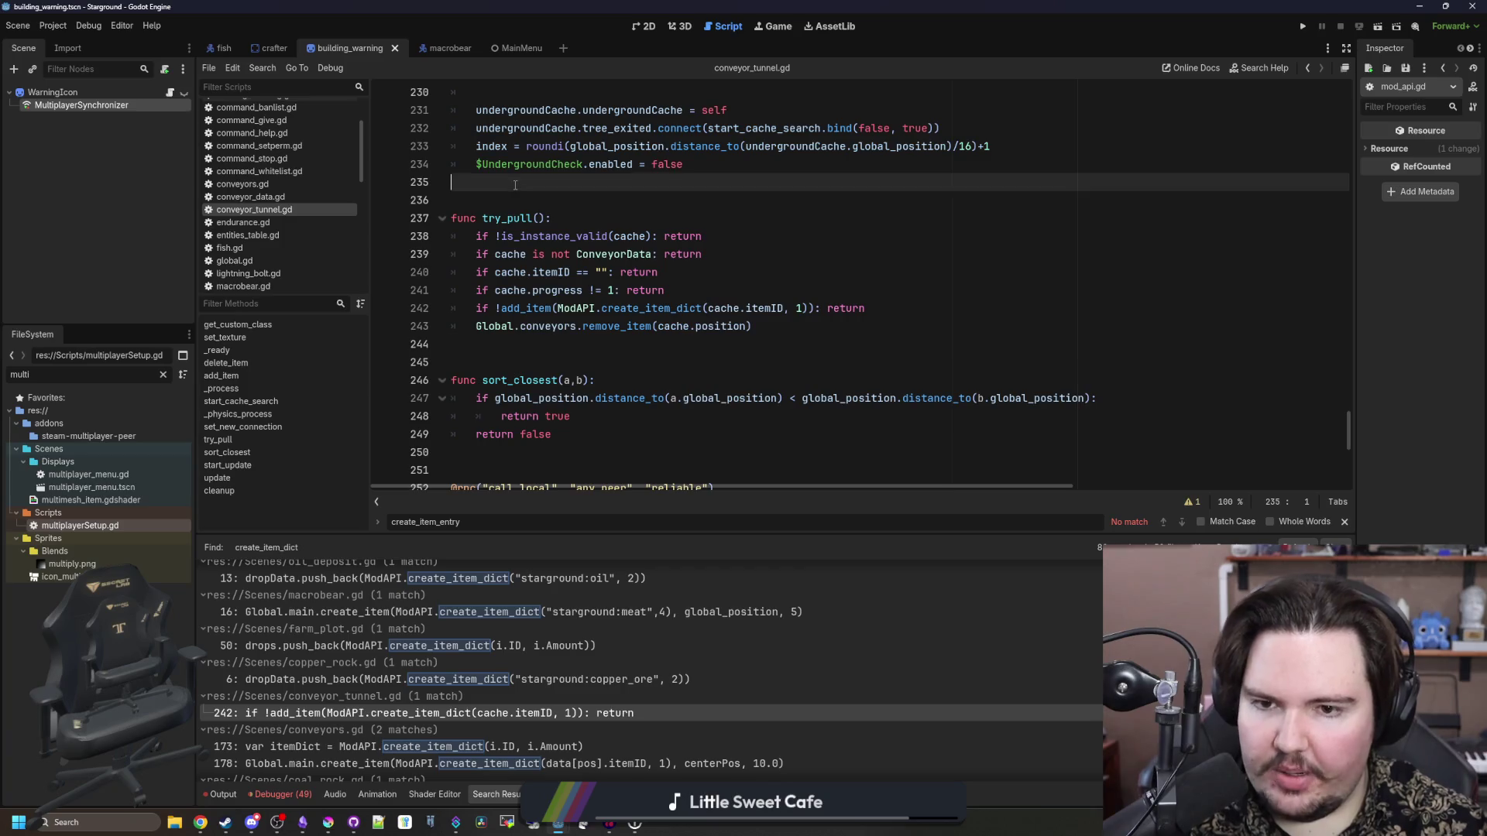
{"action": "left_click", "coordinate": [616, 344]}
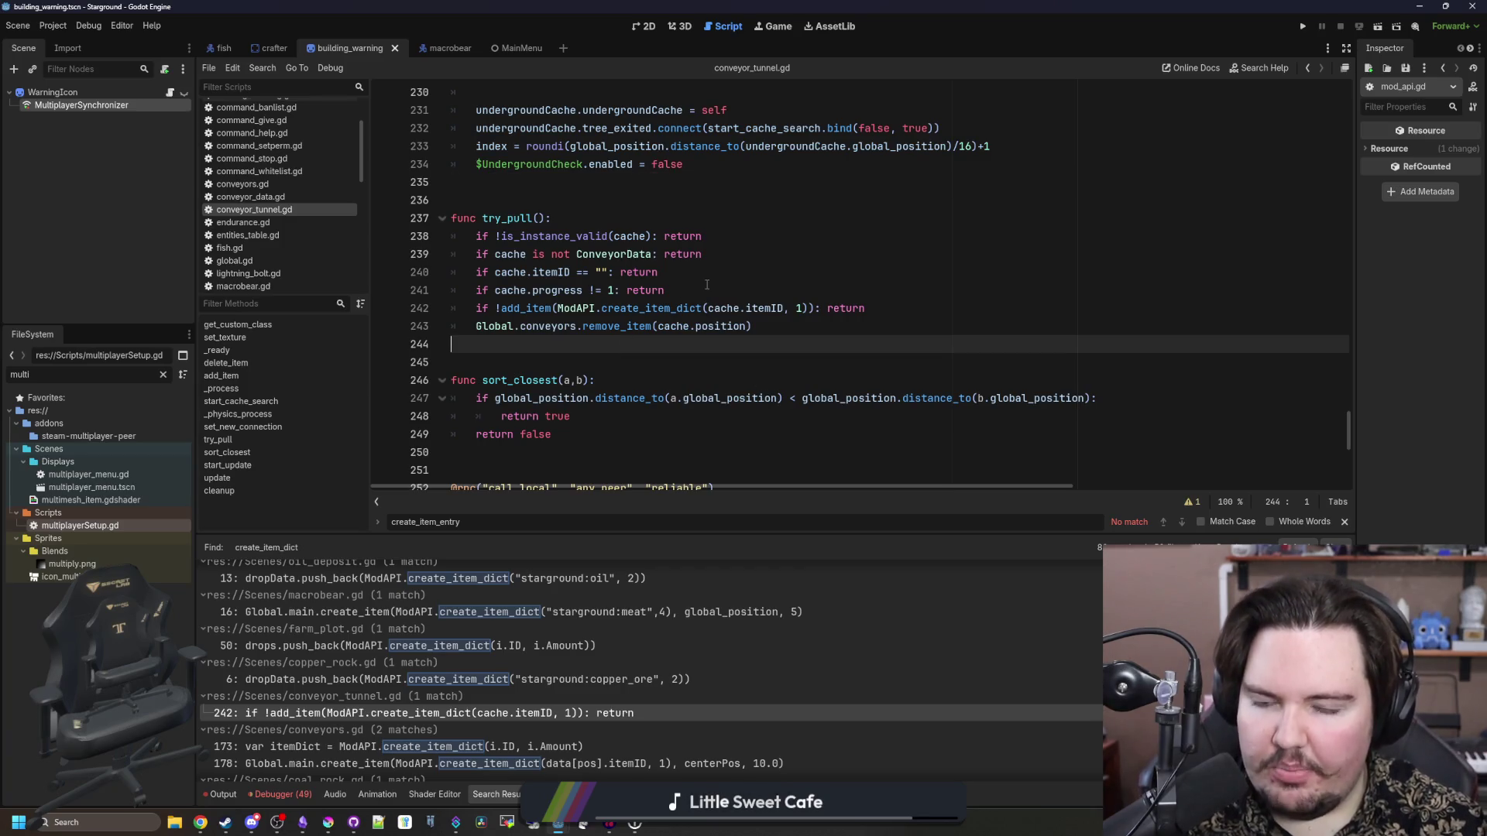
{"action": "mouse_move", "coordinate": [639, 317]}
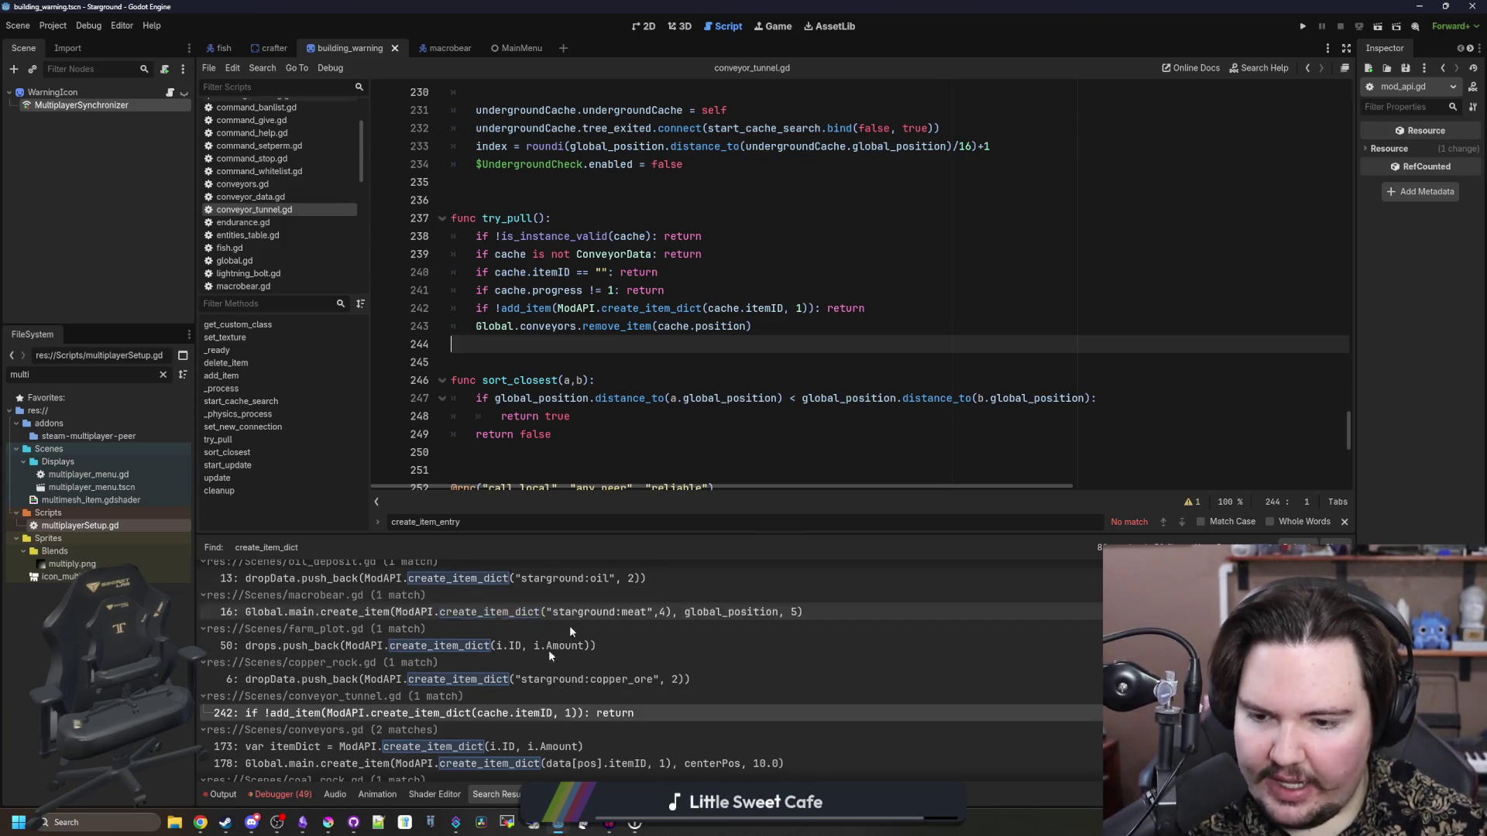
{"action": "scroll", "coordinate": [412, 673], "scroll_direction": "down", "scroll_amount": 2}
{"action": "left_click", "coordinate": [411, 669]}
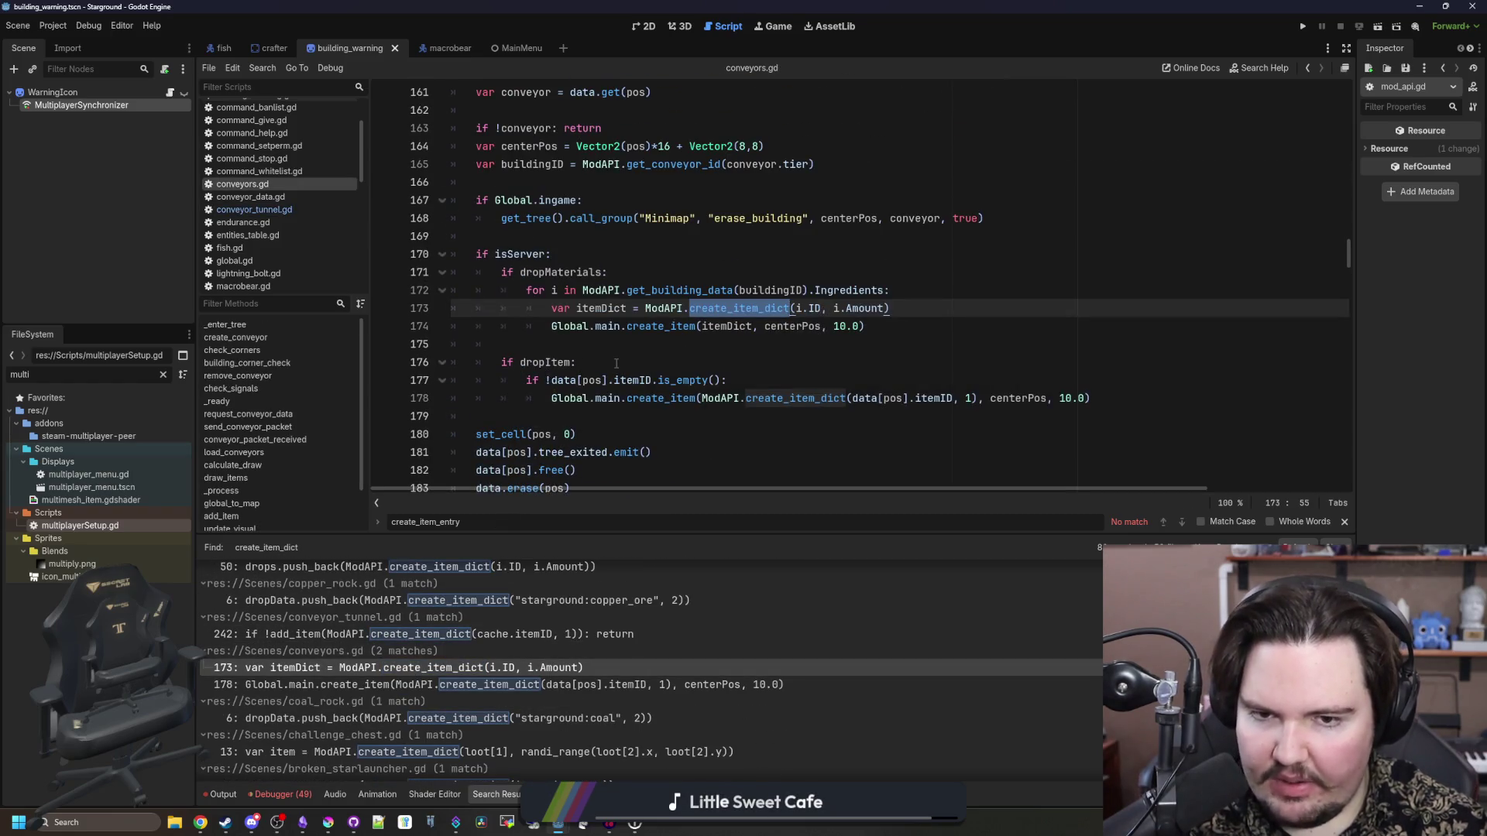
- Inspect the create_item_dict code on lines 172–176 of conveyors.gd
{"action": "left_click", "coordinate": [616, 363]}
{"action": "left_click", "coordinate": [646, 348]}
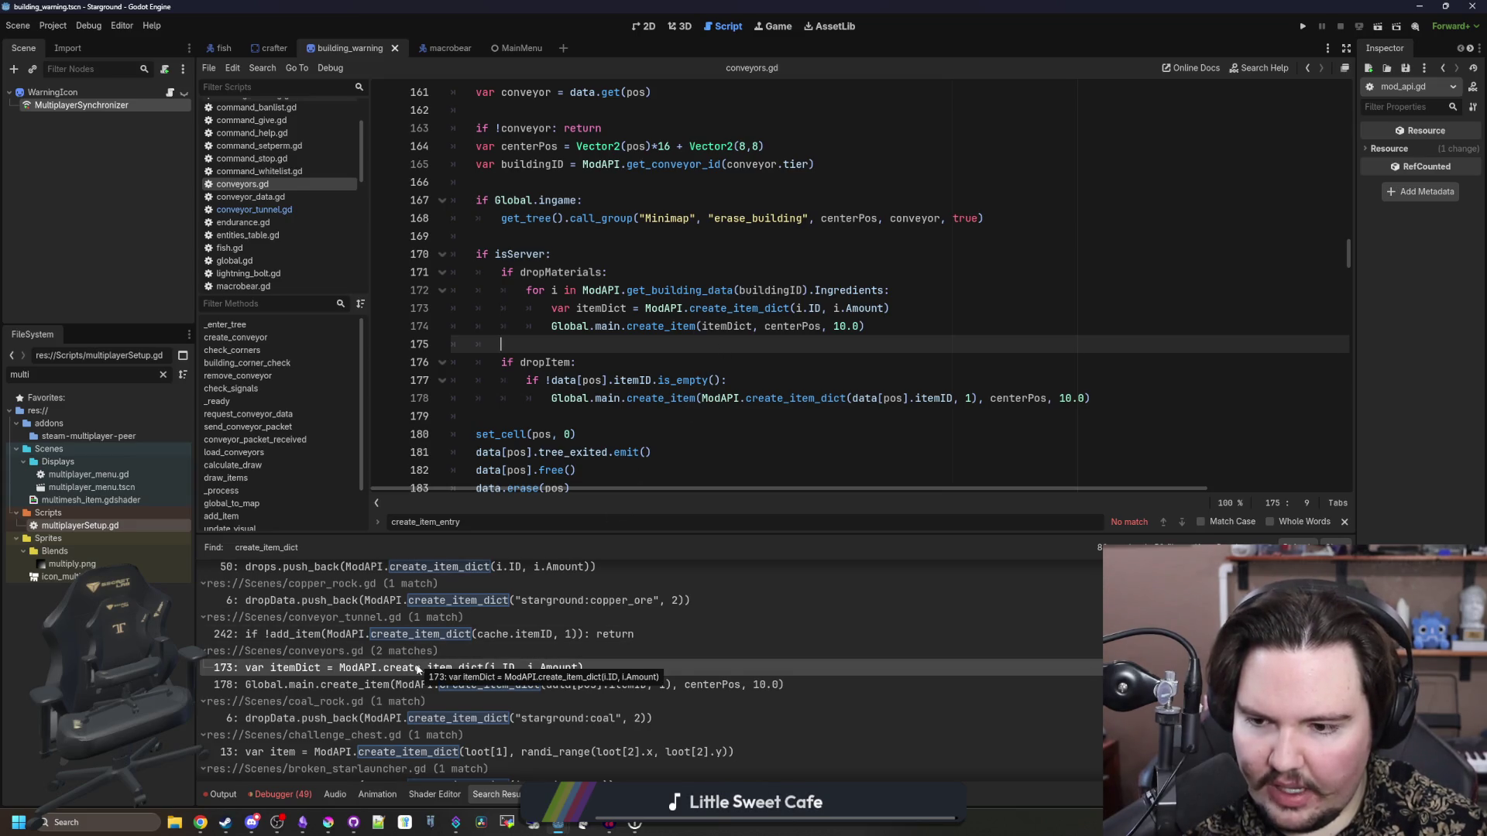
{"action": "left_click_drag", "start_coordinate": [689, 309], "coordinate": [776, 288]}
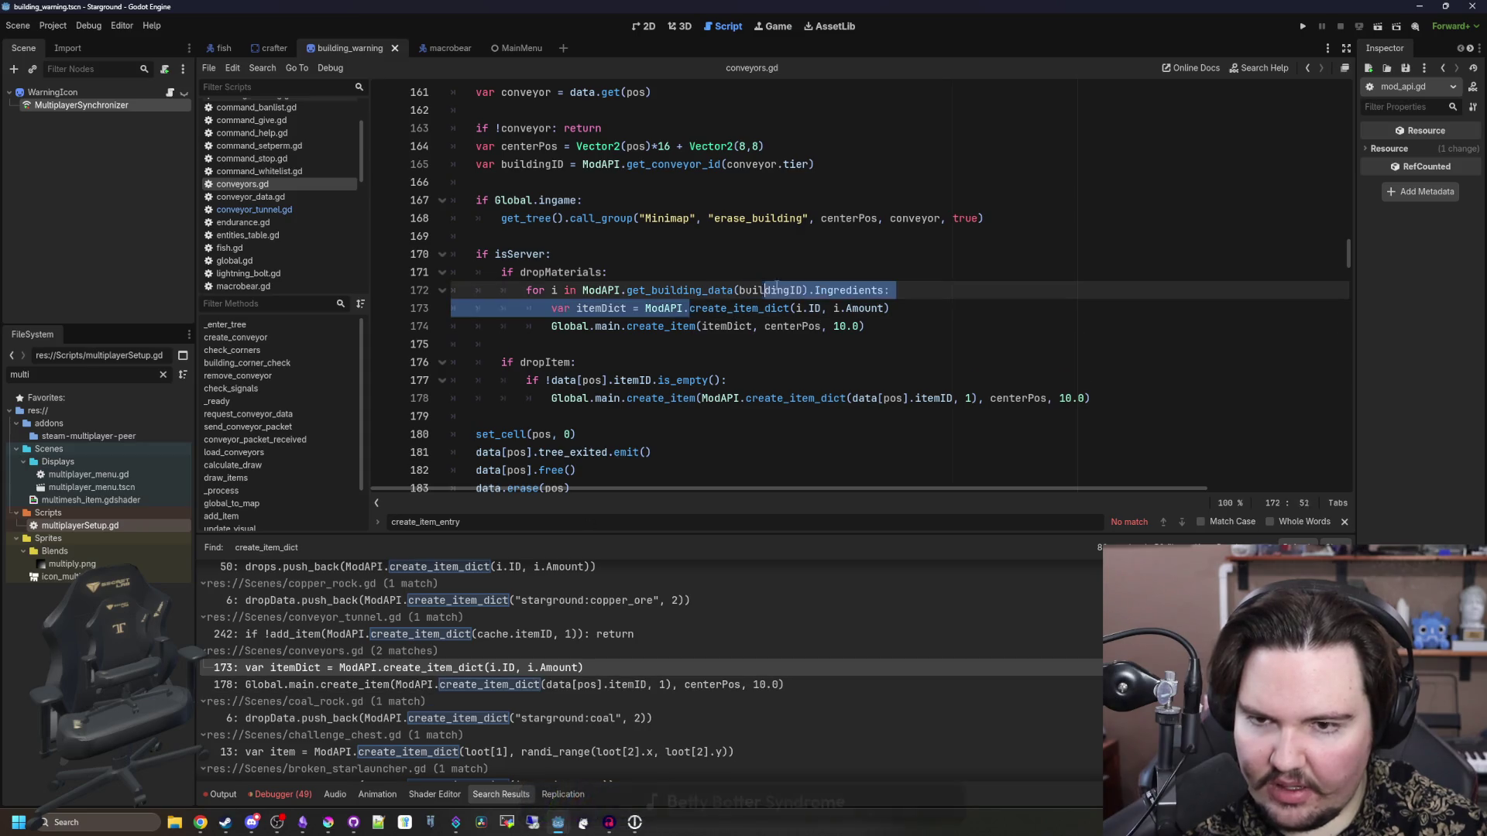
{"action": "left_click", "coordinate": [955, 308]}
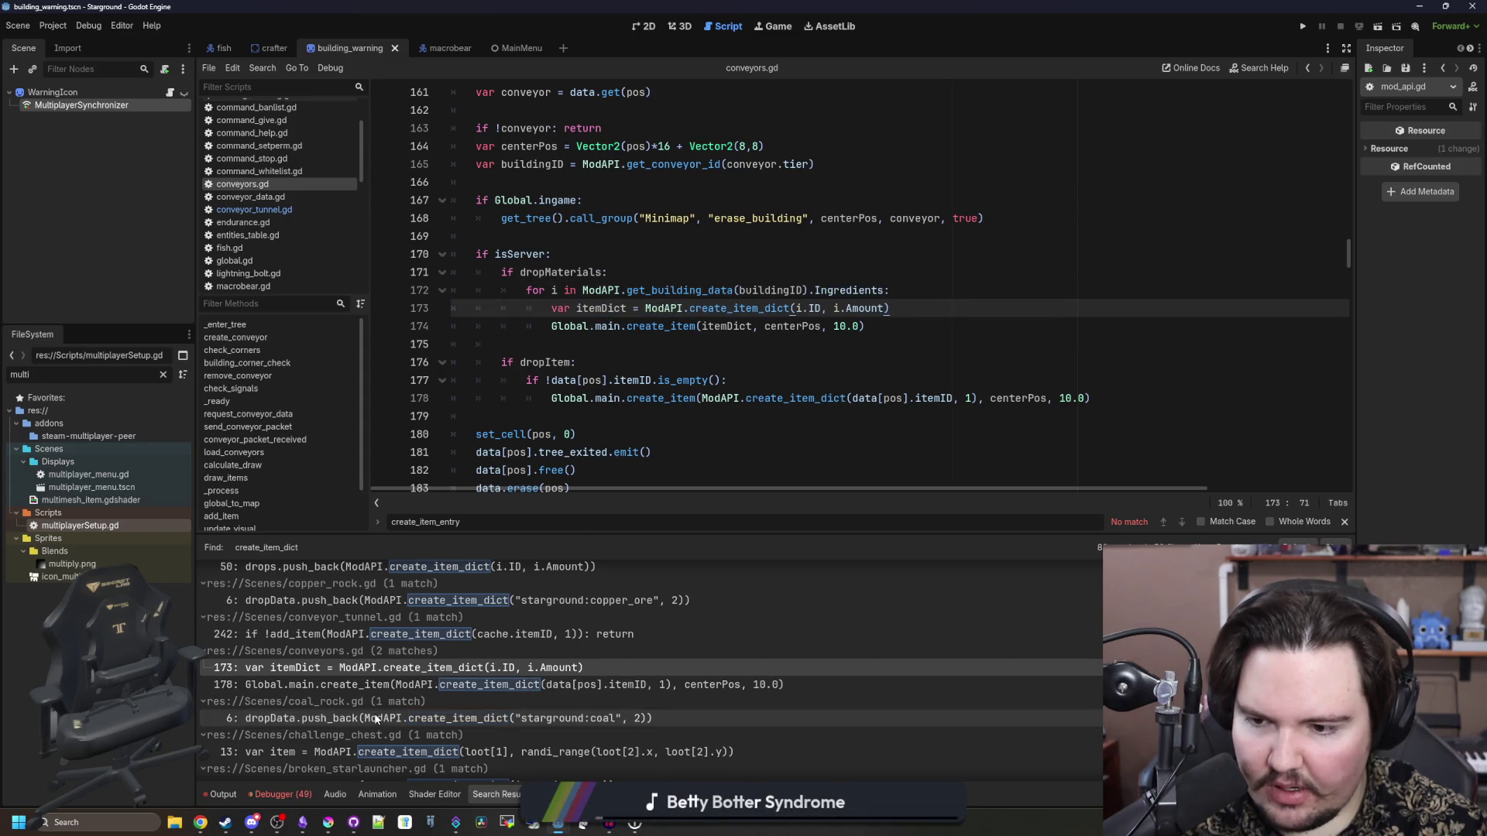
- Open splitter.gd at its line 424 create_item_dict call from the Search Results
{"action": "scroll", "coordinate": [378, 669], "scroll_direction": "down", "scroll_amount": 3}
{"action": "scroll", "coordinate": [397, 671], "scroll_direction": "down", "scroll_amount": 3}
{"action": "scroll", "coordinate": [412, 673], "scroll_direction": "down", "scroll_amount": 3}
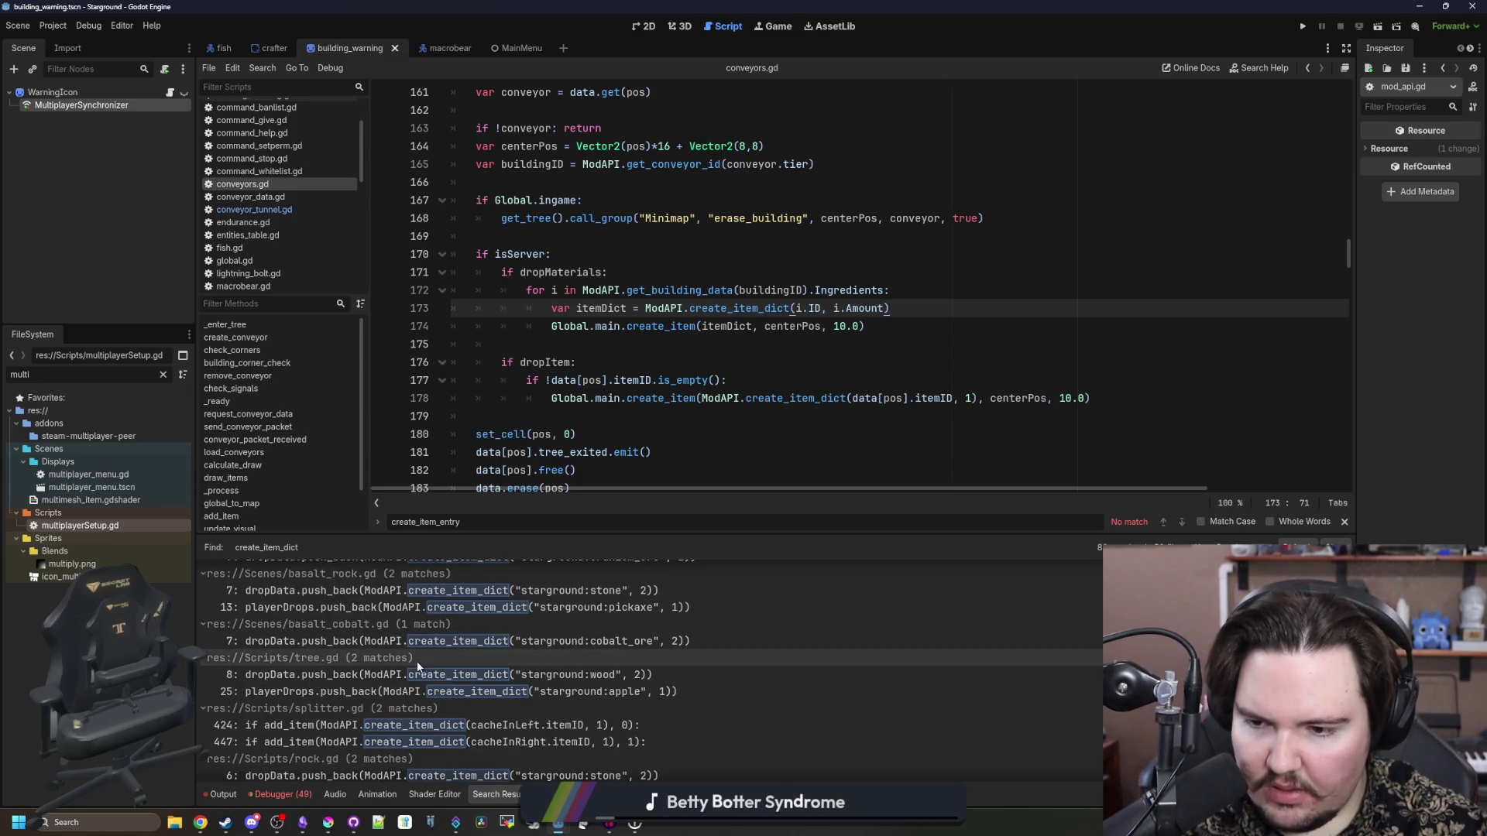
{"action": "scroll", "coordinate": [428, 668], "scroll_direction": "down", "scroll_amount": 2}
{"action": "left_click", "coordinate": [438, 672]}
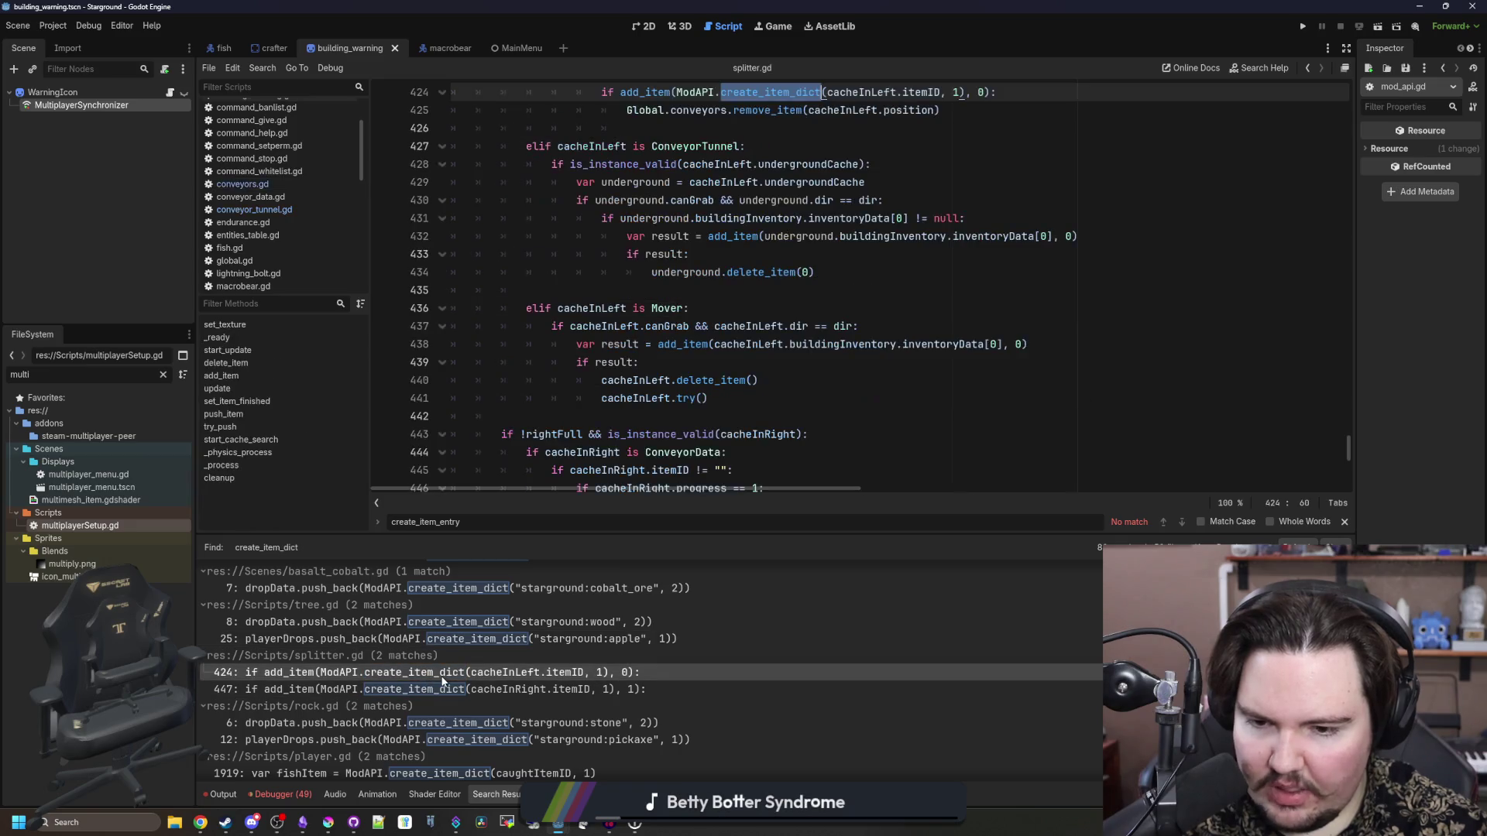
- Open the player.gd line 2637 result, then the multiplayerSetup.gd line 276 result
{"action": "scroll", "coordinate": [690, 205], "scroll_direction": "up", "scroll_amount": 3}
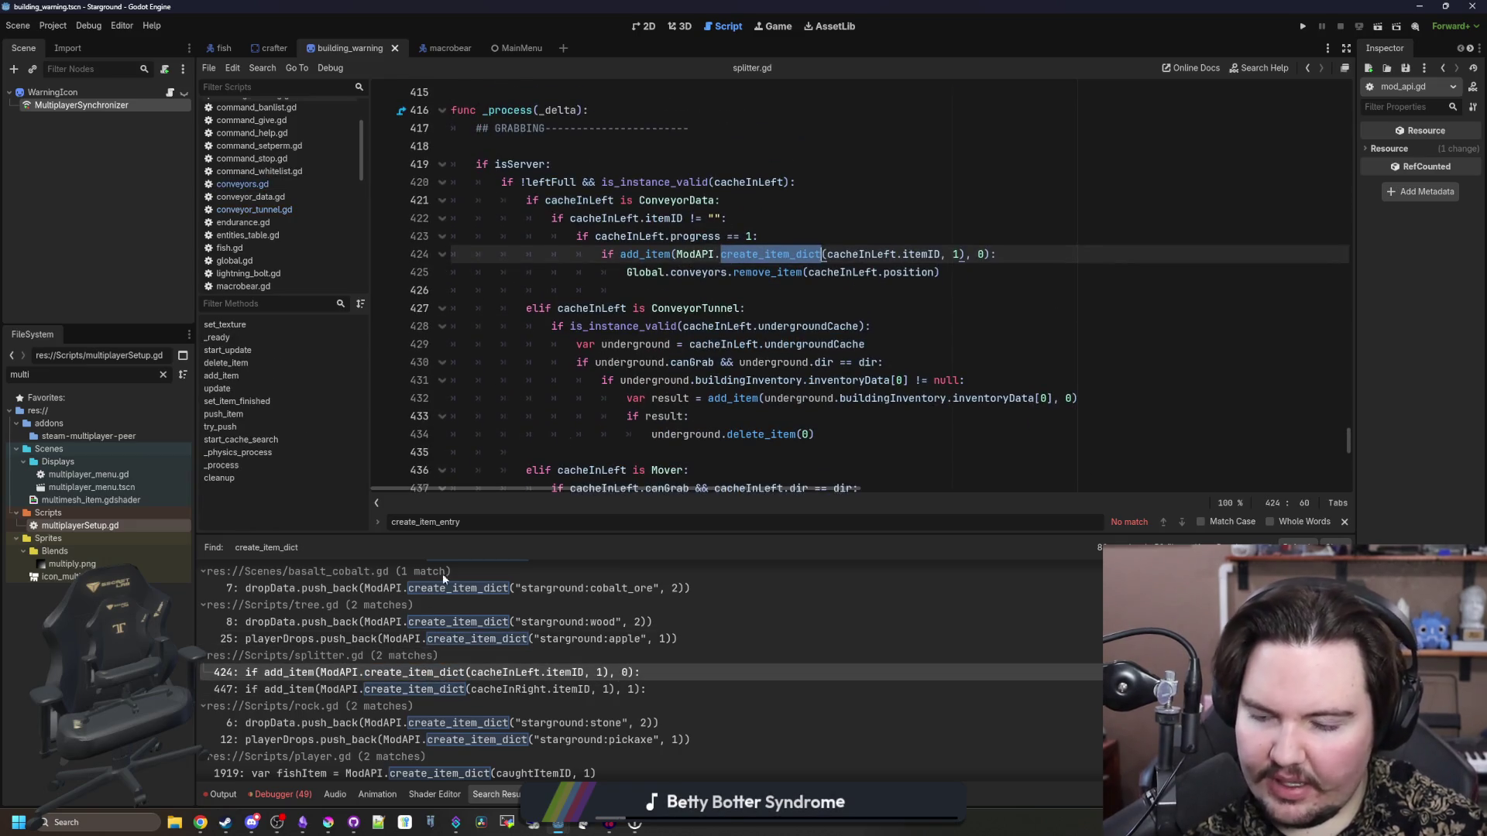
{"action": "scroll", "coordinate": [426, 695], "scroll_direction": "down", "scroll_amount": 3}
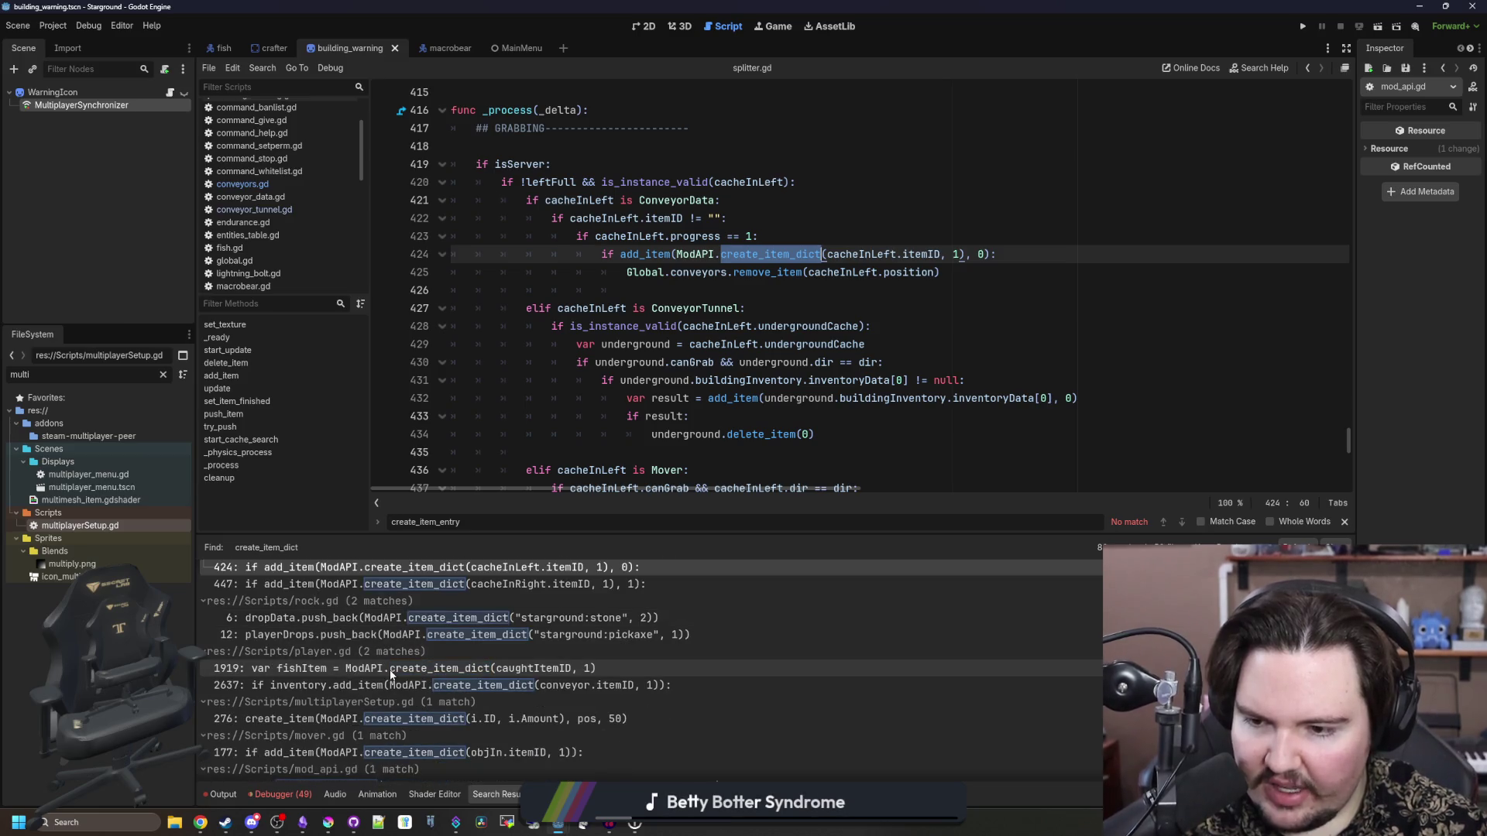
{"action": "left_click", "coordinate": [468, 692]}
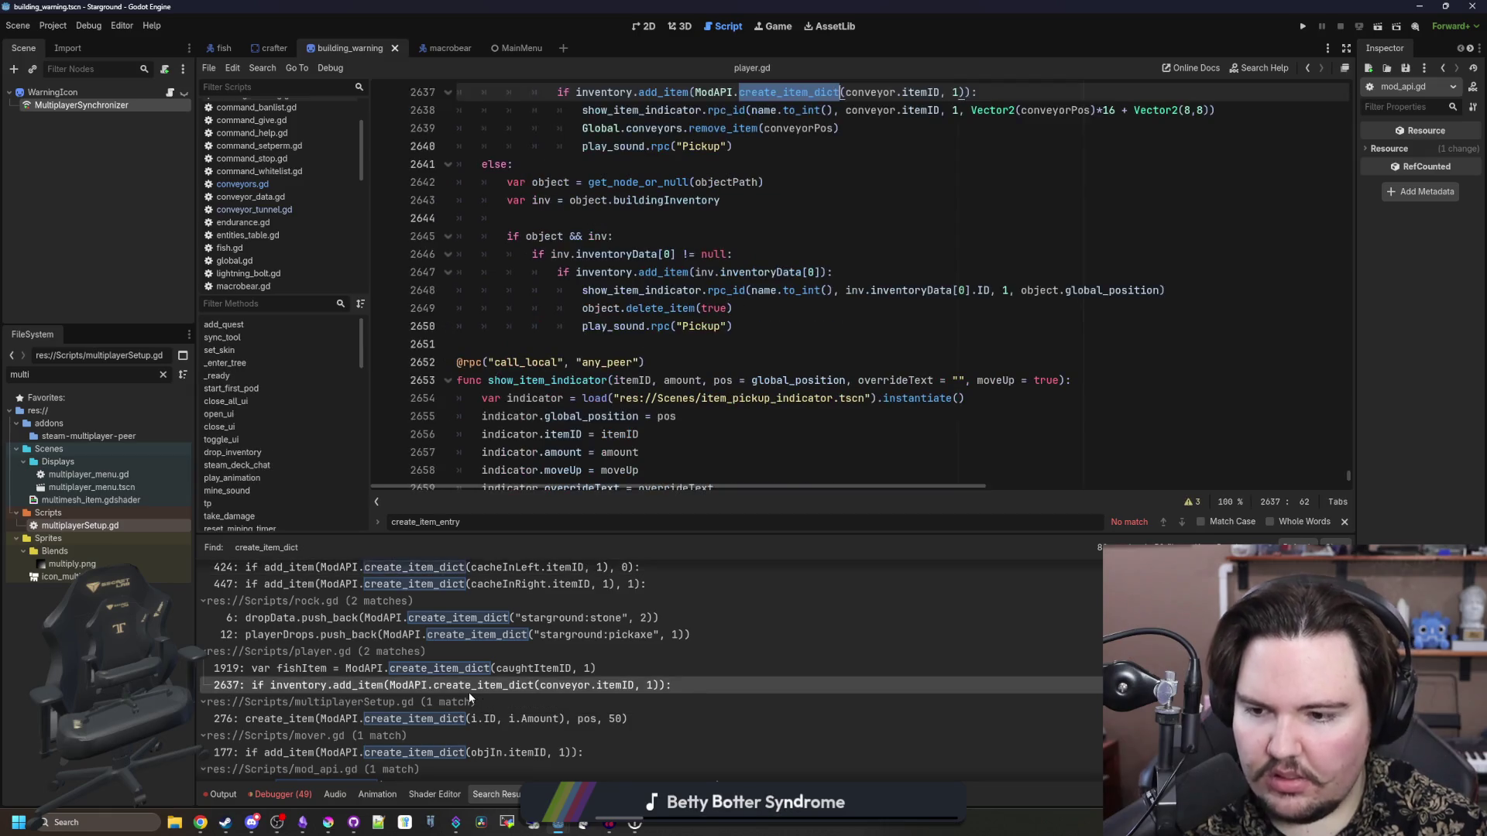
{"action": "scroll", "coordinate": [468, 691], "scroll_direction": "down", "scroll_amount": 1}
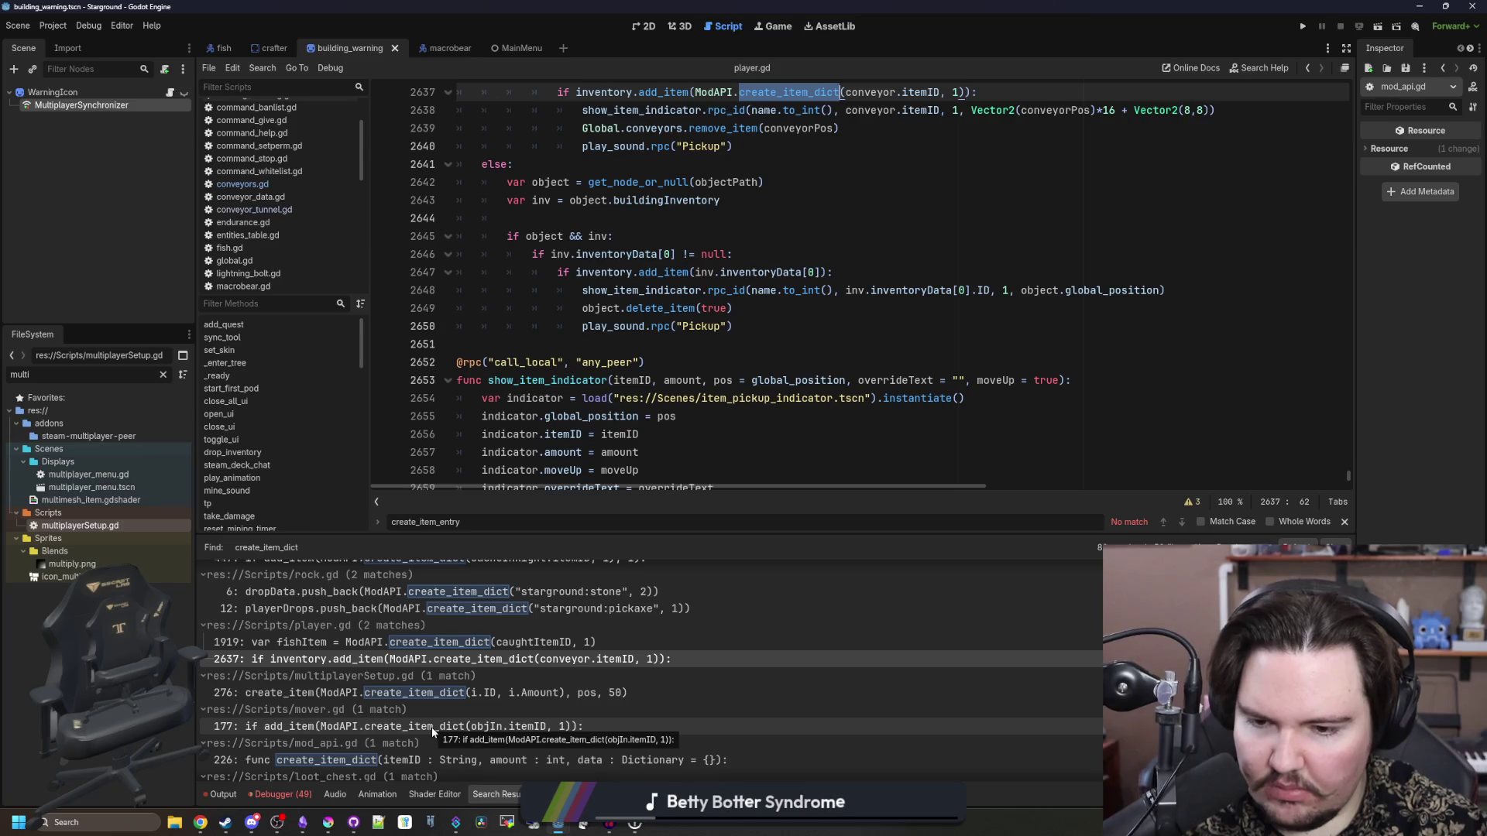
{"action": "left_click", "coordinate": [462, 693]}
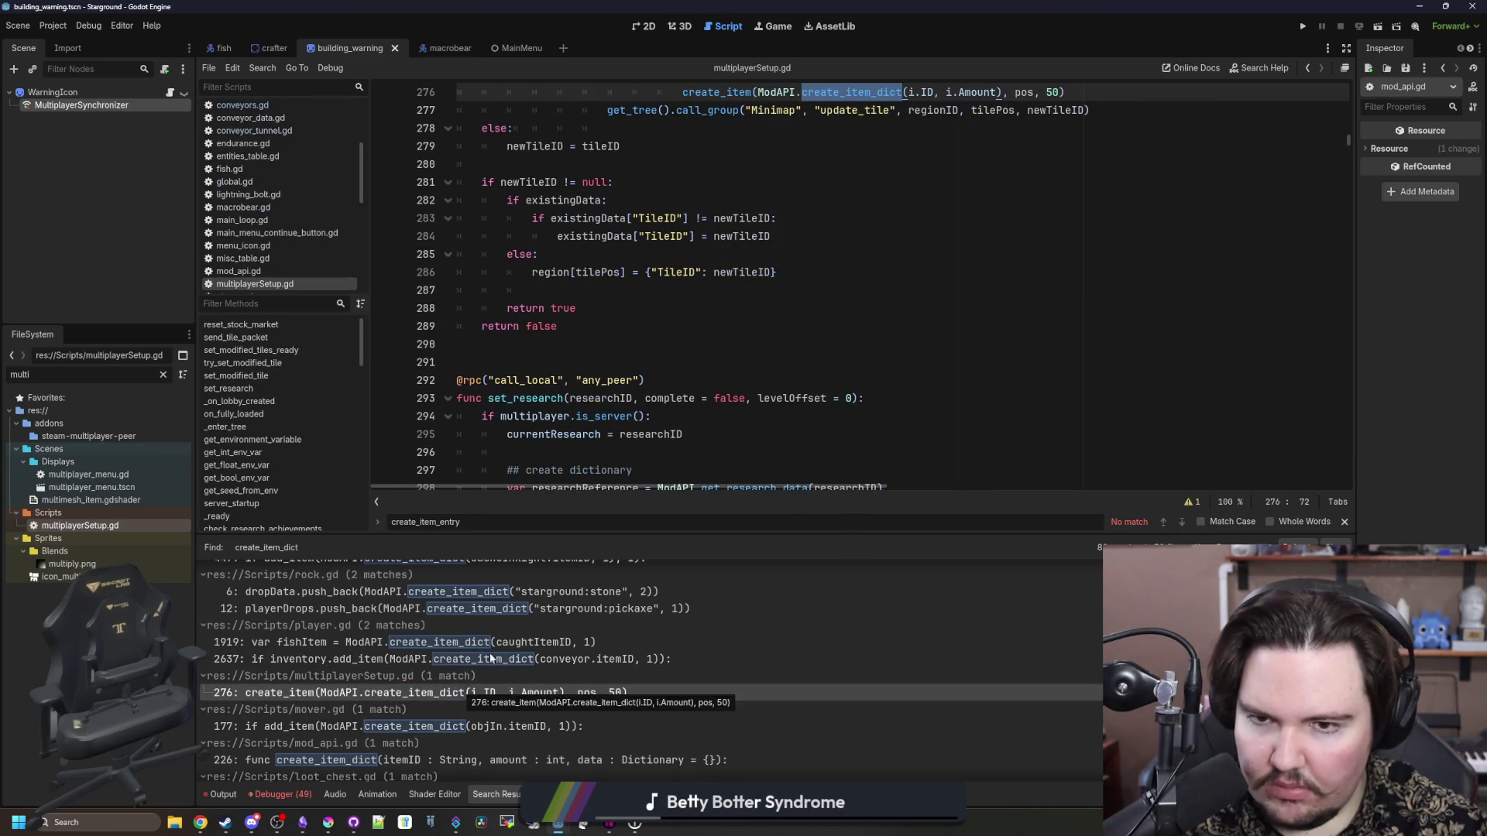
- Review the Drop items block on lines 272–277 of multiplayerSetup.gd
{"action": "scroll", "coordinate": [765, 380], "scroll_direction": "up", "scroll_amount": 6}
{"action": "scroll", "coordinate": [775, 383], "scroll_direction": "down", "scroll_amount": 5}
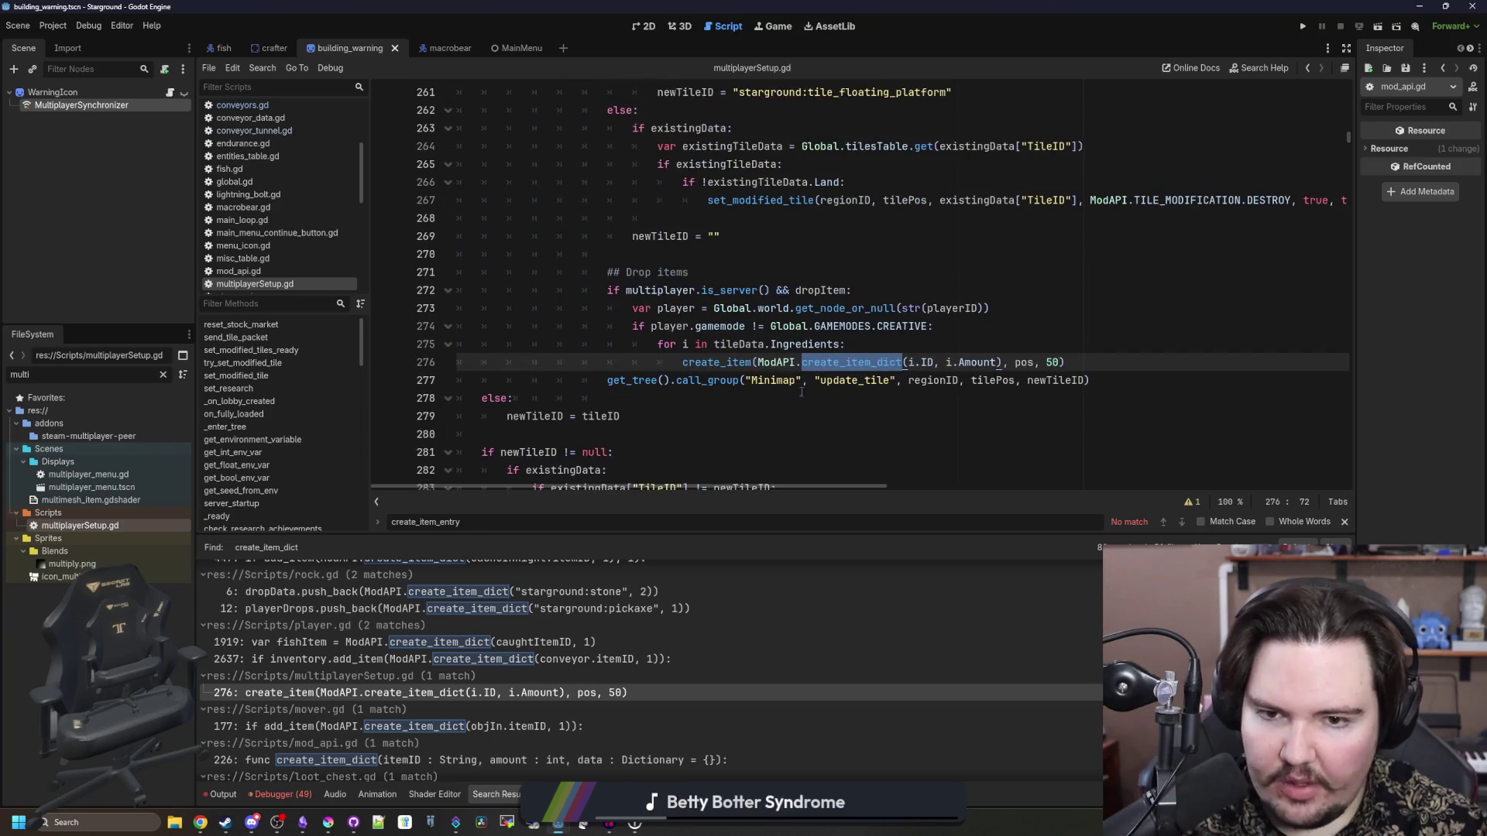
{"action": "left_click", "coordinate": [802, 415]}
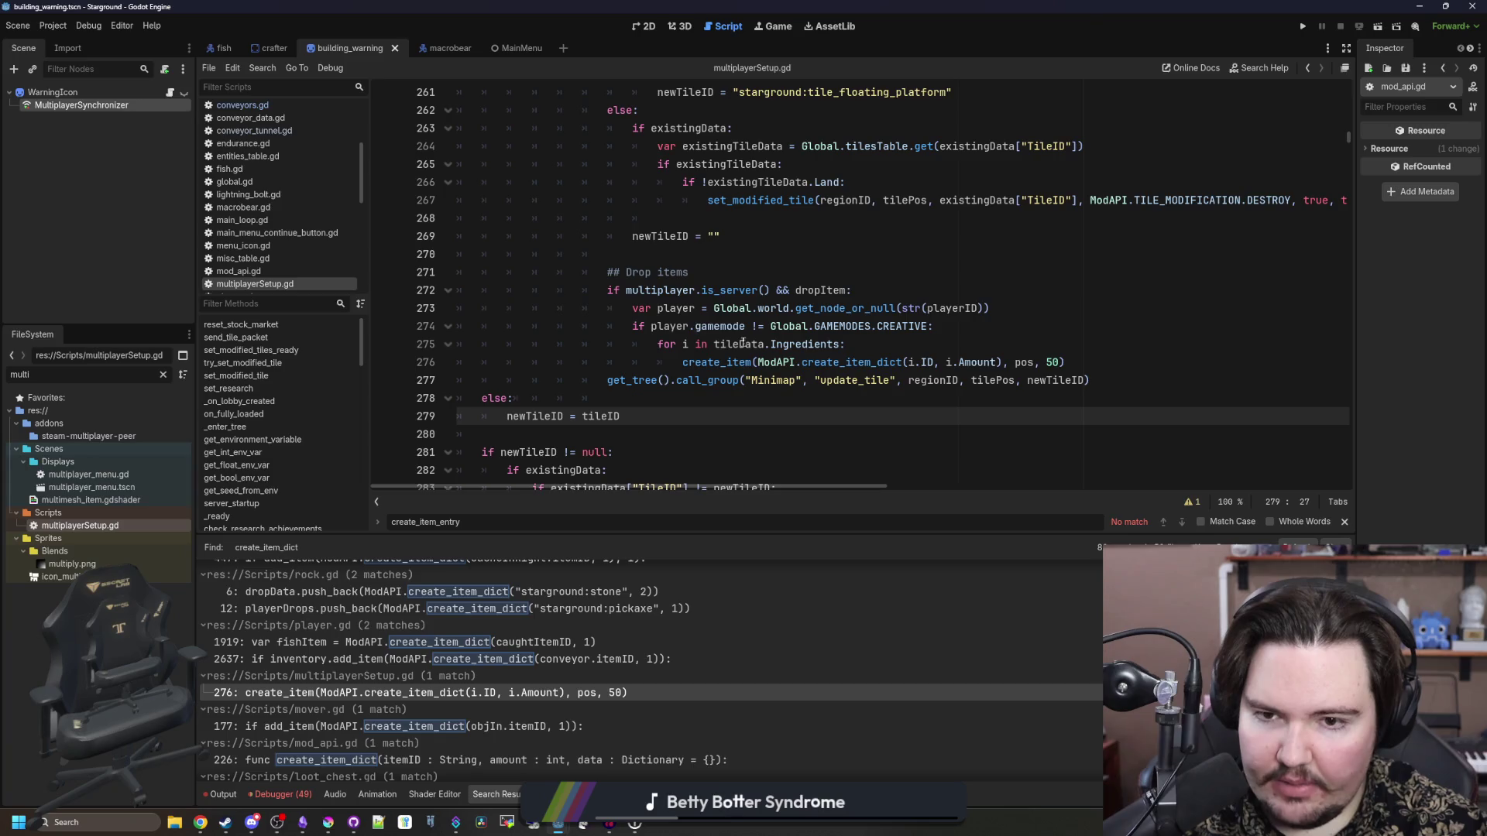
{"action": "left_click_drag", "start_coordinate": [658, 295], "coordinate": [1104, 377]}
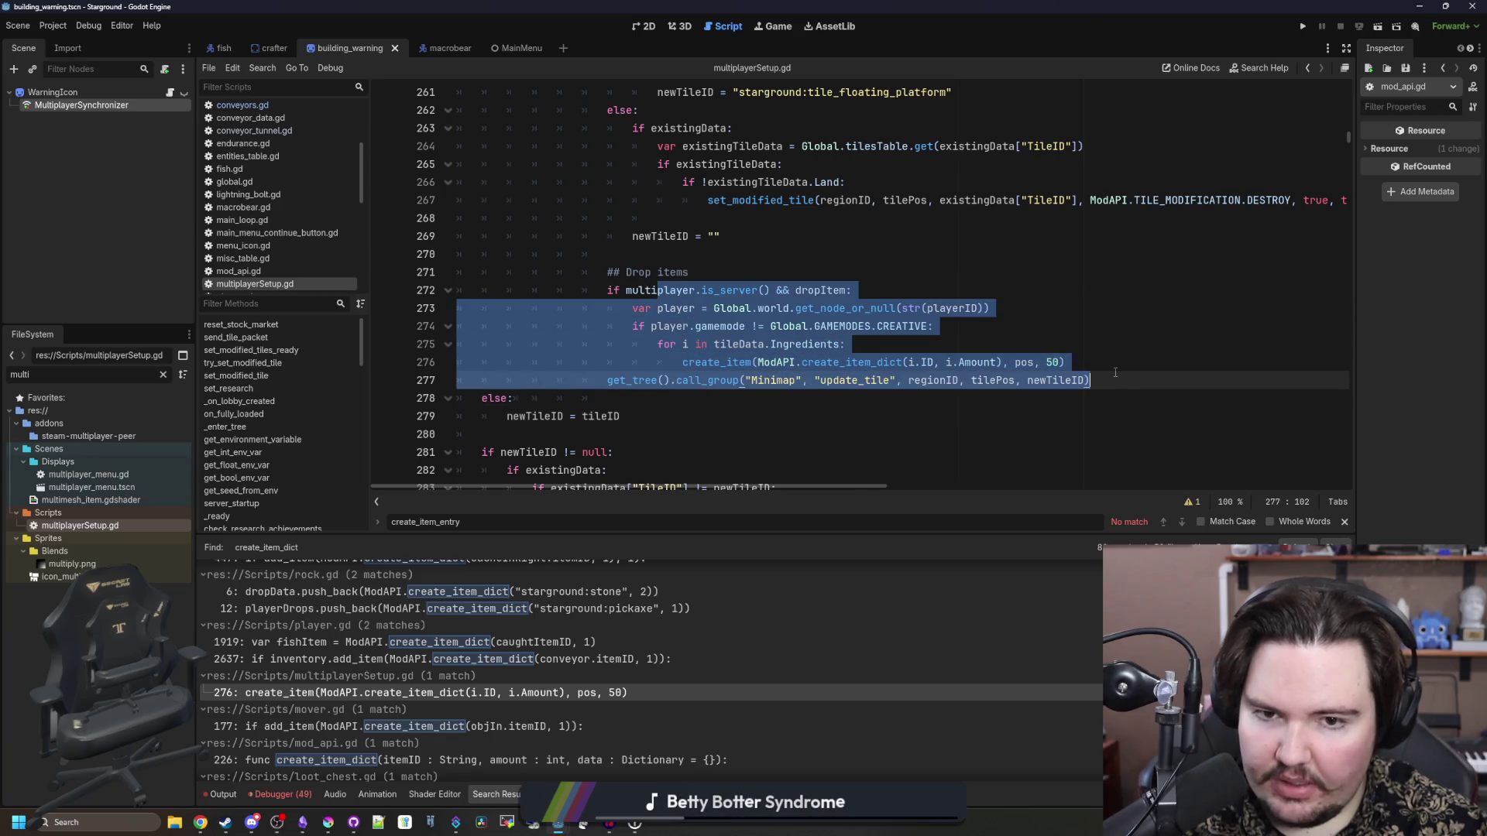
{"action": "left_click", "coordinate": [1115, 374]}
- Jump to the create_item definition, inspect its data parameter, then open mover.gd line 177
{"action": "left_click", "coordinate": [714, 364]}
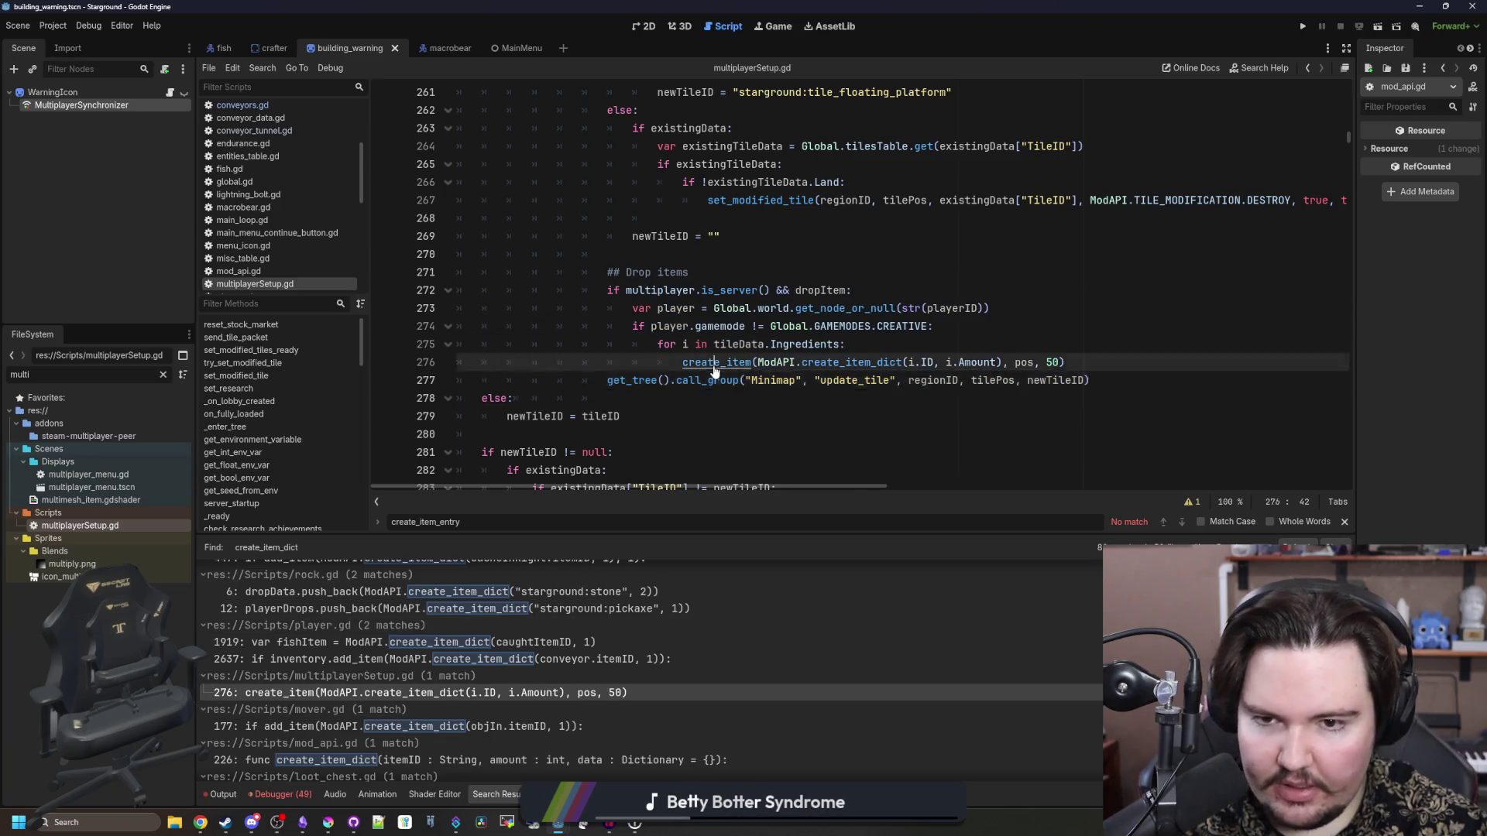
{"action": "left_click", "coordinate": [714, 364], "text": "ctrl"}
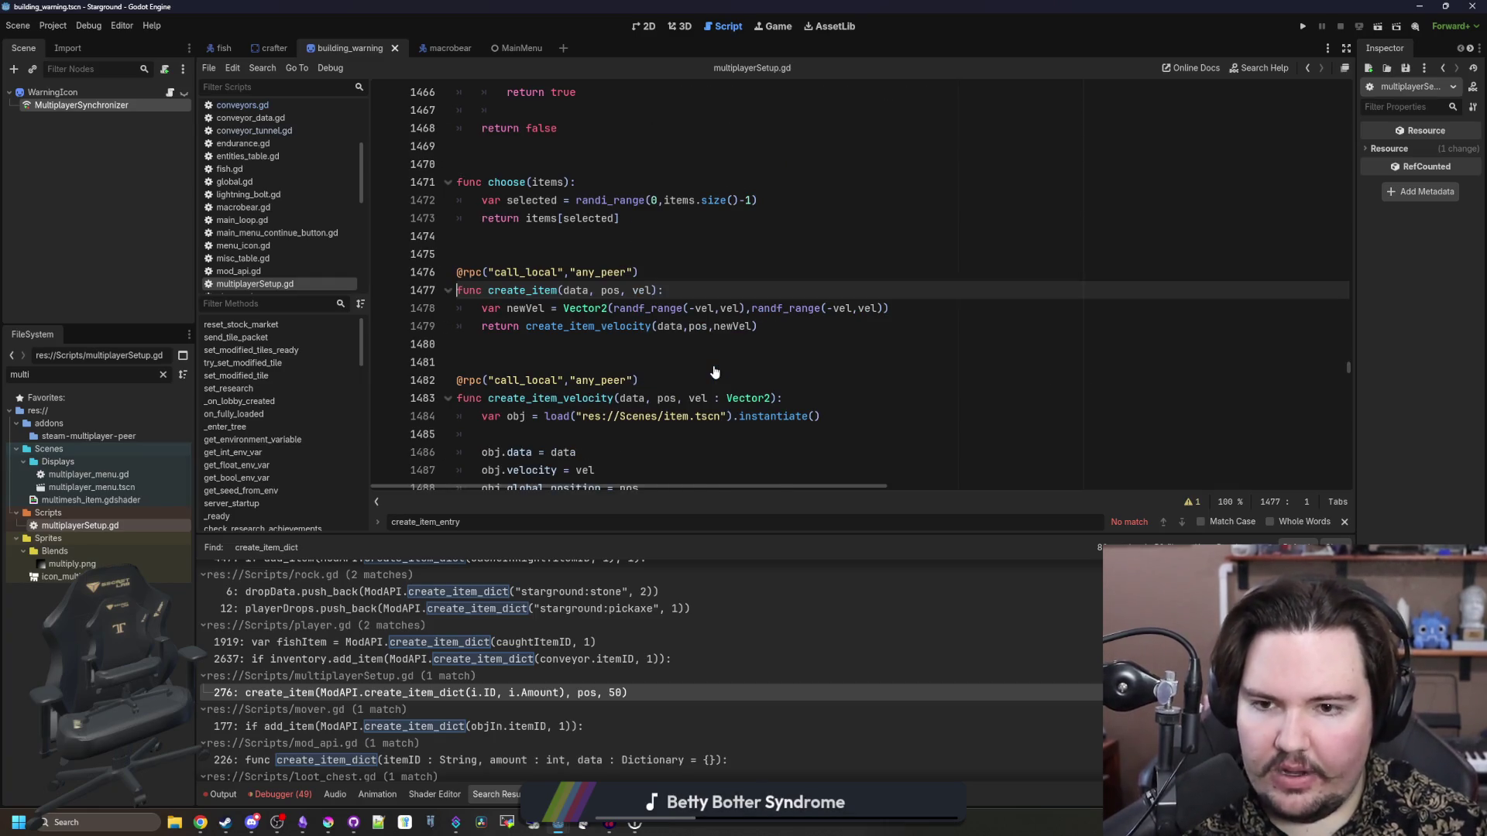
{"action": "mouse_move", "coordinate": [590, 307]}
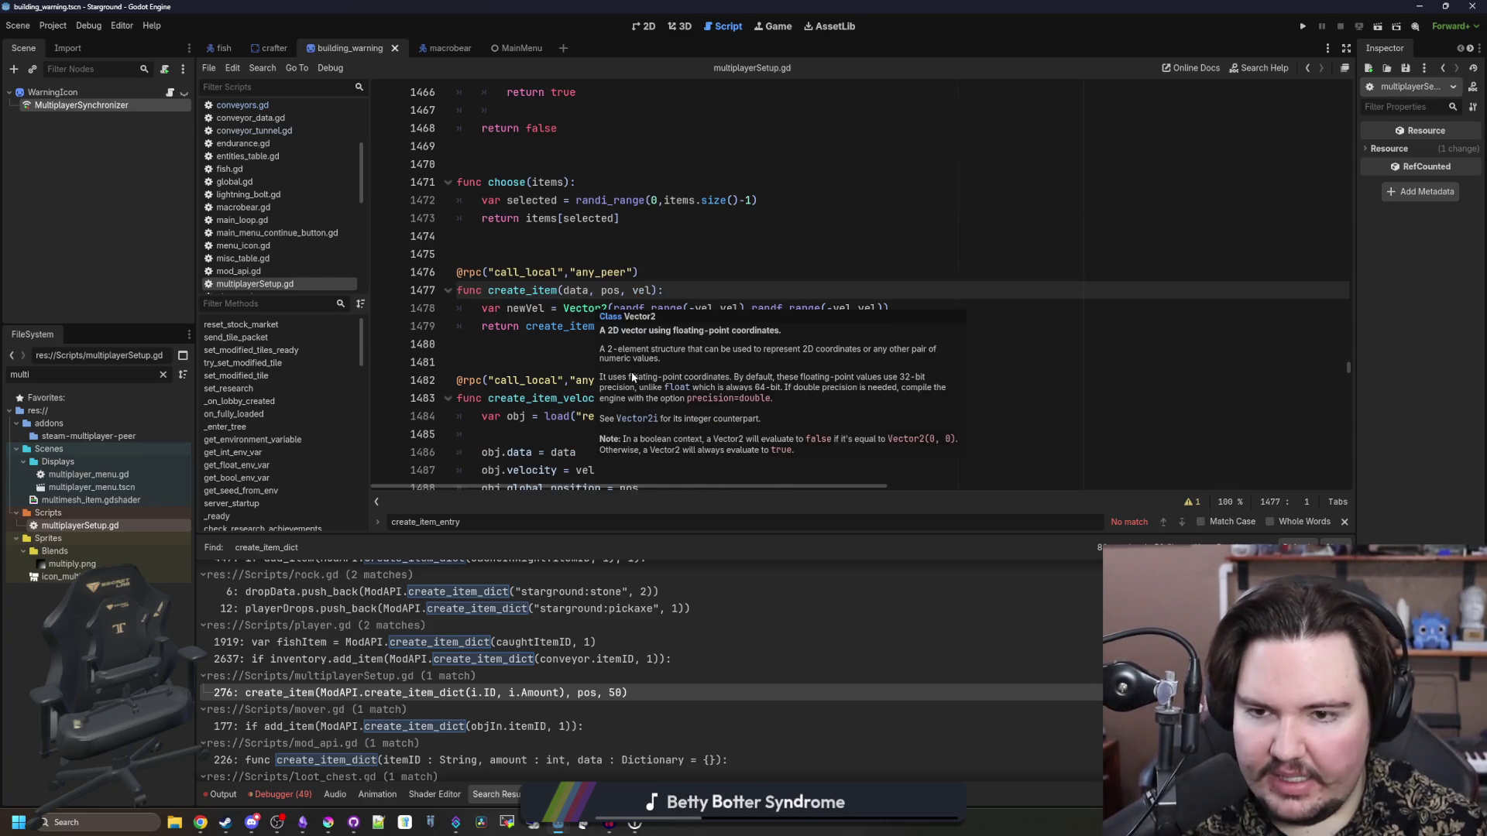
{"action": "key", "text": "Down"}
{"action": "key", "text": "Down"}
{"action": "key", "text": "Down"}
{"action": "scroll", "coordinate": [603, 449], "scroll_direction": "down", "scroll_amount": 1}
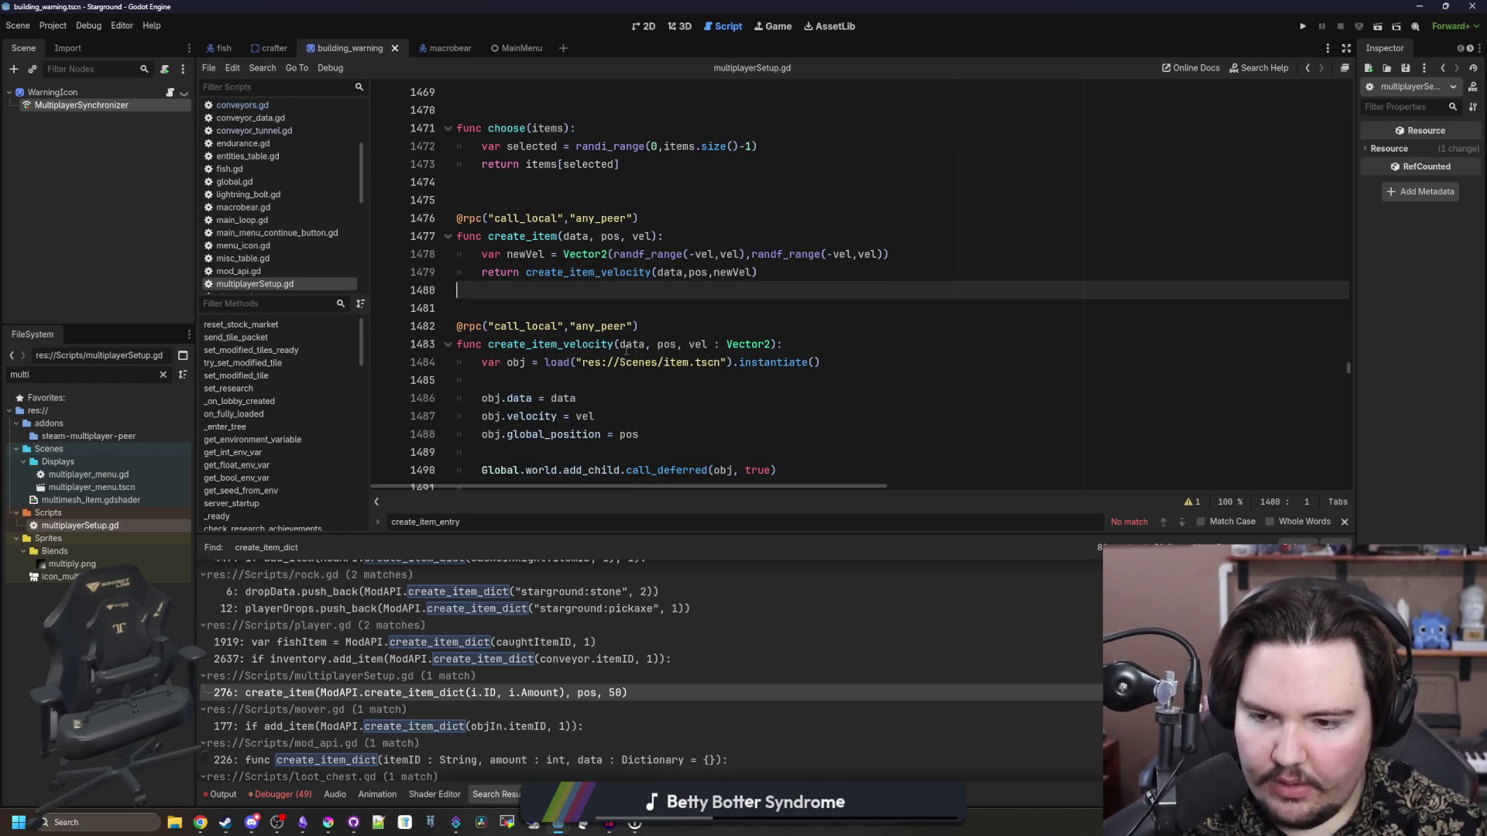
{"action": "double_click", "coordinate": [629, 345]}
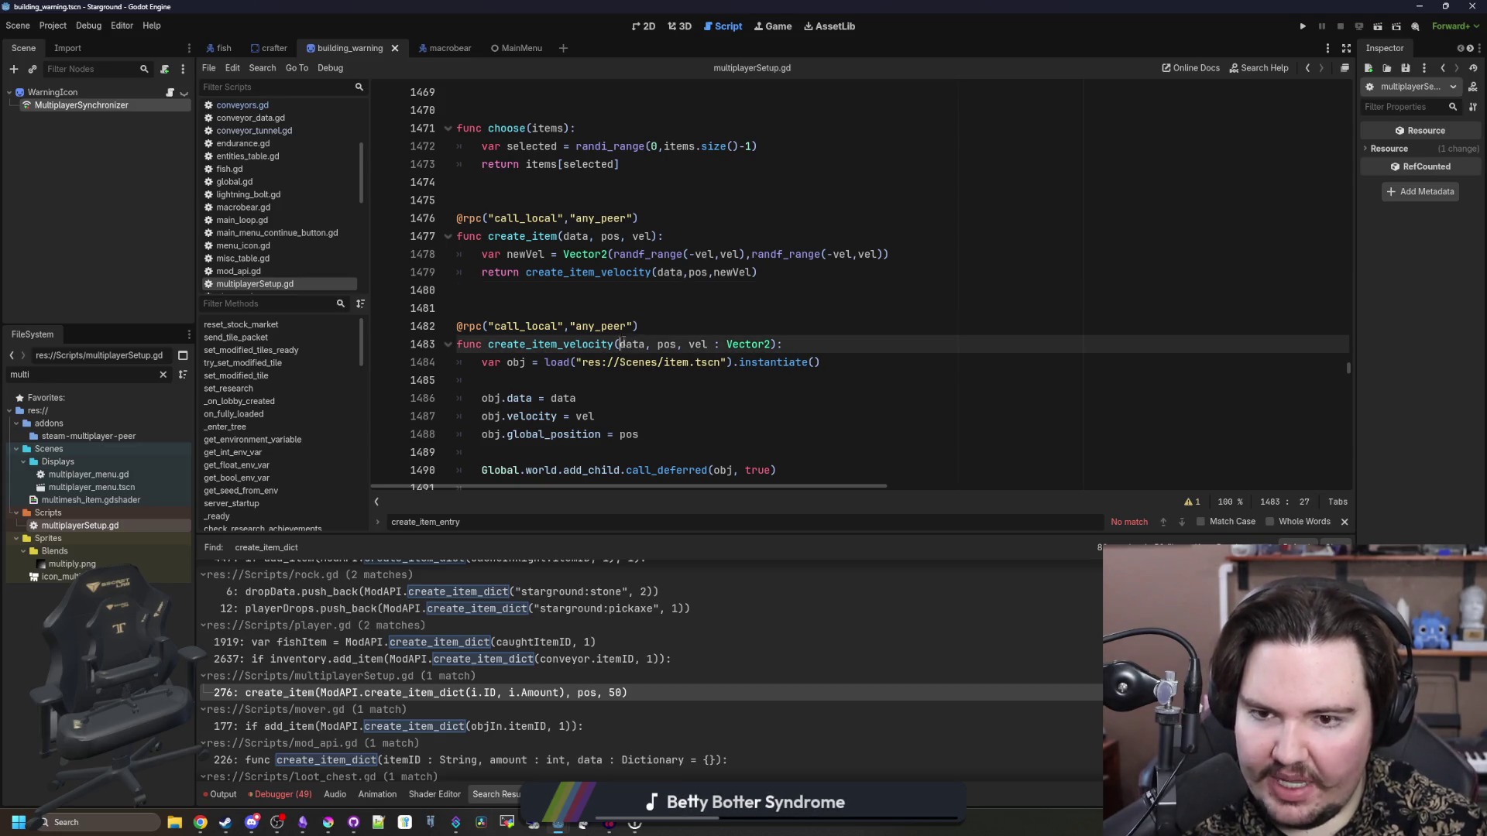
{"action": "left_click", "coordinate": [640, 326]}
{"action": "scroll", "coordinate": [408, 683], "scroll_direction": "down", "scroll_amount": 1}
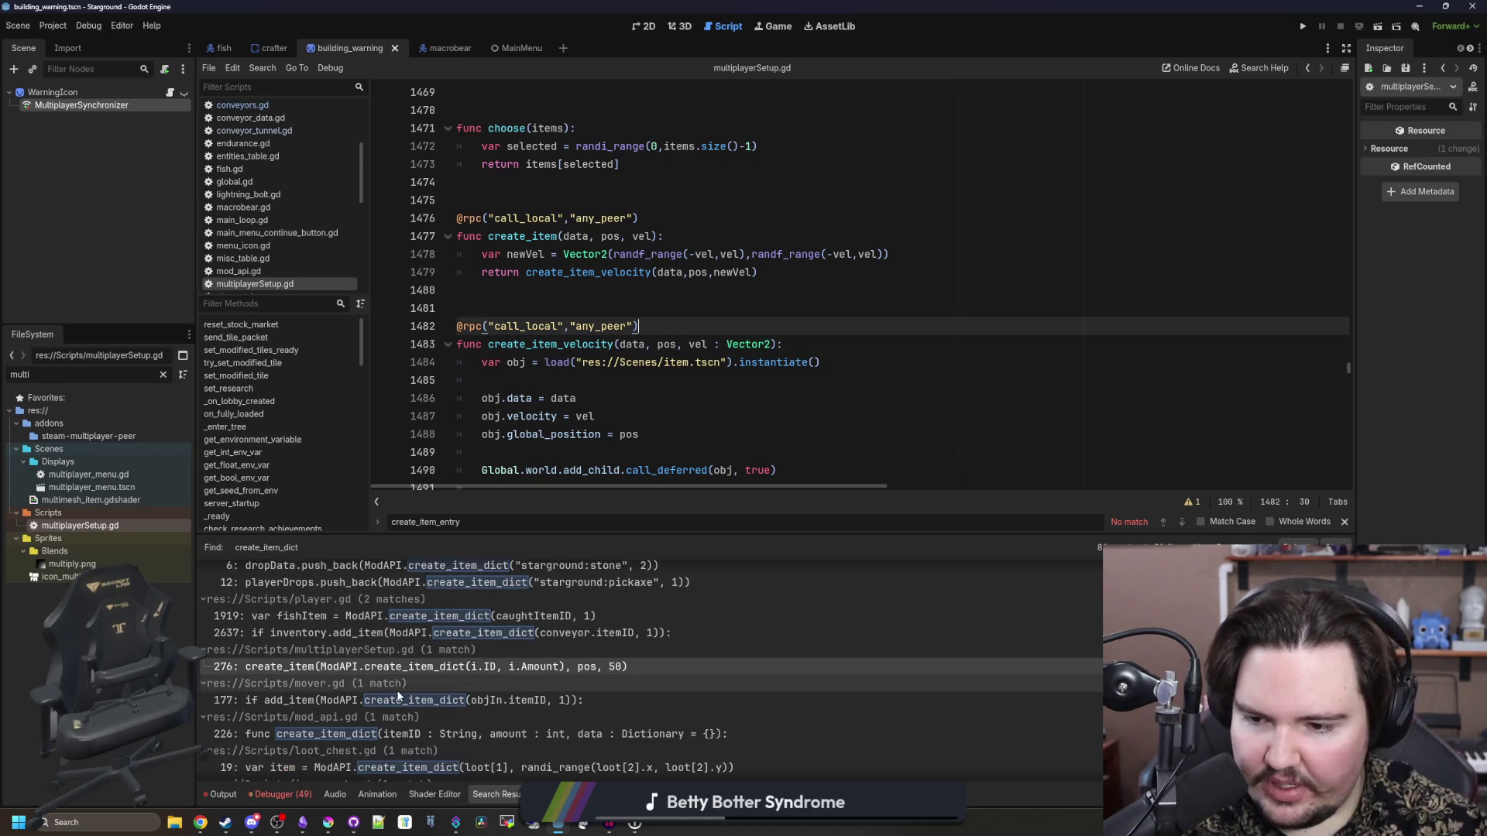
{"action": "left_click", "coordinate": [395, 700]}
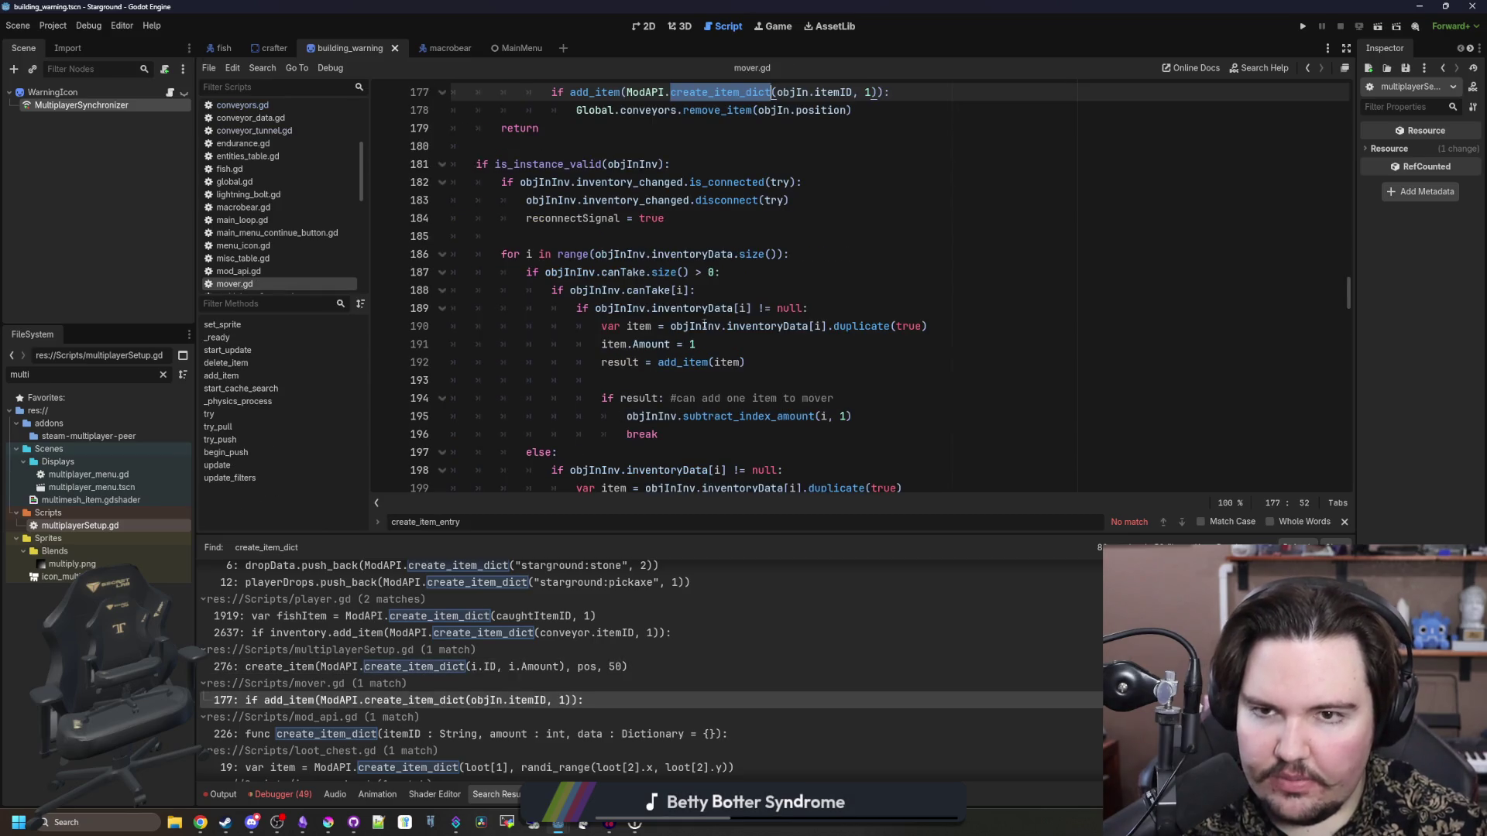
- View the create_item_dict definition in mod_api.gd and return to mover.gd line 177
{"action": "scroll", "coordinate": [723, 311], "scroll_direction": "up", "scroll_amount": 3}
{"action": "left_click", "coordinate": [717, 288]}
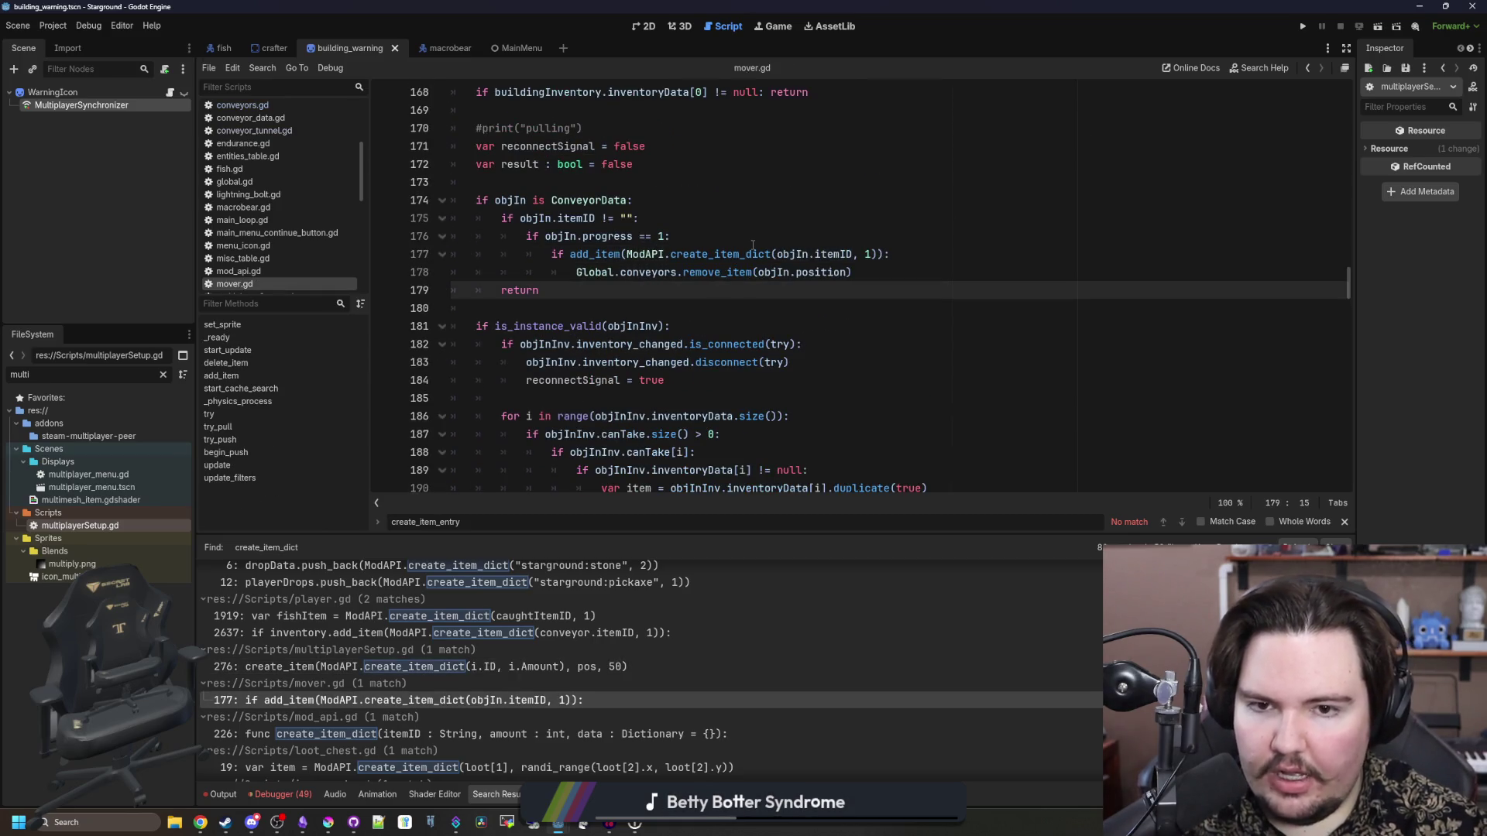
{"action": "left_click", "coordinate": [732, 254], "text": "ctrl"}
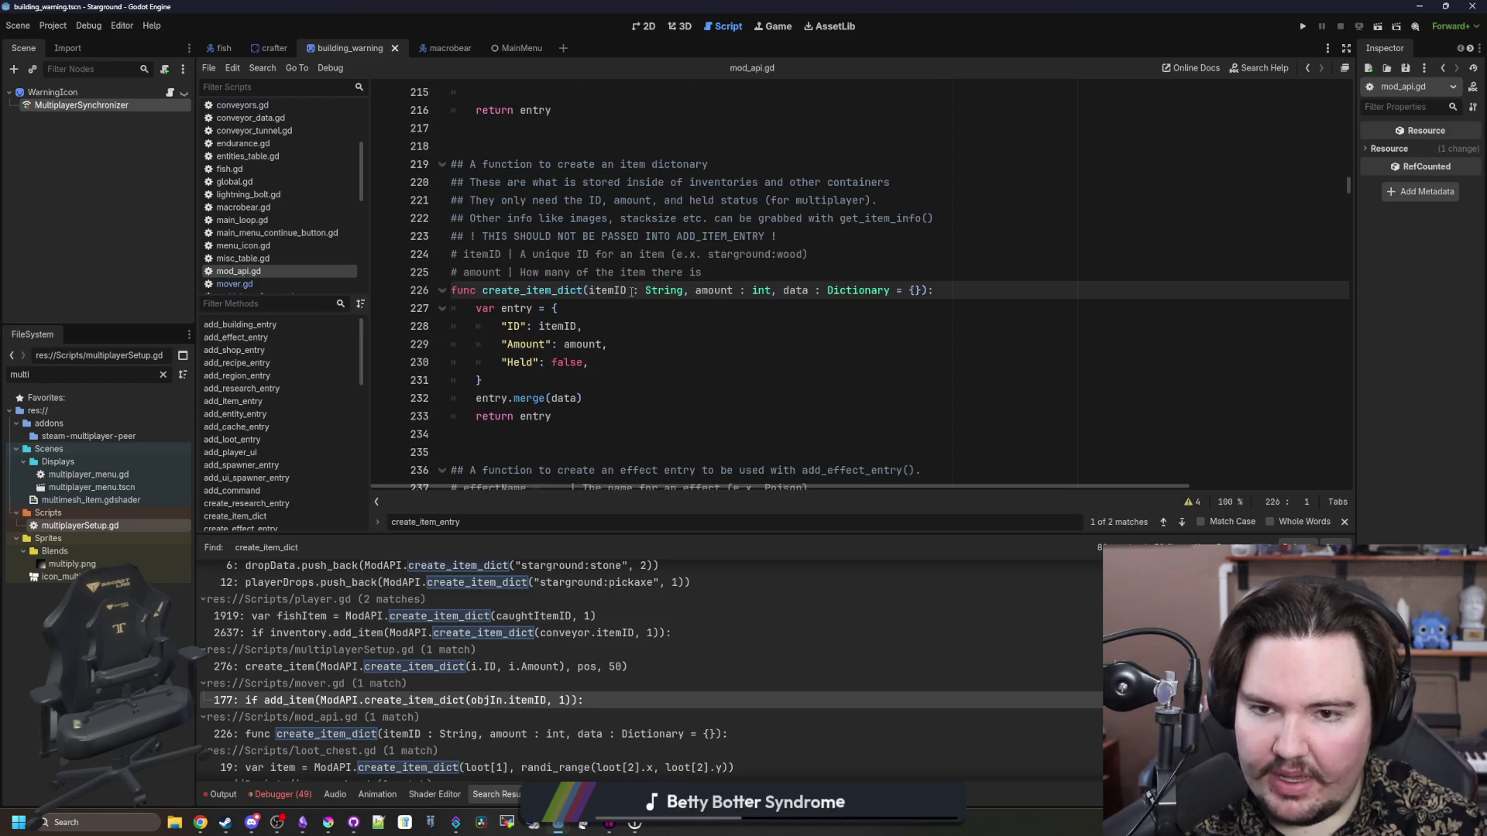
{"action": "scroll", "coordinate": [631, 291], "scroll_direction": "down", "scroll_amount": 2}
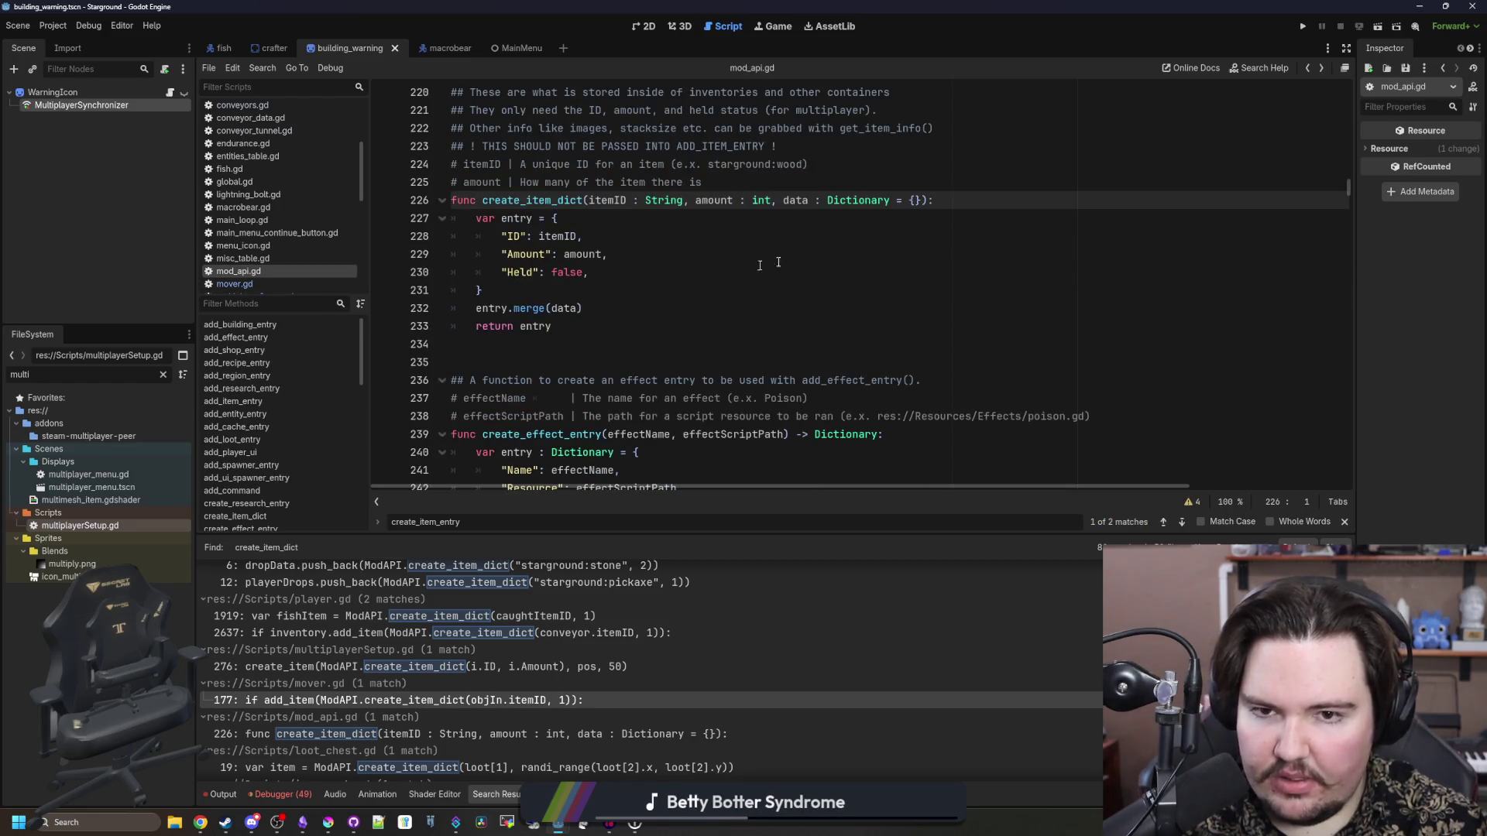
{"action": "key", "text": "alt+Left"}
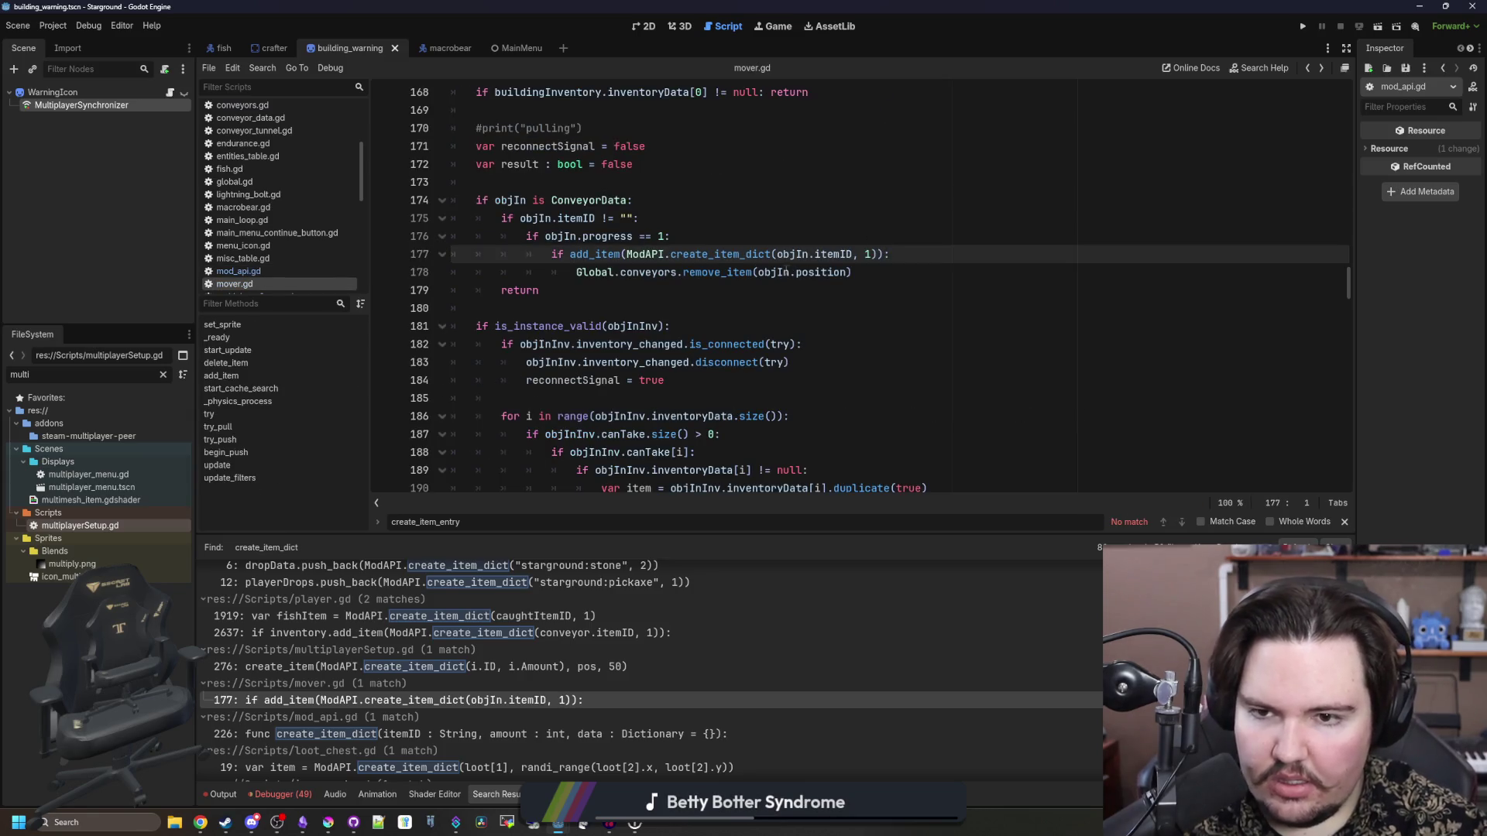
- Review lines 175–179 of the try_pull function in mover.gd
{"action": "scroll", "coordinate": [619, 348], "scroll_direction": "up", "scroll_amount": 2}
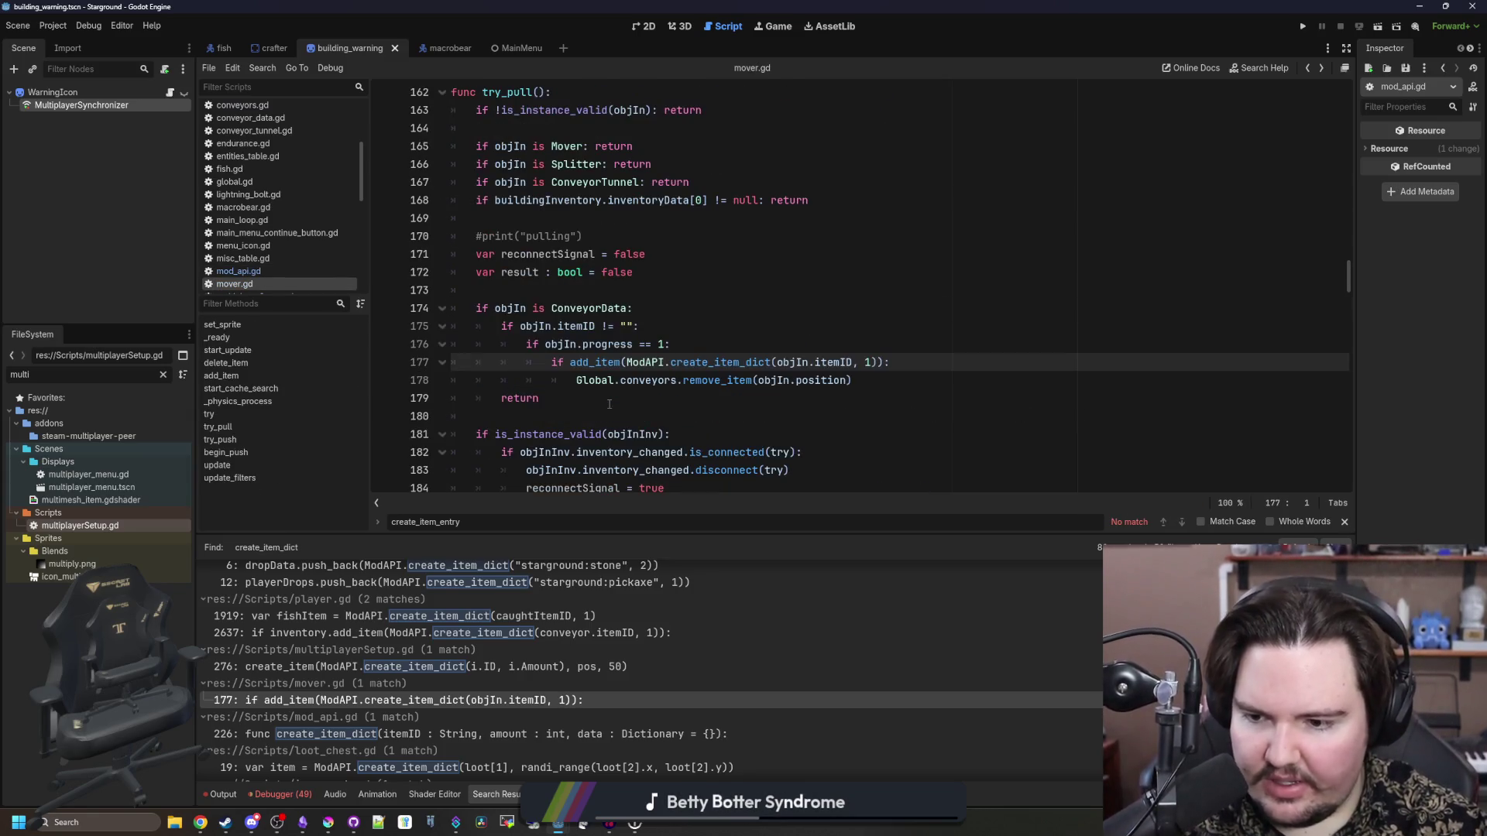
{"action": "mouse_move", "coordinate": [621, 406]}
{"action": "left_mouse_down"}
{"action": "mouse_move", "coordinate": [480, 328]}
{"action": "mouse_move", "coordinate": [374, 325]}
{"action": "left_mouse_up"}
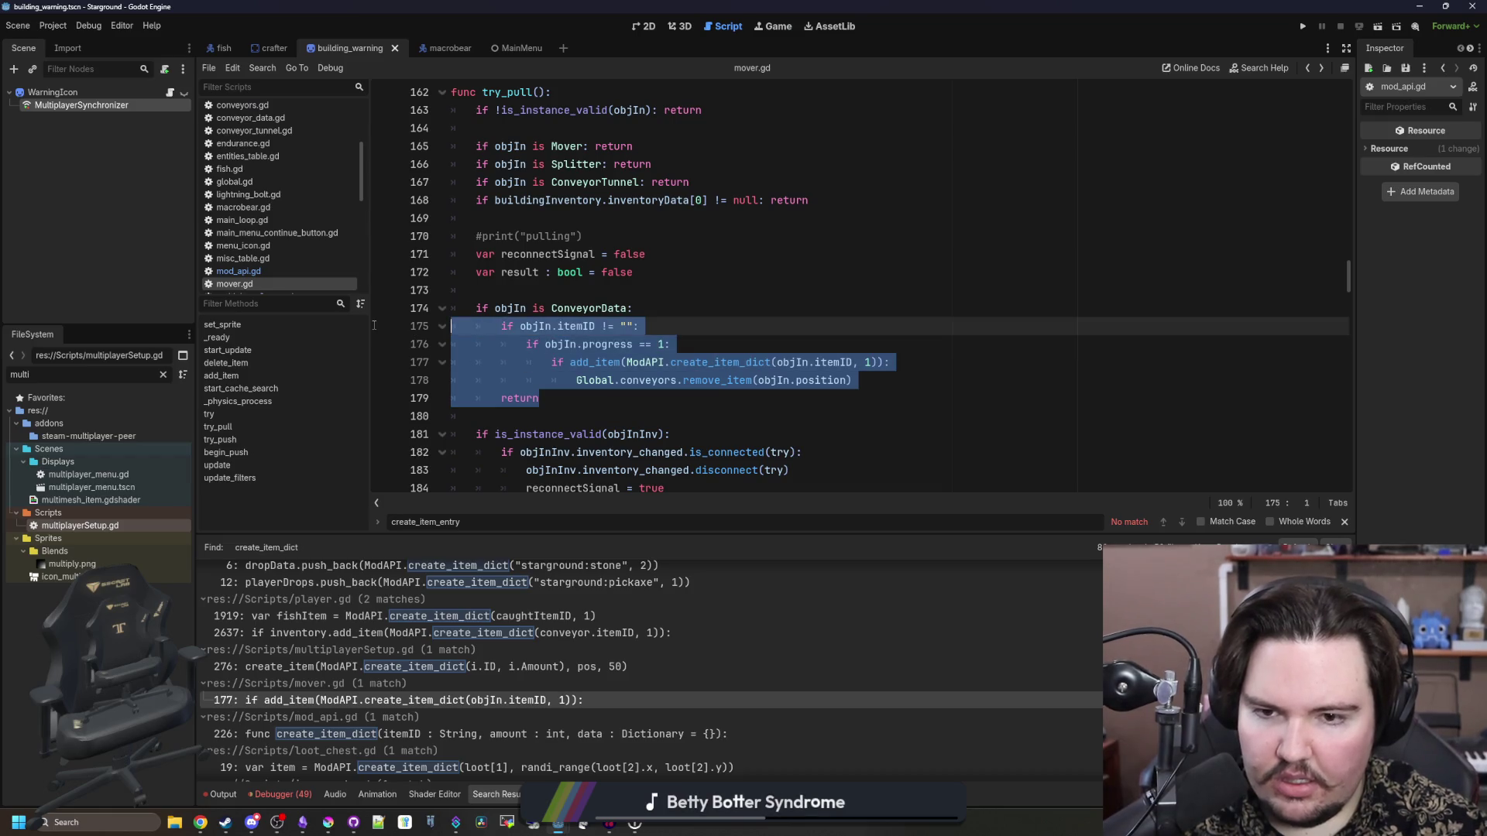
{"action": "left_click", "coordinate": [644, 397]}
{"action": "scroll", "coordinate": [468, 650], "scroll_direction": "down", "scroll_amount": 3}
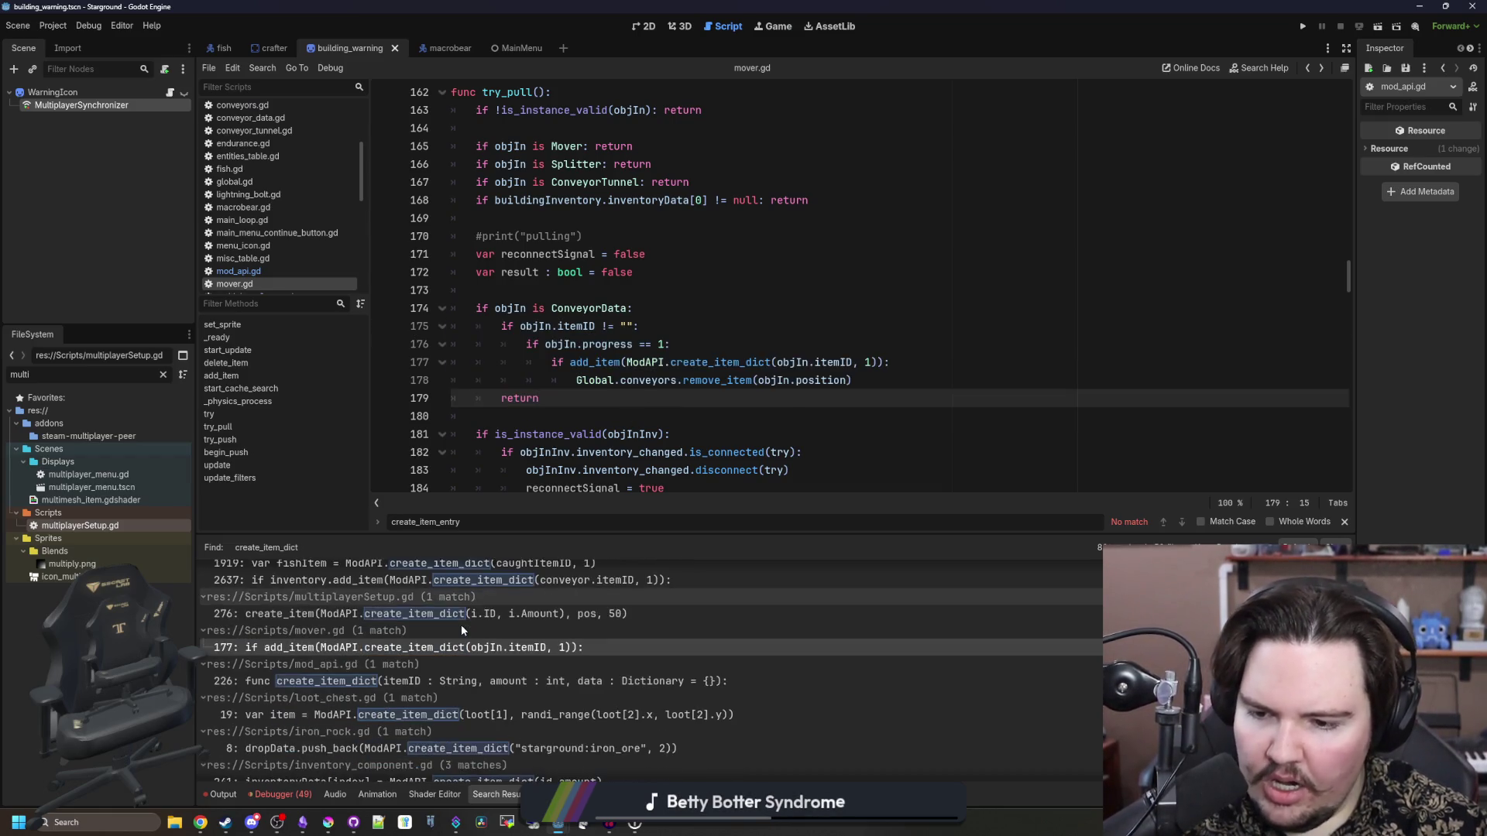
{"action": "scroll", "coordinate": [462, 626], "scroll_direction": "down", "scroll_amount": 1}
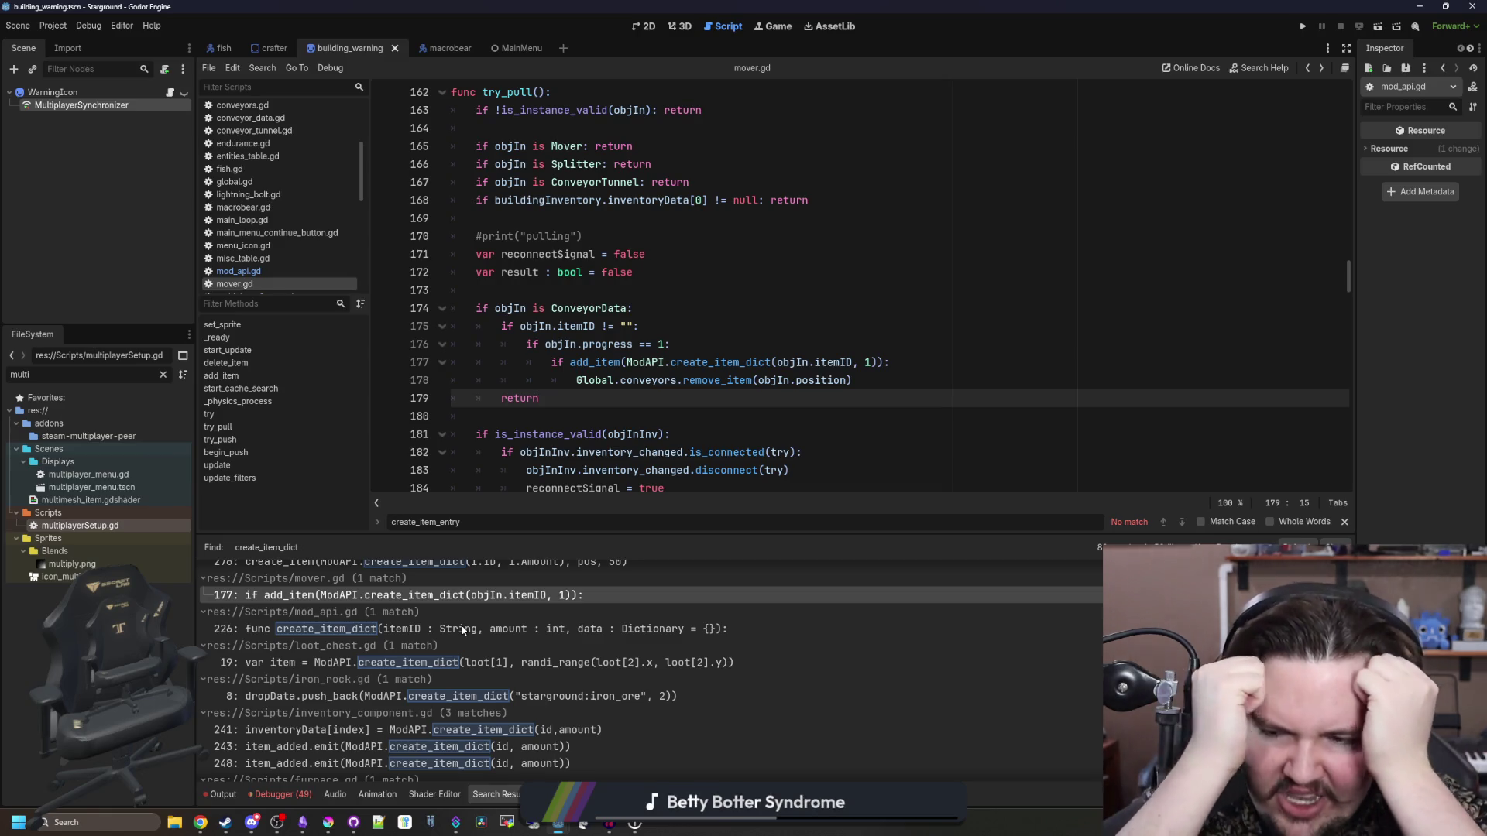
{"action": "scroll", "coordinate": [462, 629], "scroll_direction": "down", "scroll_amount": 5}
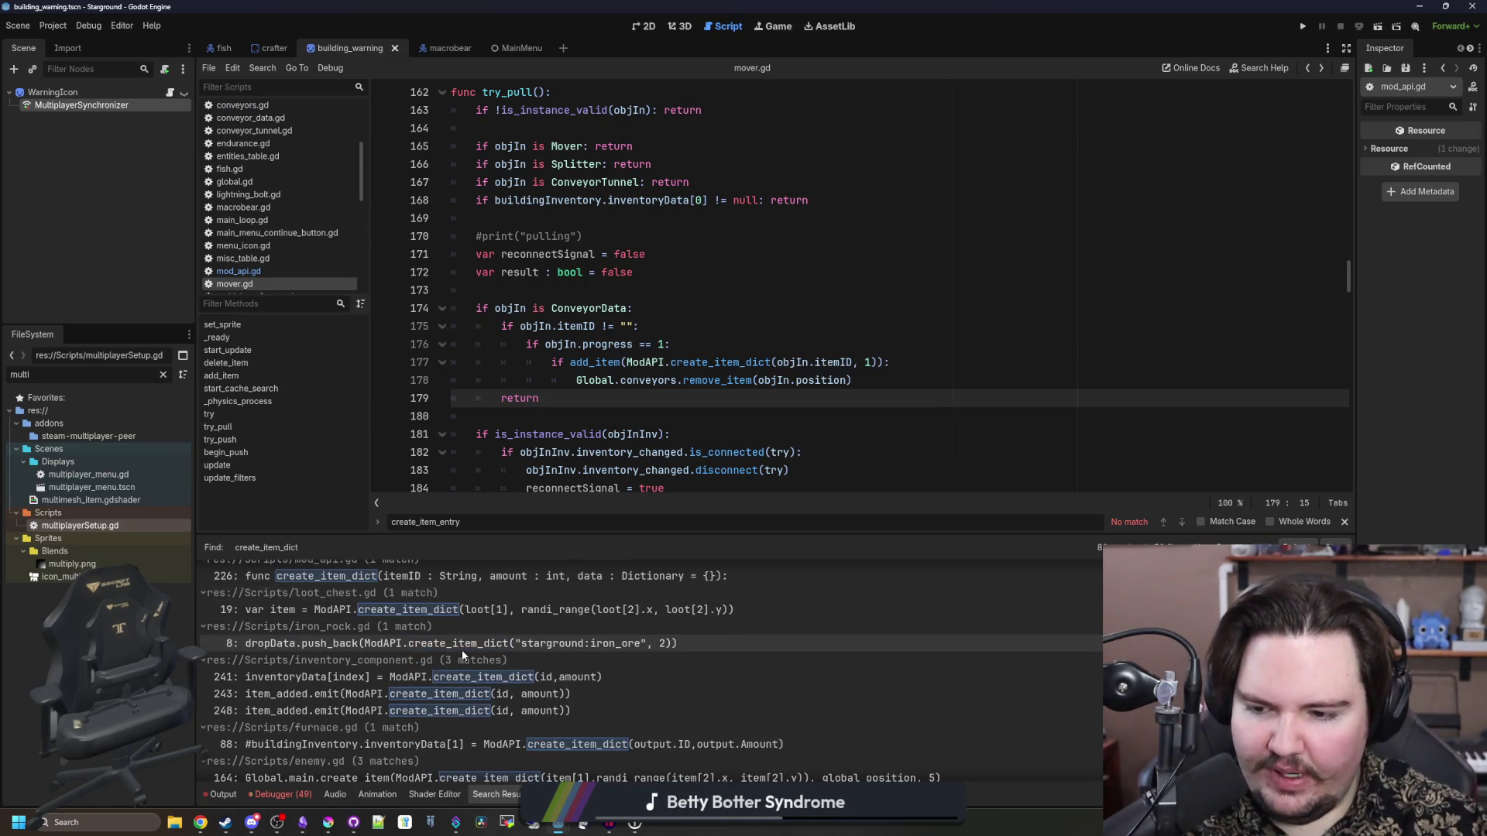
{"action": "scroll", "coordinate": [425, 597], "scroll_direction": "down", "scroll_amount": 3}
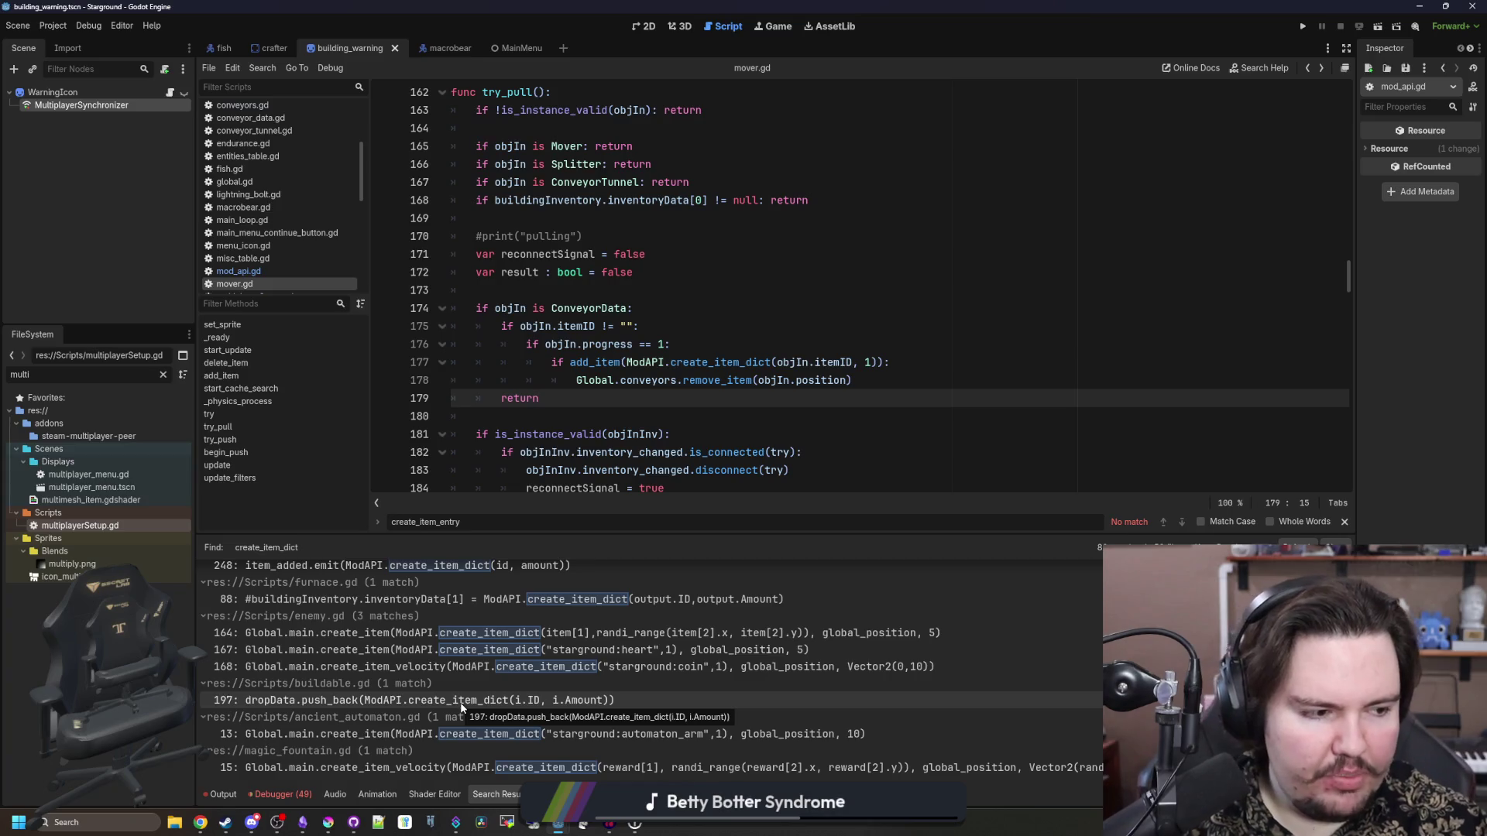
- Check lines 172–180, scroll back to the top of mover.gd, and show the Output log
{"action": "left_click", "coordinate": [736, 272]}
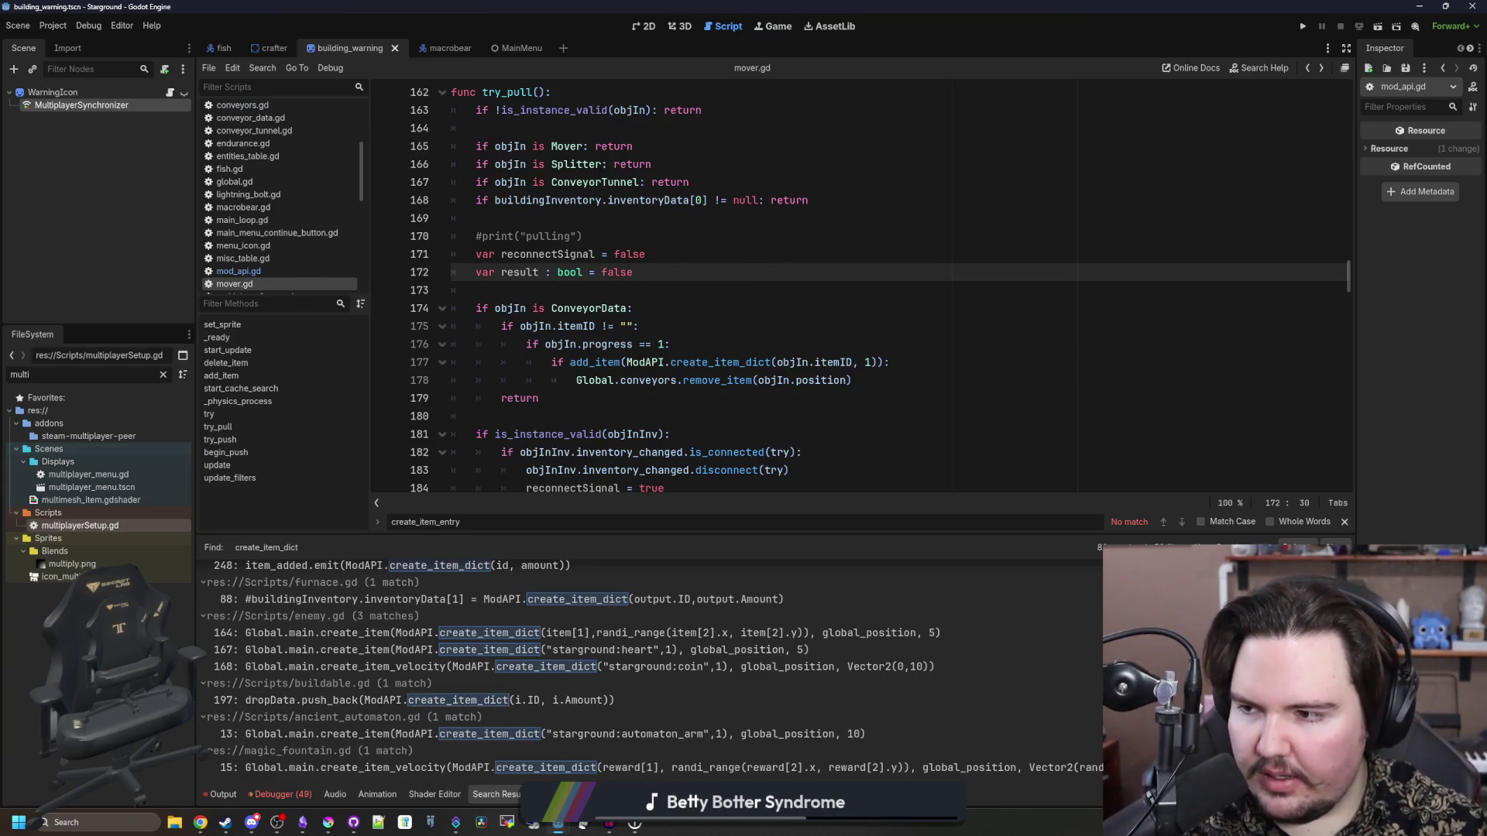
{"action": "left_click", "coordinate": [761, 374]}
{"action": "left_click", "coordinate": [774, 415]}
{"action": "scroll", "coordinate": [851, 387], "scroll_direction": "down", "scroll_amount": 10}
{"action": "mouse_move", "coordinate": [1348, 318]}
{"action": "left_mouse_down"}
{"action": "mouse_move", "coordinate": [1357, 500]}
{"action": "mouse_move", "coordinate": [1350, 69]}
{"action": "left_mouse_up"}
{"action": "left_click", "coordinate": [564, 273]}
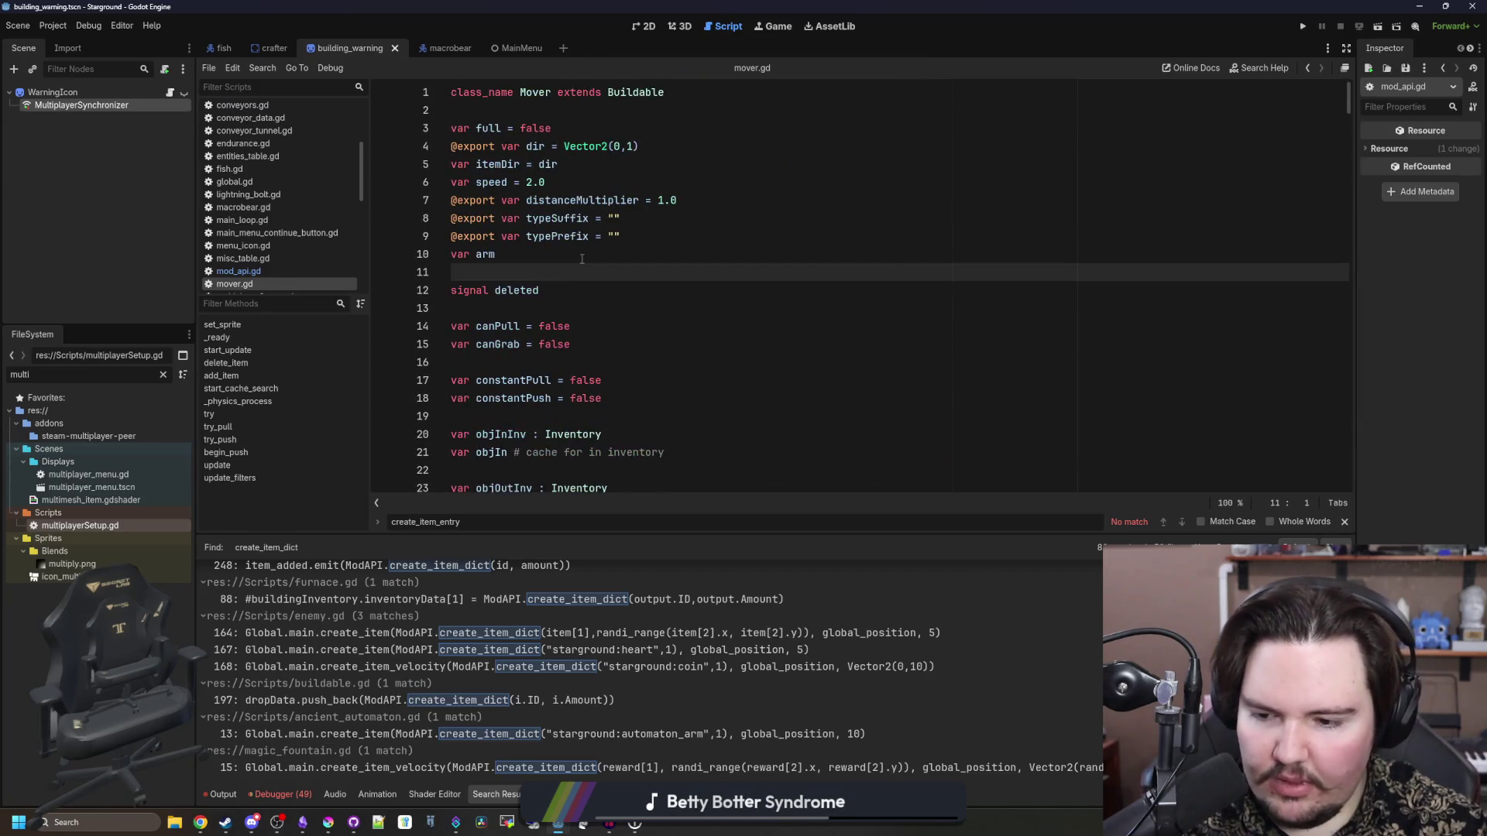
{"action": "left_click", "coordinate": [225, 797]}
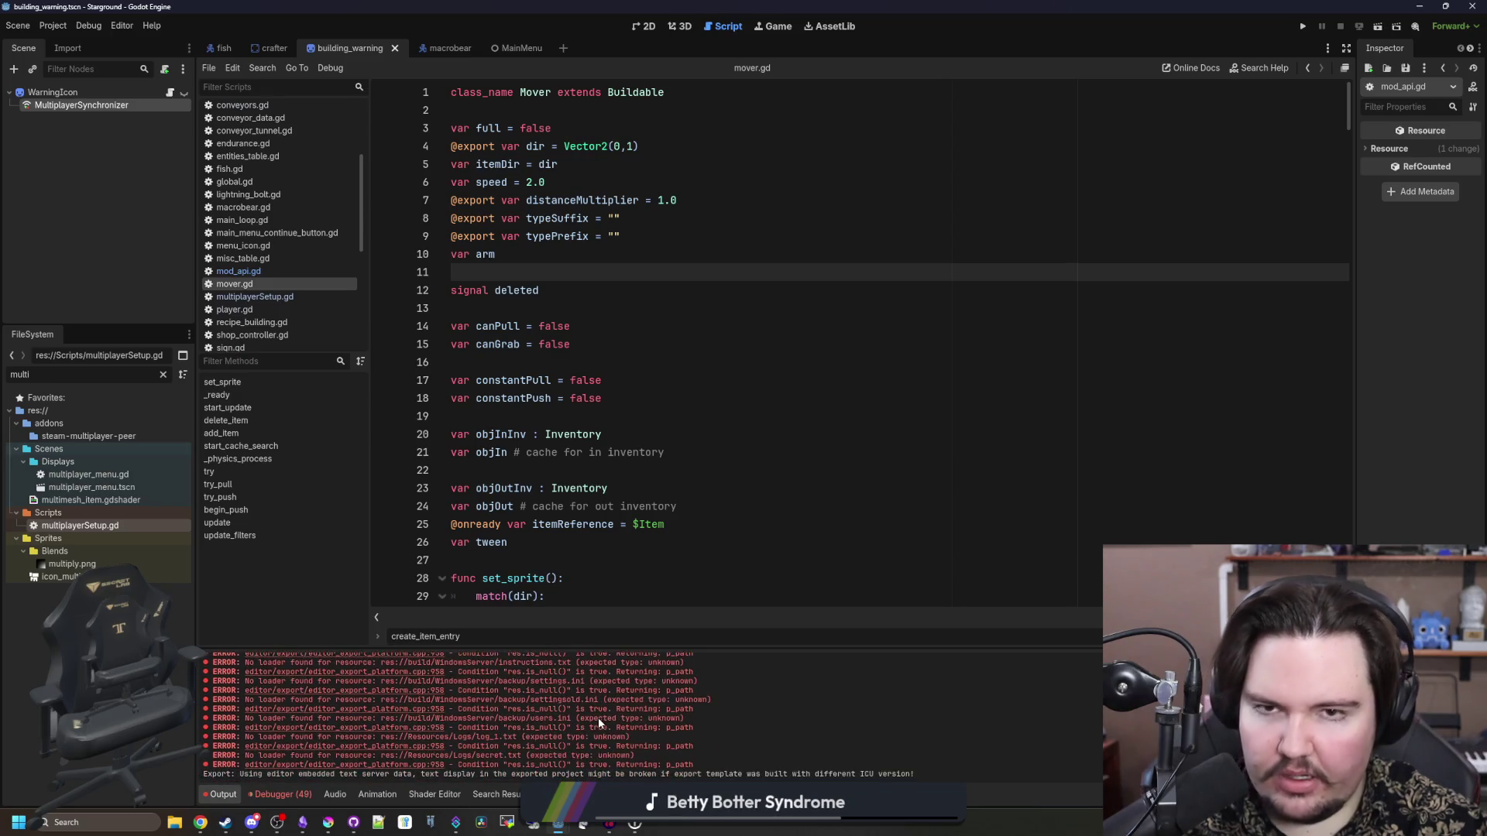
- Look at Debug > Customize Run Instances, close it, and save the scene
{"action": "left_click", "coordinate": [88, 24]}
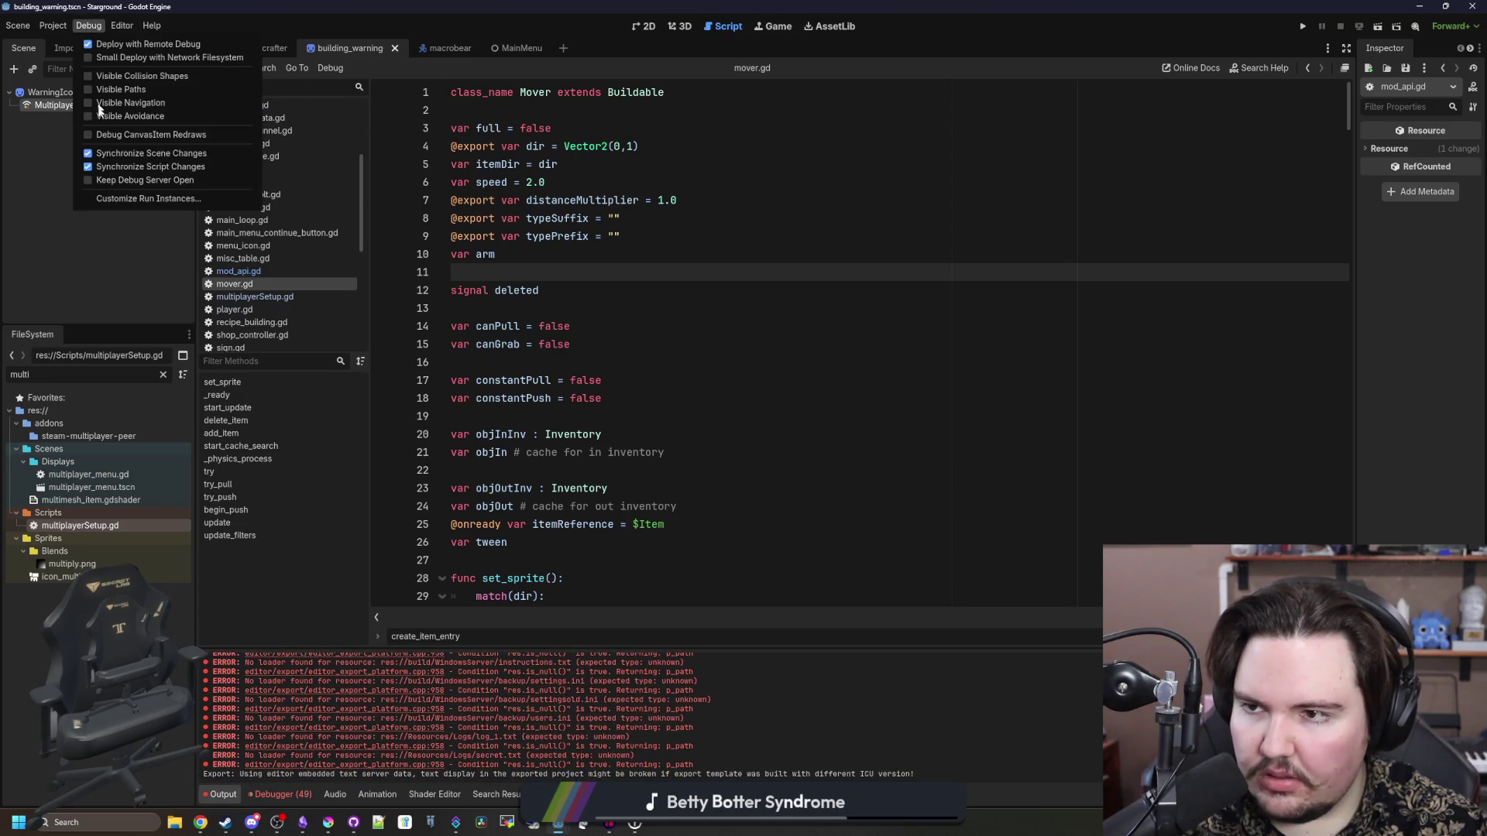
{"action": "left_click", "coordinate": [147, 194]}
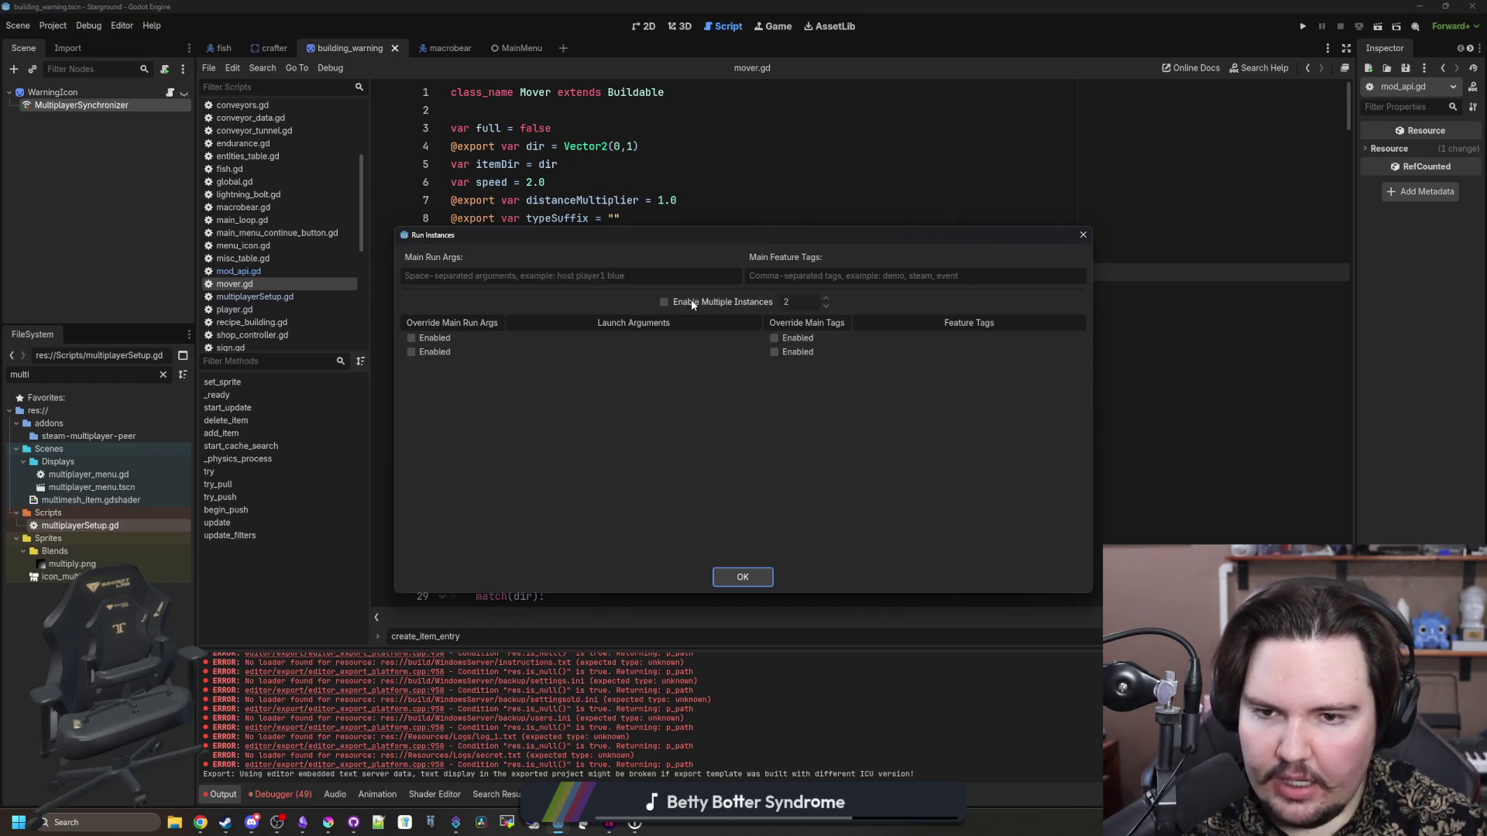
{"action": "left_click", "coordinate": [742, 577]}
{"action": "left_click", "coordinate": [571, 326]}
{"action": "key", "text": "ctrl+s"}
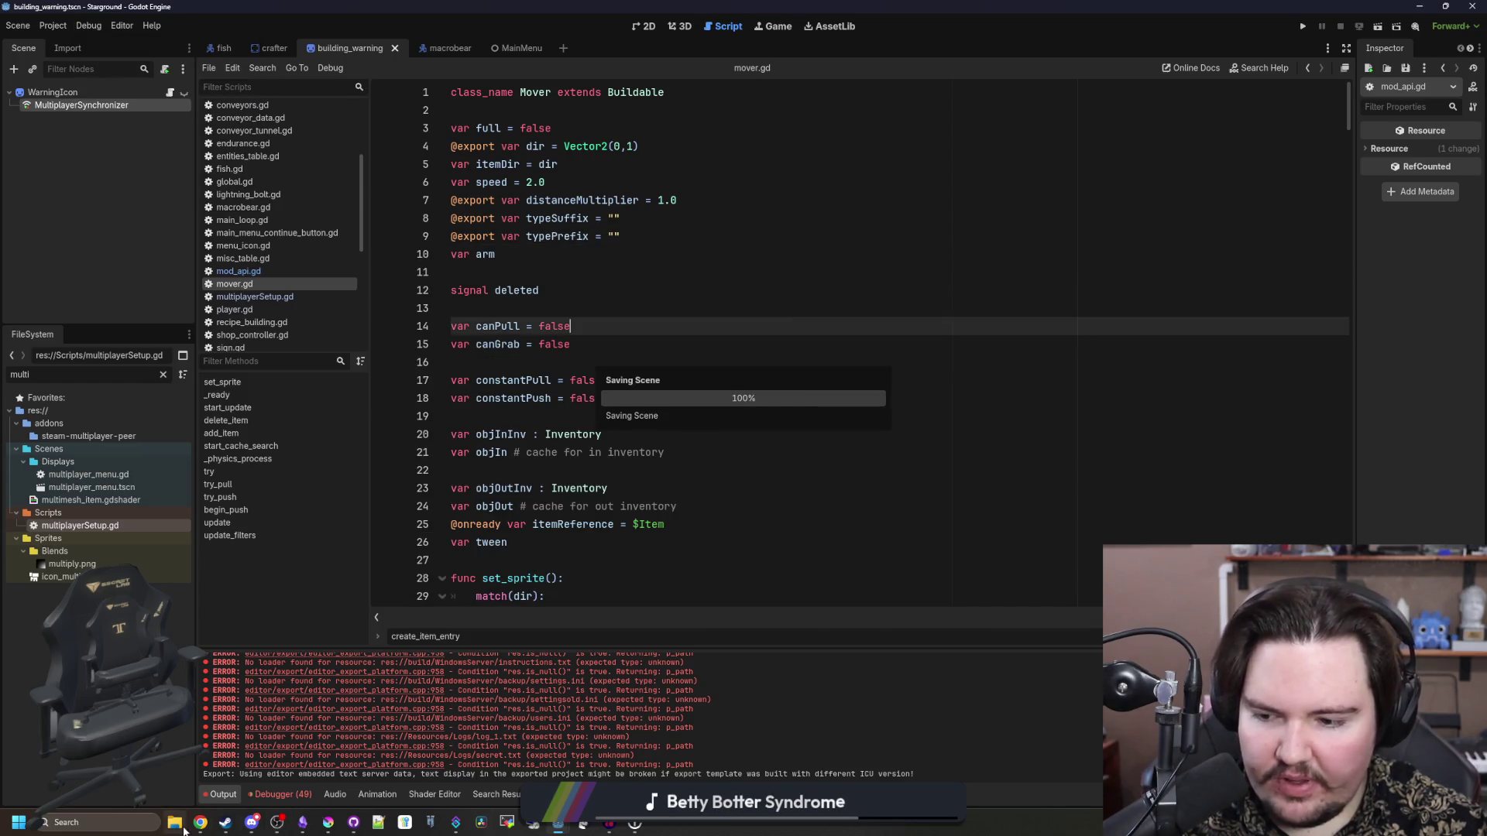
- Resize the Krita window, then return to the Godot editor
{"action": "mouse_move", "coordinate": [200, 822]}
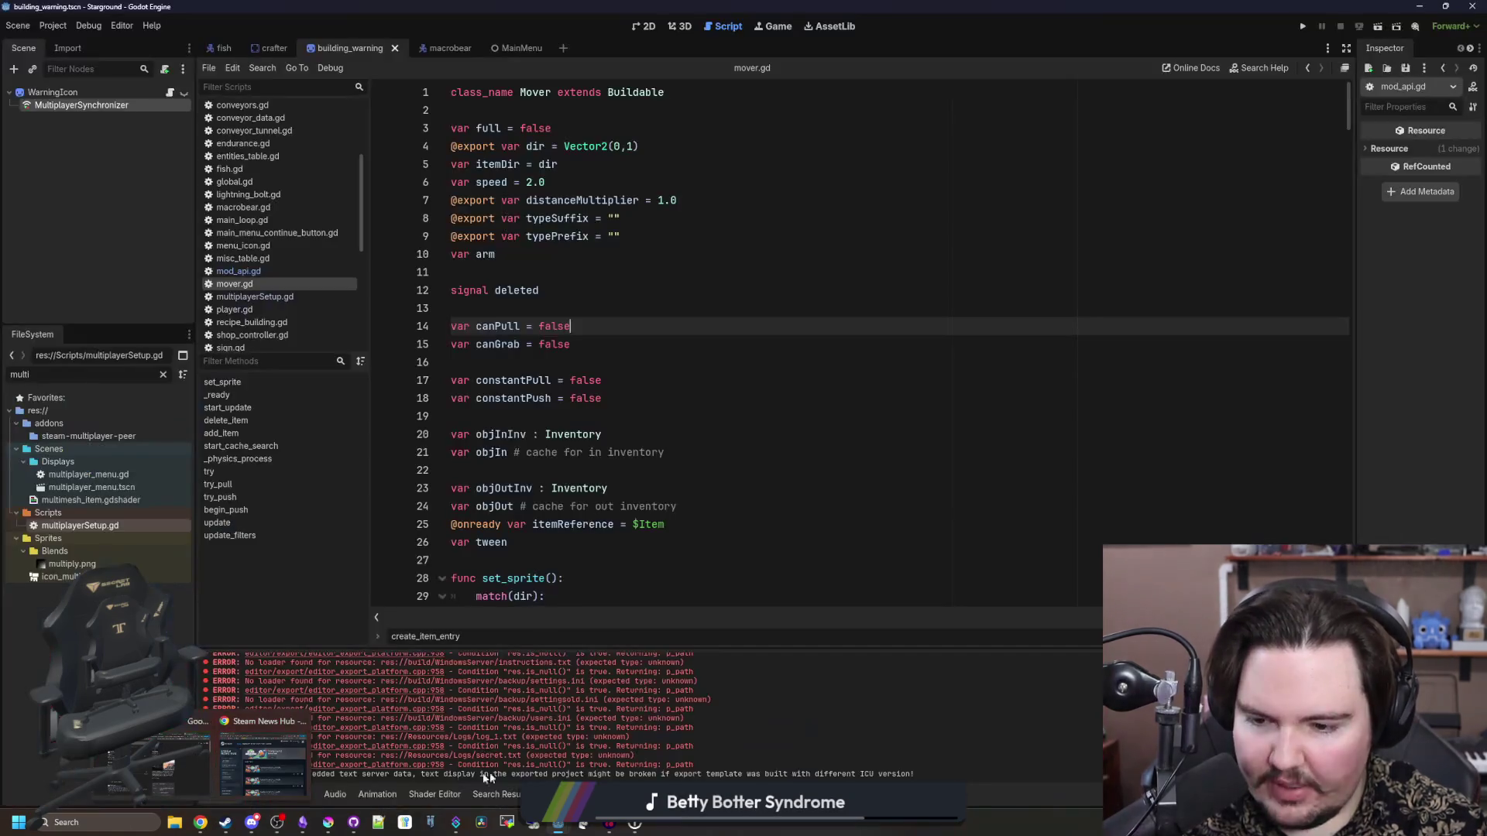
{"action": "left_click", "coordinate": [329, 823]}
{"action": "mouse_move", "coordinate": [592, 696]}
{"action": "left_mouse_down"}
{"action": "mouse_move", "coordinate": [593, 252]}
{"action": "mouse_move", "coordinate": [592, 604]}
{"action": "left_mouse_up"}
{"action": "left_click", "coordinate": [548, 343]}
{"action": "left_click", "coordinate": [548, 355]}
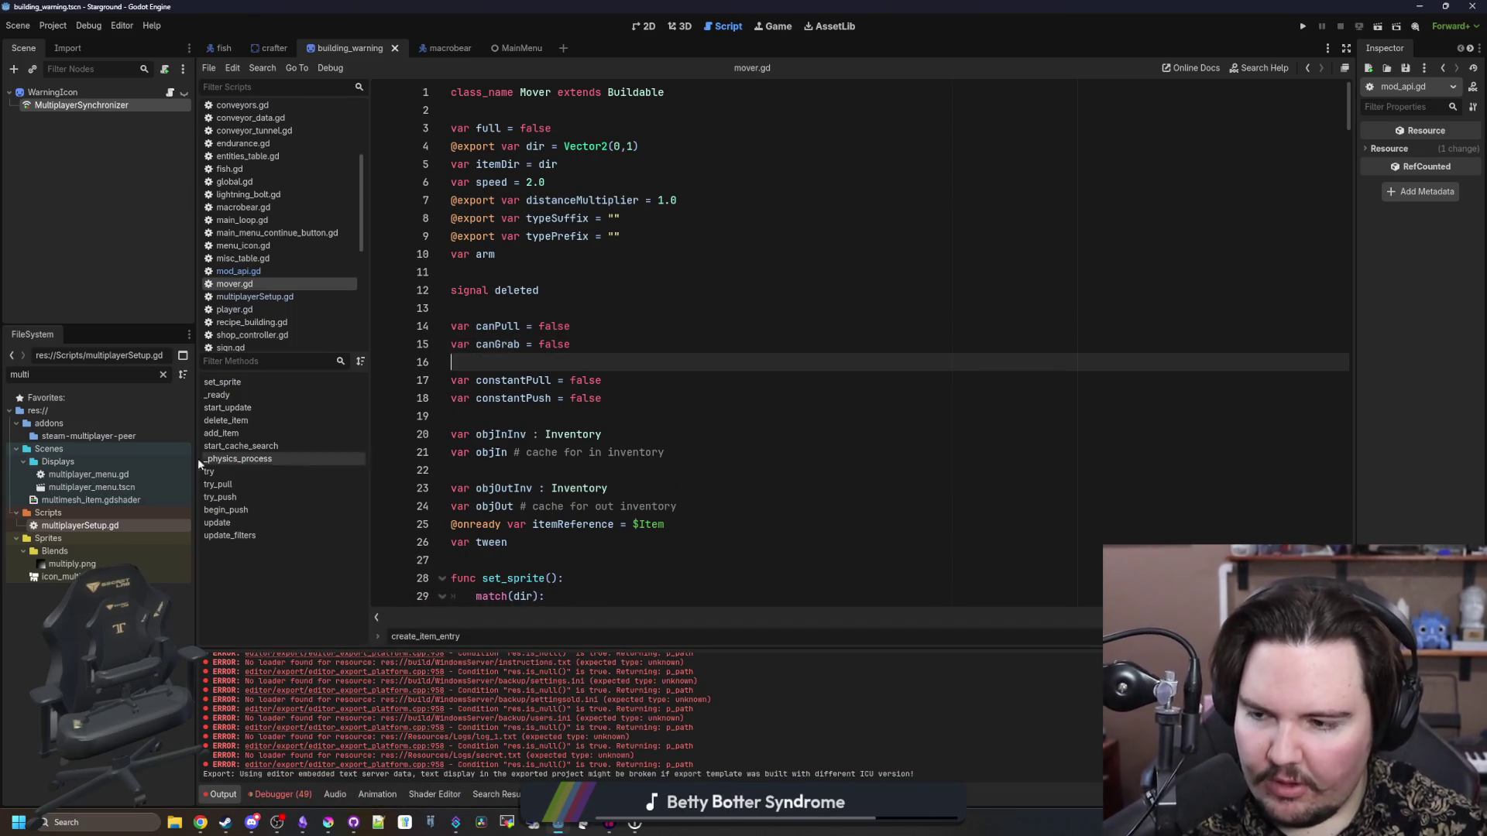
- Filter the FileSystem for 'regions' and open regions_table.gd
{"action": "left_click", "coordinate": [164, 374]}
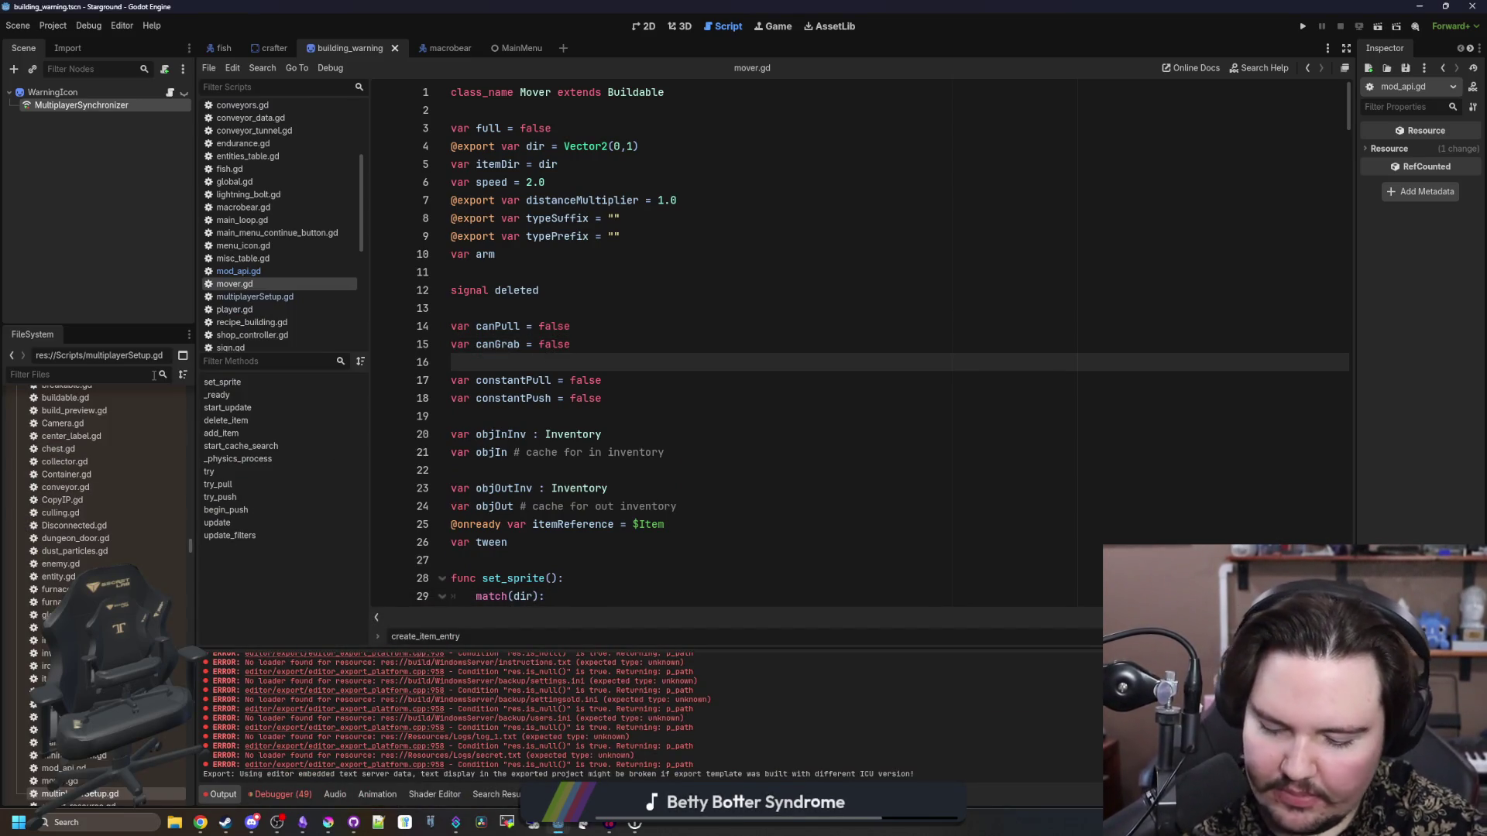
{"action": "type", "text": "regions"}
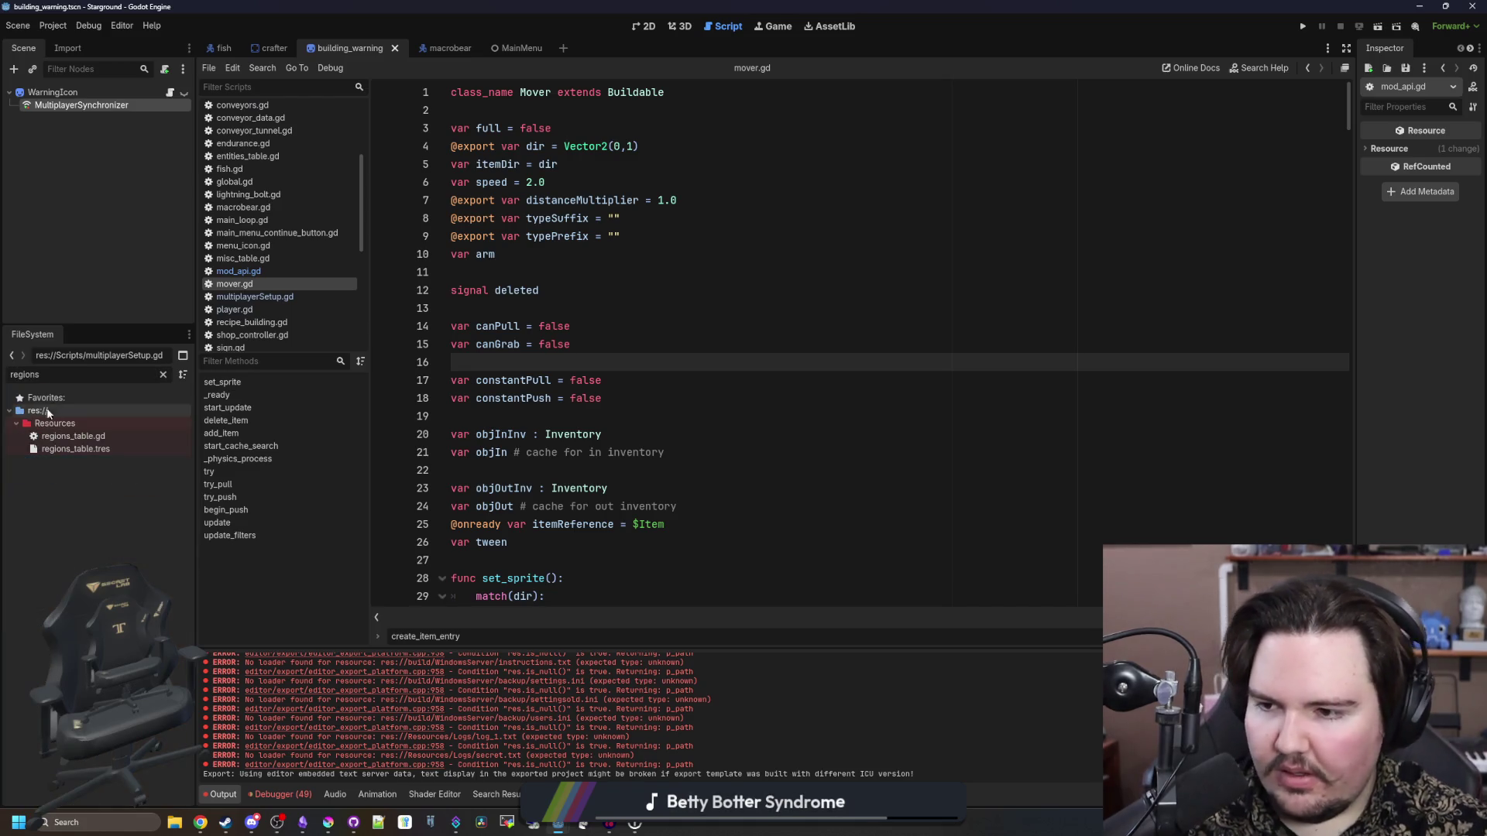
{"action": "left_click", "coordinate": [83, 438]}
{"action": "double_click", "coordinate": [81, 439]}
{"action": "scroll", "coordinate": [561, 489], "scroll_direction": "down", "scroll_amount": 5}
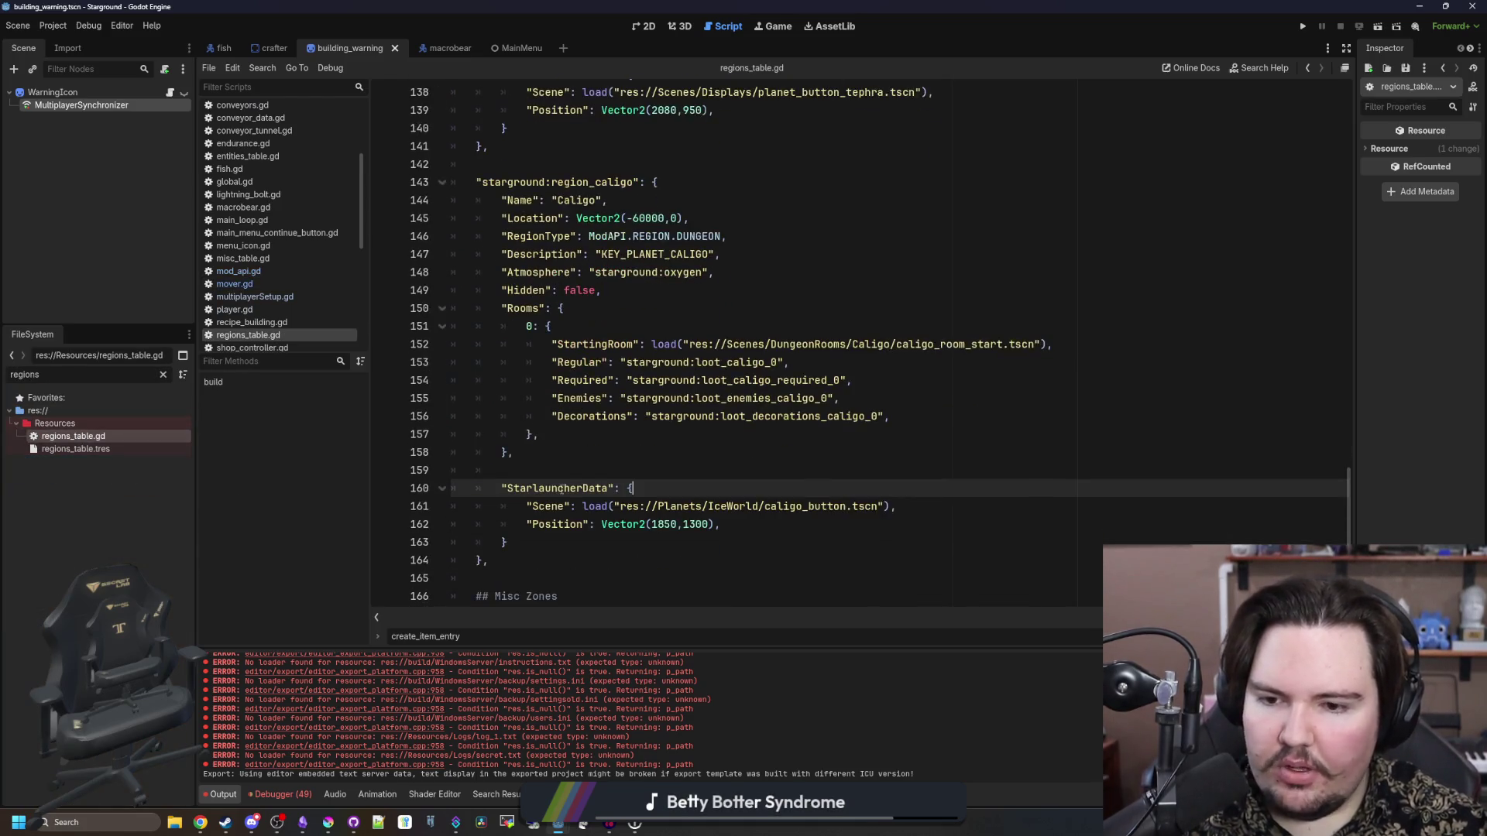
- Select the whole region_opis block on lines 66–88 of regions_table.gd
{"action": "scroll", "coordinate": [561, 489], "scroll_direction": "down", "scroll_amount": 2}
{"action": "scroll", "coordinate": [562, 489], "scroll_direction": "up", "scroll_amount": 4}
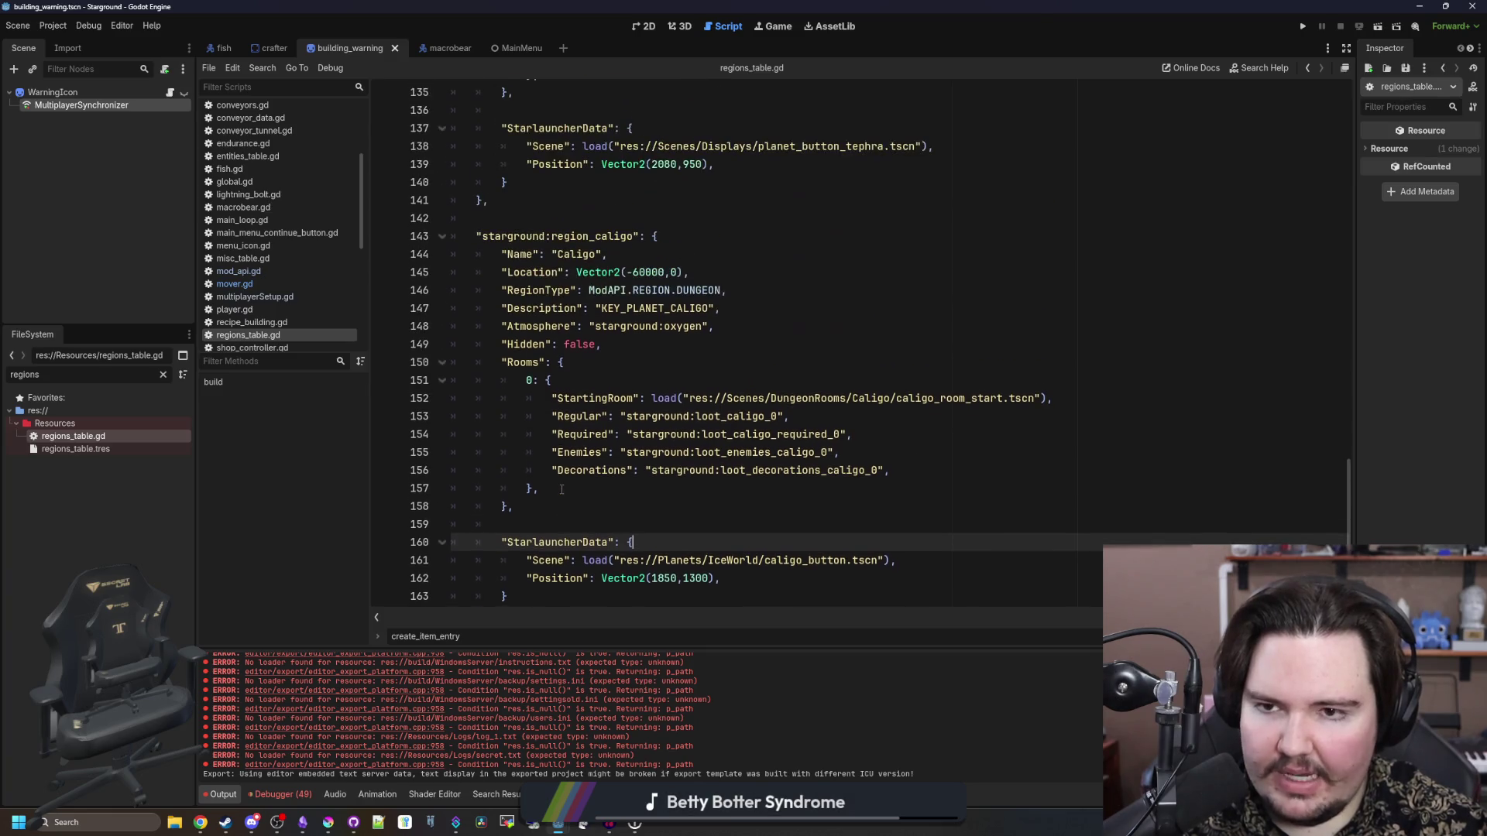
{"action": "scroll", "coordinate": [543, 450], "scroll_direction": "up", "scroll_amount": 6}
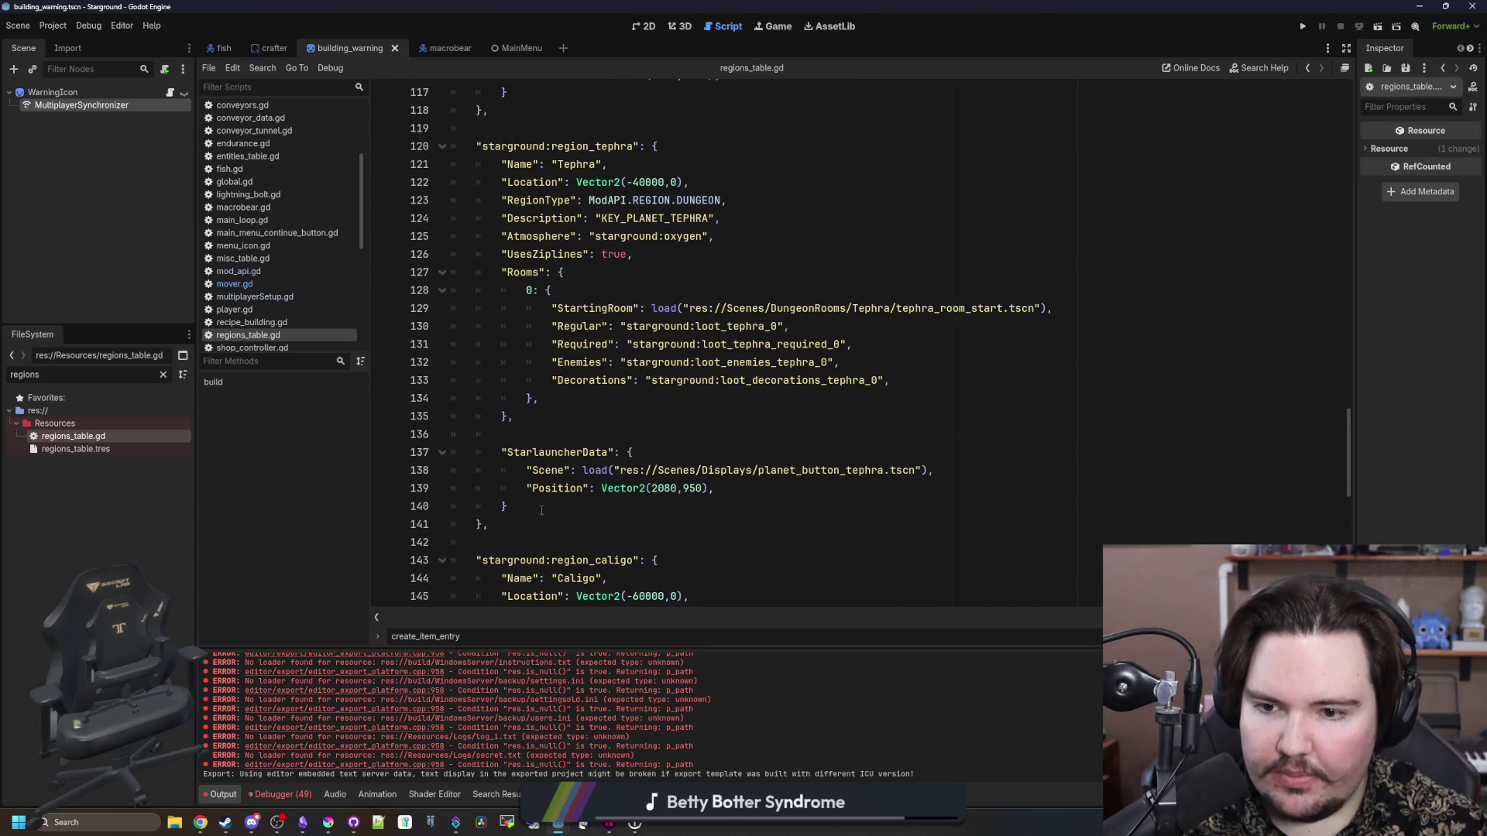
{"action": "scroll", "coordinate": [541, 511], "scroll_direction": "up", "scroll_amount": 10}
{"action": "scroll", "coordinate": [540, 520], "scroll_direction": "down", "scroll_amount": 8}
{"action": "scroll", "coordinate": [539, 519], "scroll_direction": "down", "scroll_amount": 5}
{"action": "scroll", "coordinate": [557, 480], "scroll_direction": "up", "scroll_amount": 10}
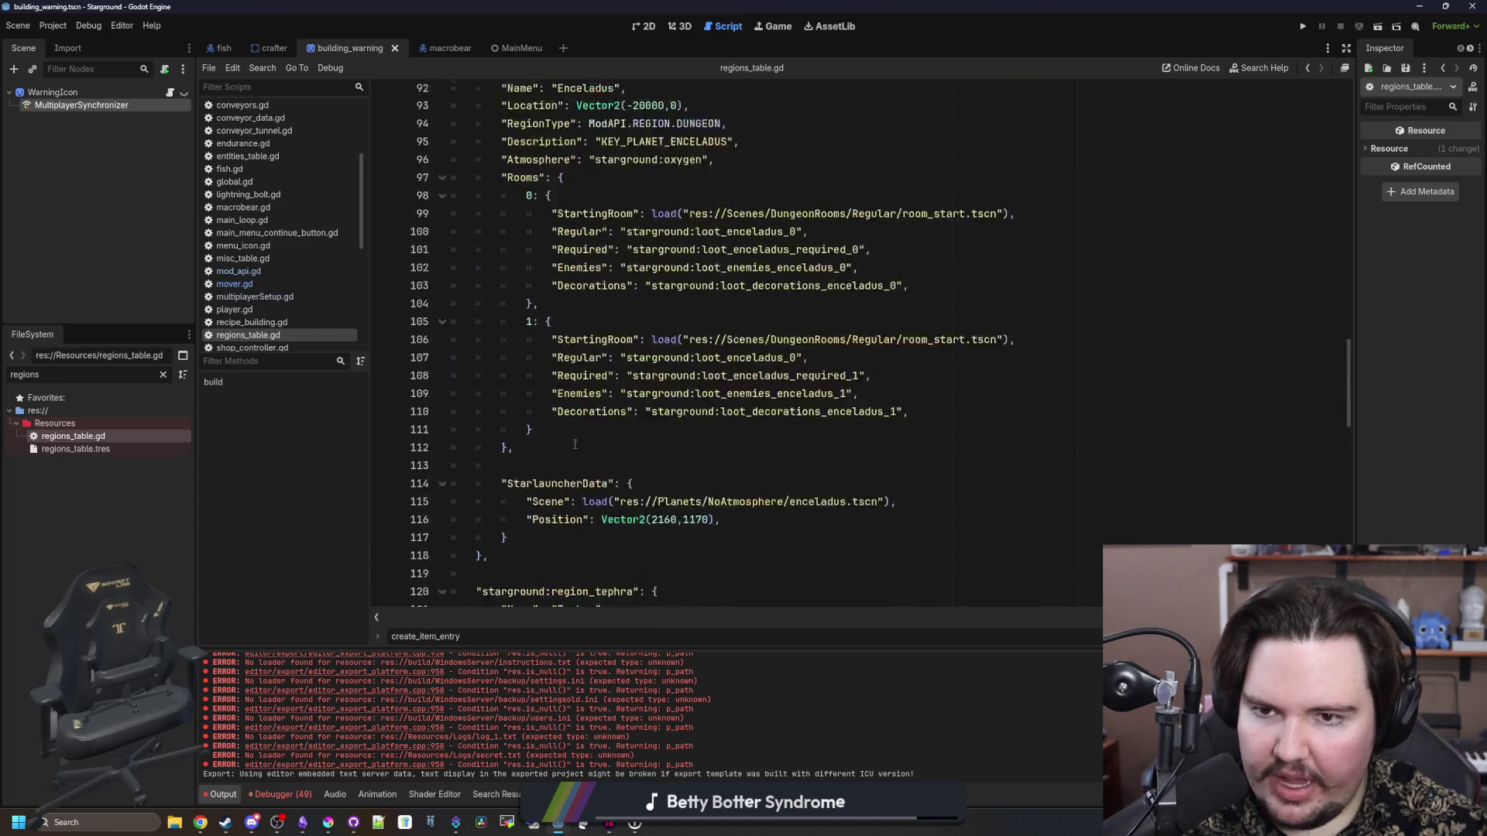
{"action": "scroll", "coordinate": [569, 446], "scroll_direction": "up", "scroll_amount": 10}
{"action": "mouse_move", "coordinate": [498, 554]}
{"action": "left_mouse_down"}
{"action": "mouse_move", "coordinate": [476, 542]}
{"action": "mouse_move", "coordinate": [457, 166]}
{"action": "mouse_move", "coordinate": [329, 142]}
{"action": "left_mouse_up"}
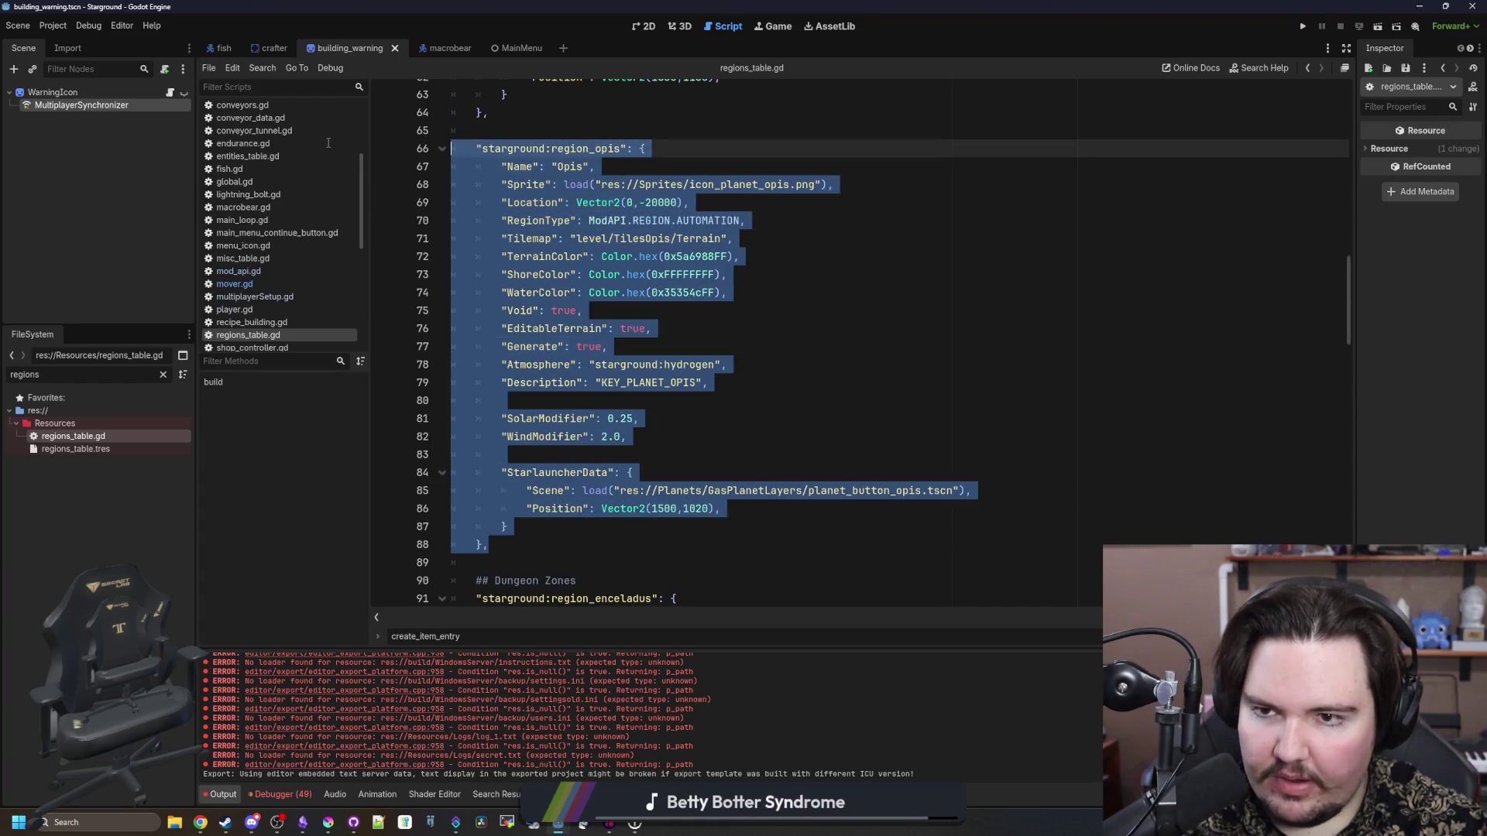
- Paste a copy of the block at line 90, unindent it, then open a new Chrome window
{"action": "scroll", "coordinate": [496, 464], "scroll_direction": "down", "scroll_amount": 1}
{"action": "left_click", "coordinate": [516, 486]}
{"action": "key", "text": "Return"}
{"action": "key", "text": "Return"}
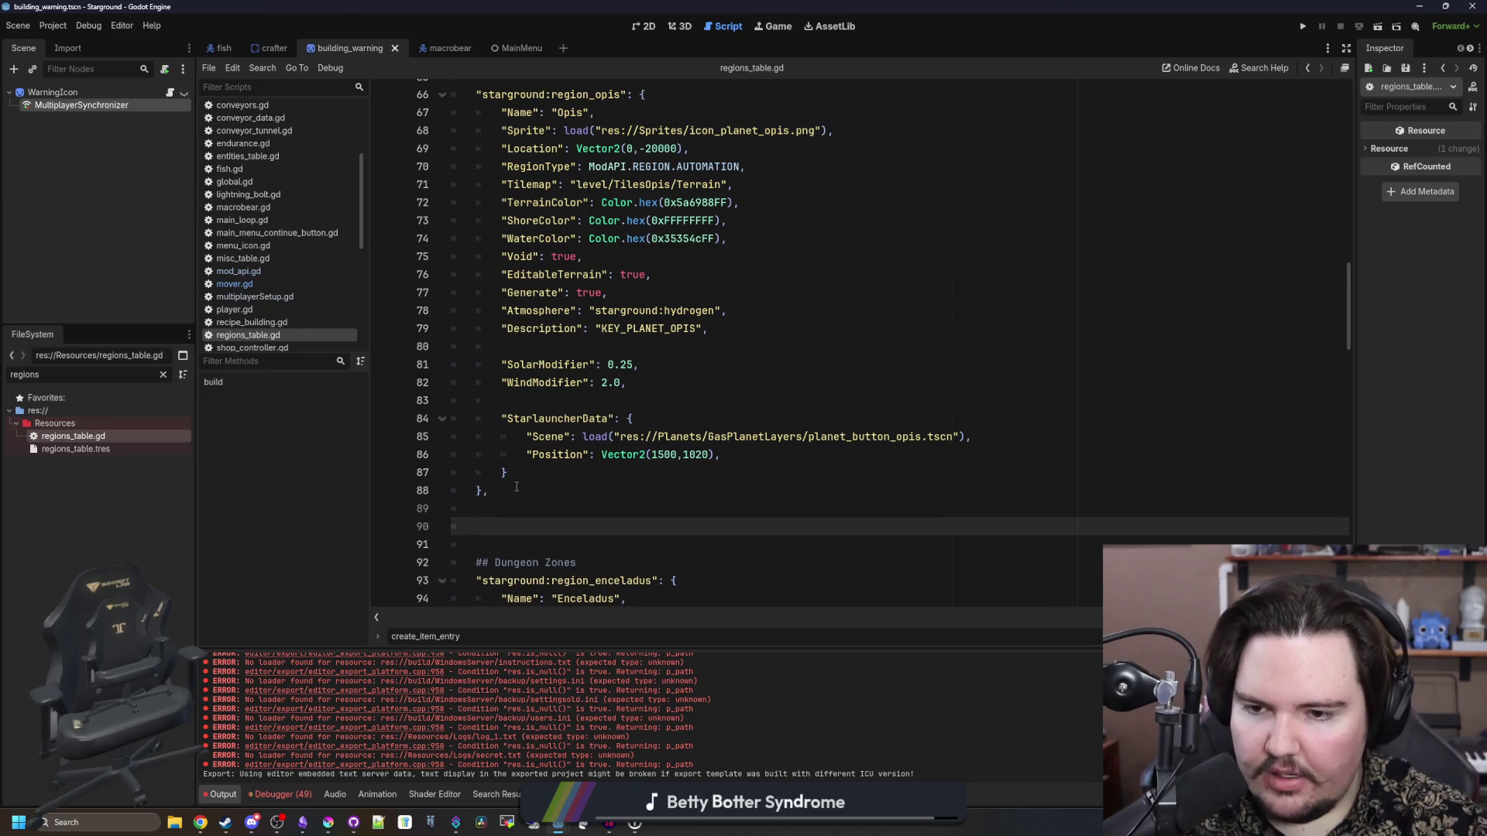
{"action": "key", "text": "ctrl+v"}
{"action": "left_click", "coordinate": [500, 203]}
{"action": "key", "text": "BackSpace"}
{"action": "left_click_drag", "start_coordinate": [620, 200], "coordinate": [596, 200]}
{"action": "scroll", "coordinate": [695, 362], "scroll_direction": "up", "scroll_amount": 1}
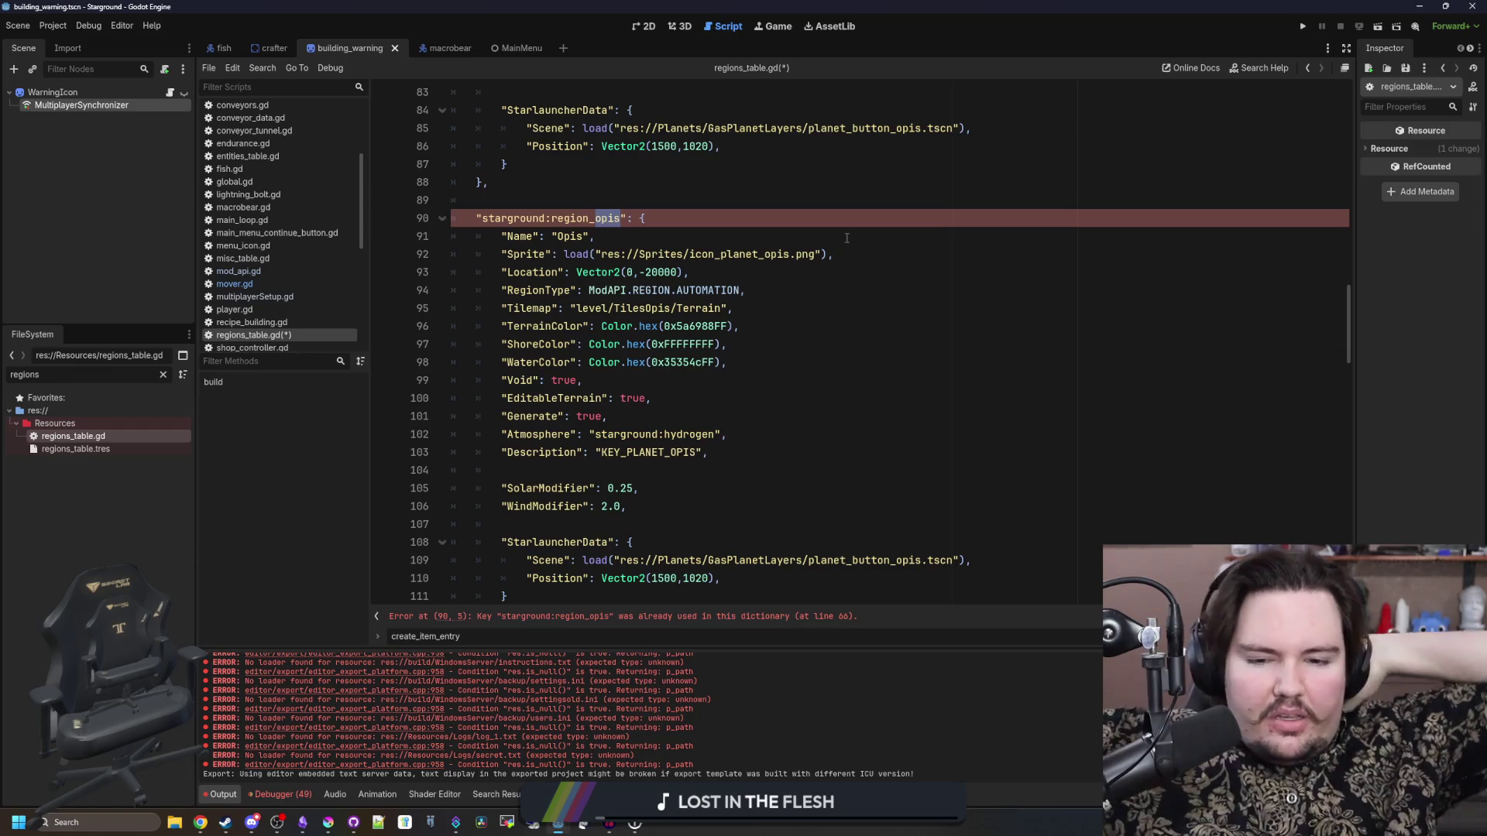
{"action": "key", "text": "alt+Tab"}
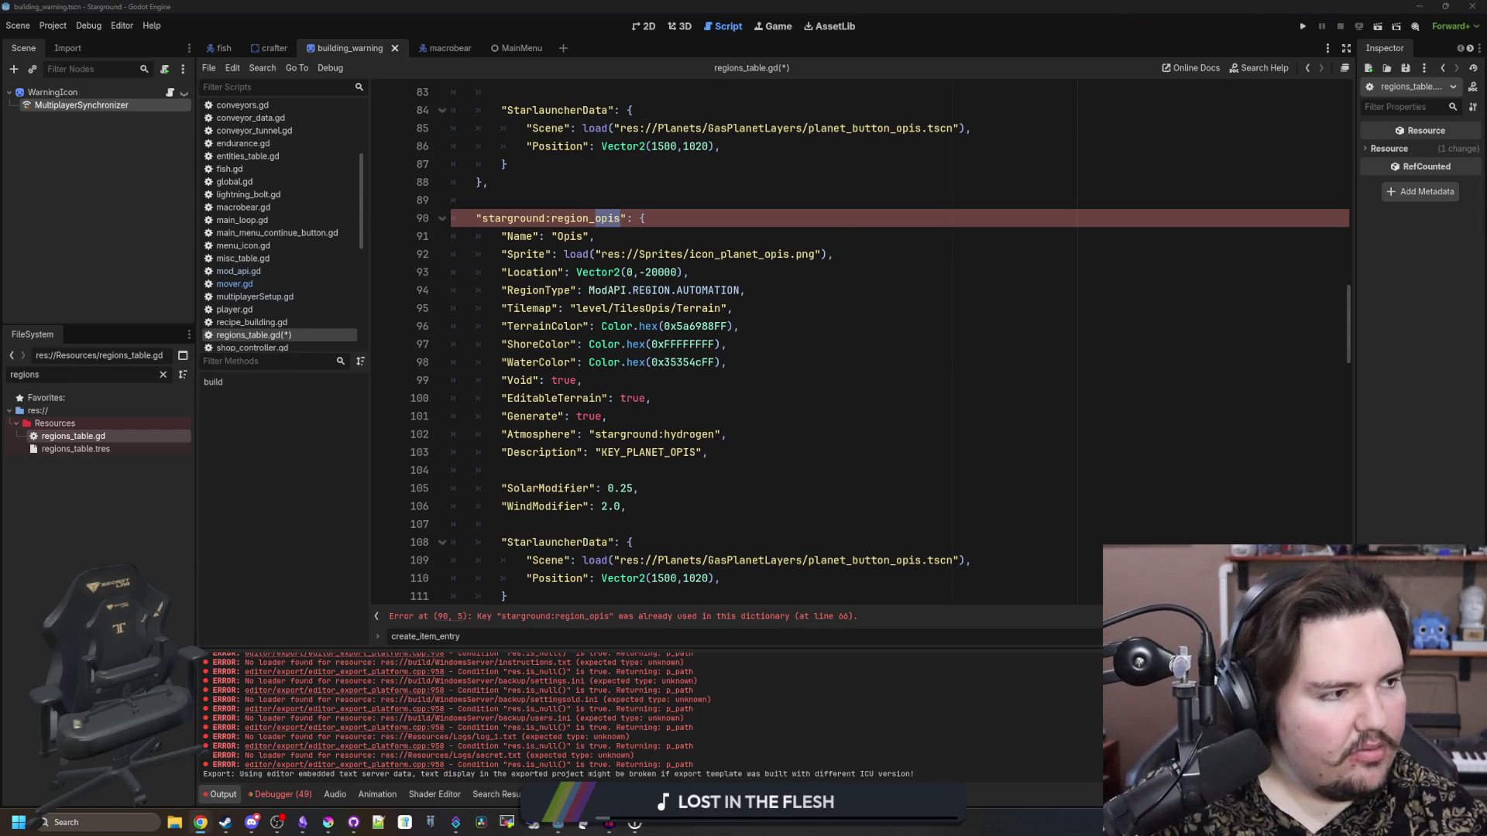
{"action": "key", "text": "ctrl+n"}
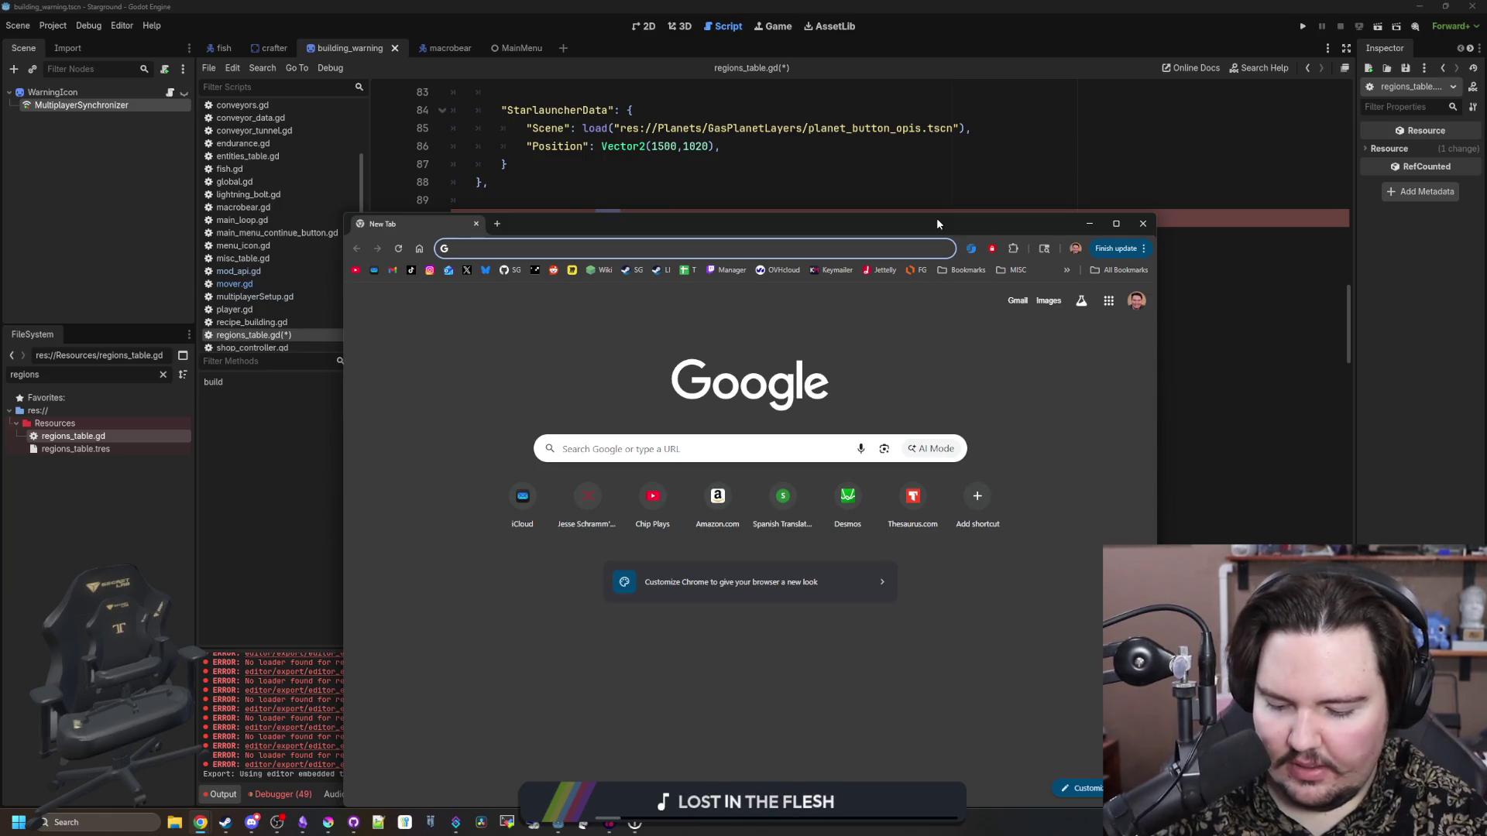
- Search Google for 'lv426' and maximize the browser window
{"action": "type", "text": "lv426"}
{"action": "key", "text": "Return"}
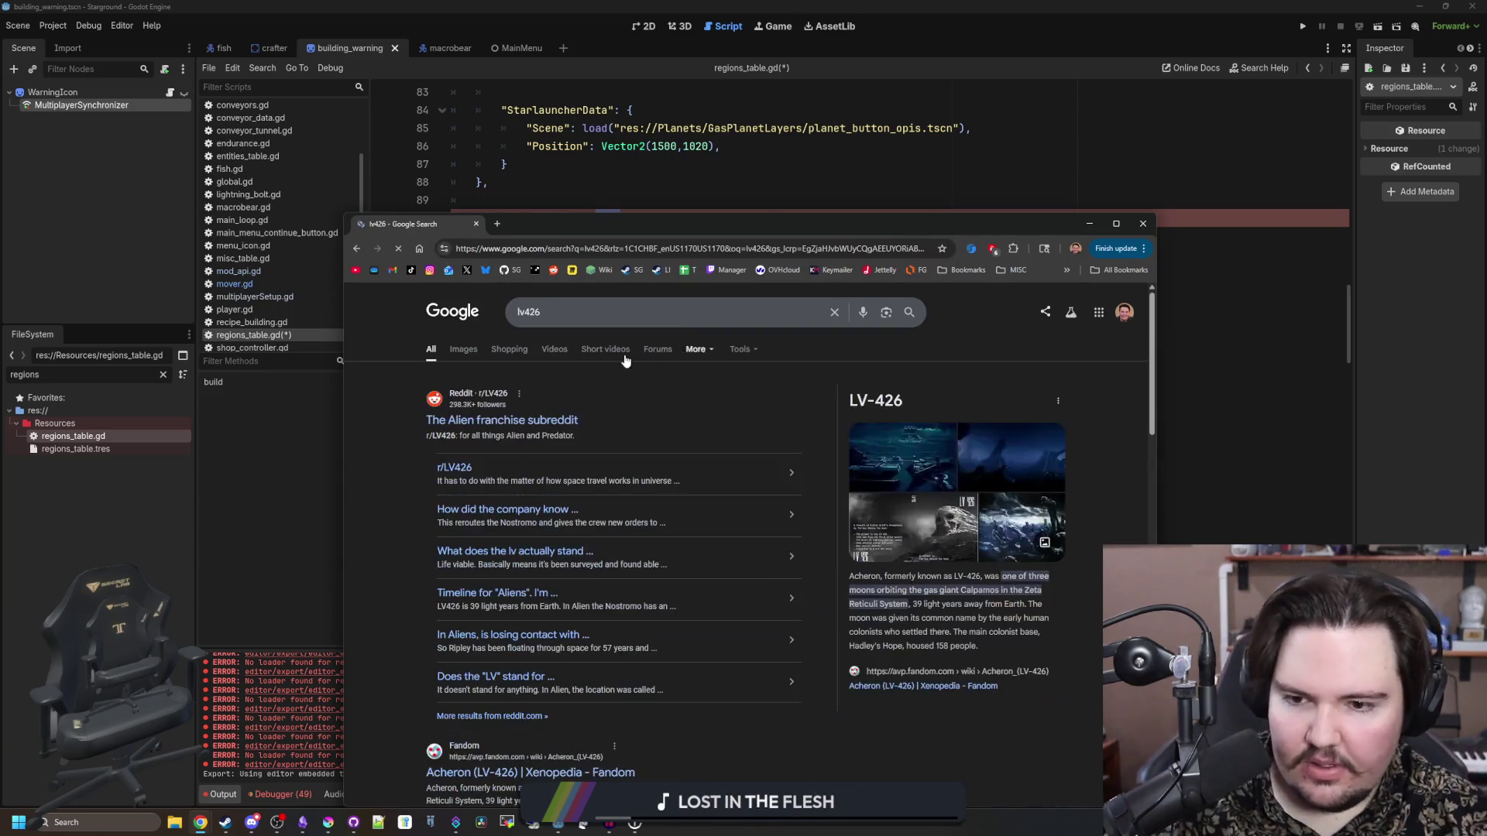
{"action": "left_click", "coordinate": [898, 457]}
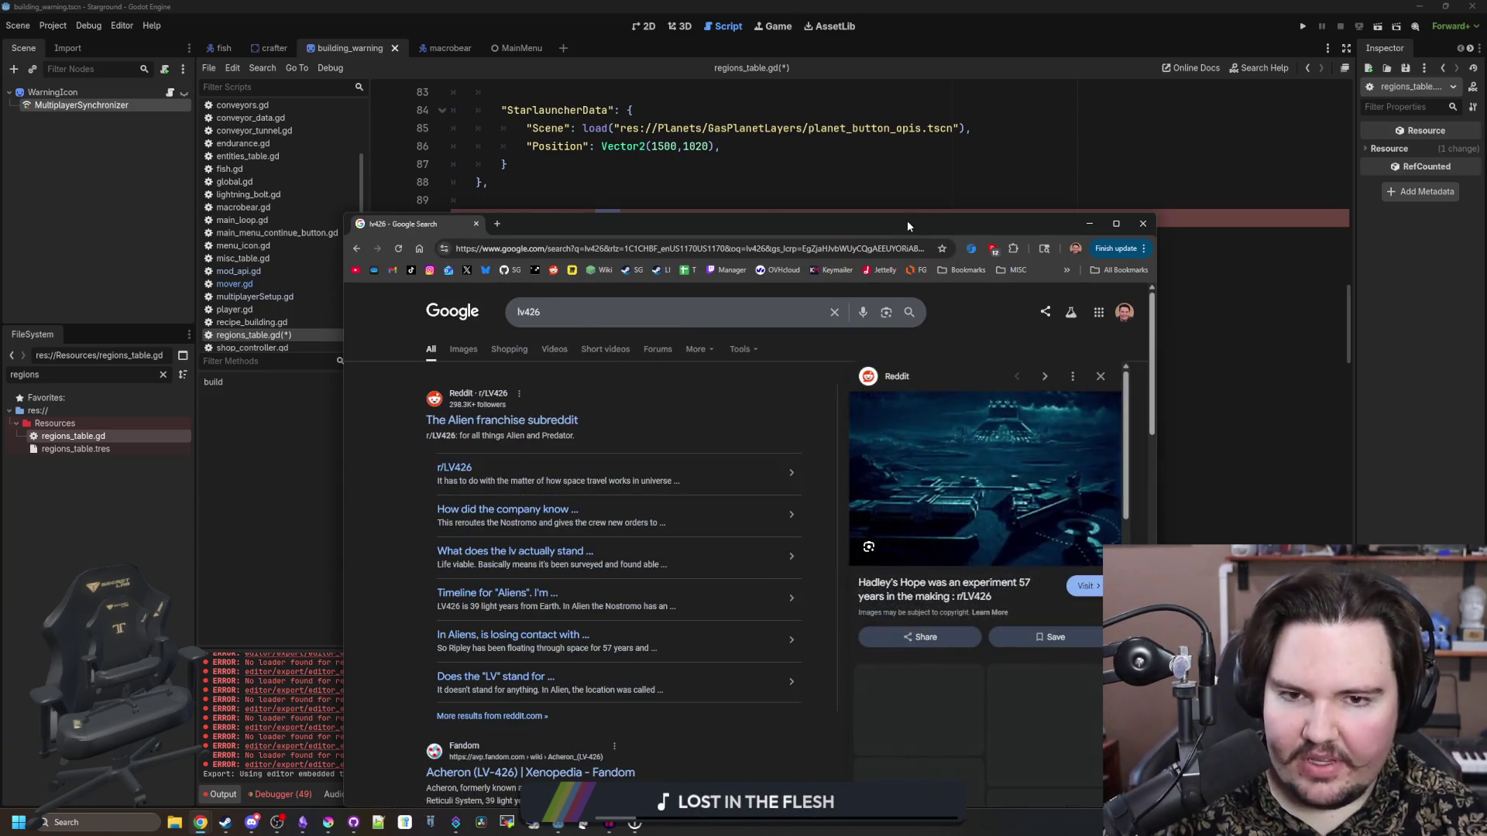
{"action": "double_click", "coordinate": [907, 223]}
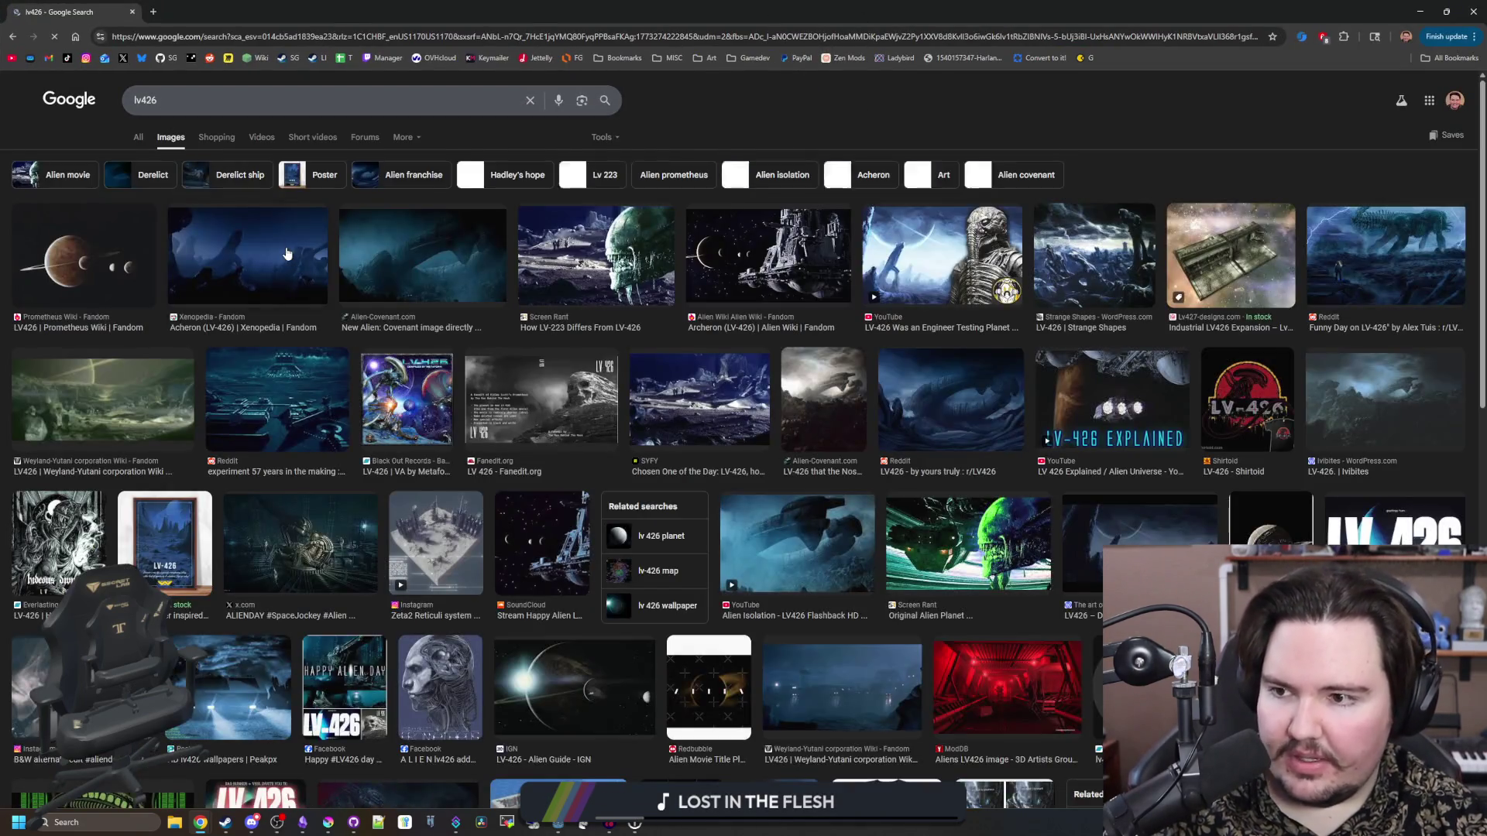
- Open the Acheron (LV-426) Xenopedia page from the image results in a new tab
{"action": "left_click", "coordinate": [242, 255]}
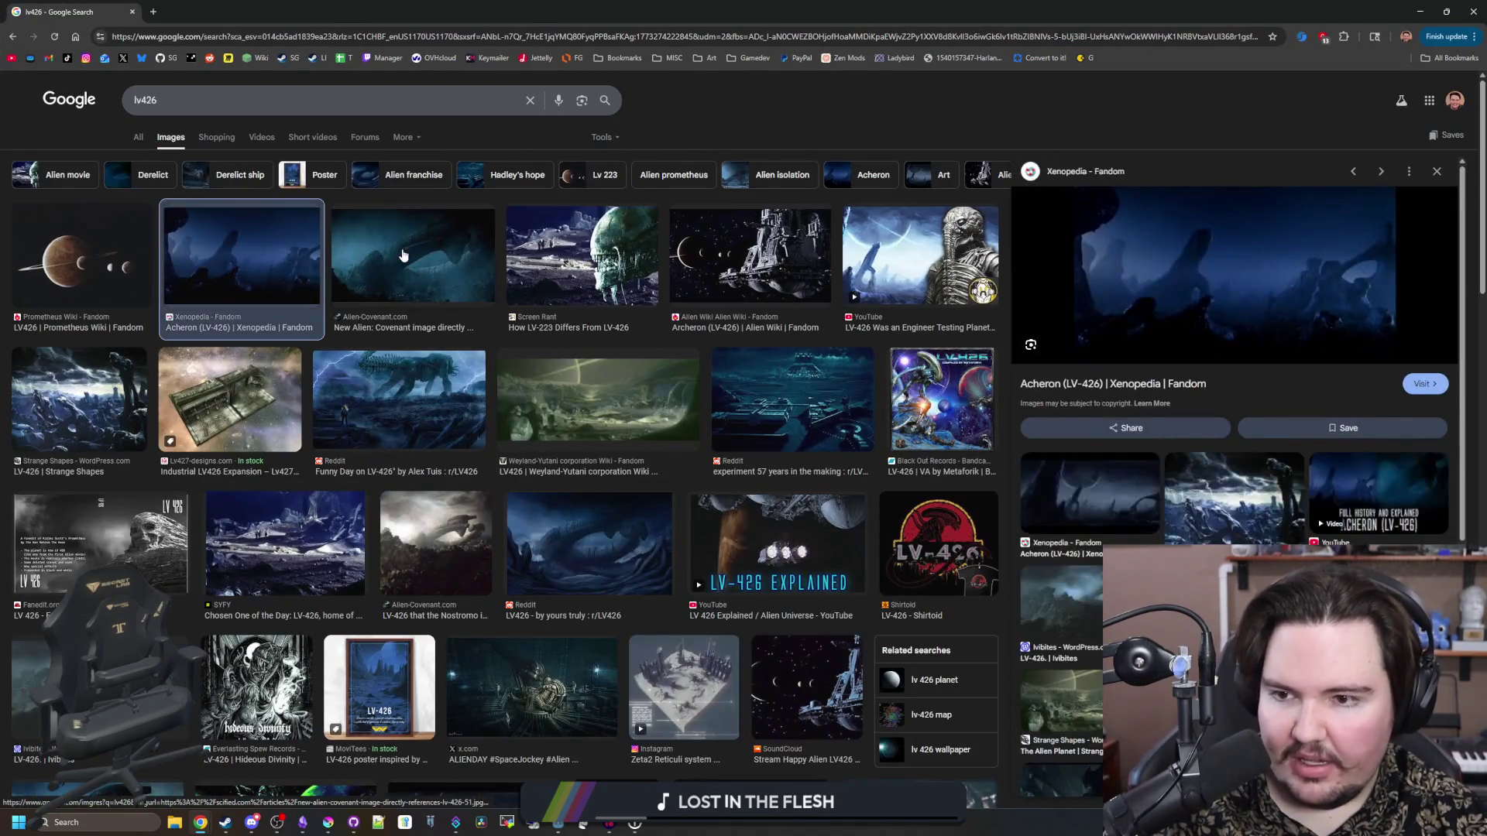
{"action": "left_click", "coordinate": [403, 255]}
{"action": "key", "text": "alt+Left"}
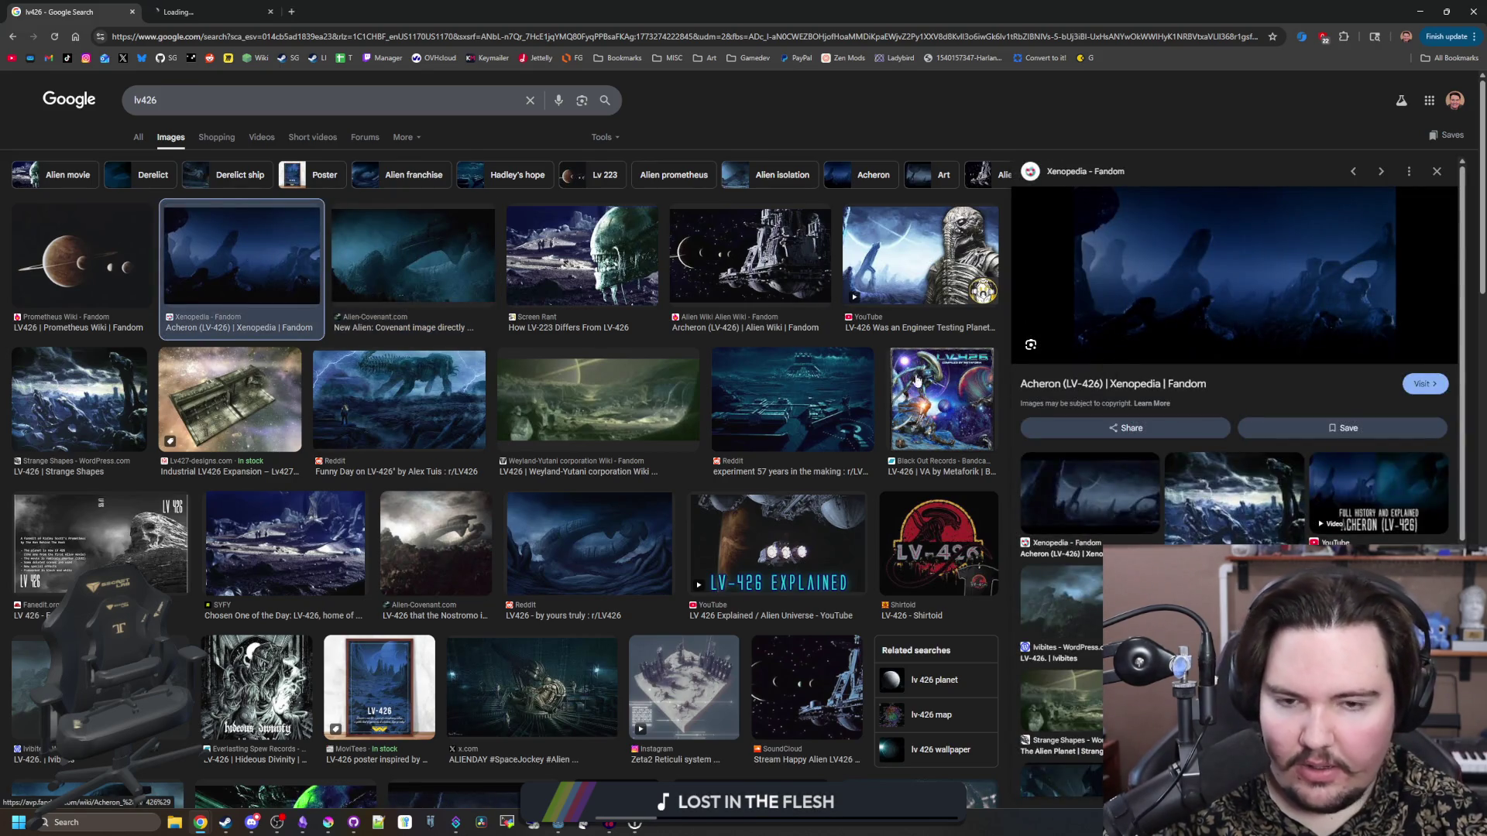
{"action": "left_click", "coordinate": [1100, 383]}
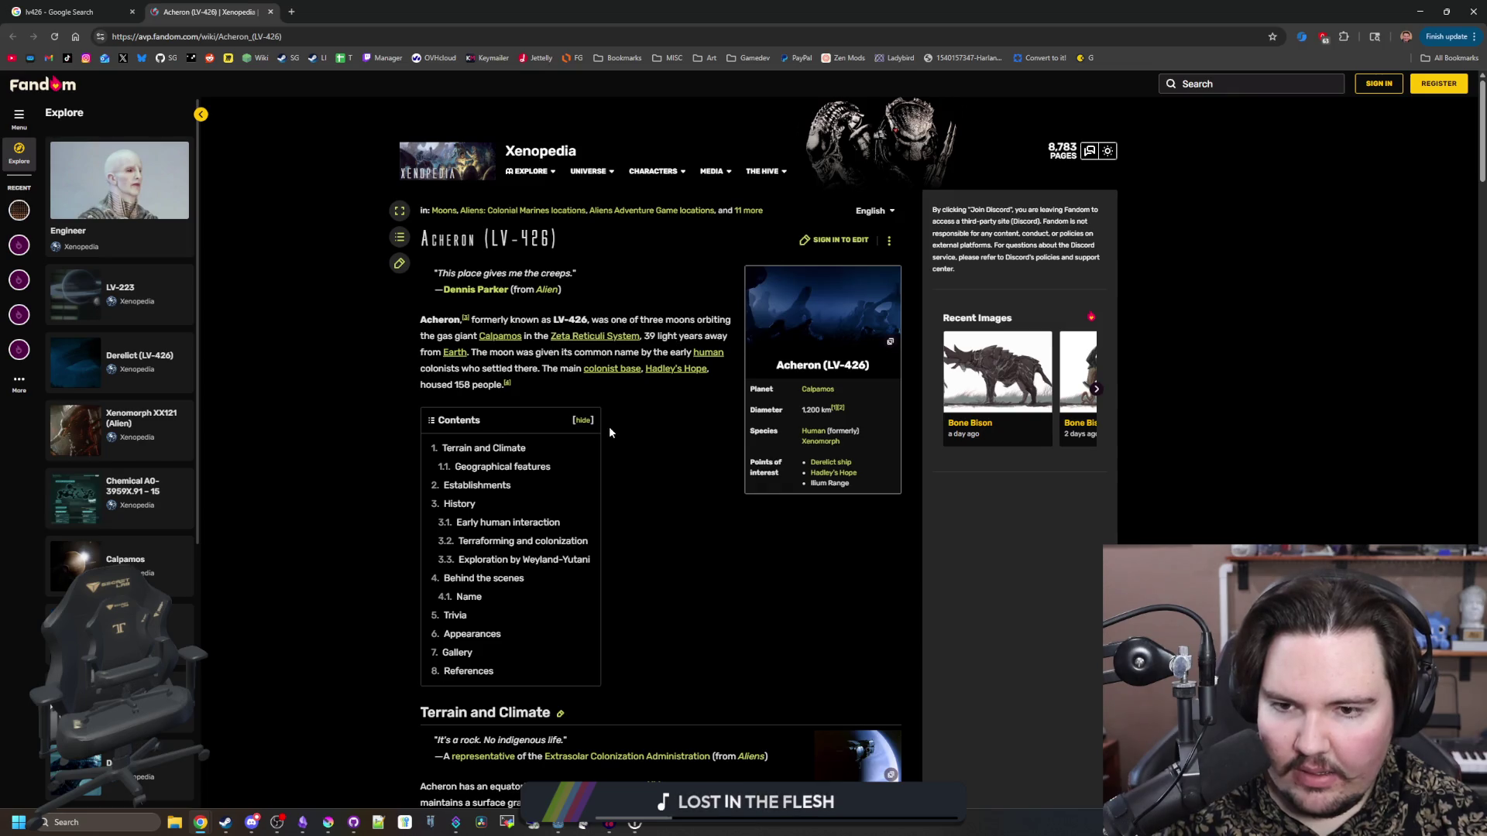
{"action": "scroll", "coordinate": [610, 431], "scroll_direction": "down", "scroll_amount": 3}
{"action": "scroll", "coordinate": [609, 433], "scroll_direction": "down", "scroll_amount": 1}
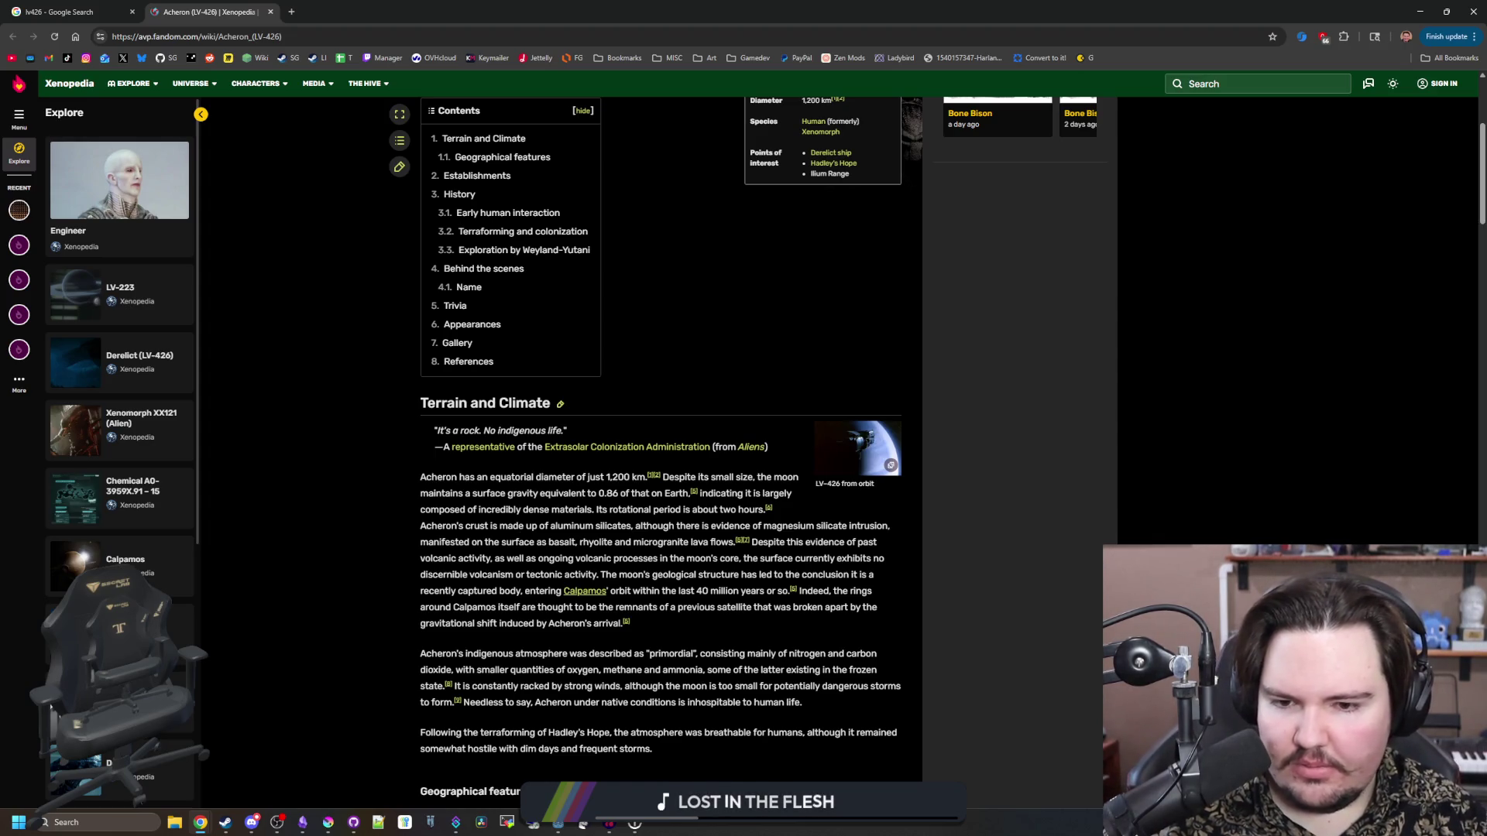
{"action": "mouse_move", "coordinate": [464, 510]}
{"action": "left_mouse_down"}
{"action": "mouse_move", "coordinate": [564, 509]}
{"action": "mouse_move", "coordinate": [527, 496]}
{"action": "mouse_move", "coordinate": [542, 527]}
{"action": "mouse_move", "coordinate": [495, 493]}
{"action": "left_mouse_up"}
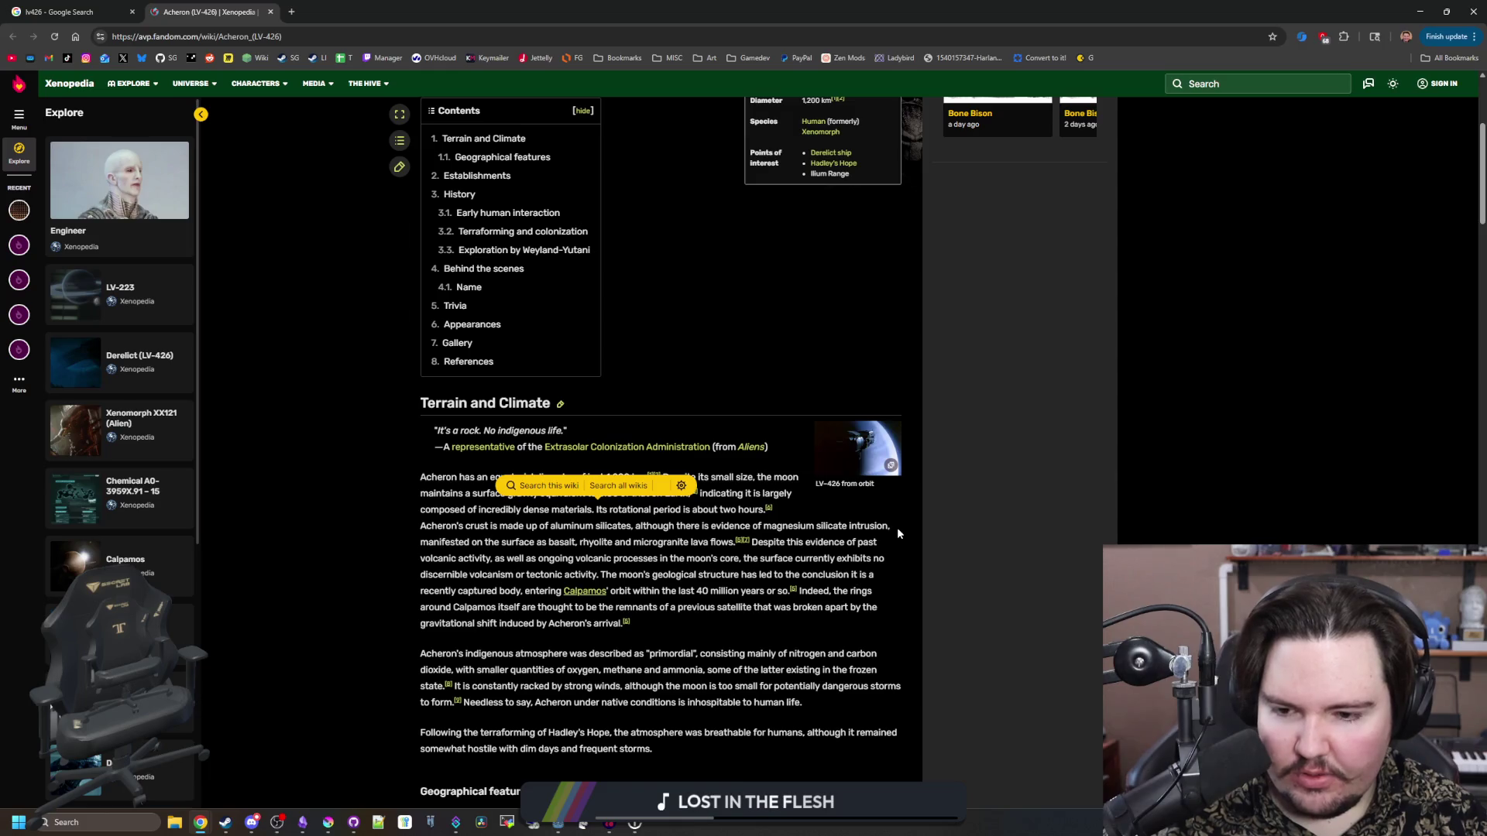
{"action": "scroll", "coordinate": [898, 529], "scroll_direction": "down", "scroll_amount": 5}
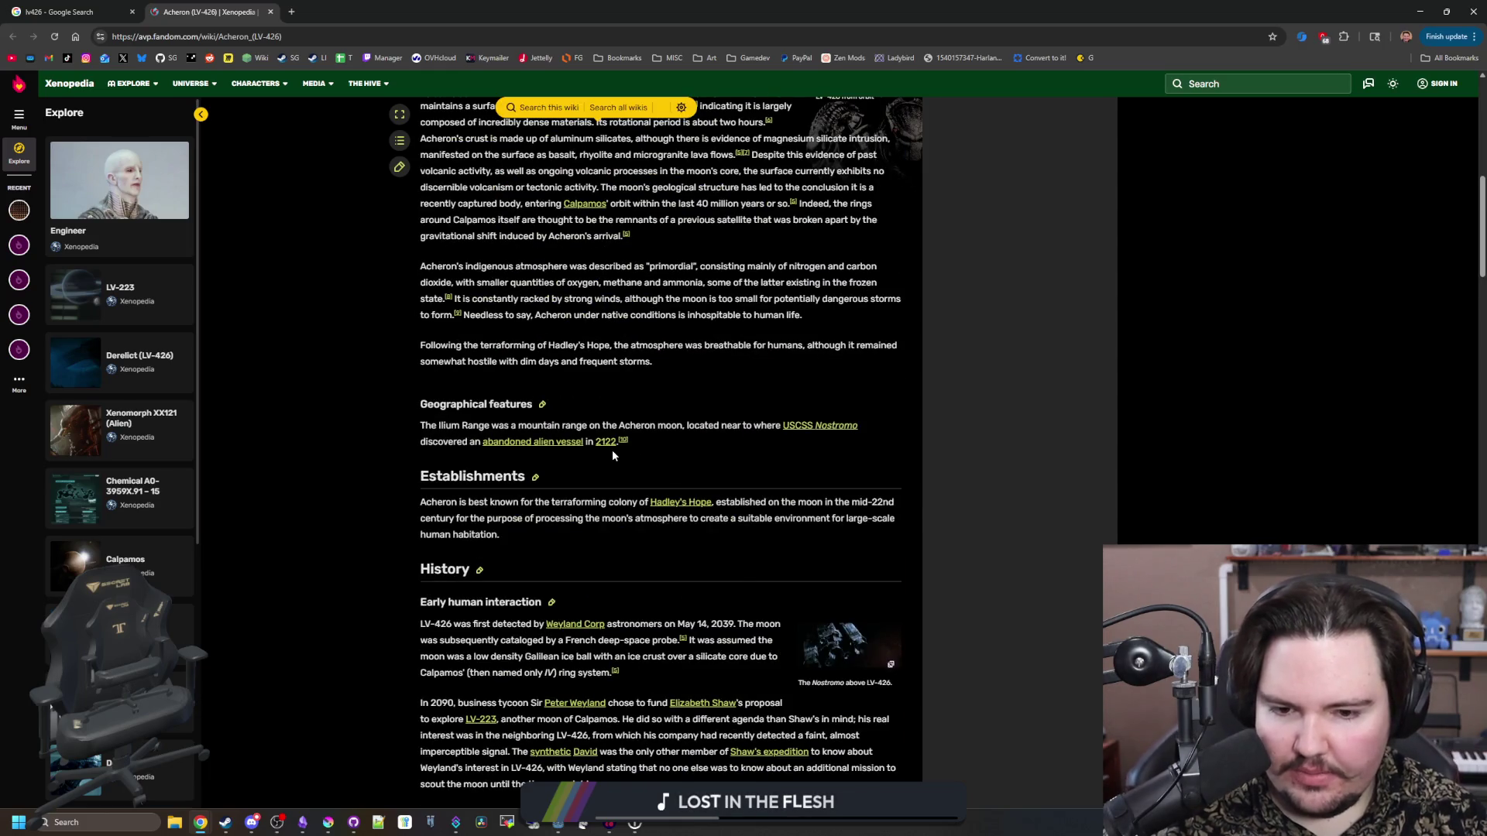
{"action": "scroll", "coordinate": [612, 455], "scroll_direction": "down", "scroll_amount": 20}
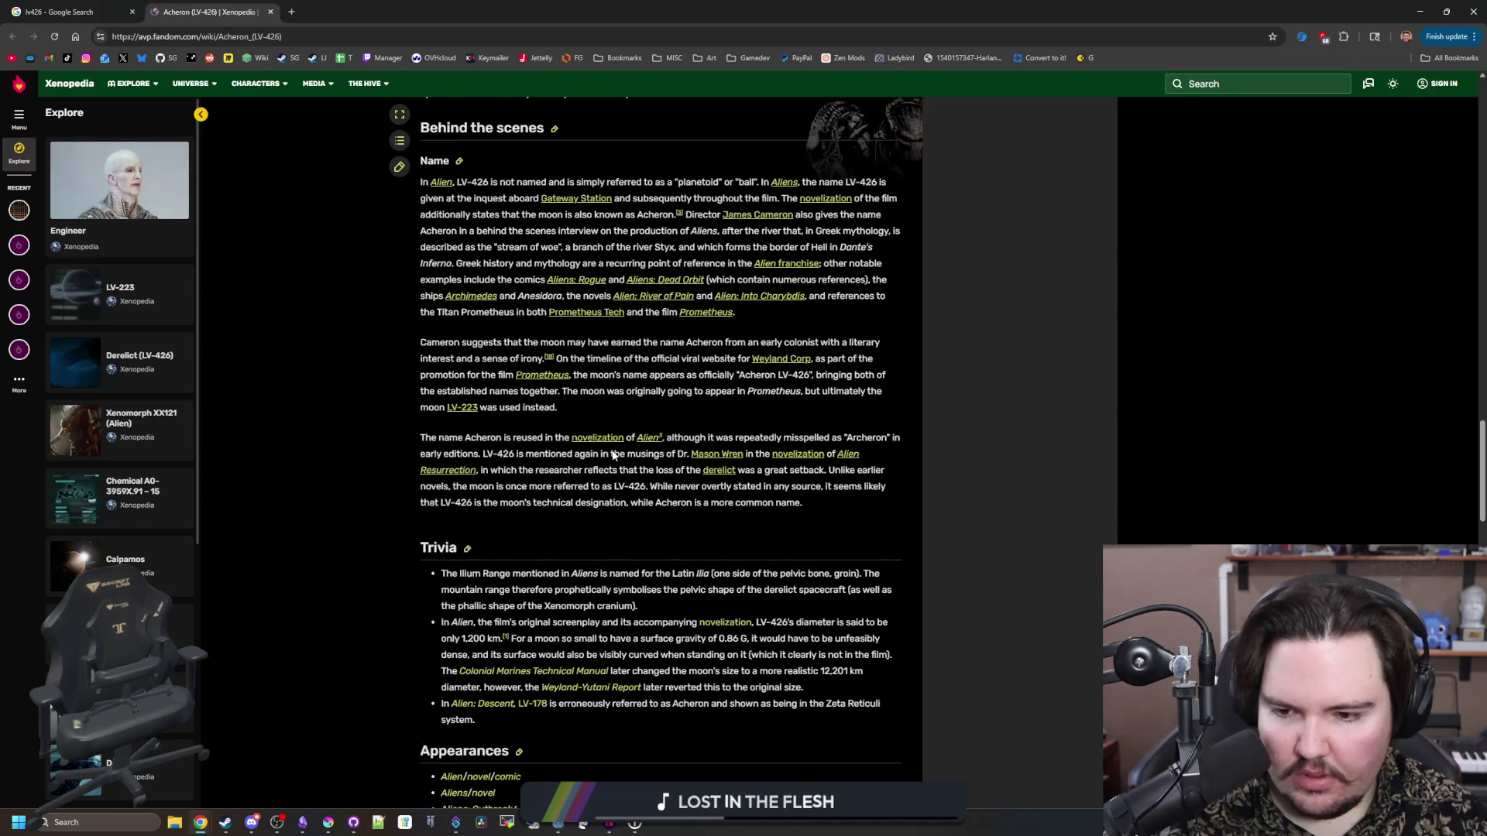
{"action": "key", "text": "Home"}
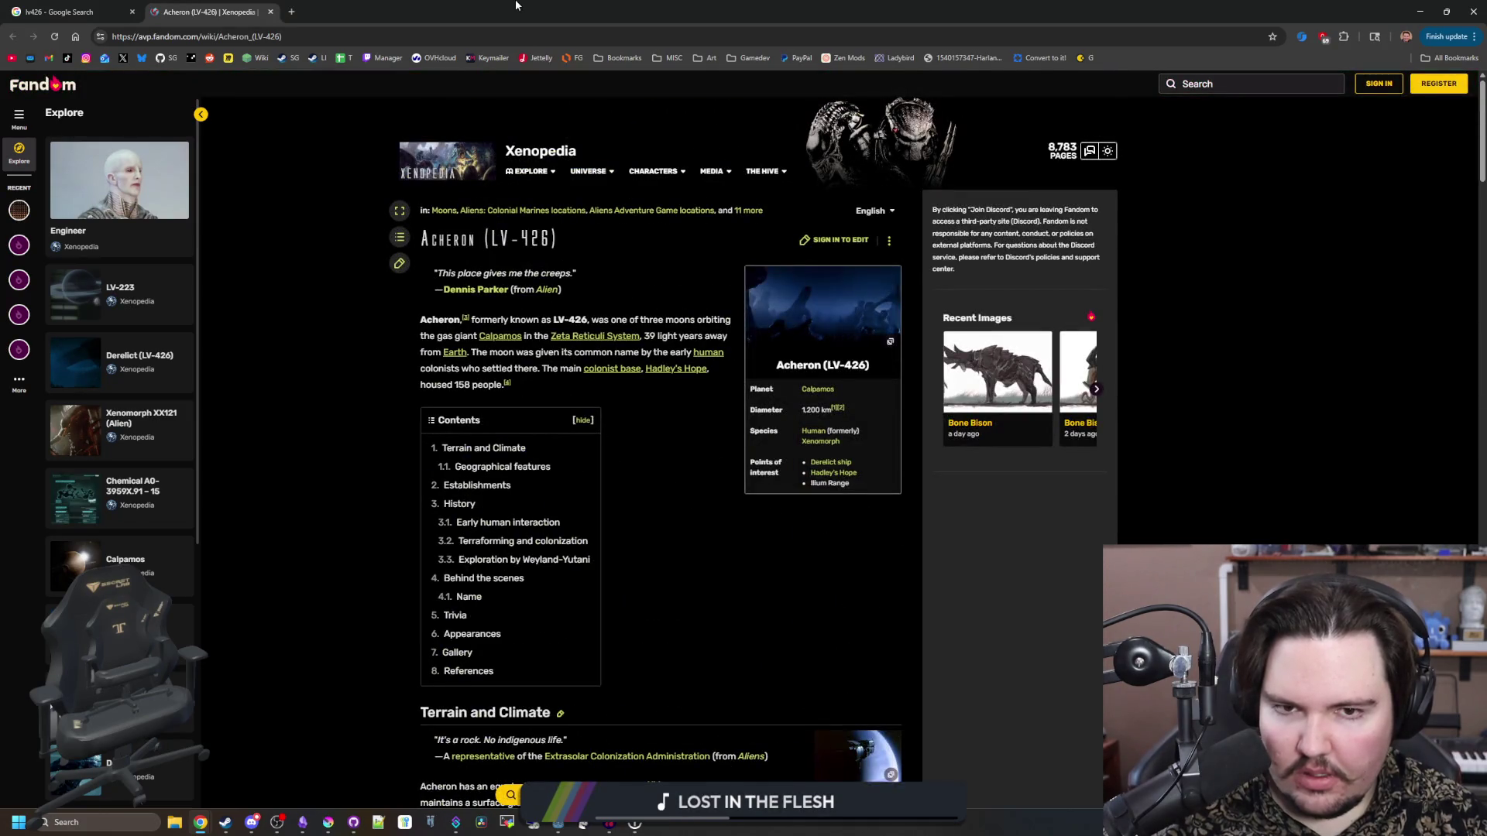
{"action": "left_click", "coordinate": [291, 12]}
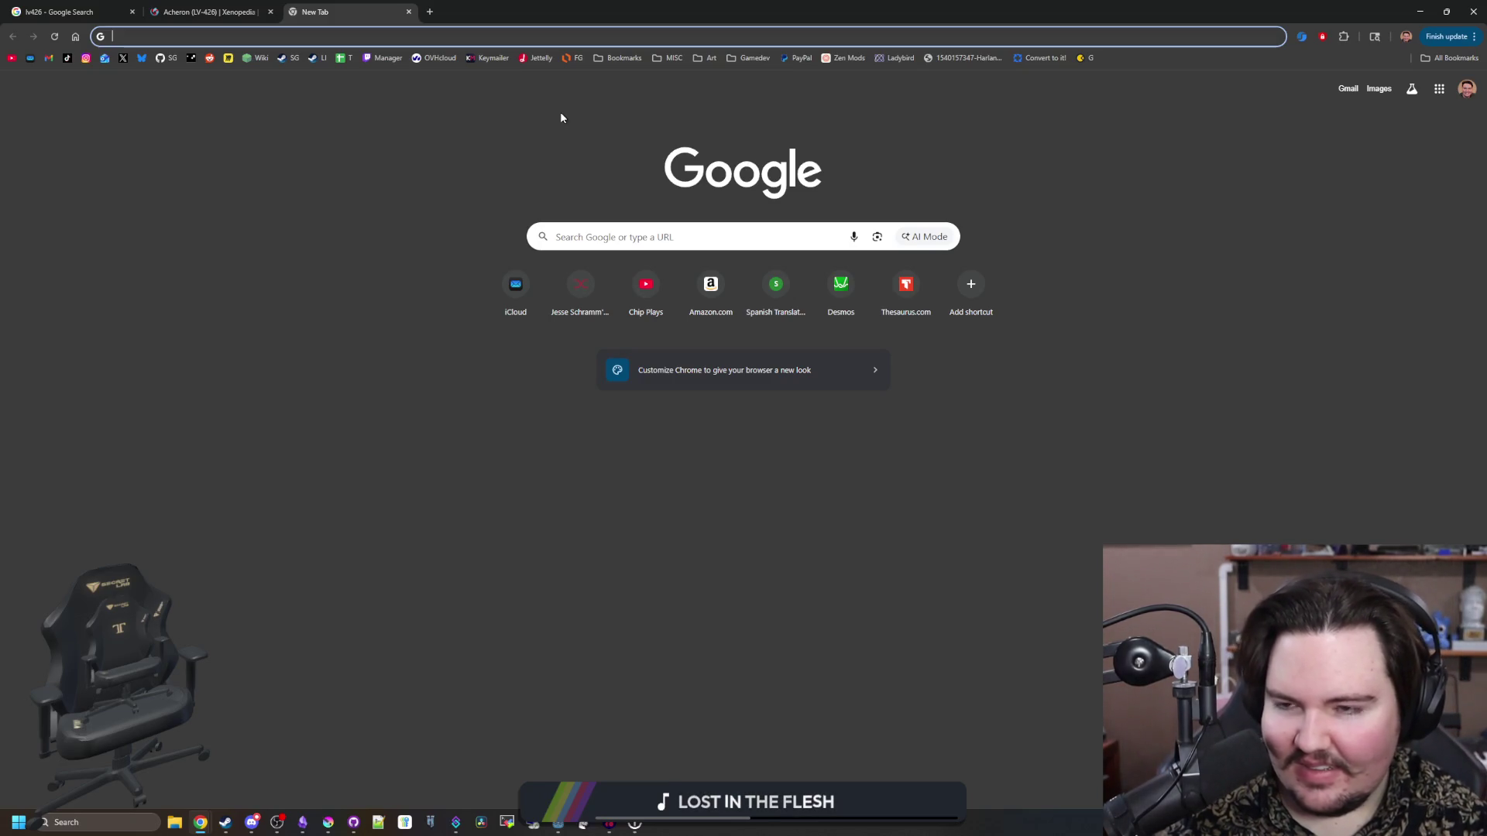
- Search for 'google translate' and keep English as the source language
{"action": "type", "text": "google translate"}
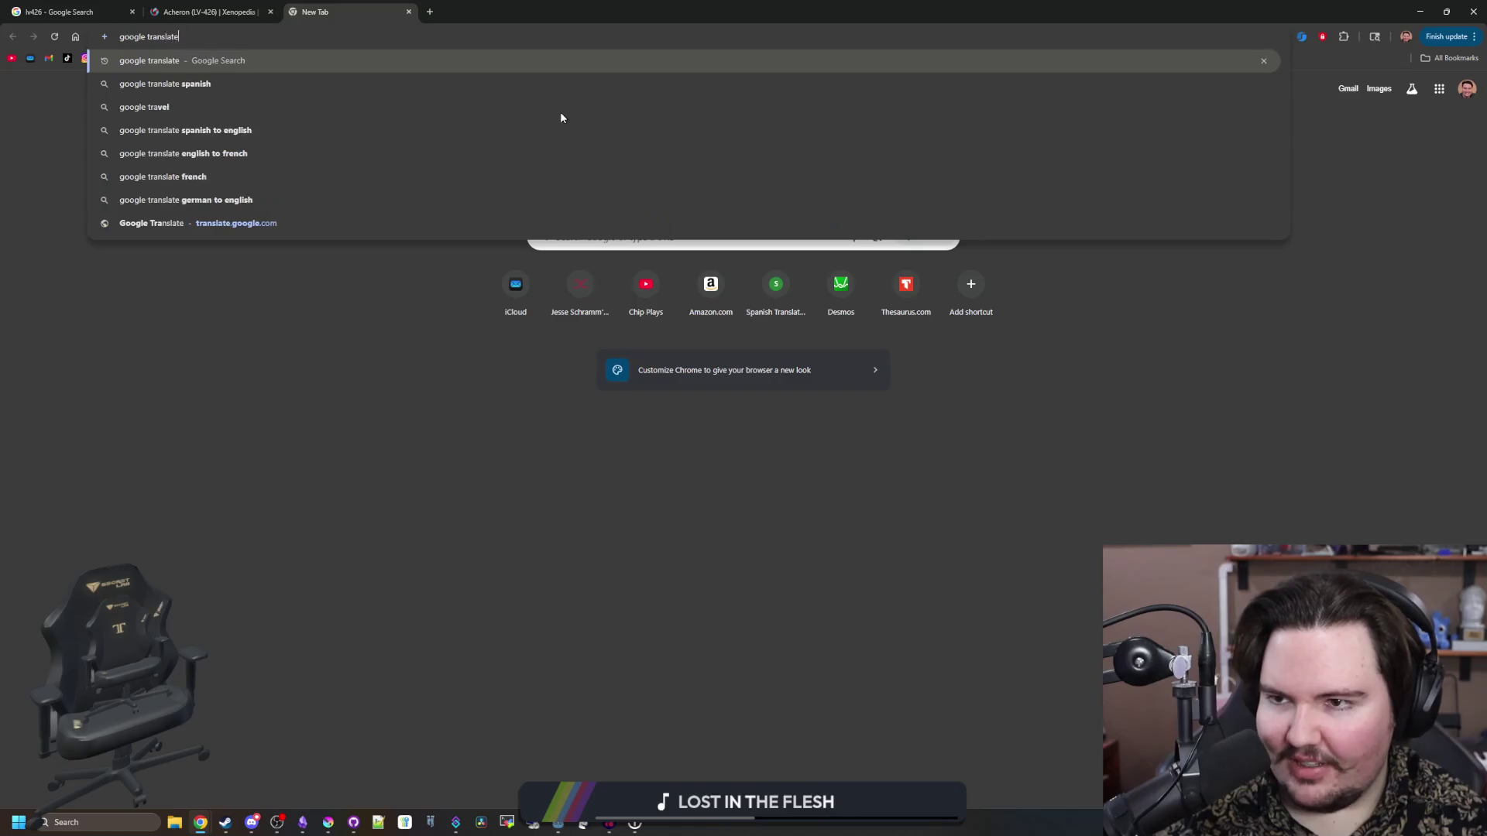
{"action": "key", "text": "Return"}
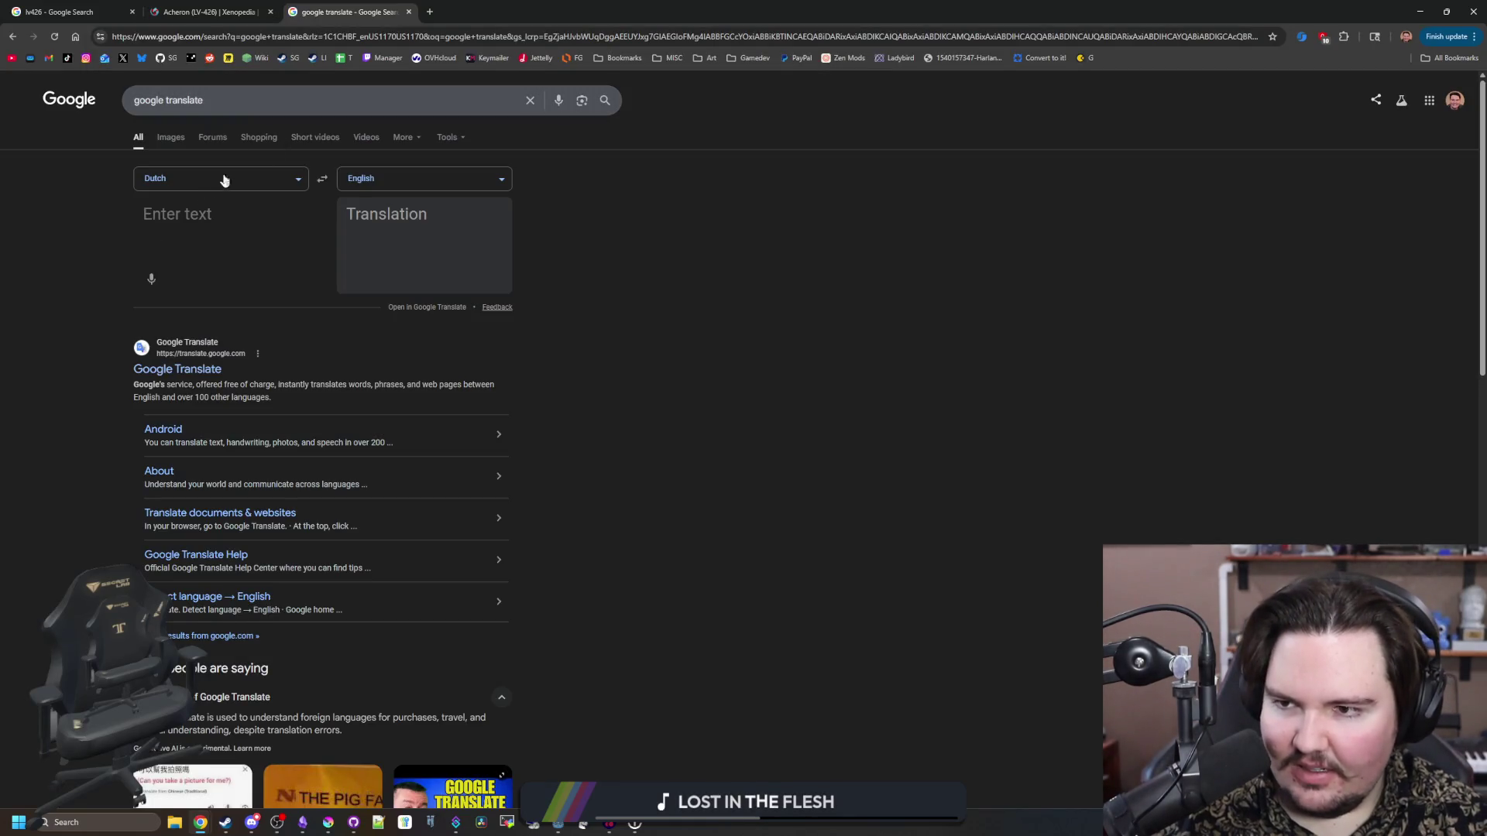
{"action": "left_click", "coordinate": [224, 180]}
{"action": "left_click", "coordinate": [498, 183]}
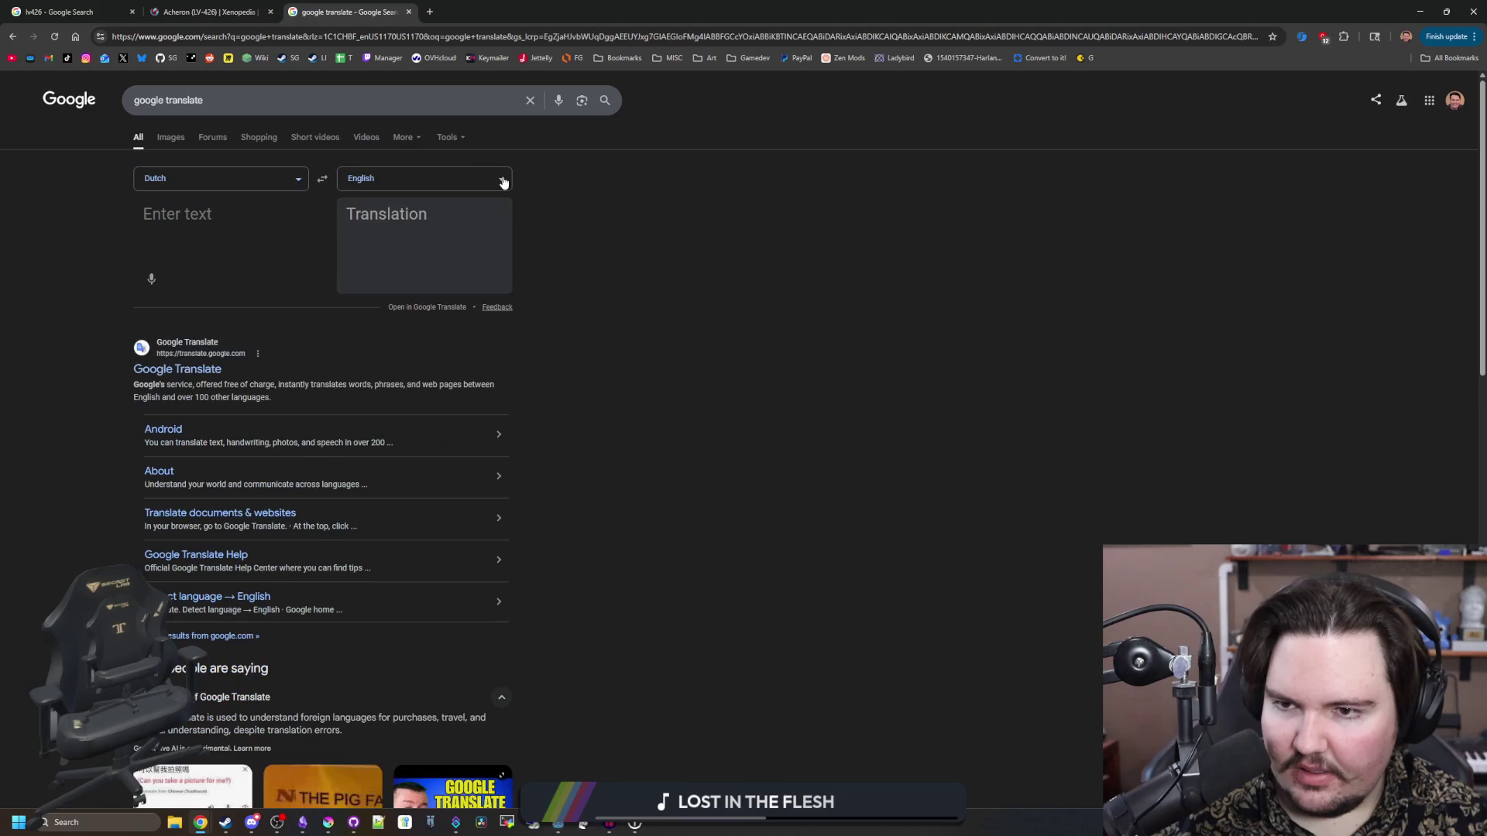
- Choose Latin as the translation's target language
{"action": "left_click", "coordinate": [370, 175]}
{"action": "type", "text": "latin"}
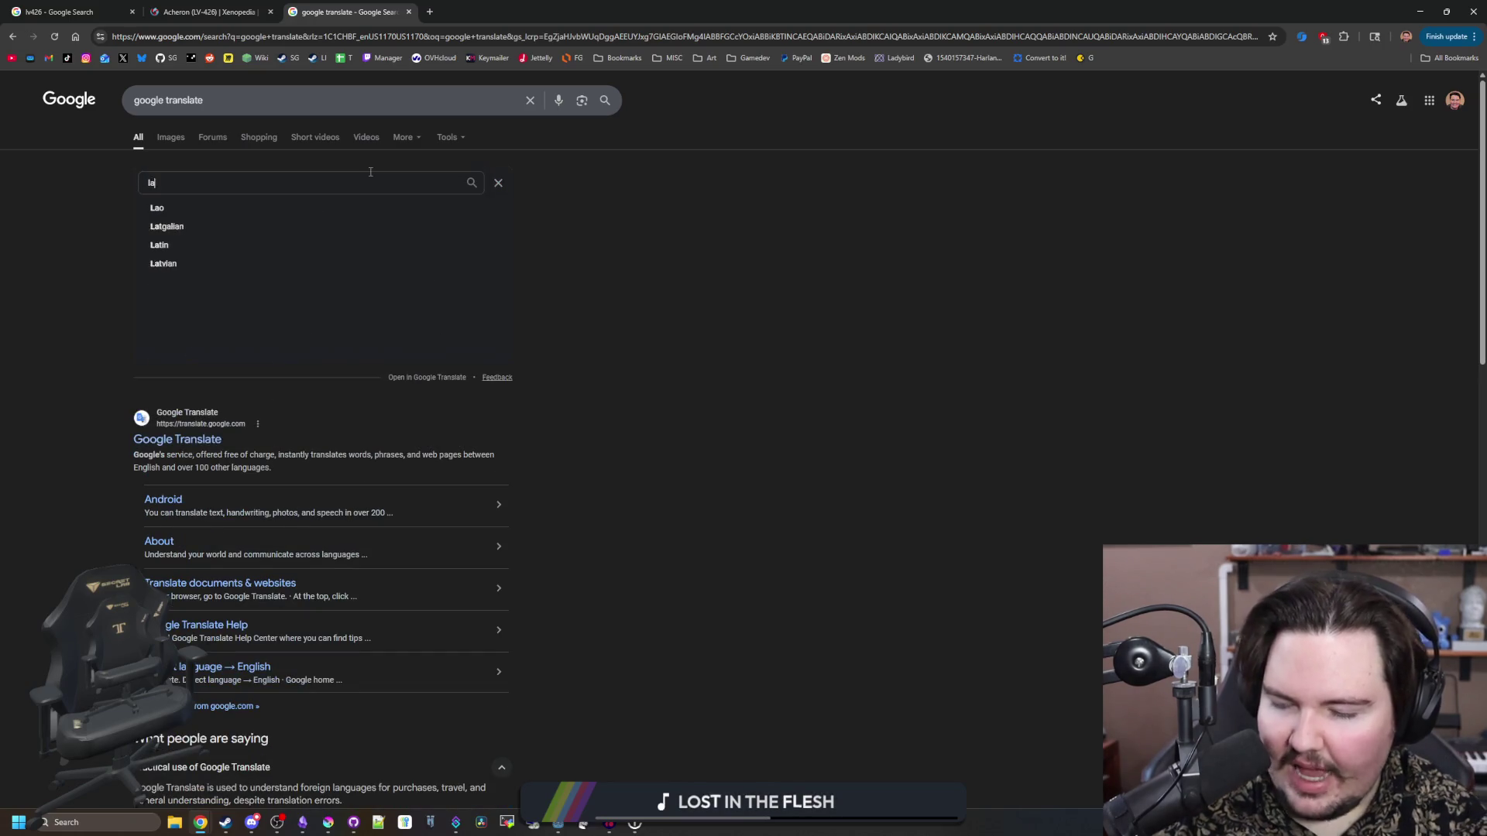
{"action": "left_click", "coordinate": [192, 214]}
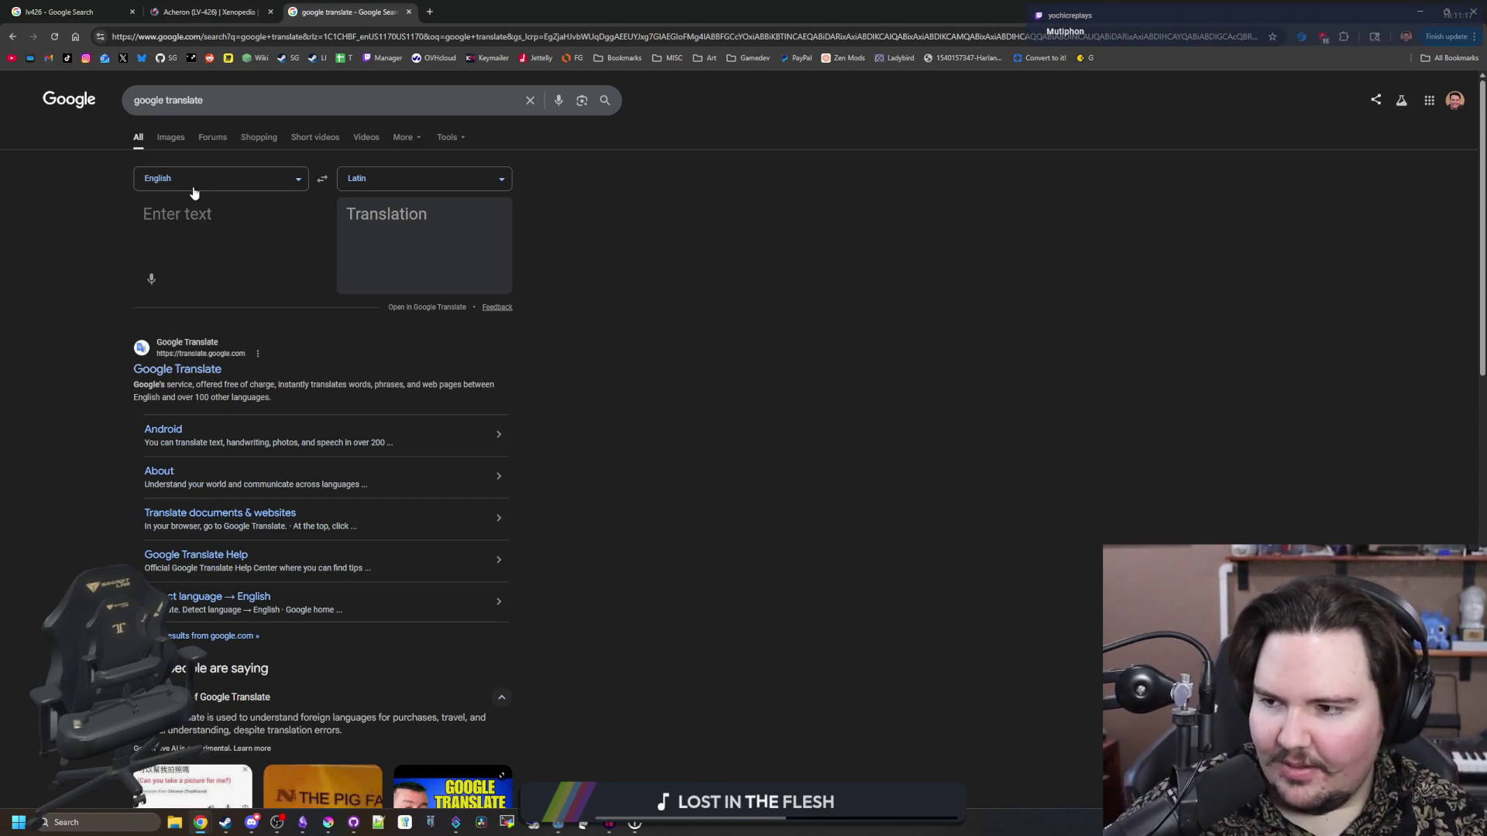
{"action": "left_click", "coordinate": [430, 11]}
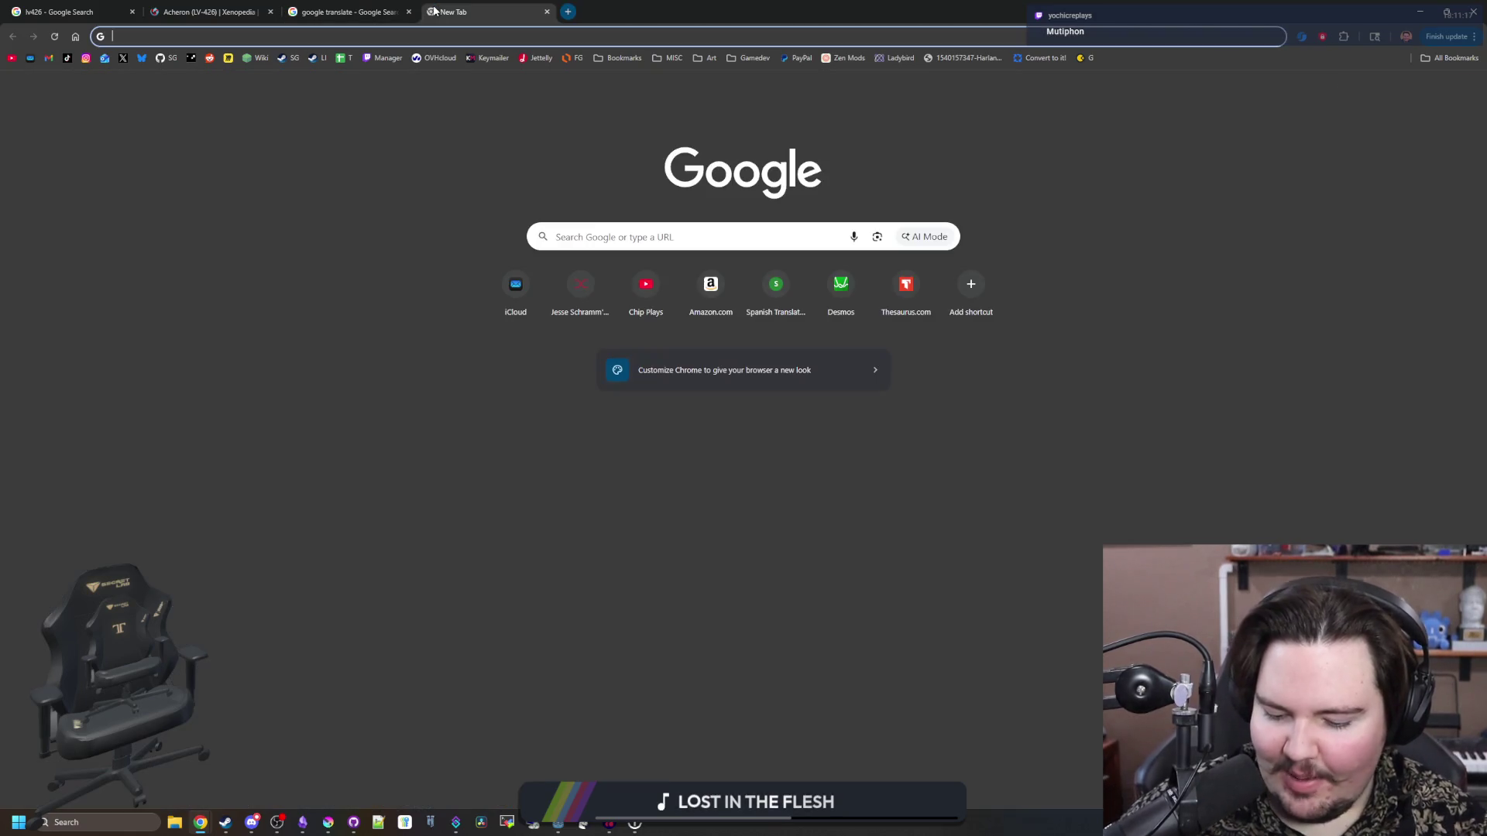
- Search for the exact word 'mutiphon', then go back to the Google Translate tab
{"action": "type", "text": "mutiphon"}
{"action": "key", "text": "Return"}
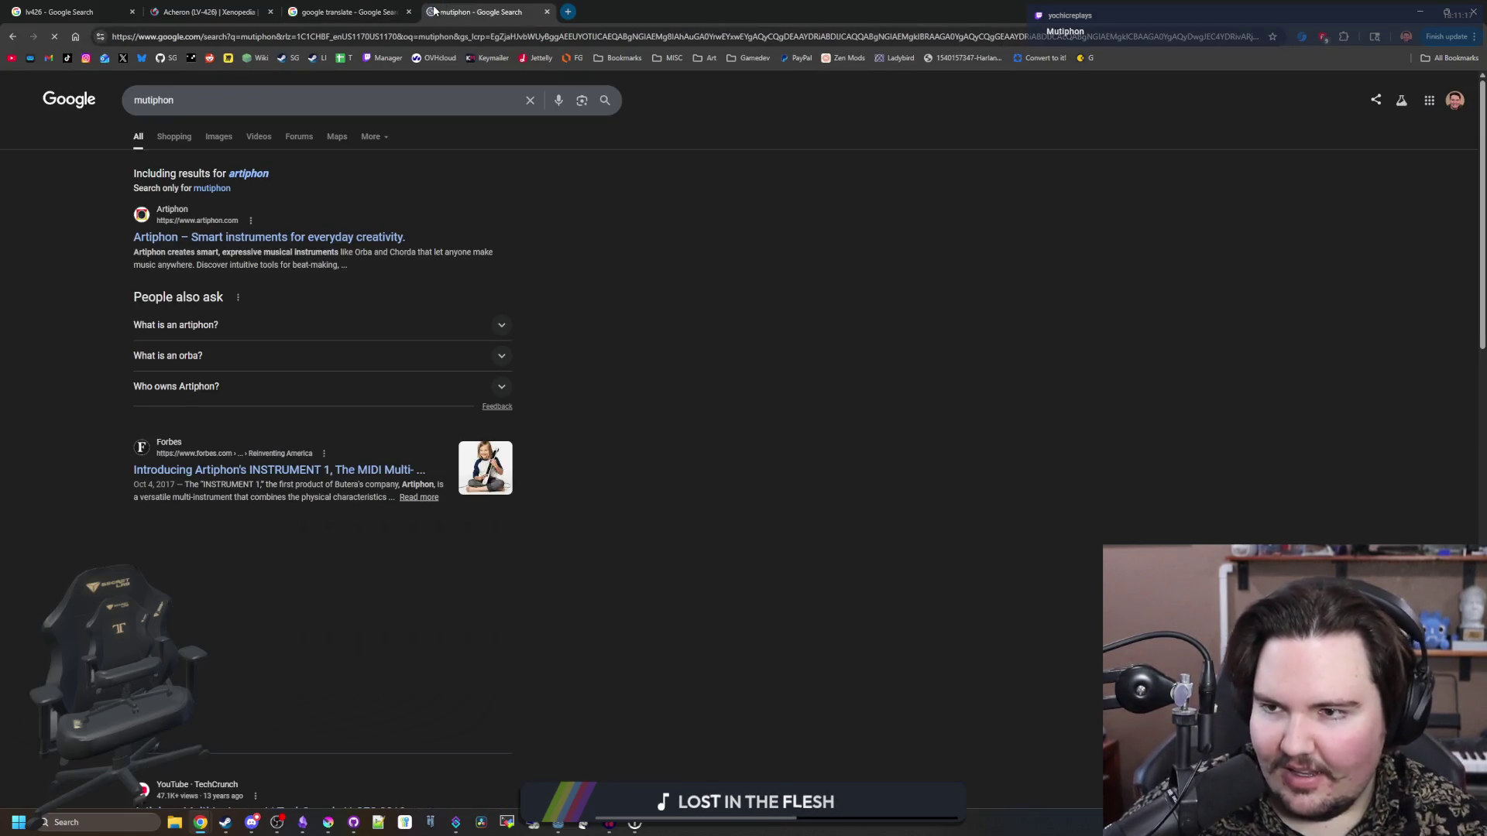
{"action": "left_click", "coordinate": [218, 189]}
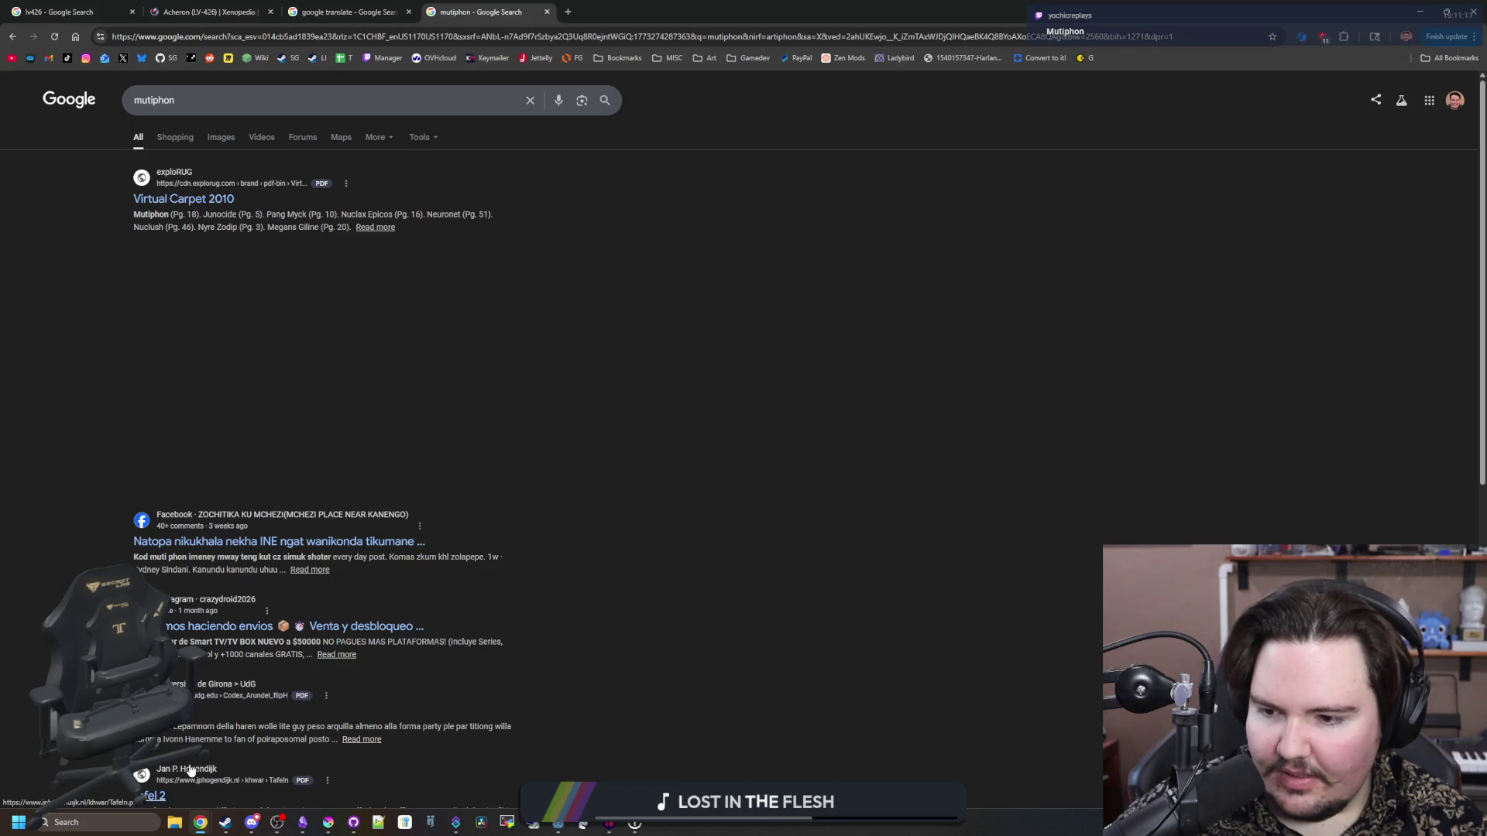
{"action": "left_click", "coordinate": [361, 13]}
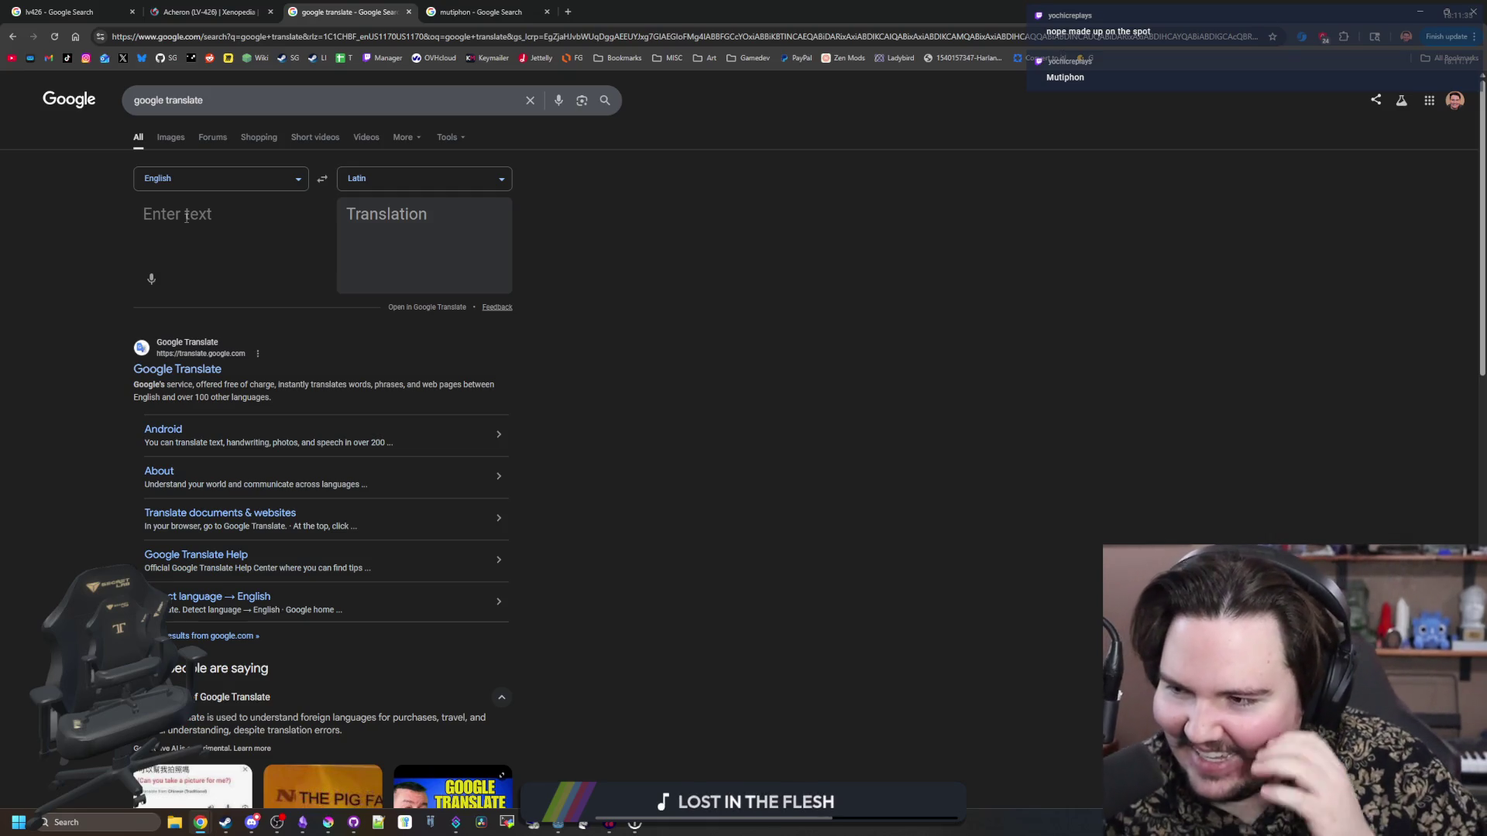
- Add a 'planet names:' line under the Starground title with '- mutiphon' as the first bullet
{"action": "left_click", "coordinate": [301, 822]}
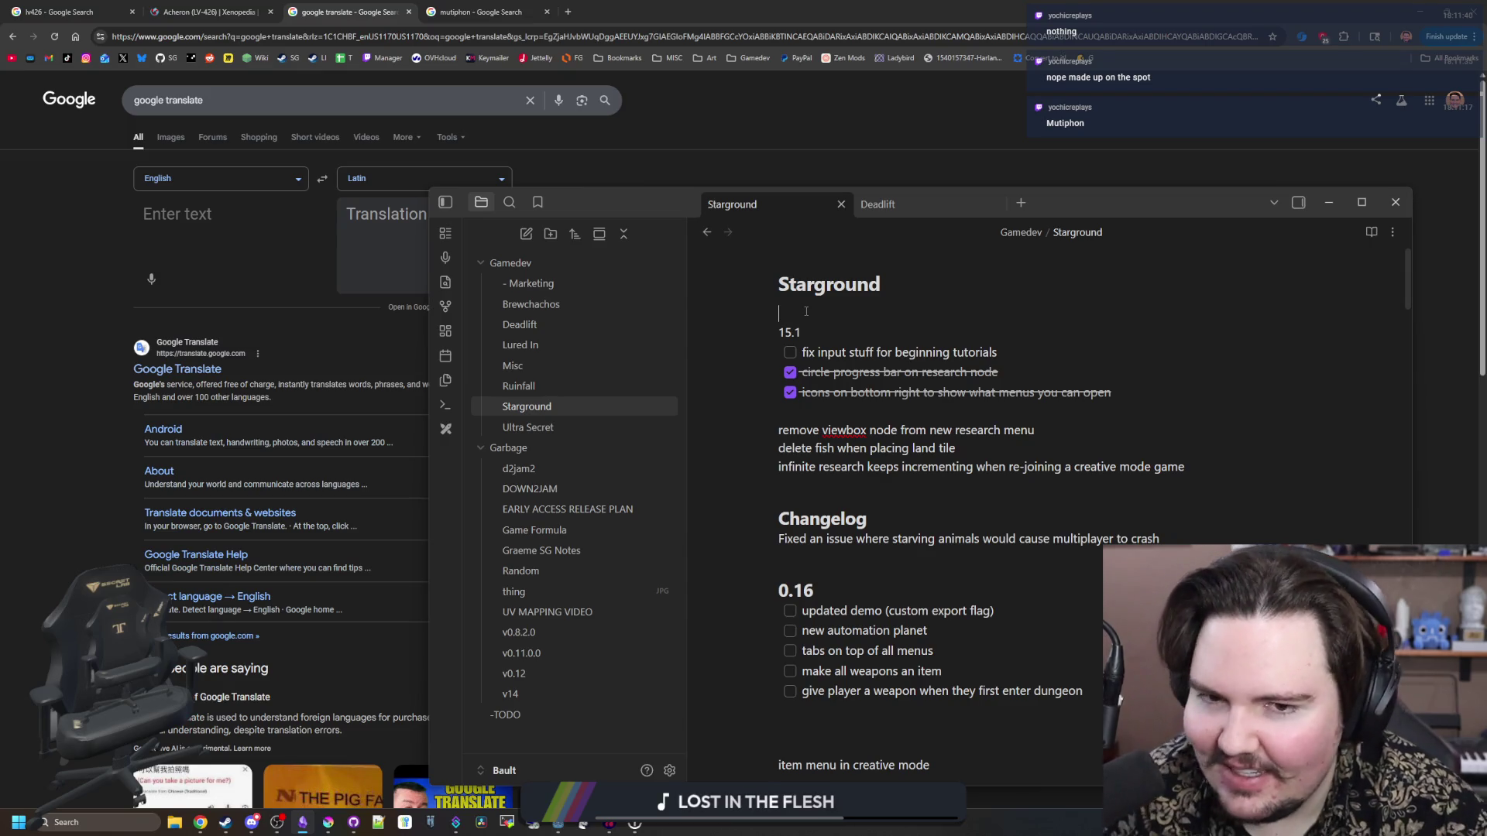
{"action": "key", "text": "Return"}
{"action": "key", "text": "Return"}
{"action": "key", "text": "Return"}
{"action": "key", "text": "Up"}
{"action": "key", "text": "Up"}
{"action": "key", "text": "Up"}
{"action": "type", "text": "planet names:"}
{"action": "key", "text": "Return"}
{"action": "type", "text": "="}
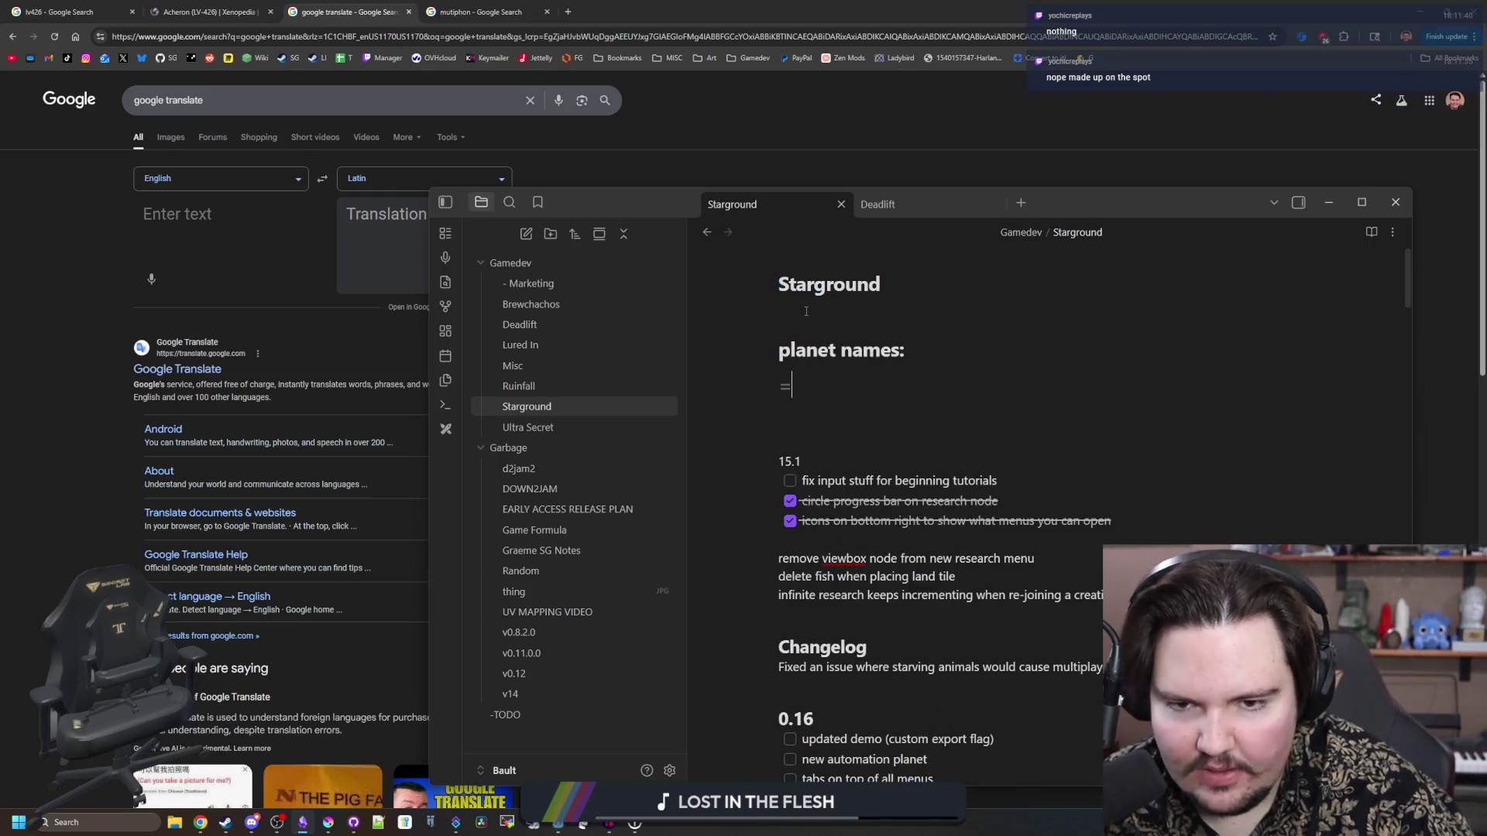
{"action": "key", "text": "BackSpace"}
{"action": "type", "text": "- mutiphon"}
{"action": "key", "text": "Return"}
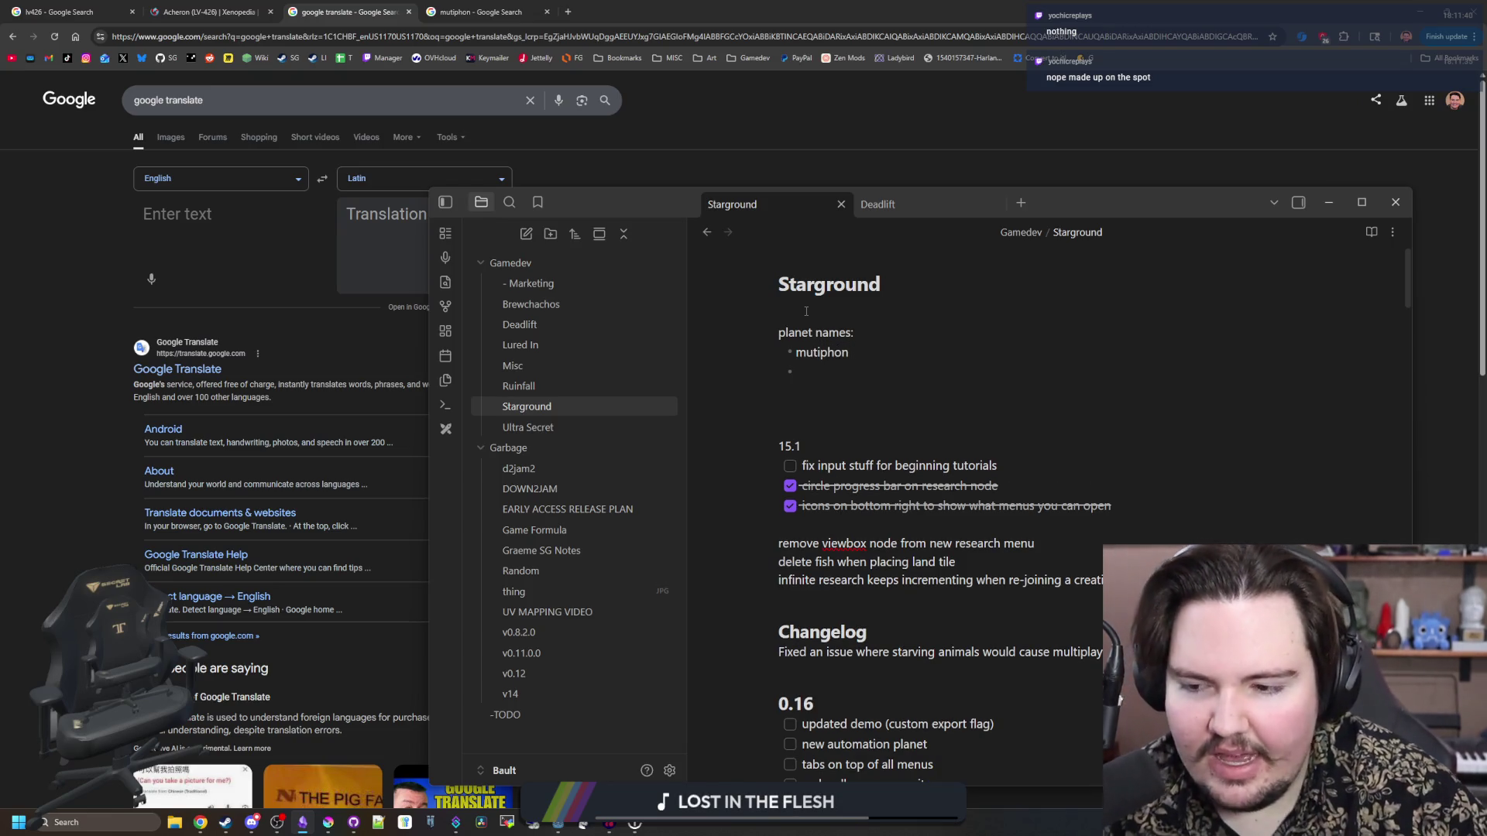
{"action": "mouse_move", "coordinate": [557, 822]}
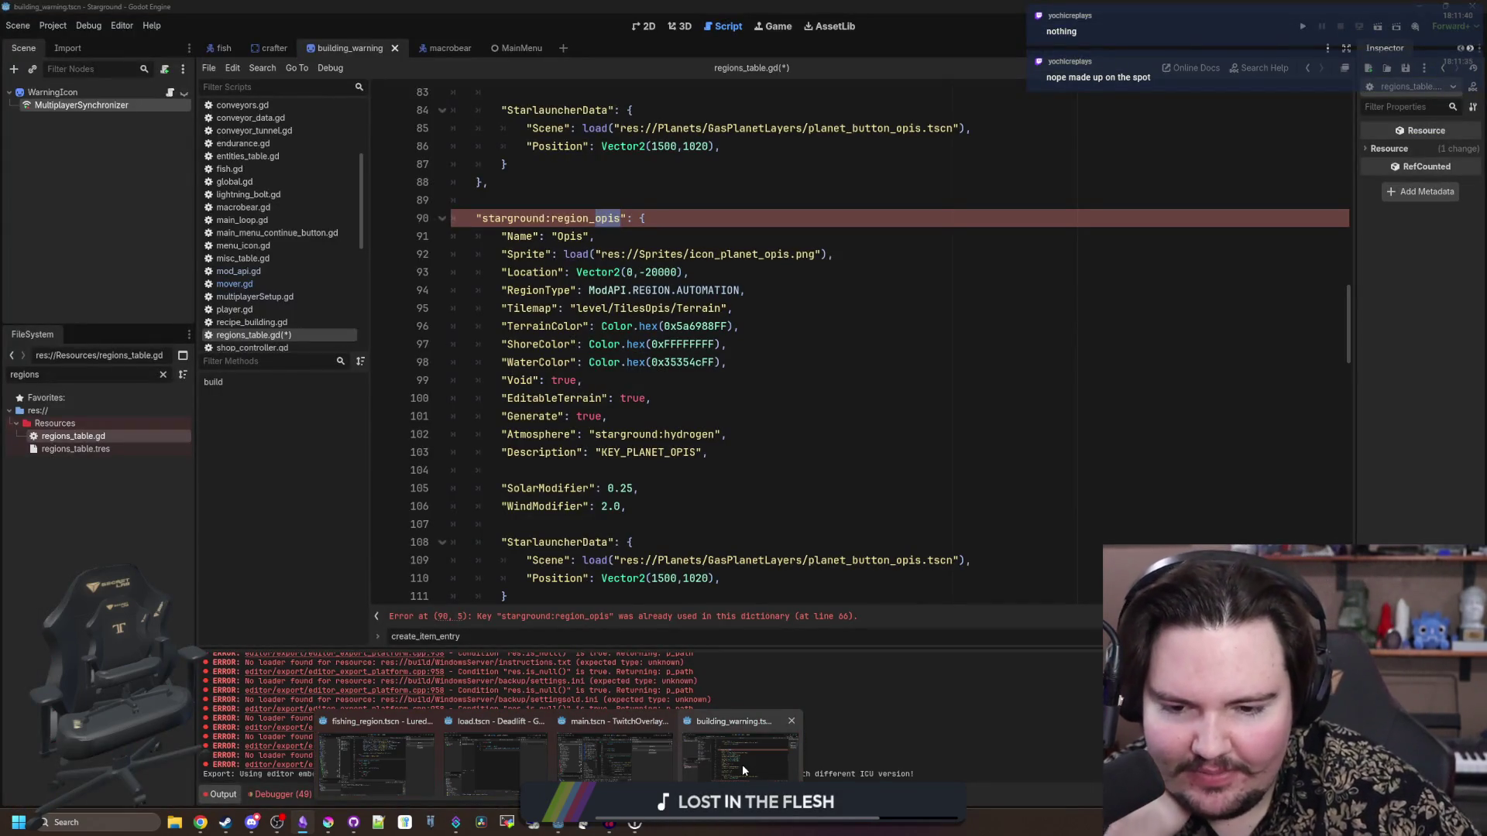
{"action": "left_click", "coordinate": [742, 765]}
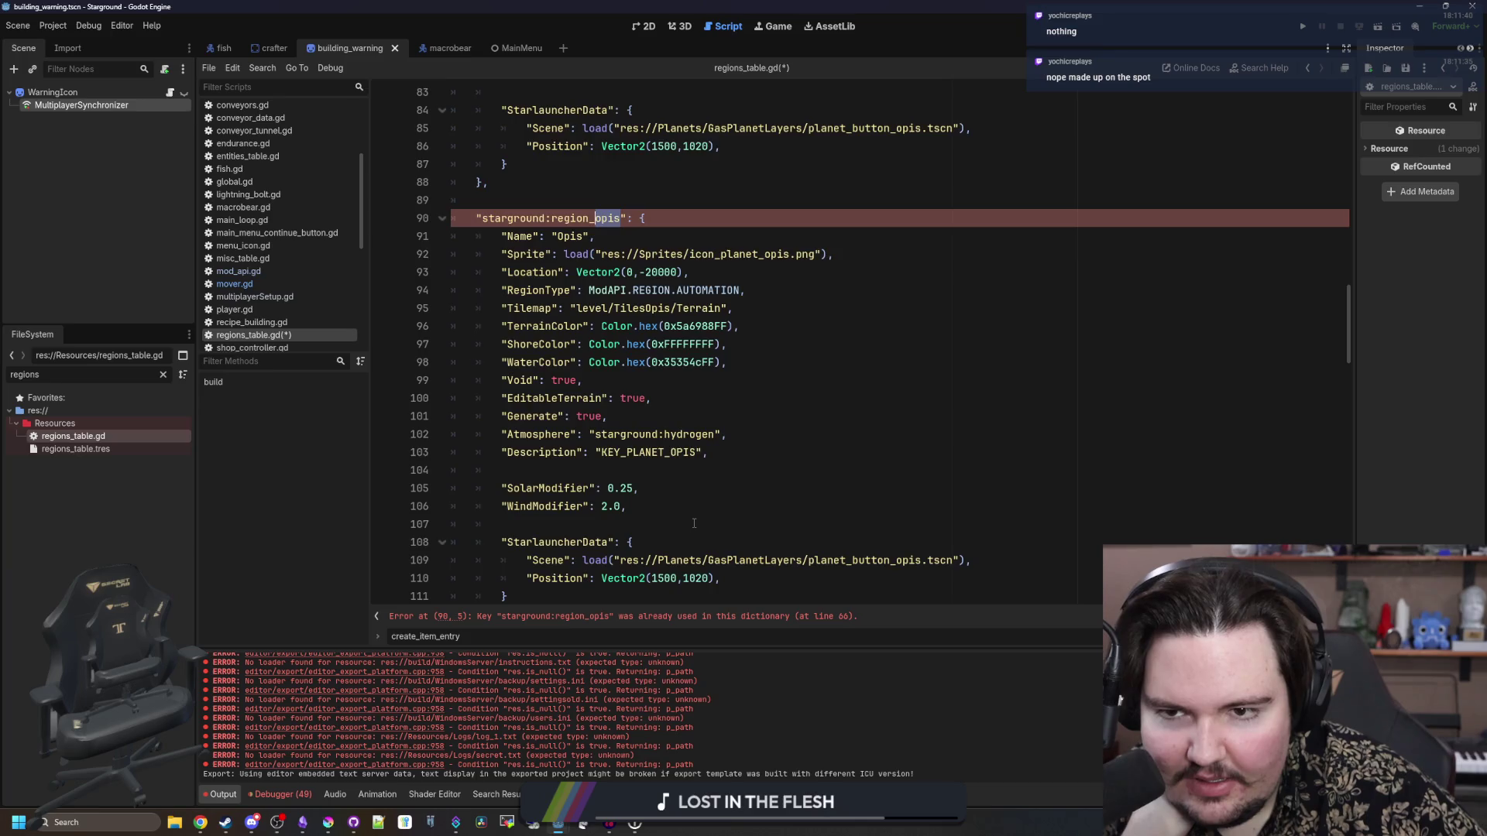
{"action": "scroll", "coordinate": [694, 524], "scroll_direction": "up", "scroll_amount": 15}
{"action": "scroll", "coordinate": [679, 396], "scroll_direction": "up", "scroll_amount": 9}
{"action": "scroll", "coordinate": [680, 393], "scroll_direction": "down", "scroll_amount": 14}
{"action": "scroll", "coordinate": [681, 393], "scroll_direction": "down", "scroll_amount": 15}
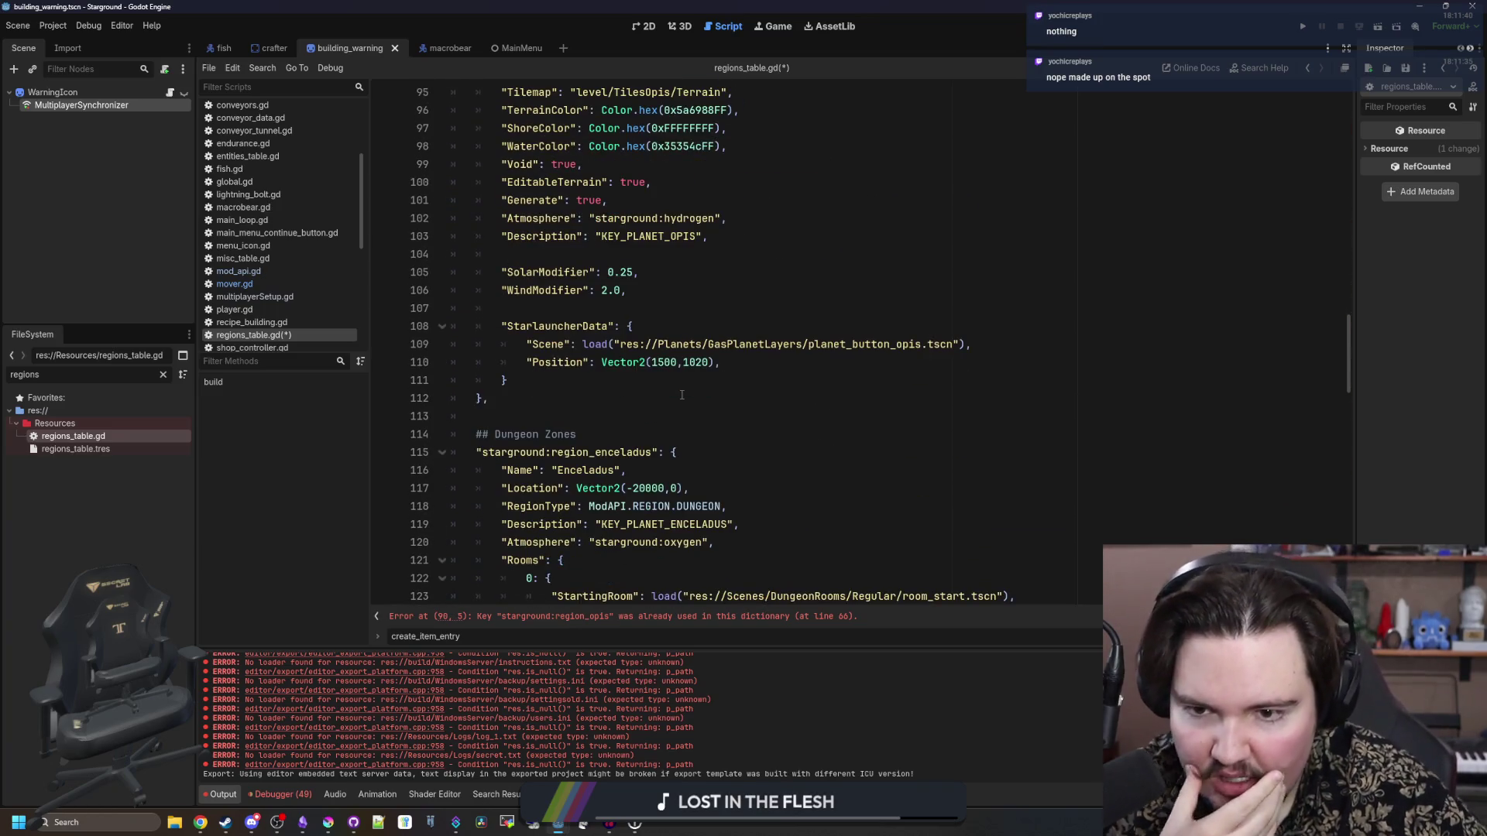
{"action": "scroll", "coordinate": [681, 395], "scroll_direction": "down", "scroll_amount": 12}
{"action": "scroll", "coordinate": [682, 394], "scroll_direction": "down", "scroll_amount": 12}
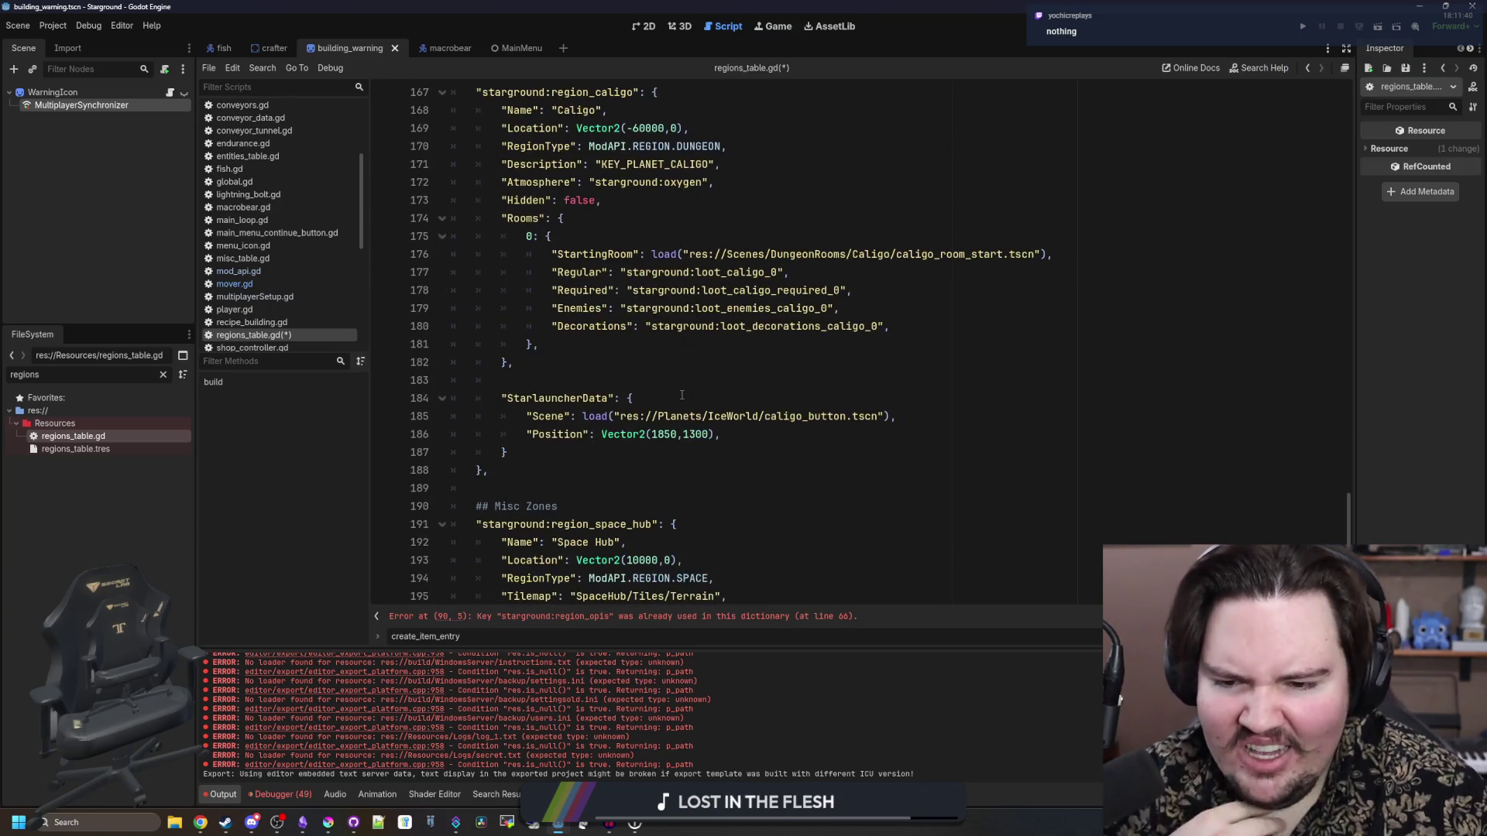
{"action": "scroll", "coordinate": [681, 395], "scroll_direction": "down", "scroll_amount": 4}
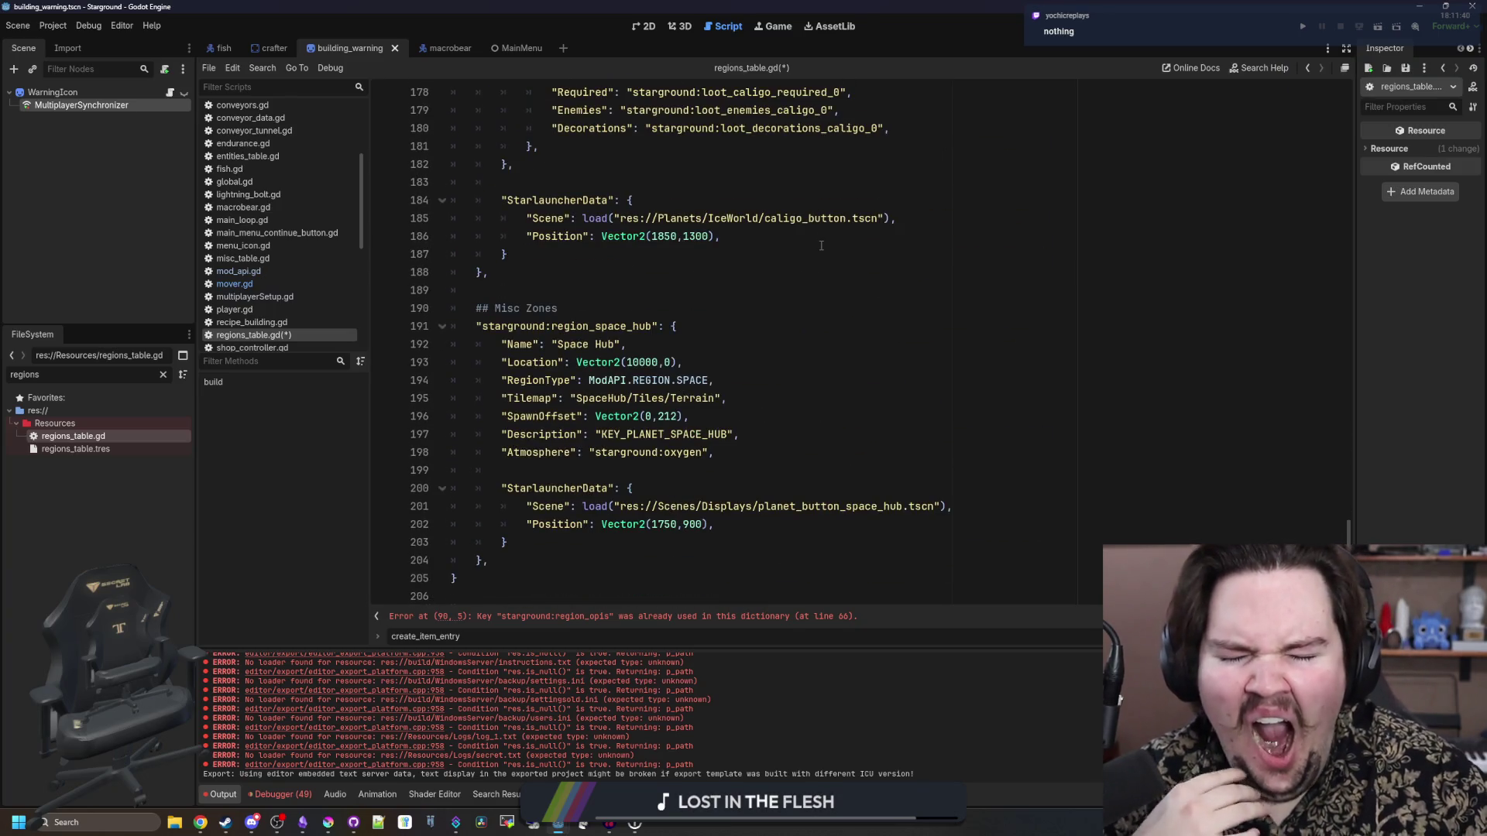
{"action": "scroll", "coordinate": [820, 245], "scroll_direction": "up", "scroll_amount": 15}
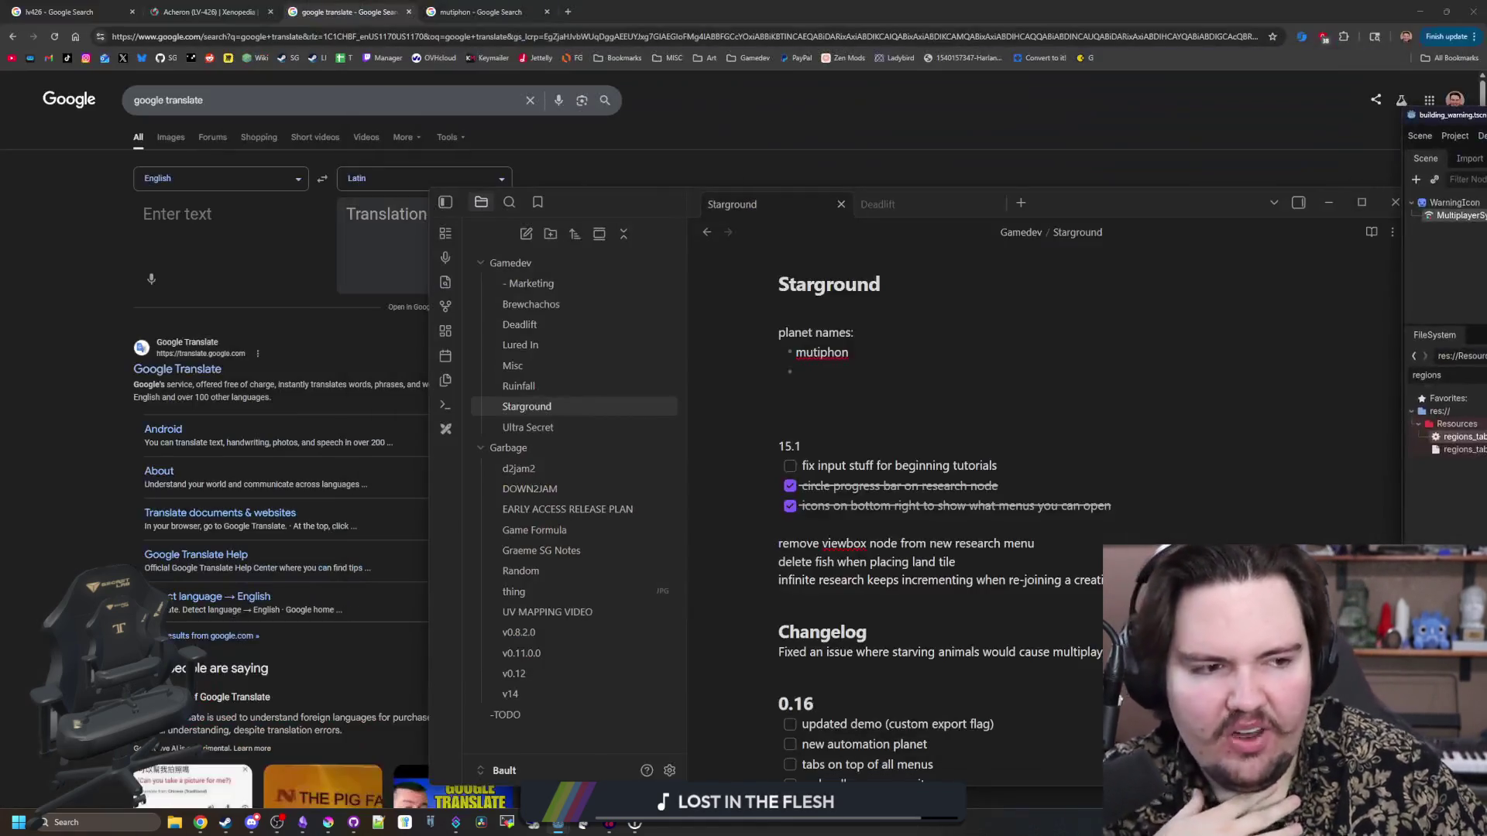
- Try mutation, then dense, then dark in the English→Latin translator
{"action": "left_click", "coordinate": [210, 205]}
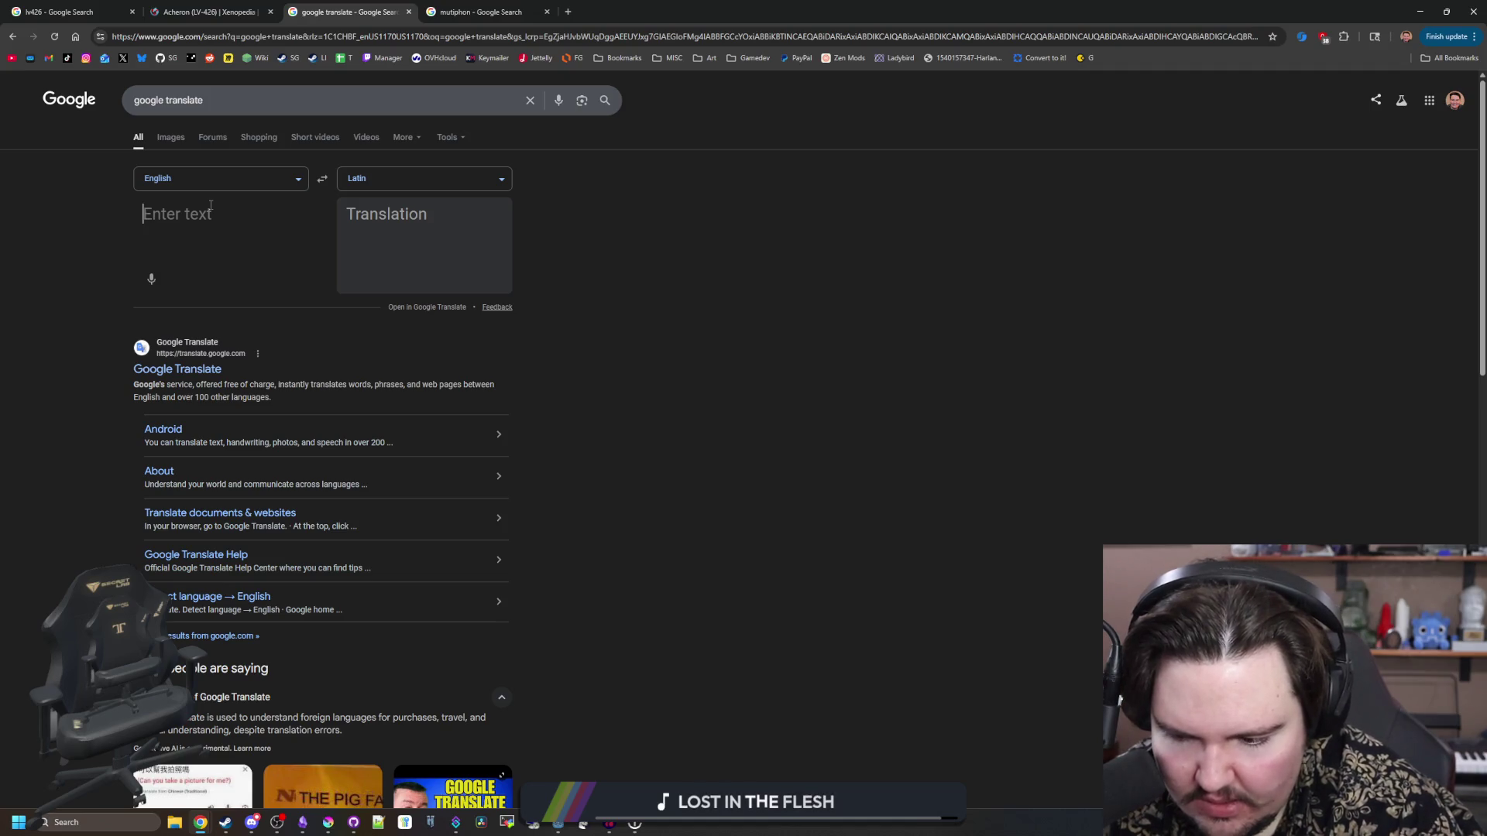
{"action": "type", "text": "mutation"}
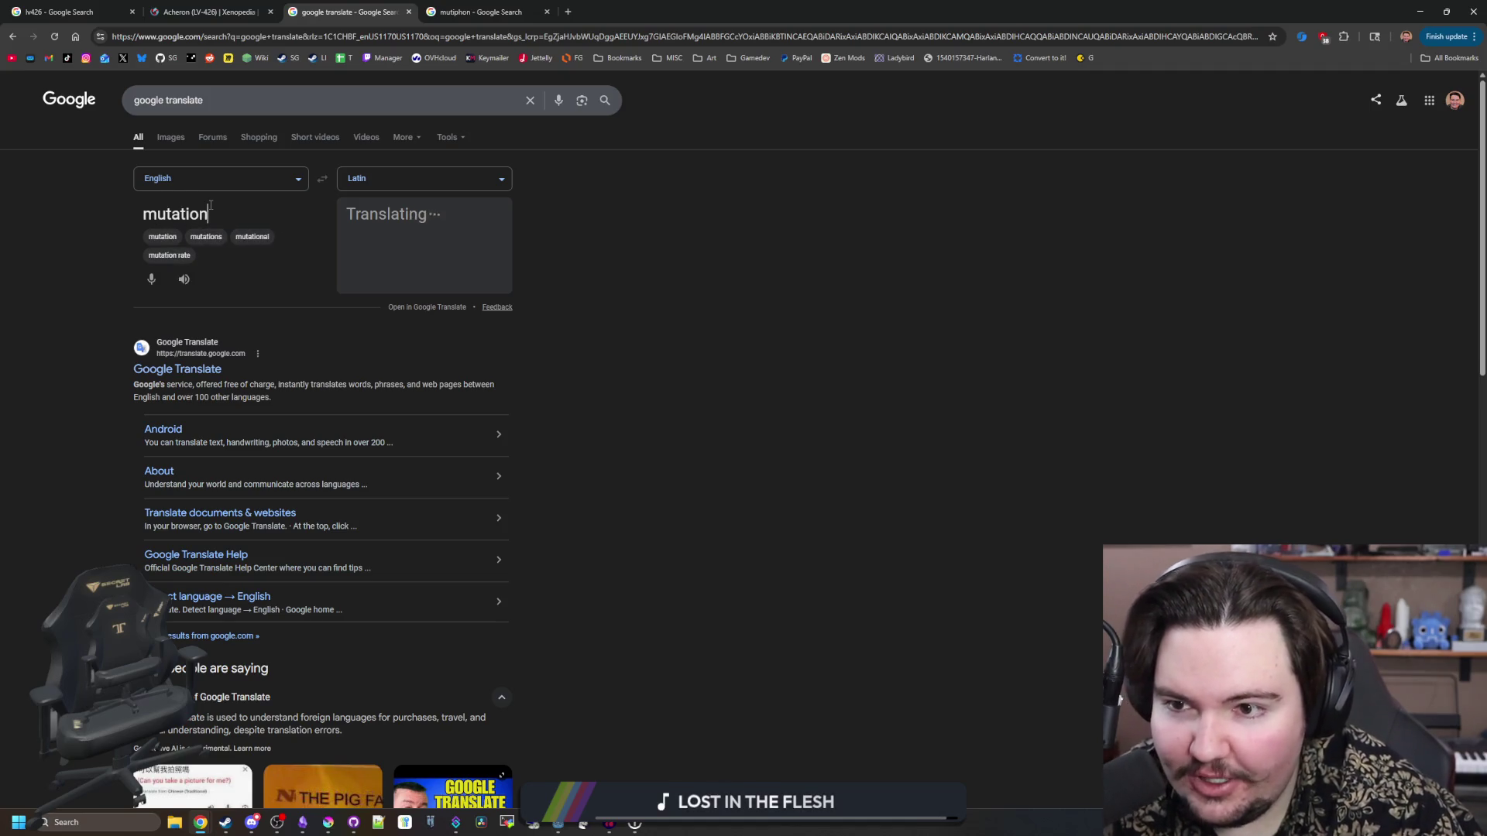
{"action": "key", "text": "BackSpace"}
{"action": "key", "text": "BackSpace"}
{"action": "key", "text": "BackSpace"}
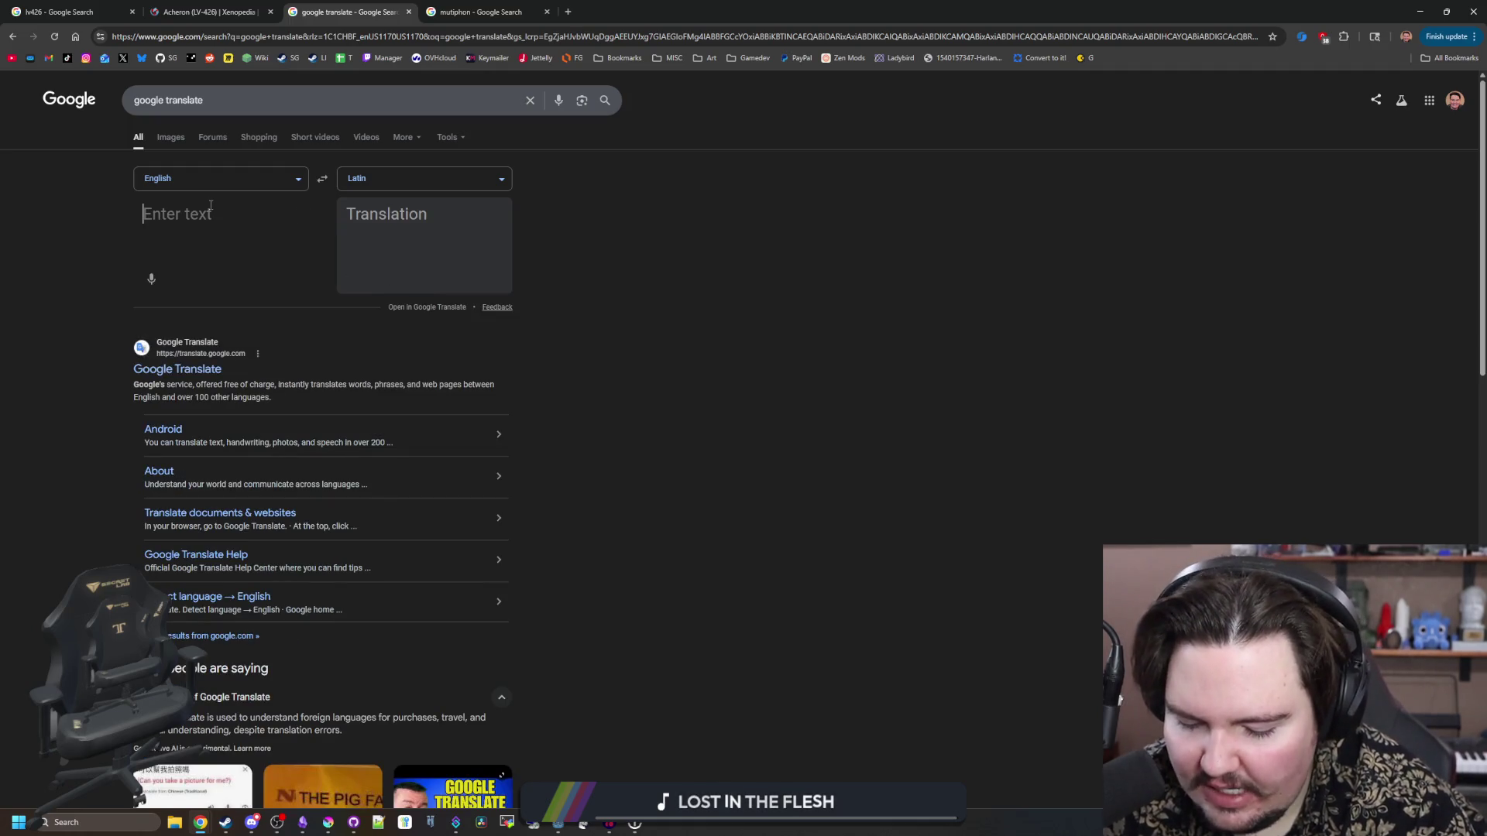
{"action": "type", "text": "dense"}
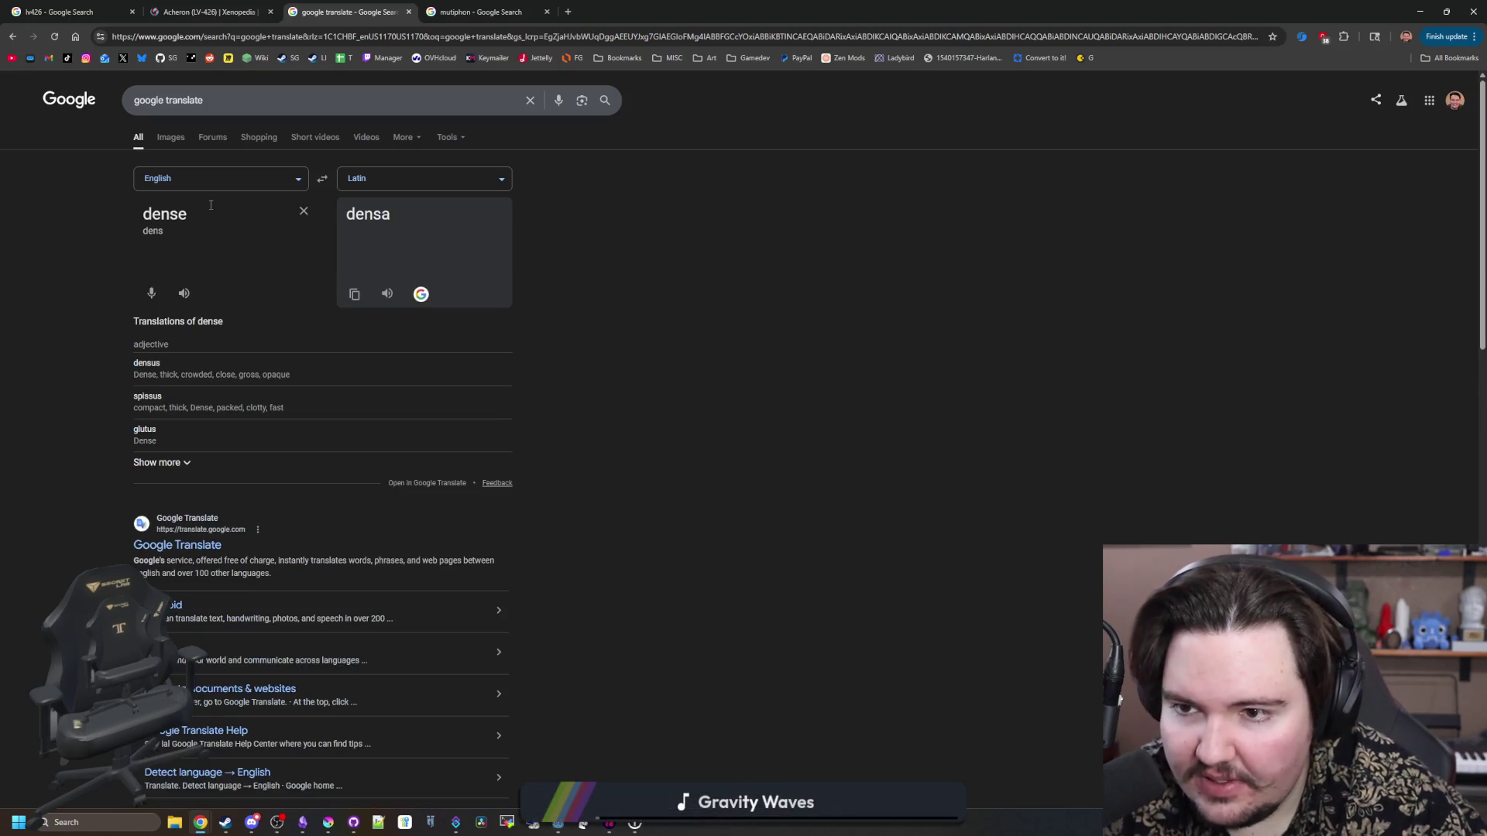
{"action": "key", "text": "BackSpace"}
{"action": "key", "text": "BackSpace"}
{"action": "key", "text": "BackSpace"}
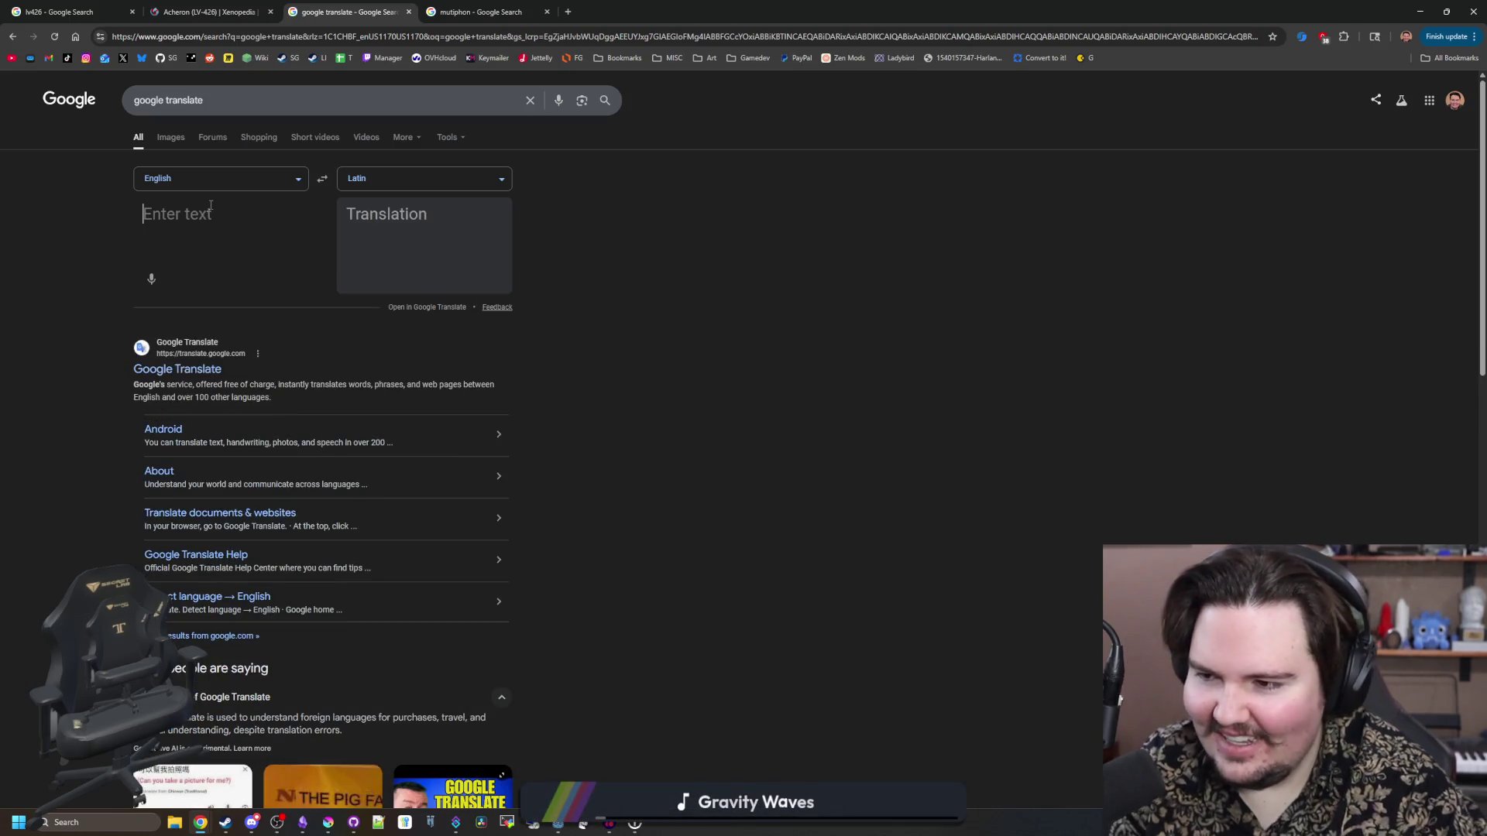
{"action": "type", "text": "dark"}
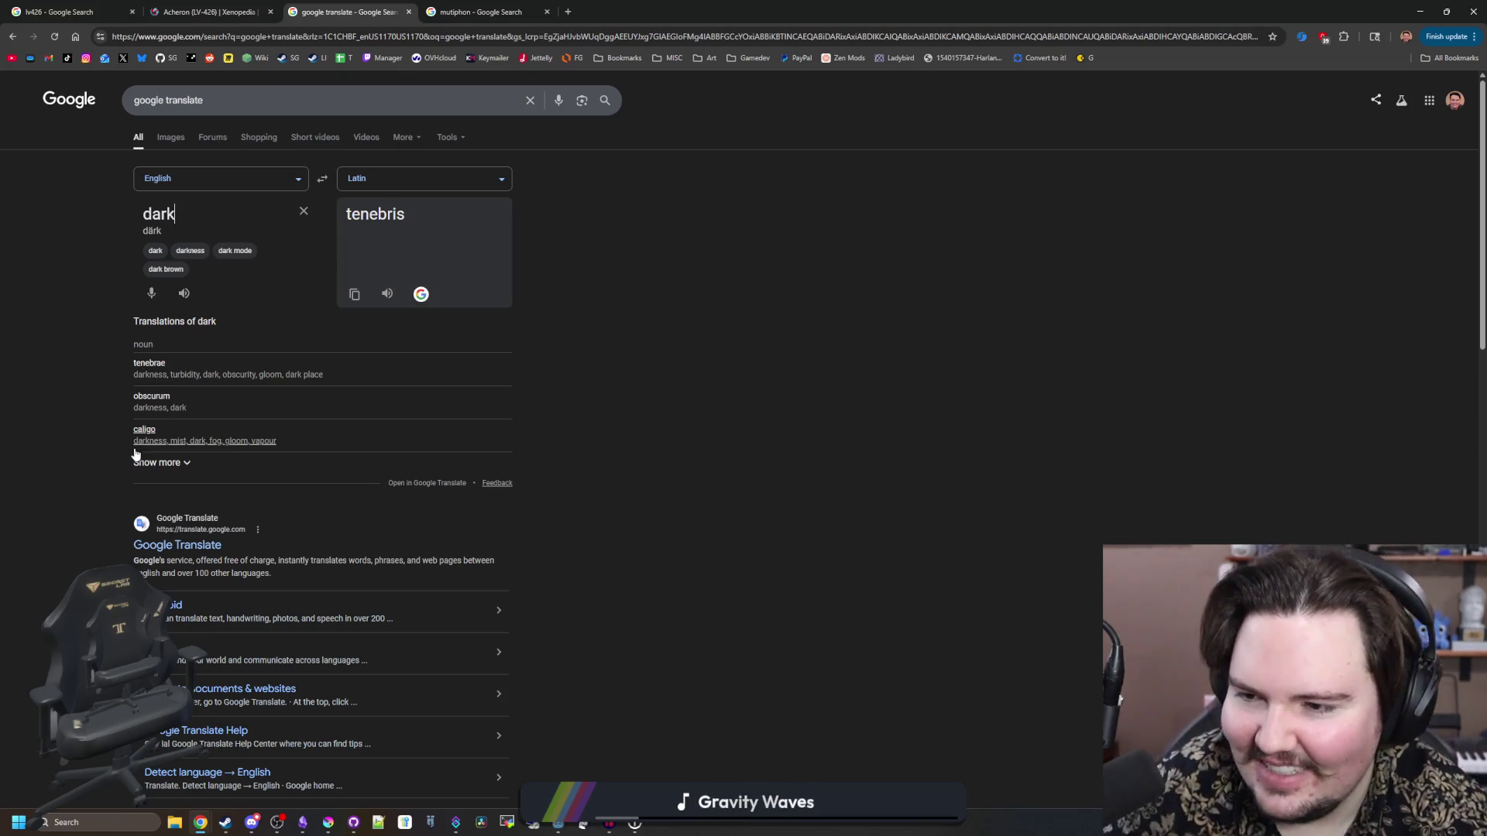
- Browse the expanded Latin translations of dark, then delete dark from the source box
{"action": "left_click", "coordinate": [183, 464]}
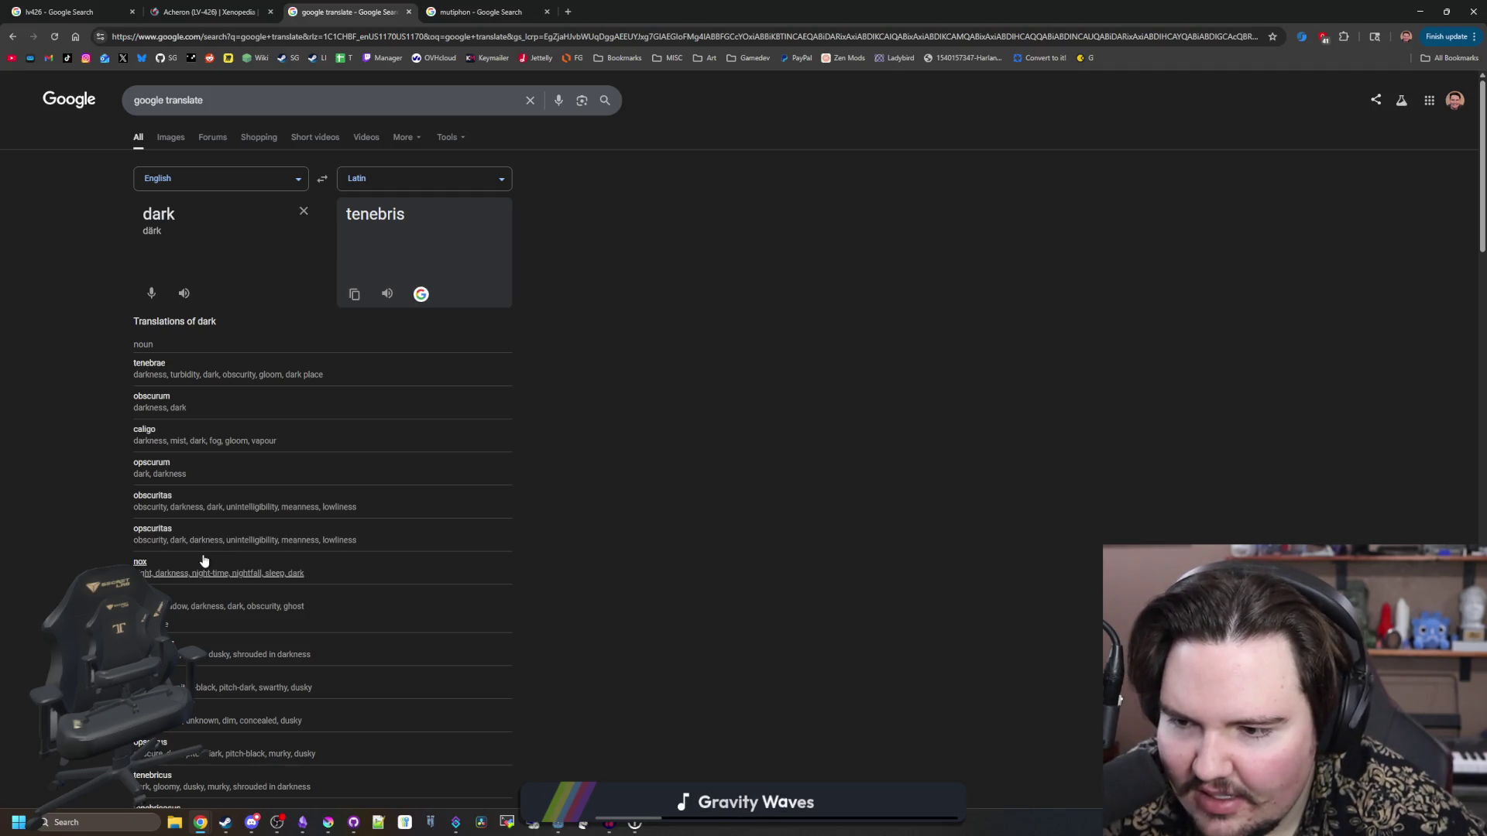
{"action": "scroll", "coordinate": [187, 569], "scroll_direction": "down", "scroll_amount": 4}
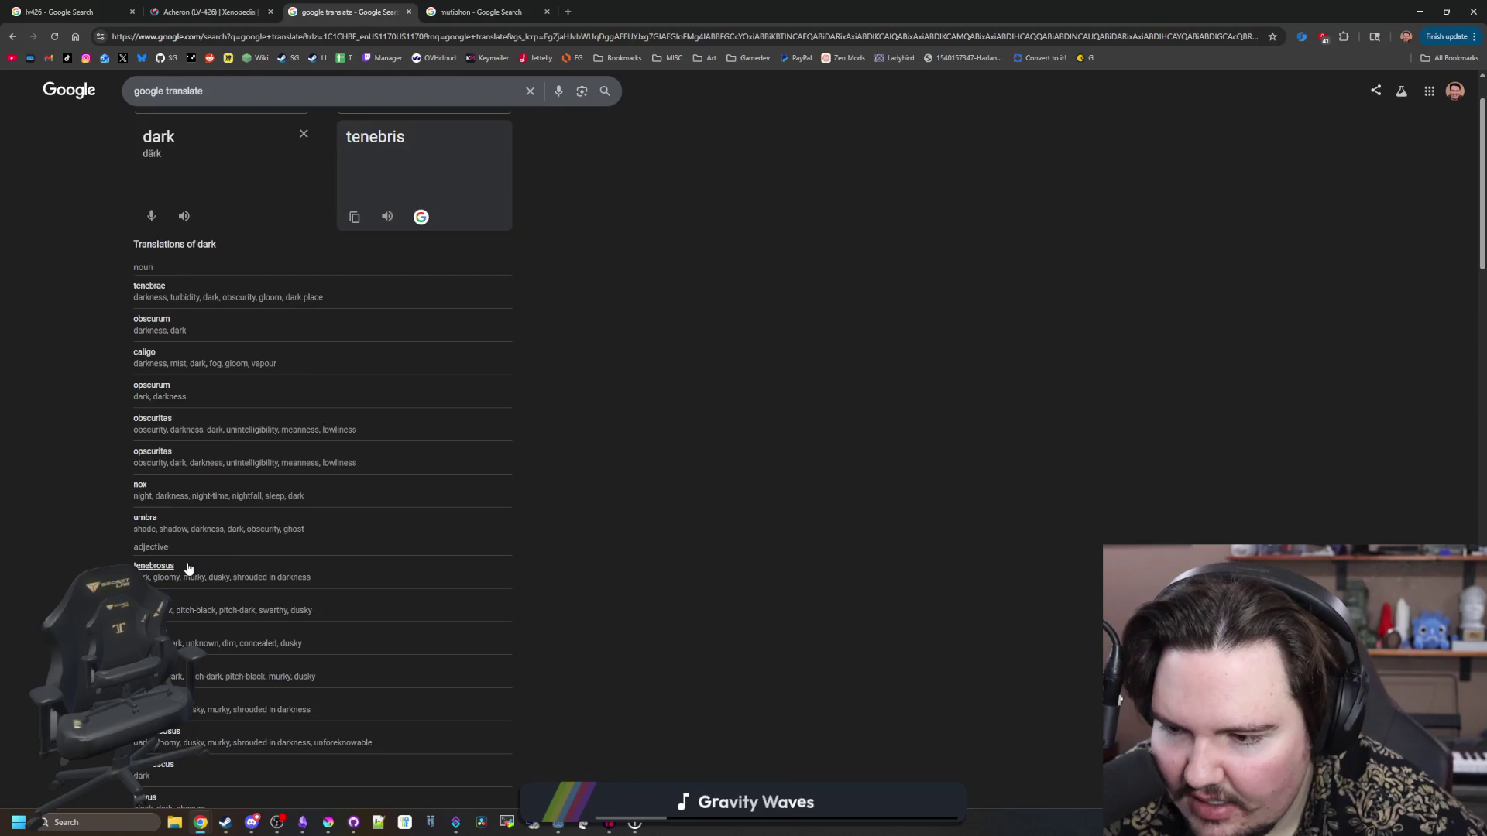
{"action": "scroll", "coordinate": [188, 569], "scroll_direction": "down", "scroll_amount": 3}
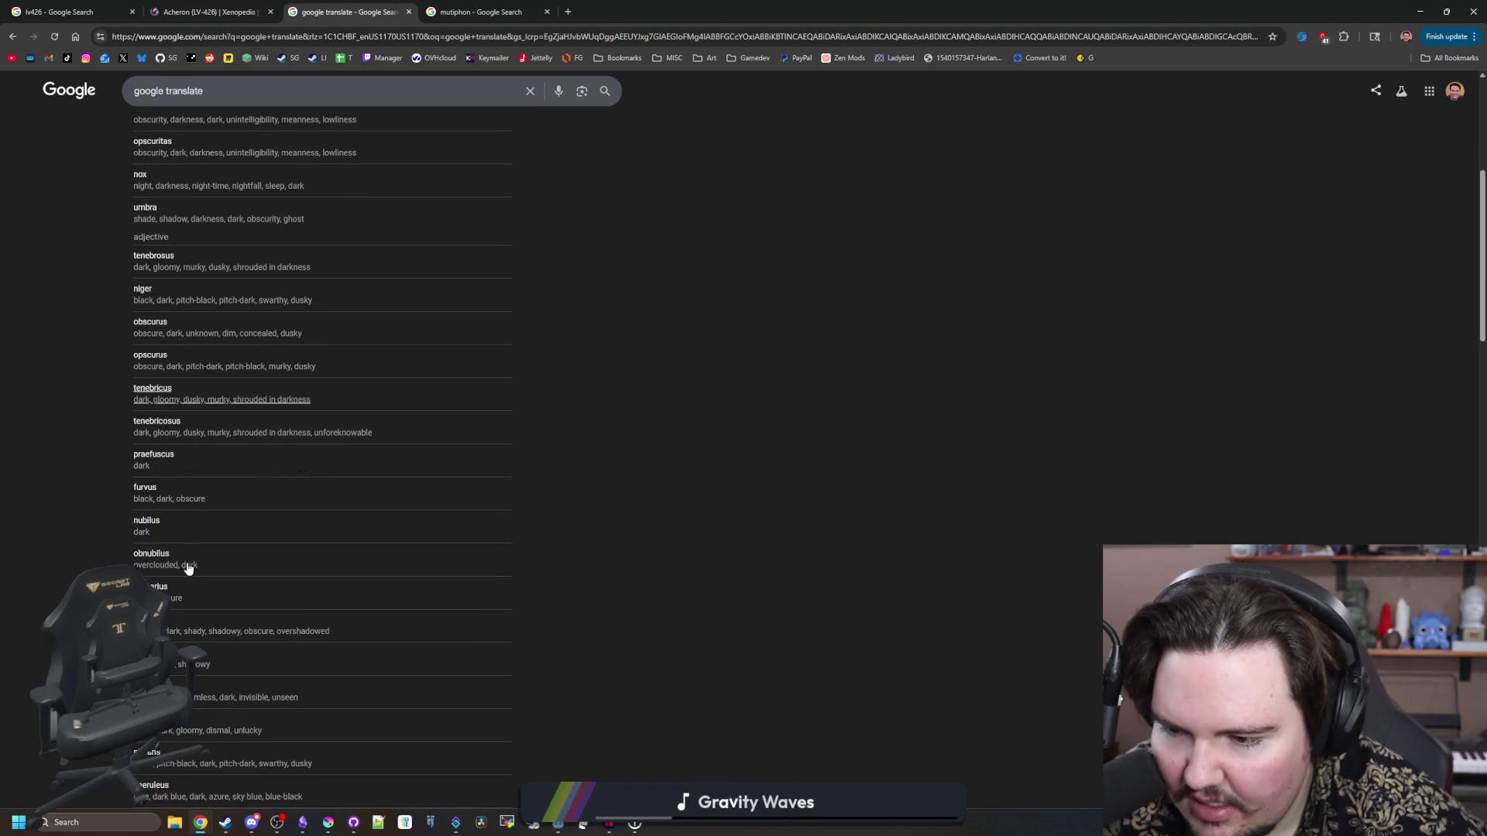
{"action": "scroll", "coordinate": [188, 569], "scroll_direction": "down", "scroll_amount": 3}
{"action": "scroll", "coordinate": [188, 569], "scroll_direction": "down", "scroll_amount": 4}
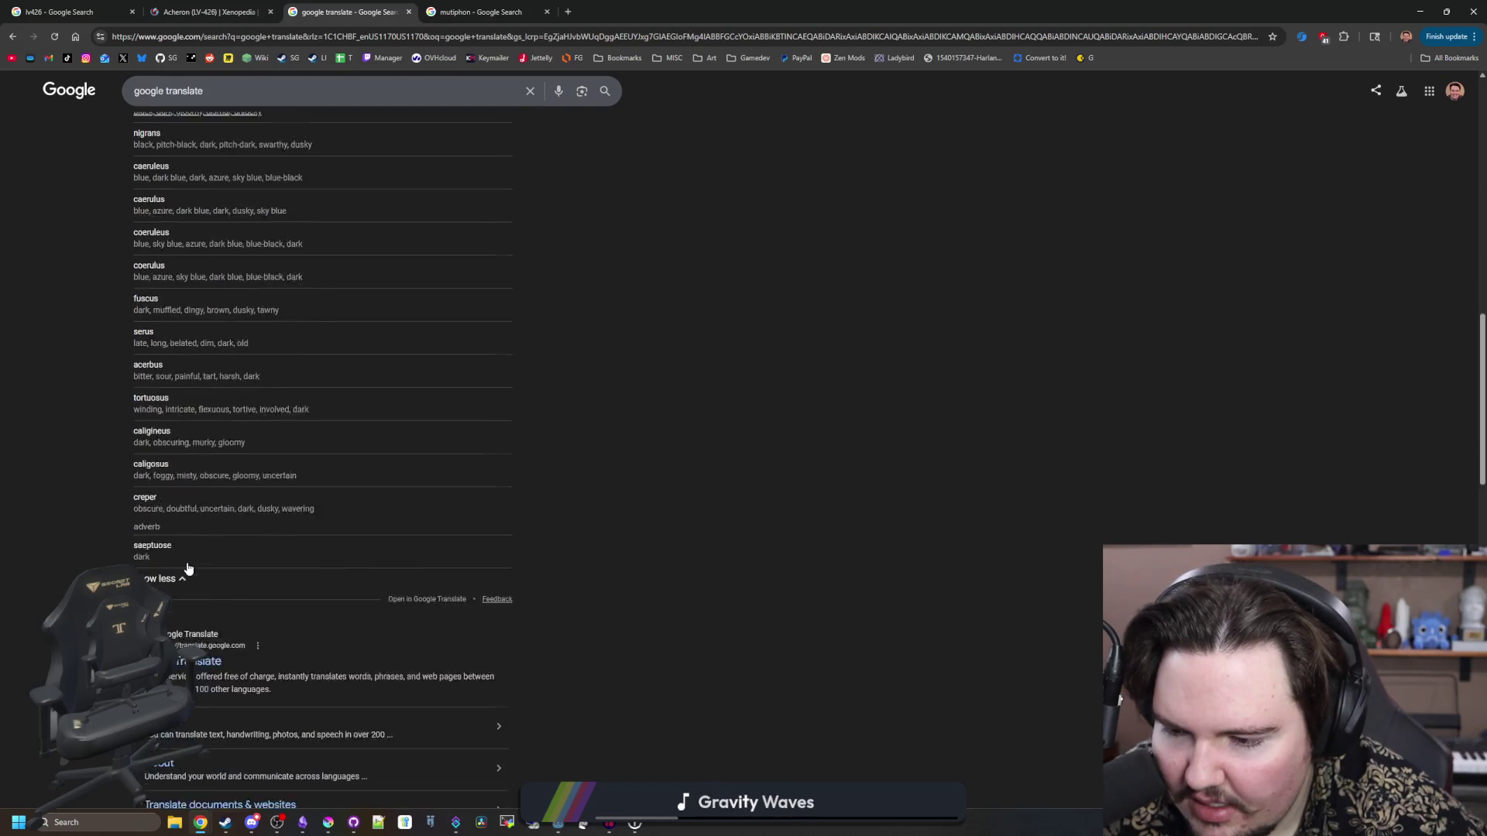
{"action": "scroll", "coordinate": [201, 566], "scroll_direction": "up", "scroll_amount": 15}
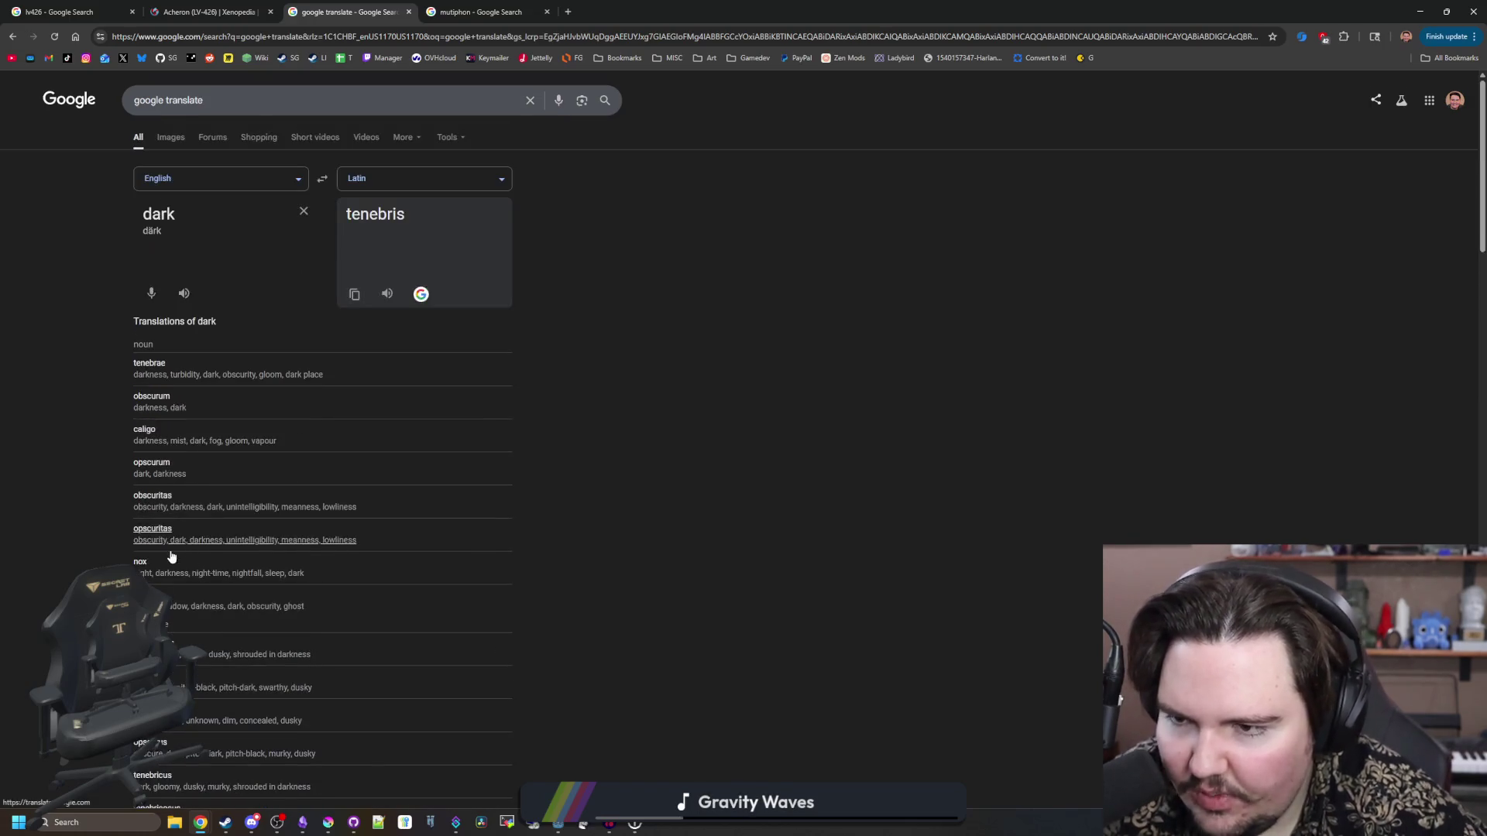
{"action": "mouse_move", "coordinate": [186, 214]}
{"action": "left_mouse_down"}
{"action": "mouse_move", "coordinate": [86, 210]}
{"action": "mouse_move", "coordinate": [365, 180]}
{"action": "left_mouse_up"}
{"action": "left_click", "coordinate": [165, 213]}
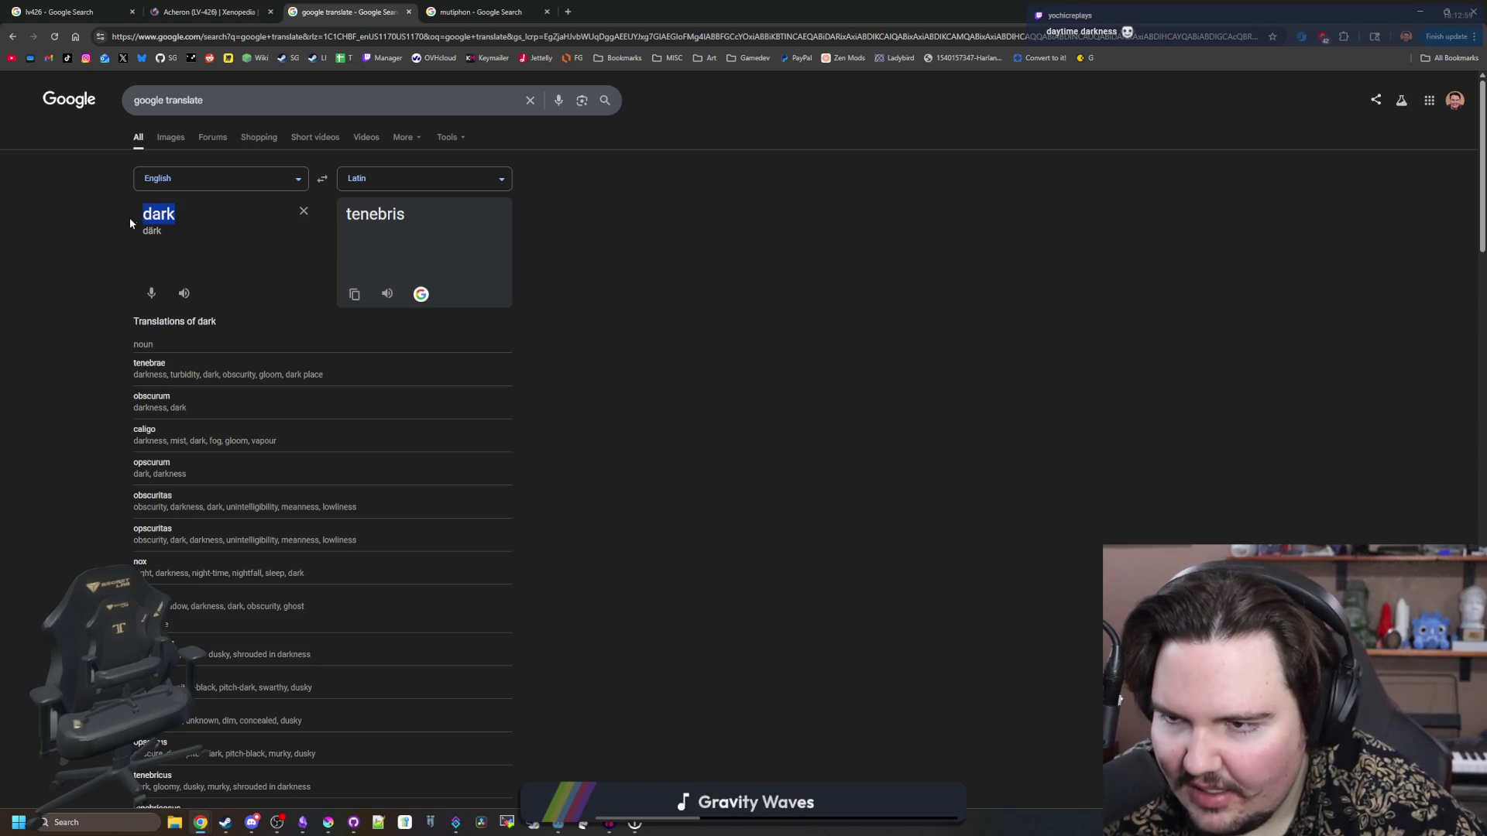
{"action": "scroll", "coordinate": [209, 635], "scroll_direction": "down", "scroll_amount": 3}
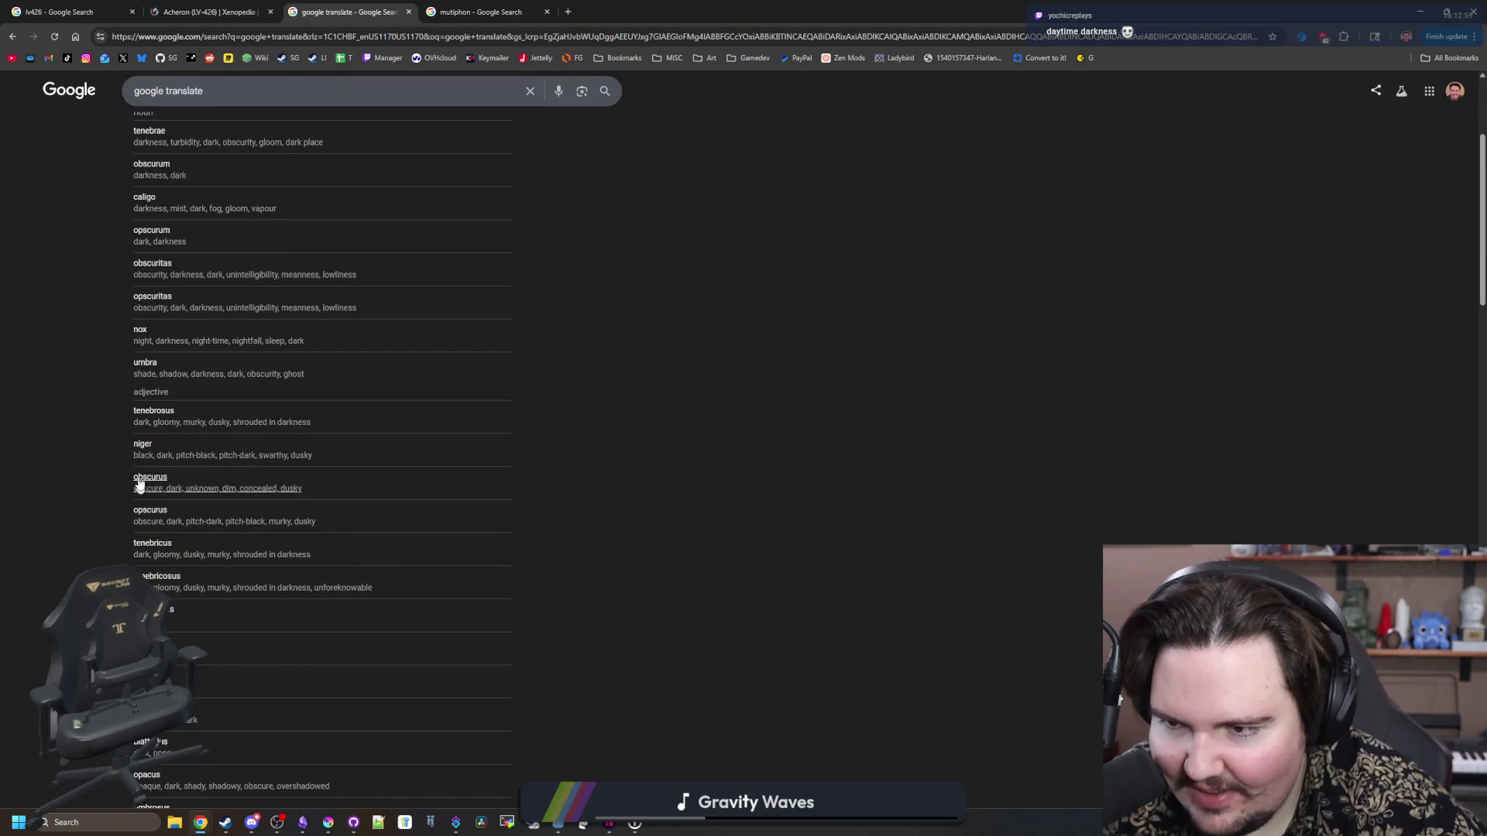
{"action": "scroll", "coordinate": [283, 349], "scroll_direction": "up", "scroll_amount": 3}
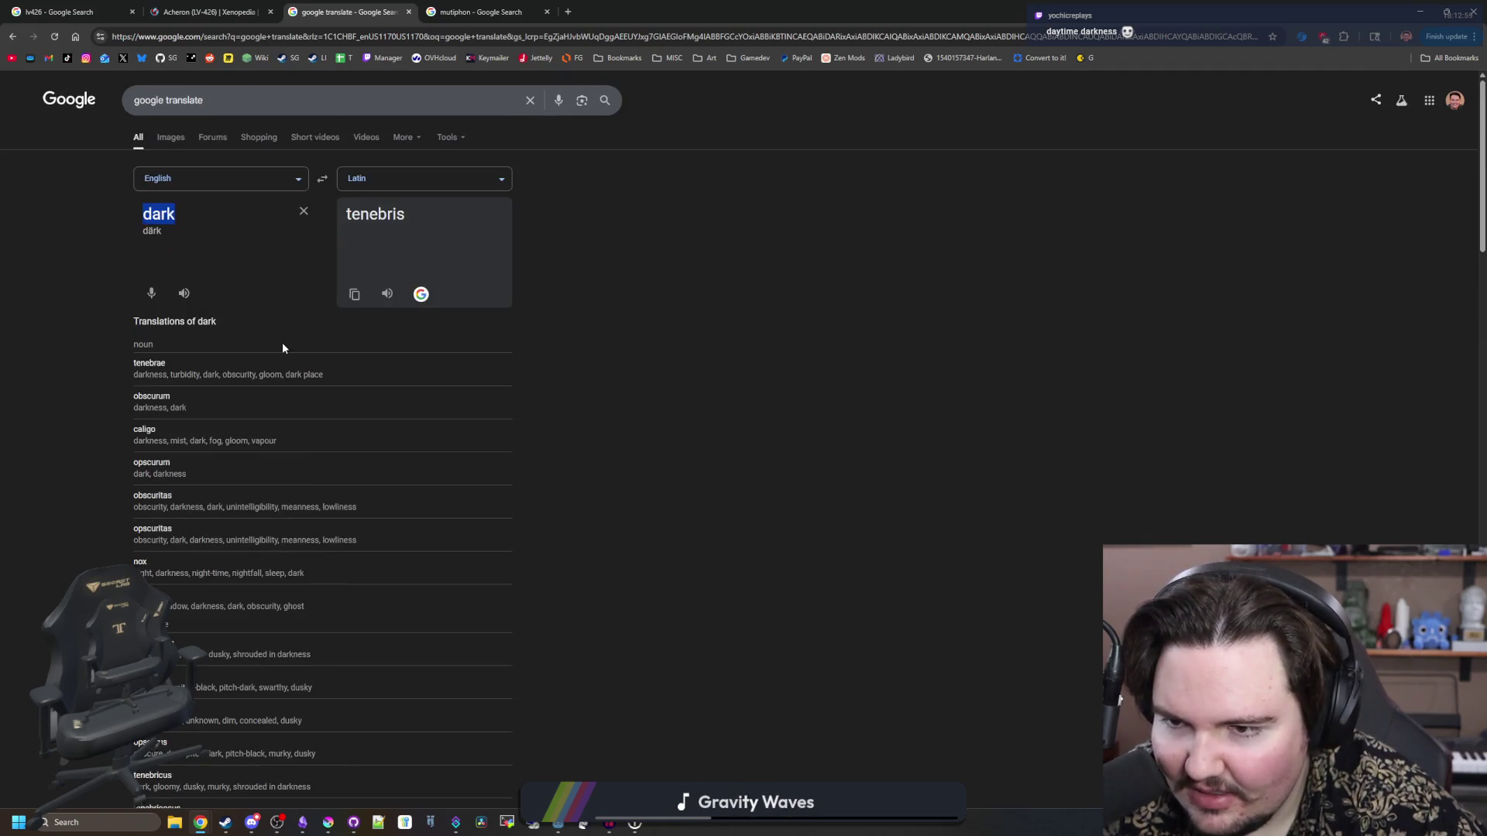
{"action": "double_click", "coordinate": [183, 215]}
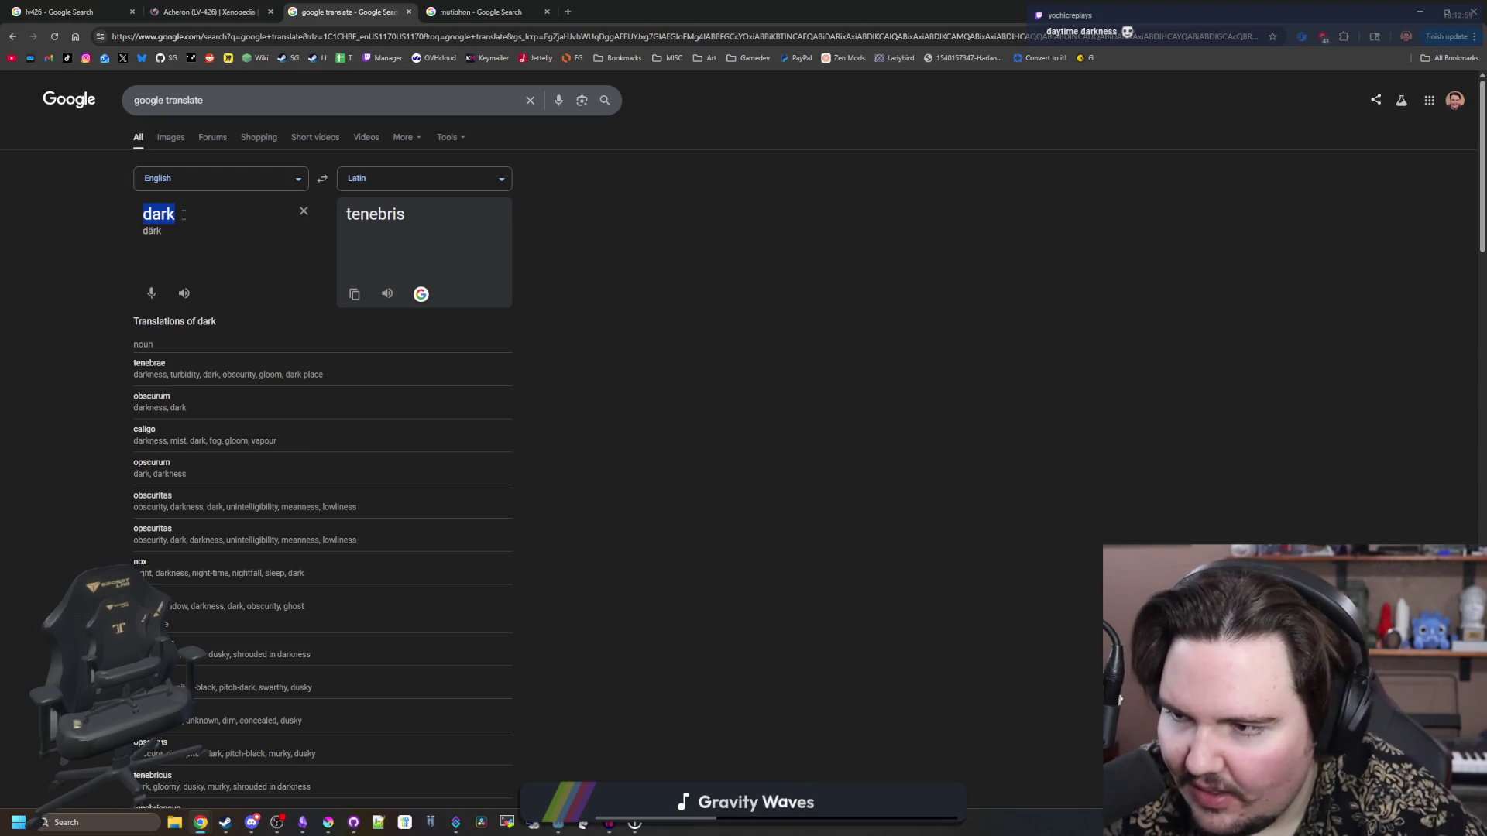
{"action": "key", "text": "BackSpace"}
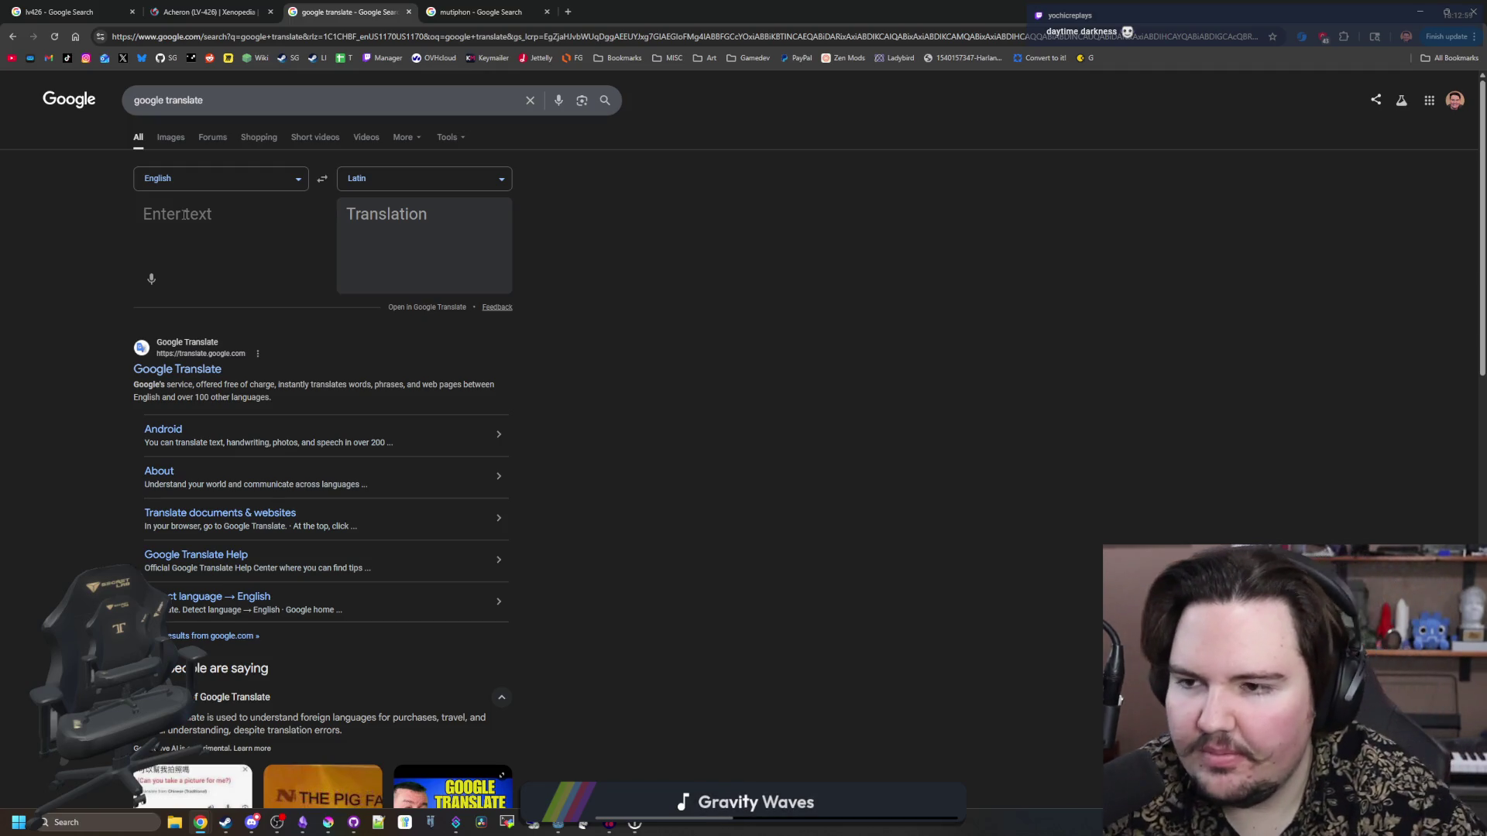
- Try evil, then translate alien as peregrinus, clear the box and return to Obsidian
{"action": "type", "text": "evil"}
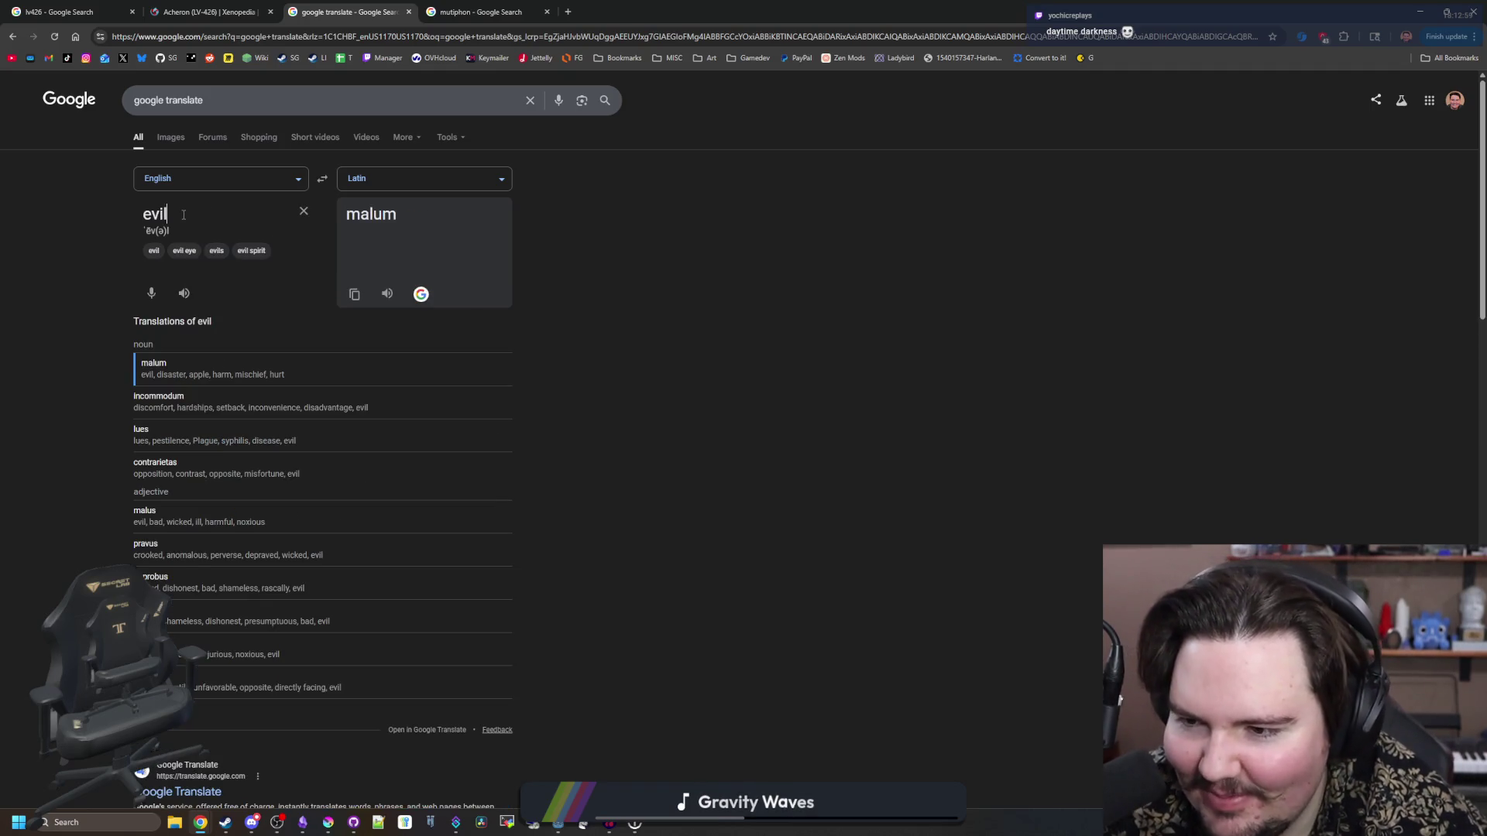
{"action": "key", "text": "BackSpace"}
{"action": "key", "text": "BackSpace"}
{"action": "key", "text": "BackSpace"}
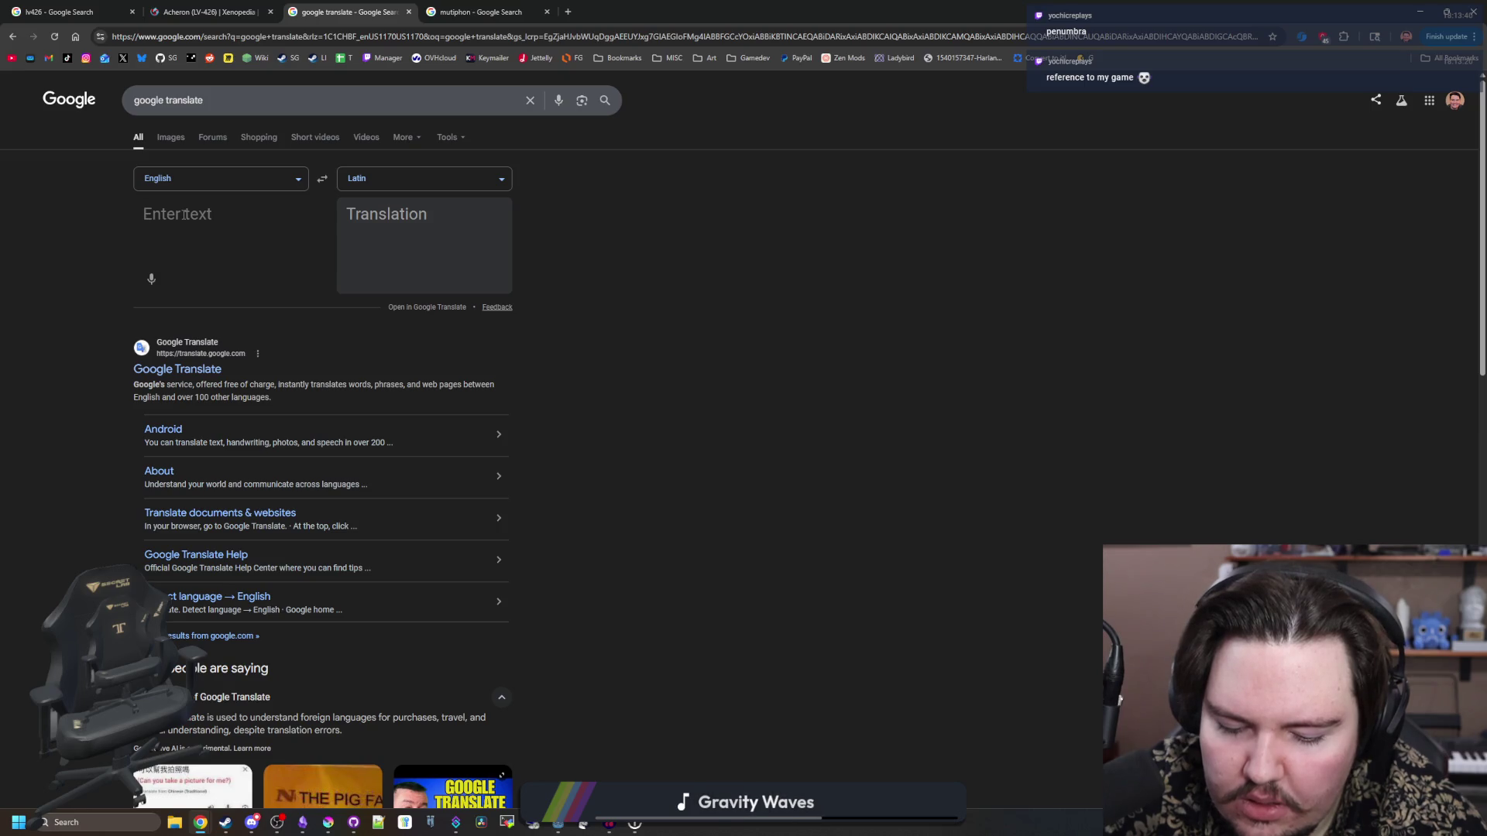
{"action": "type", "text": "alien"}
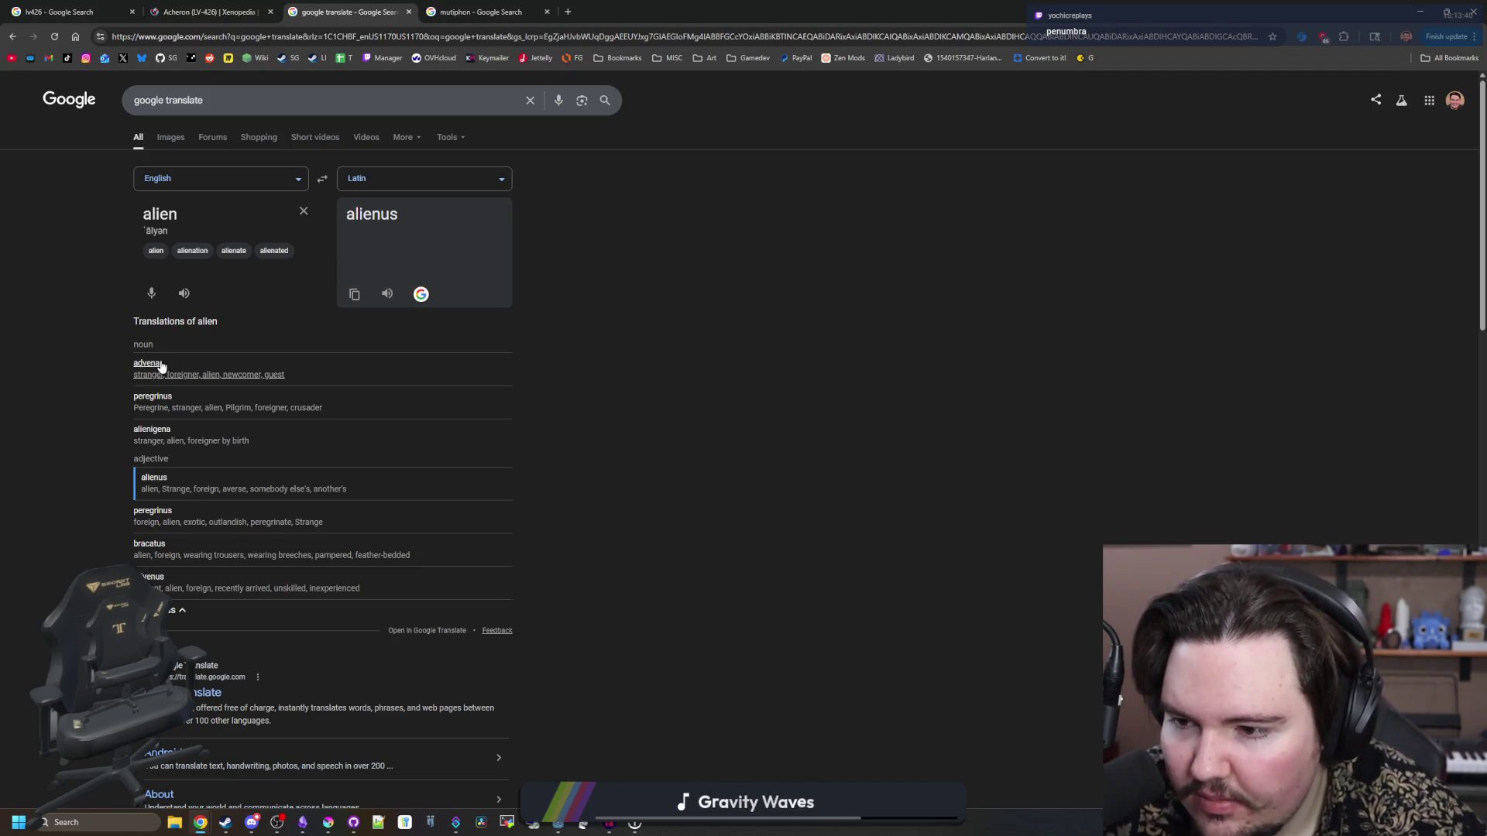
{"action": "left_click", "coordinate": [173, 524]}
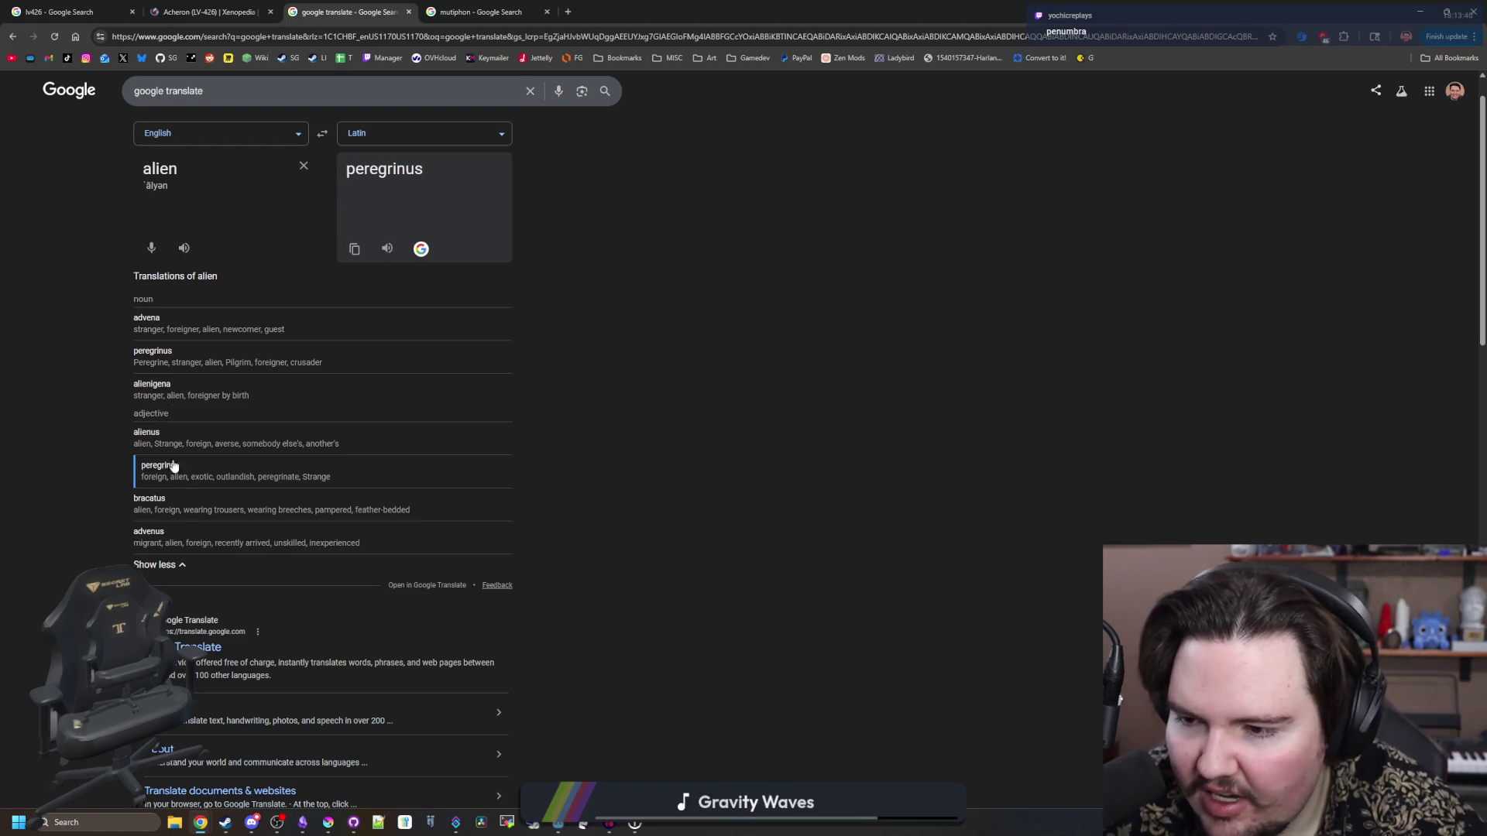
{"action": "scroll", "coordinate": [186, 477], "scroll_direction": "up", "scroll_amount": 1}
{"action": "left_click", "coordinate": [303, 212]}
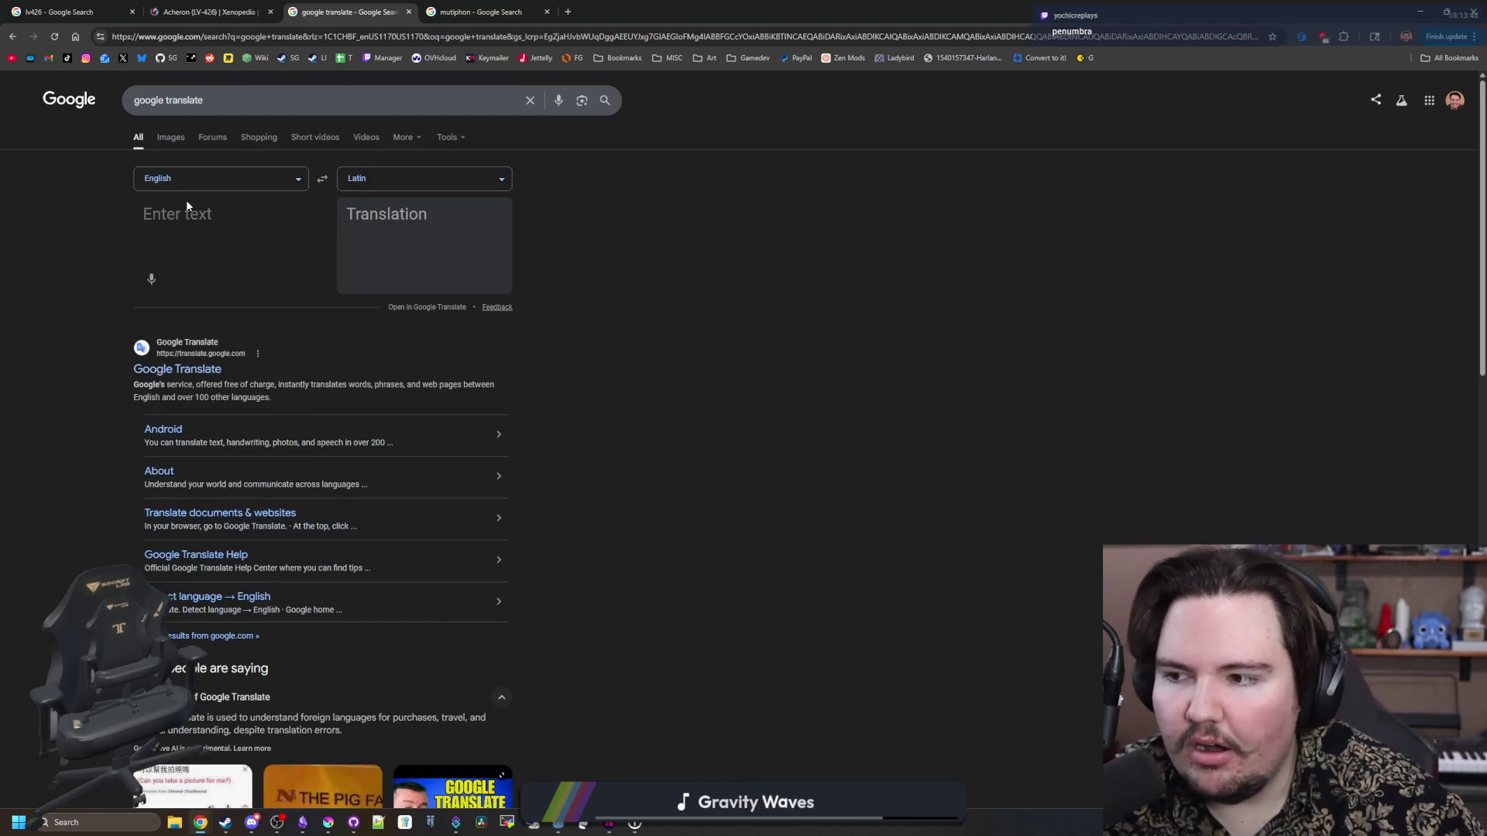
{"action": "key", "text": "alt+Tab"}
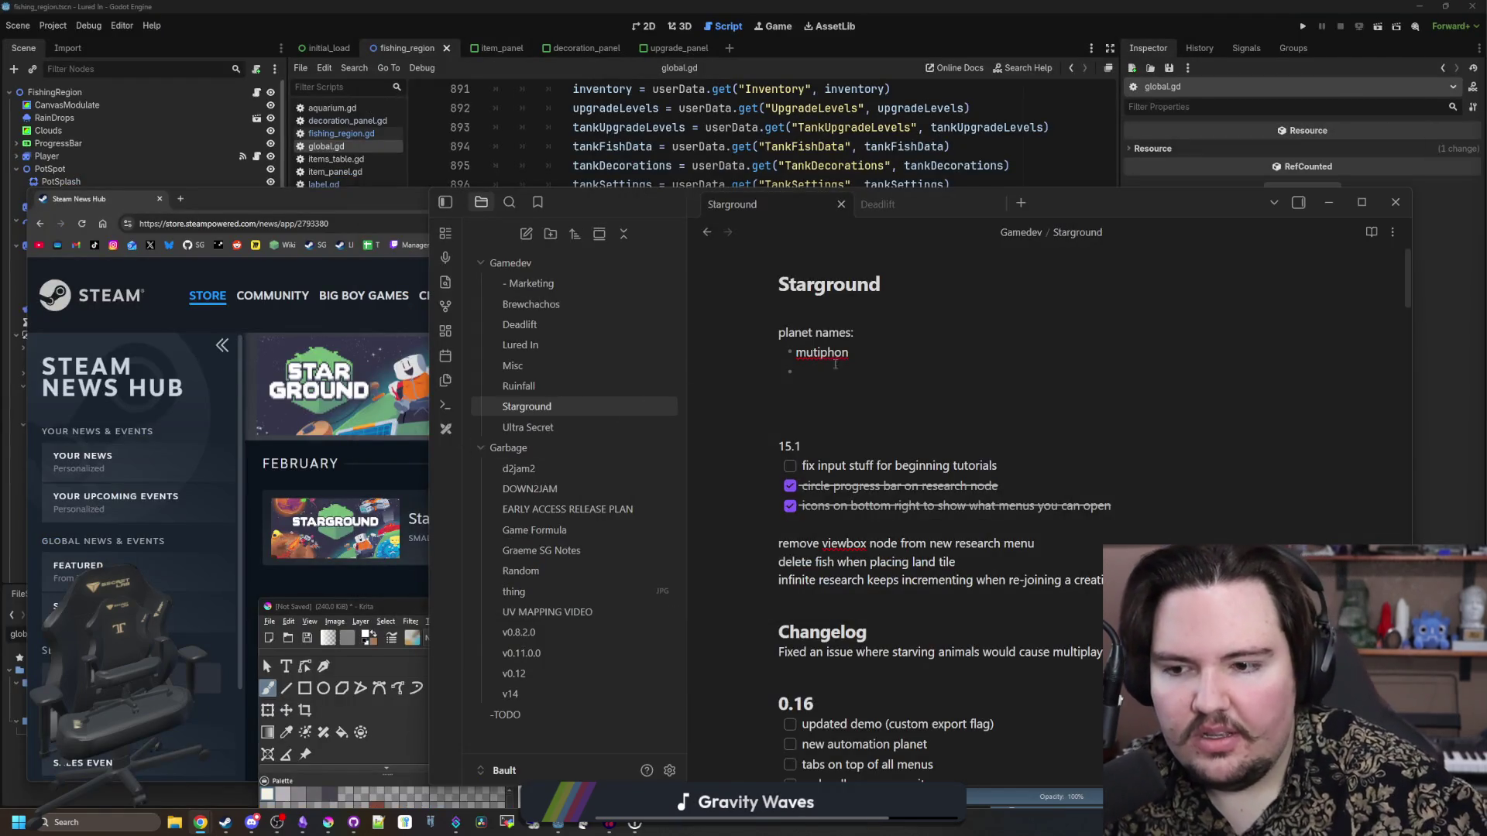
- Minimize Obsidian and bring up the Starground project's Godot window
{"action": "left_click", "coordinate": [1328, 202]}
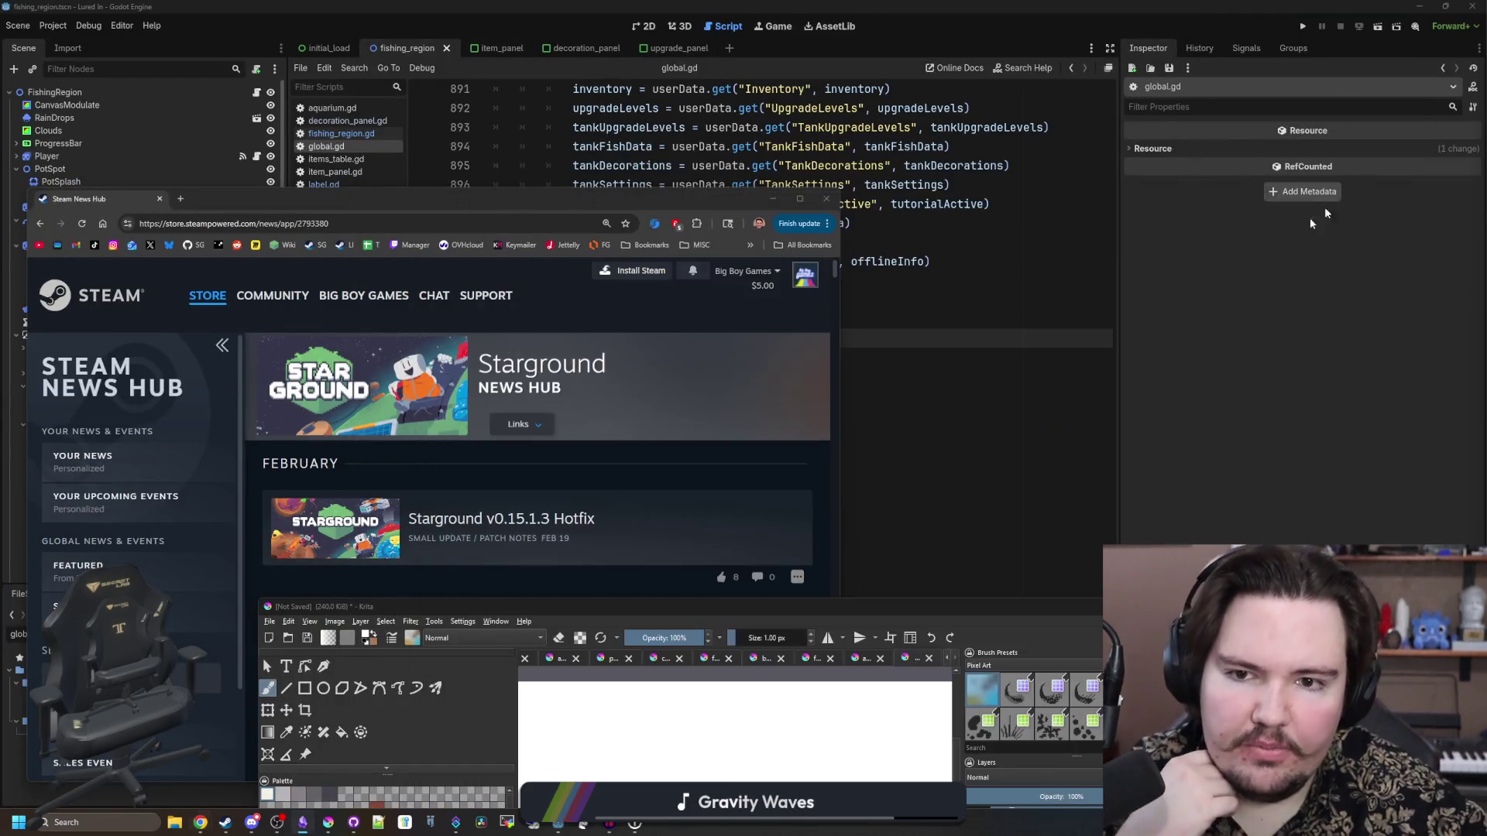
{"action": "left_click", "coordinate": [728, 166]}
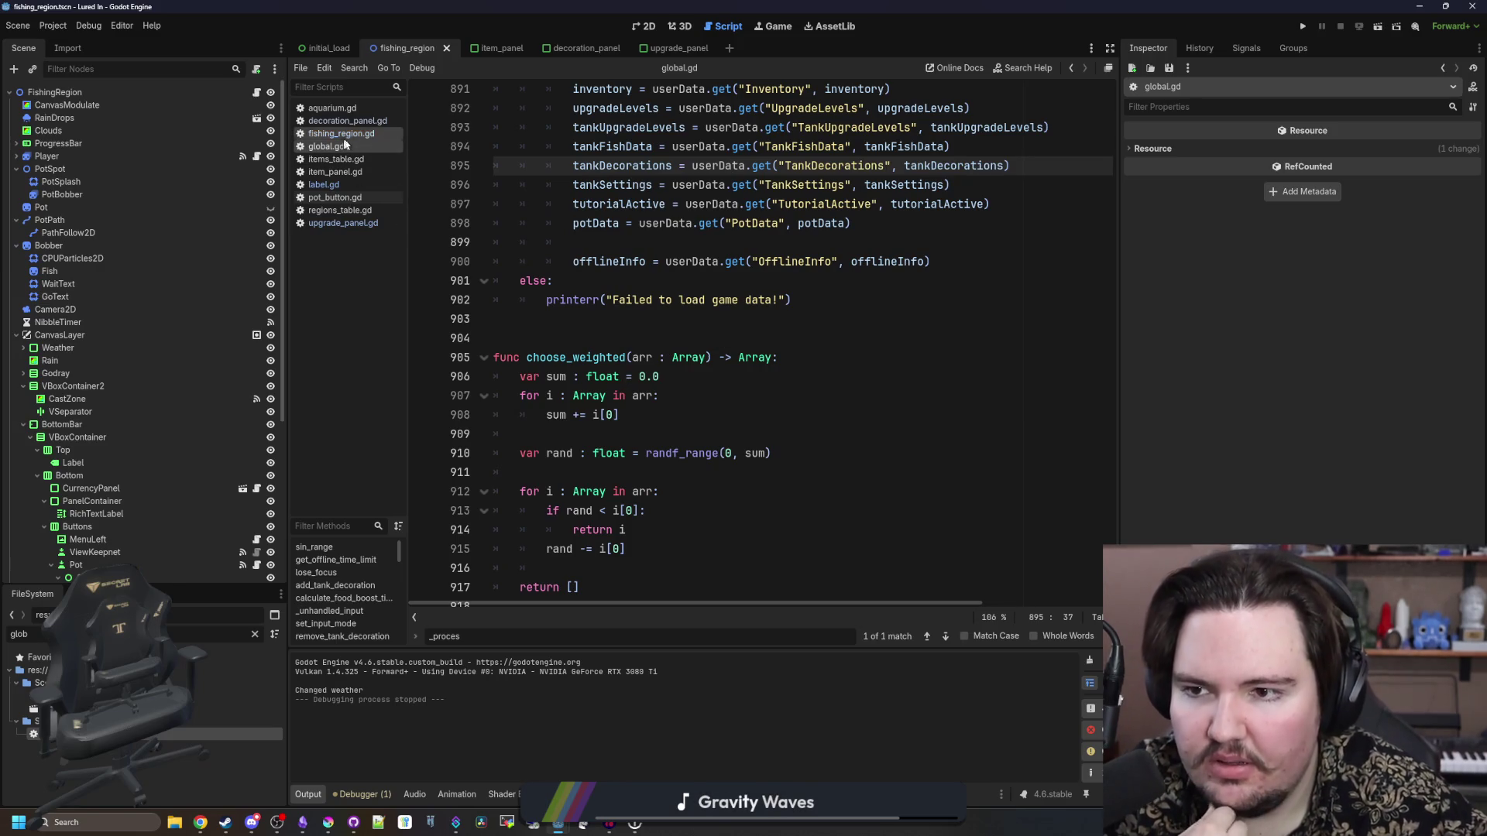
{"action": "mouse_move", "coordinate": [568, 829]}
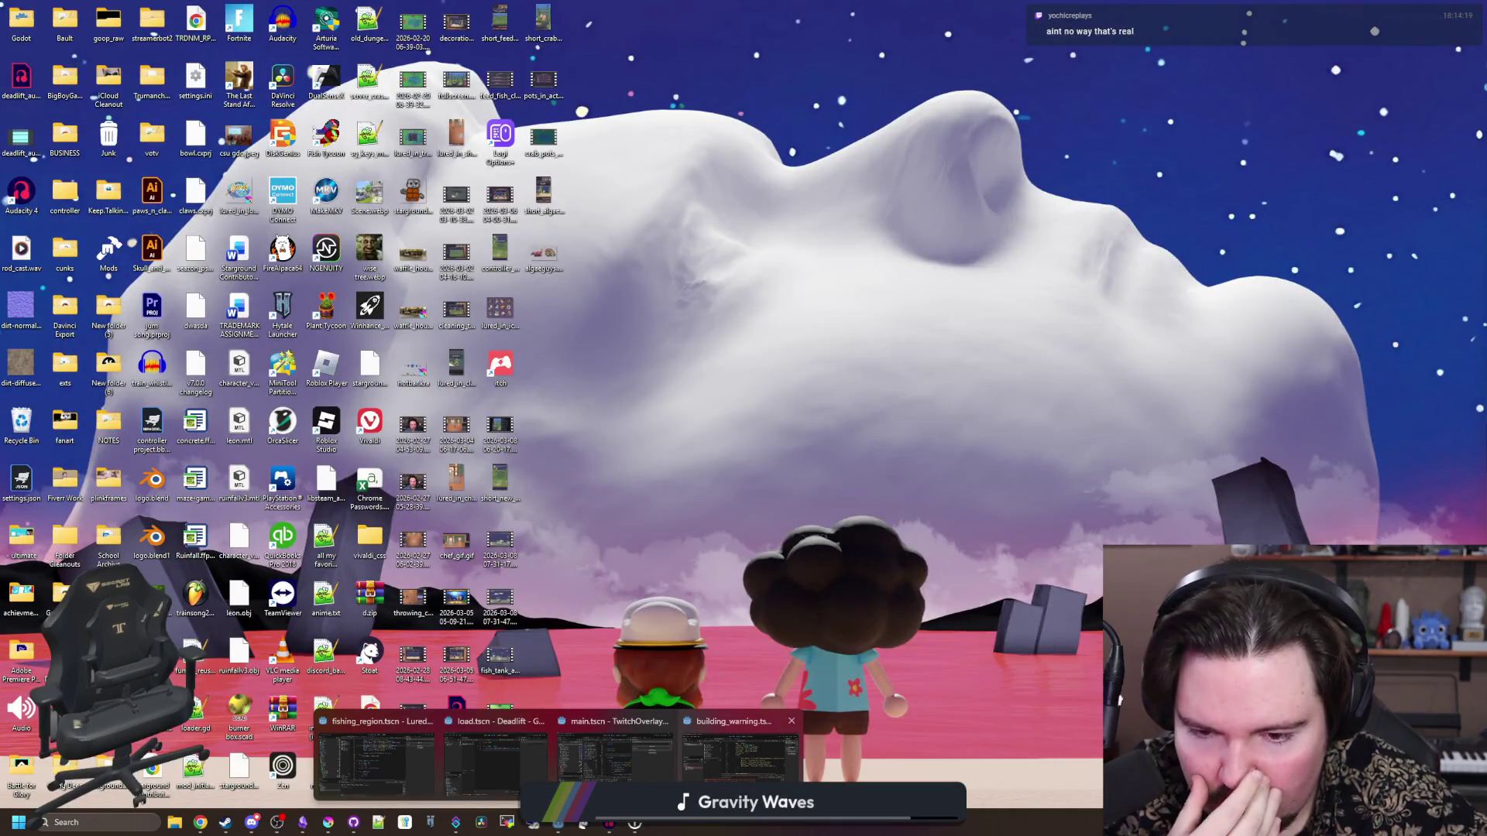
{"action": "left_click", "coordinate": [740, 754]}
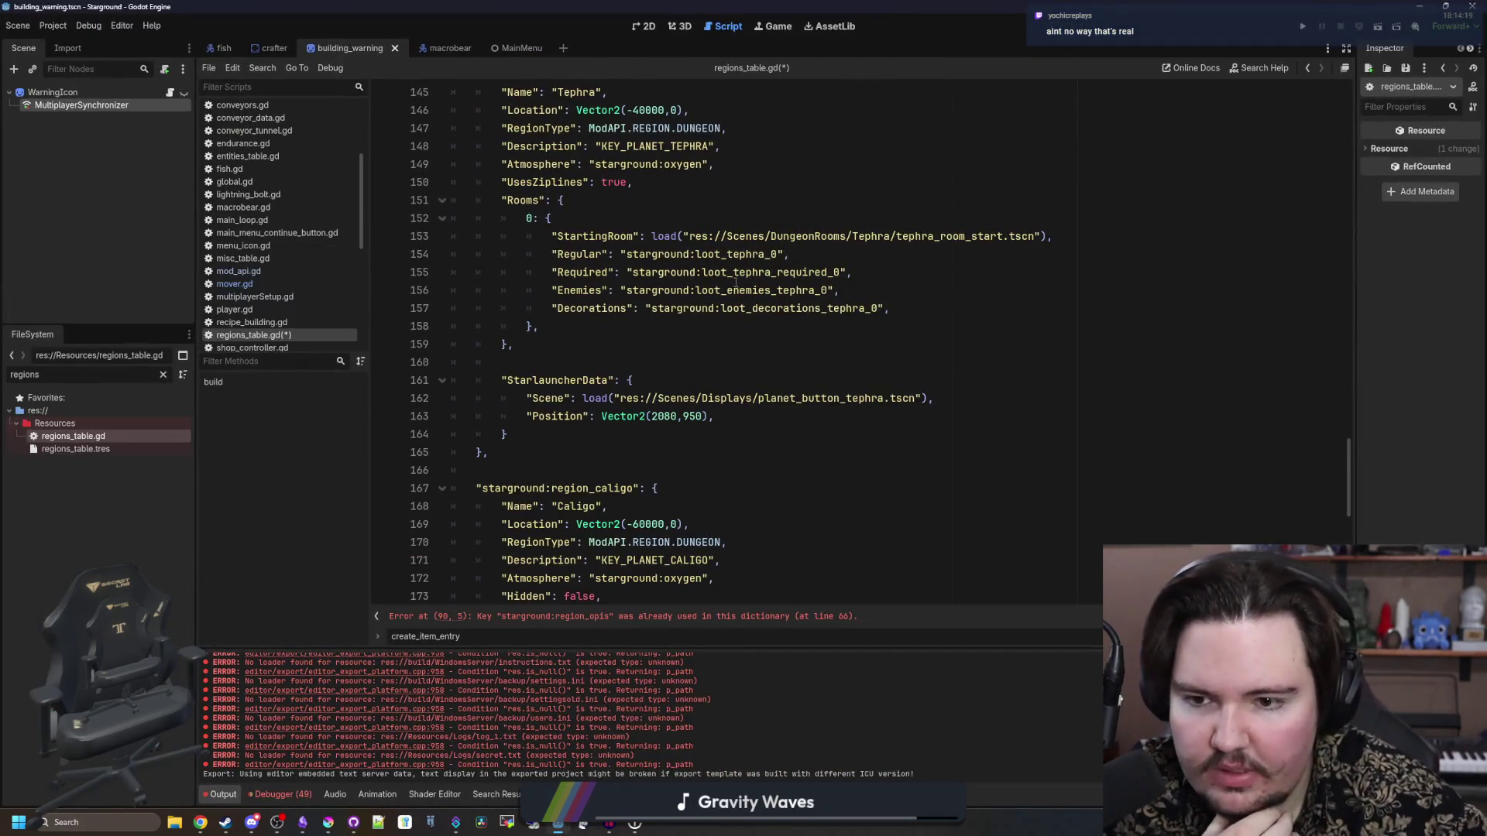
- Scroll regions_table.gd to the duplicate starground:region_opis entry at line 90
{"action": "scroll", "coordinate": [621, 424], "scroll_direction": "down", "scroll_amount": 3}
{"action": "scroll", "coordinate": [621, 424], "scroll_direction": "down", "scroll_amount": 5}
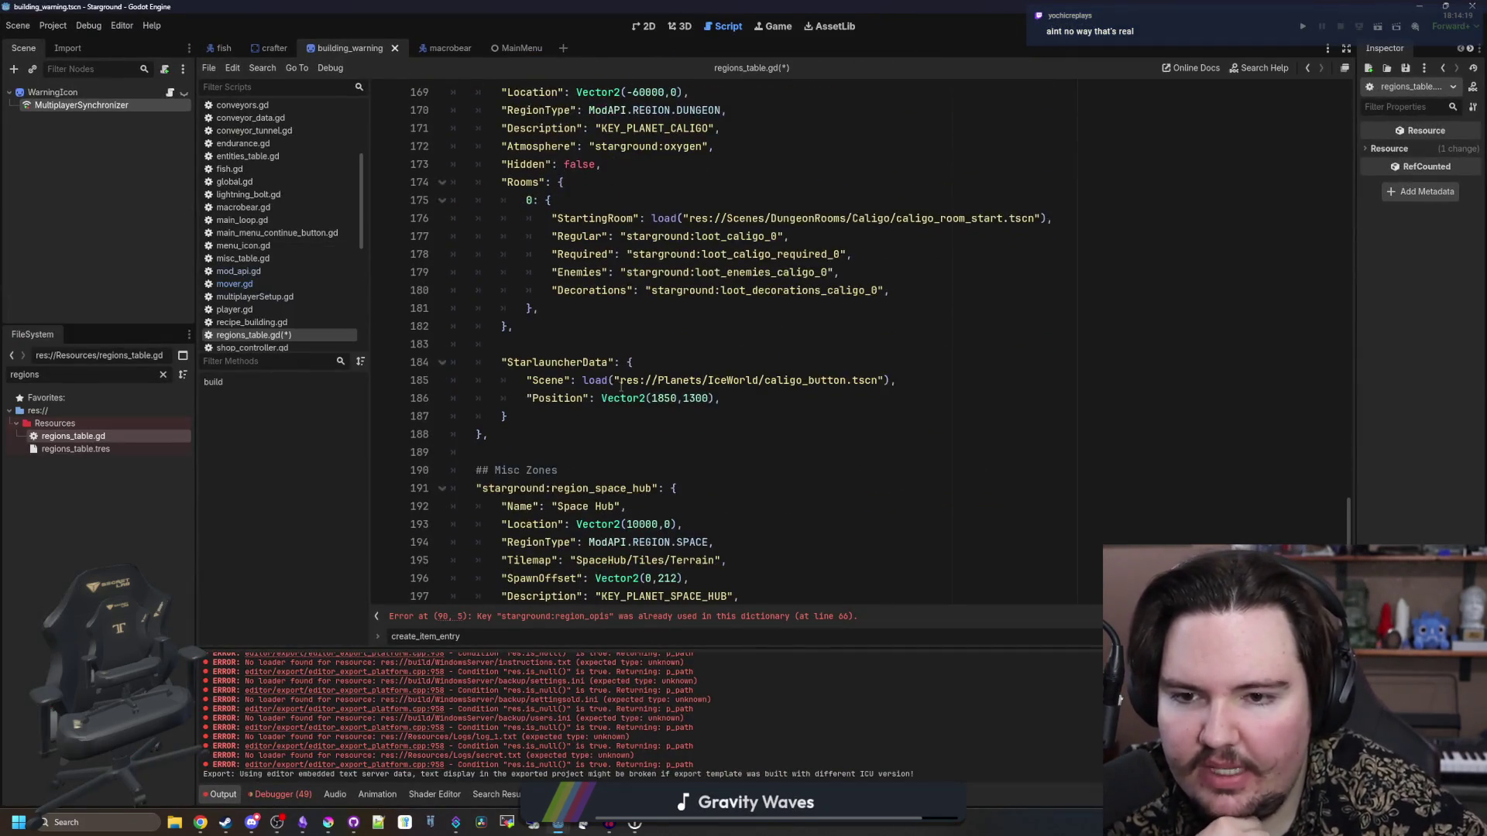
{"action": "scroll", "coordinate": [622, 395], "scroll_direction": "down", "scroll_amount": 3}
{"action": "scroll", "coordinate": [622, 385], "scroll_direction": "up", "scroll_amount": 6}
{"action": "scroll", "coordinate": [622, 385], "scroll_direction": "up", "scroll_amount": 9}
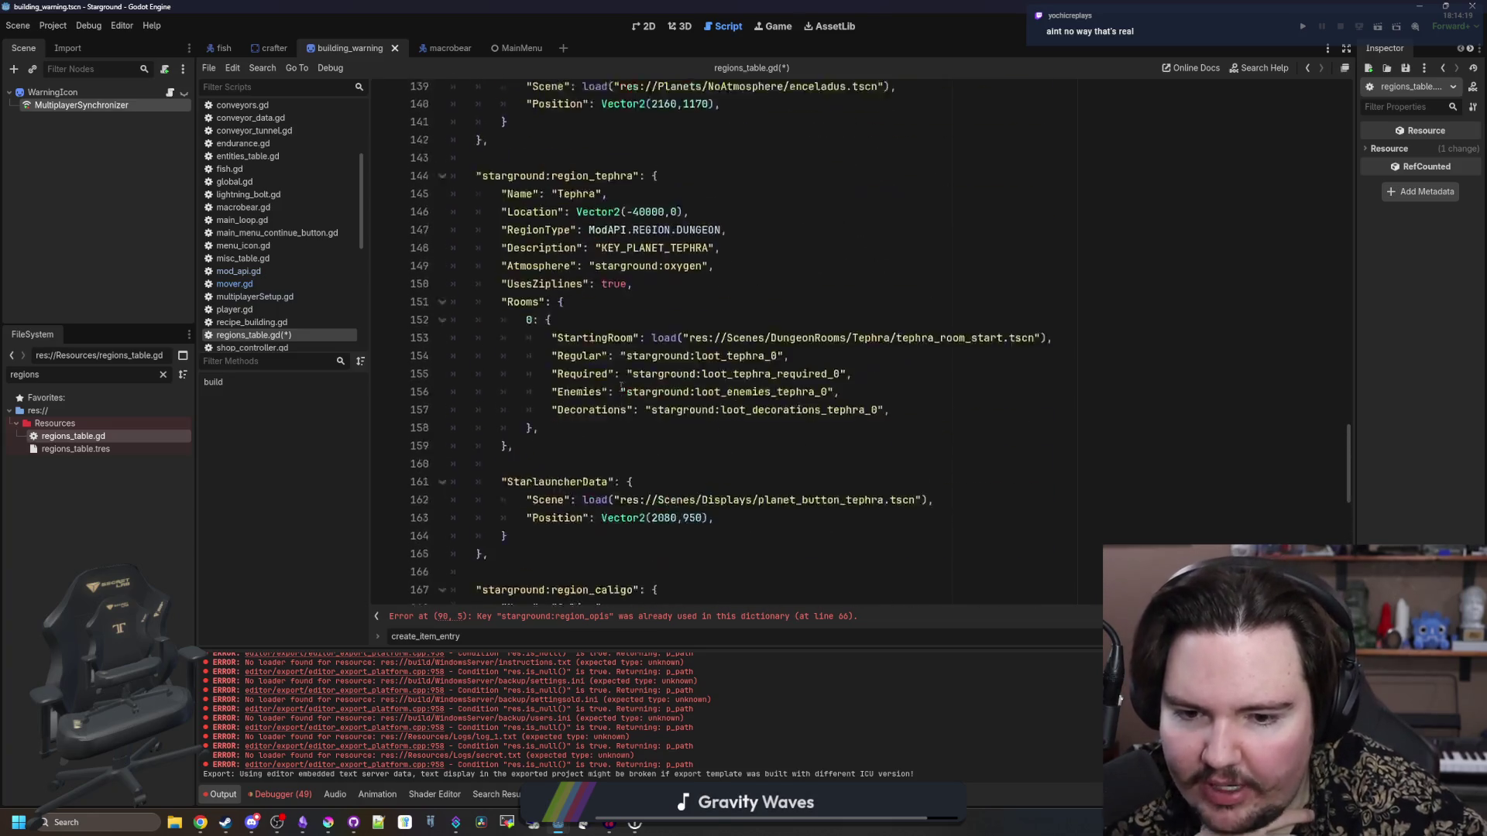
{"action": "scroll", "coordinate": [680, 530], "scroll_direction": "up", "scroll_amount": 9}
{"action": "scroll", "coordinate": [681, 531], "scroll_direction": "up", "scroll_amount": 14}
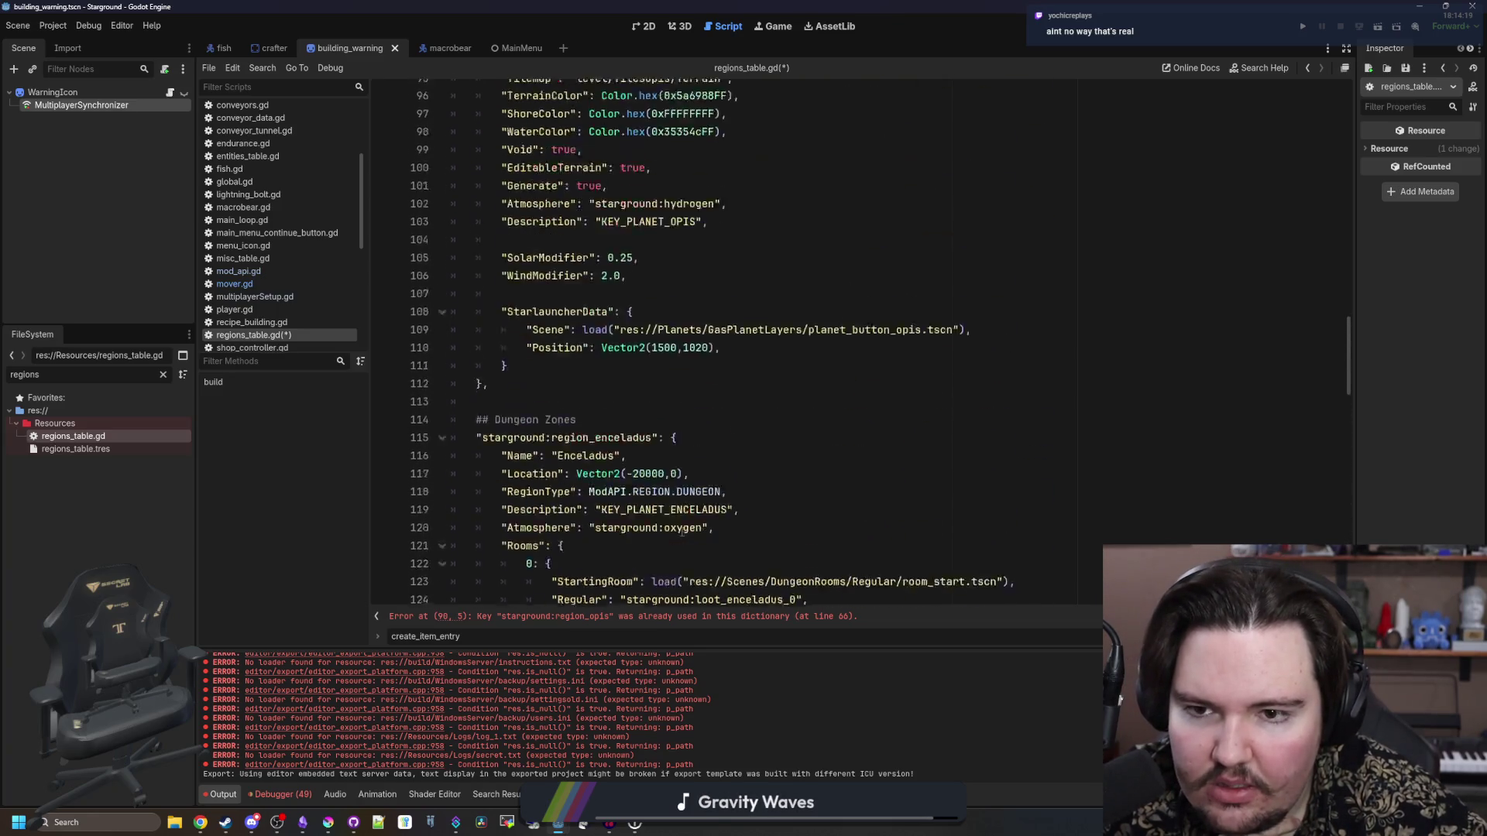
{"action": "scroll", "coordinate": [681, 531], "scroll_direction": "up", "scroll_amount": 12}
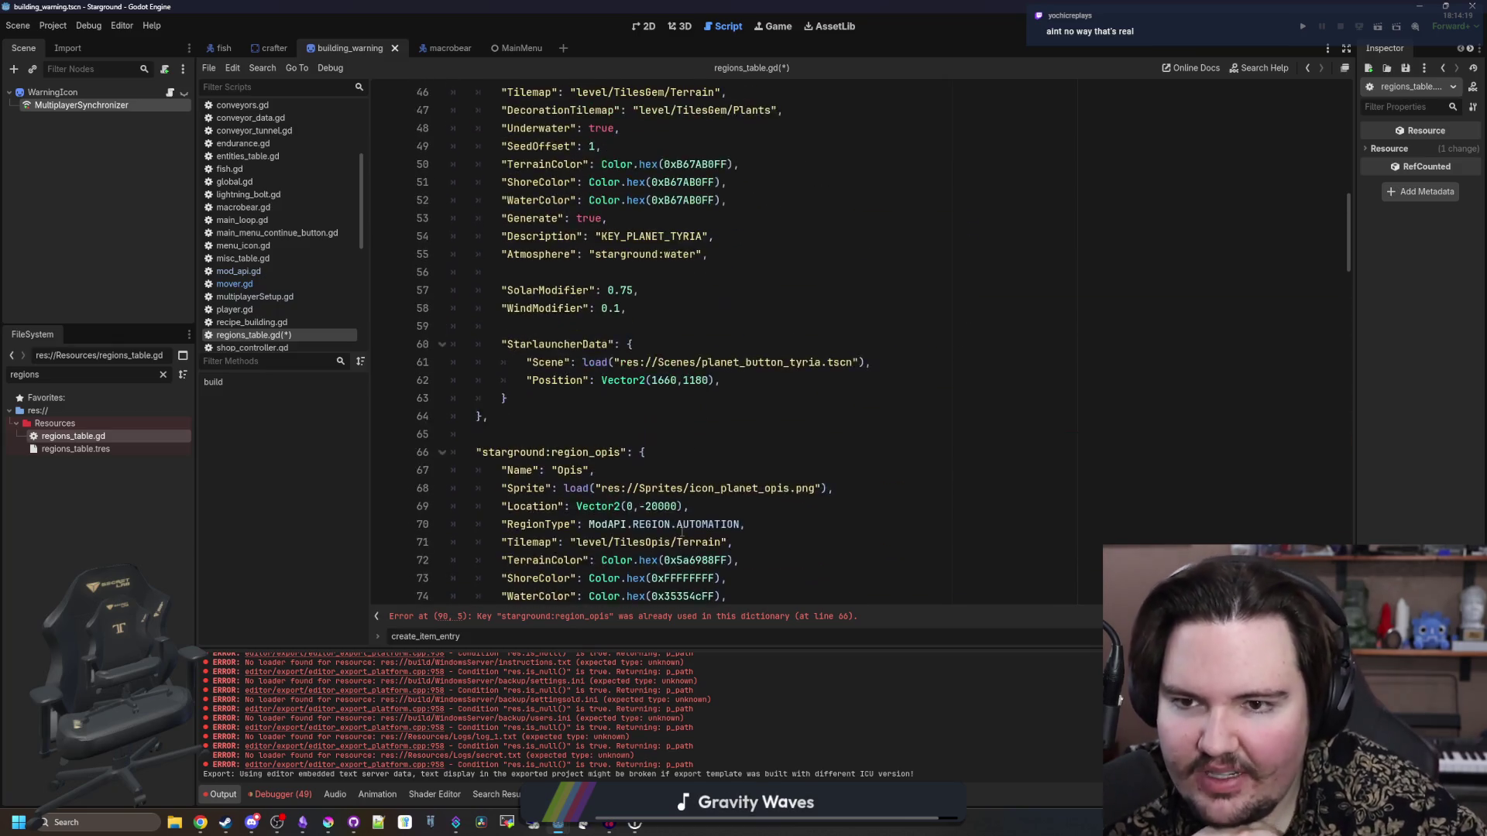
{"action": "scroll", "coordinate": [681, 531], "scroll_direction": "up", "scroll_amount": 5}
{"action": "scroll", "coordinate": [681, 531], "scroll_direction": "up", "scroll_amount": 4}
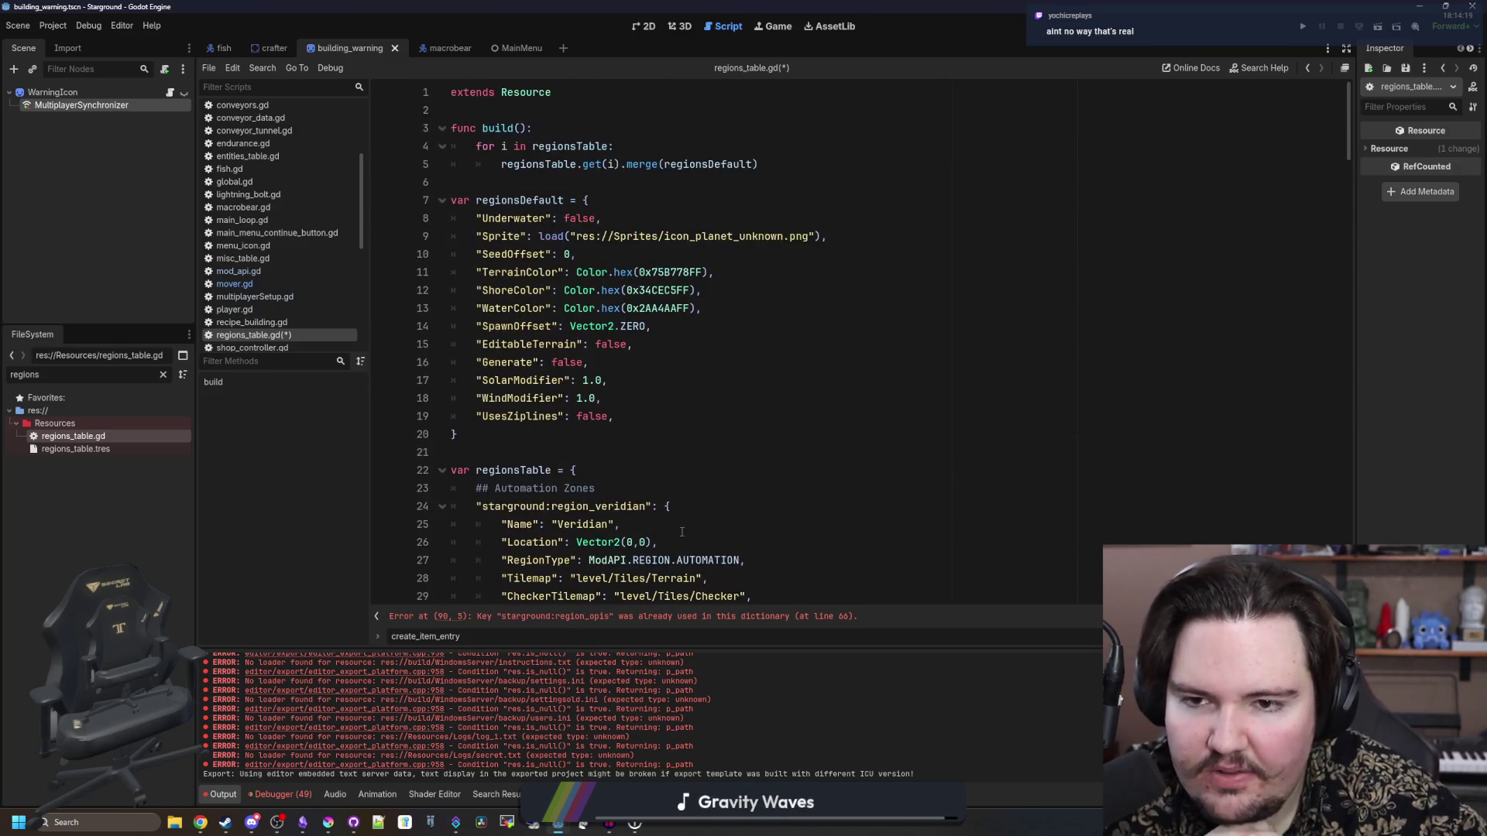
{"action": "scroll", "coordinate": [607, 447], "scroll_direction": "down", "scroll_amount": 6}
{"action": "scroll", "coordinate": [607, 447], "scroll_direction": "down", "scroll_amount": 19}
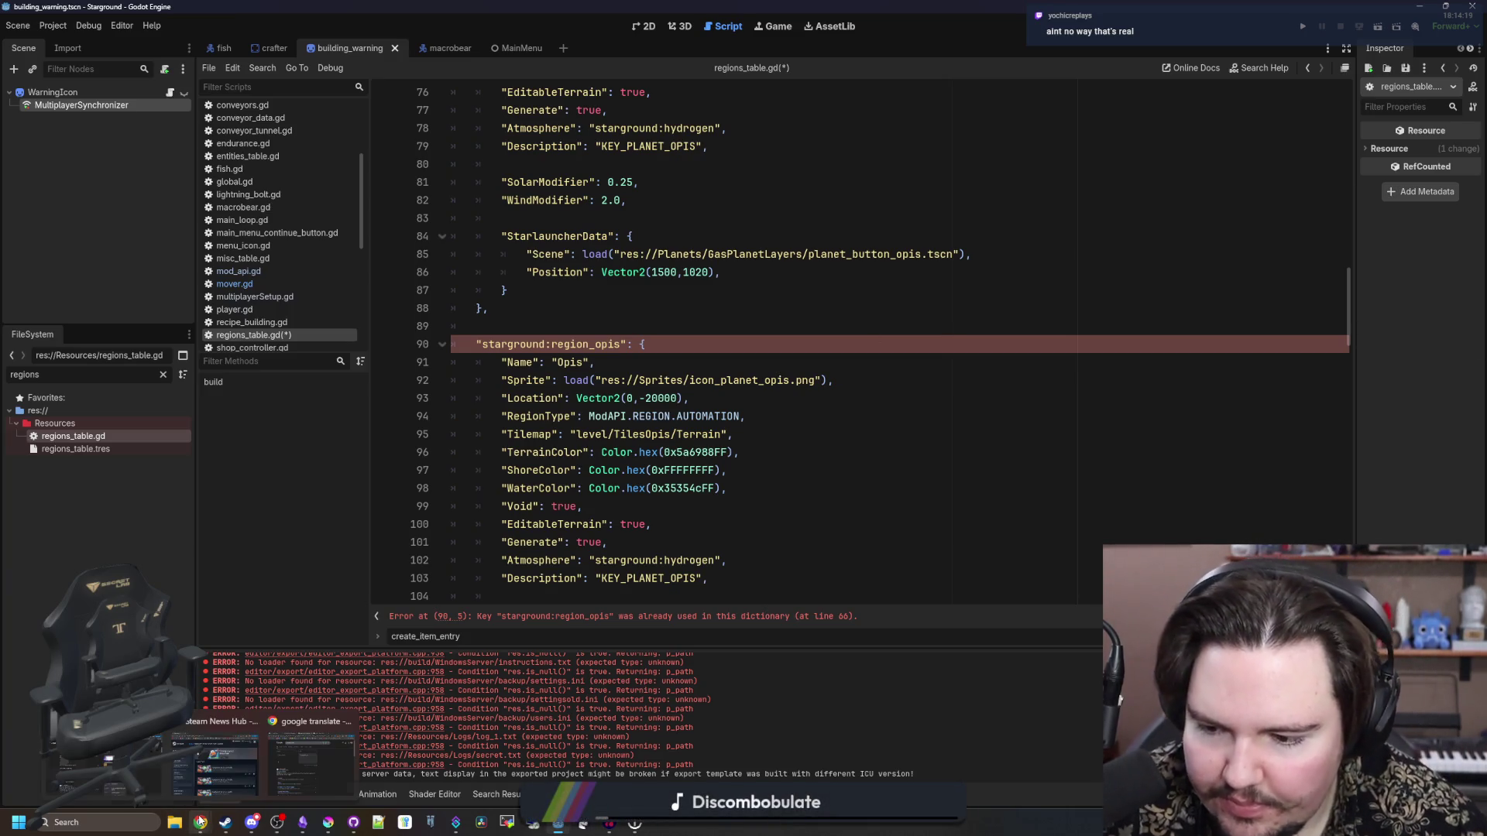
- Translate rock into Latin, settle on petra, and bring the Starground note forward
{"action": "key", "text": "alt+Tab"}
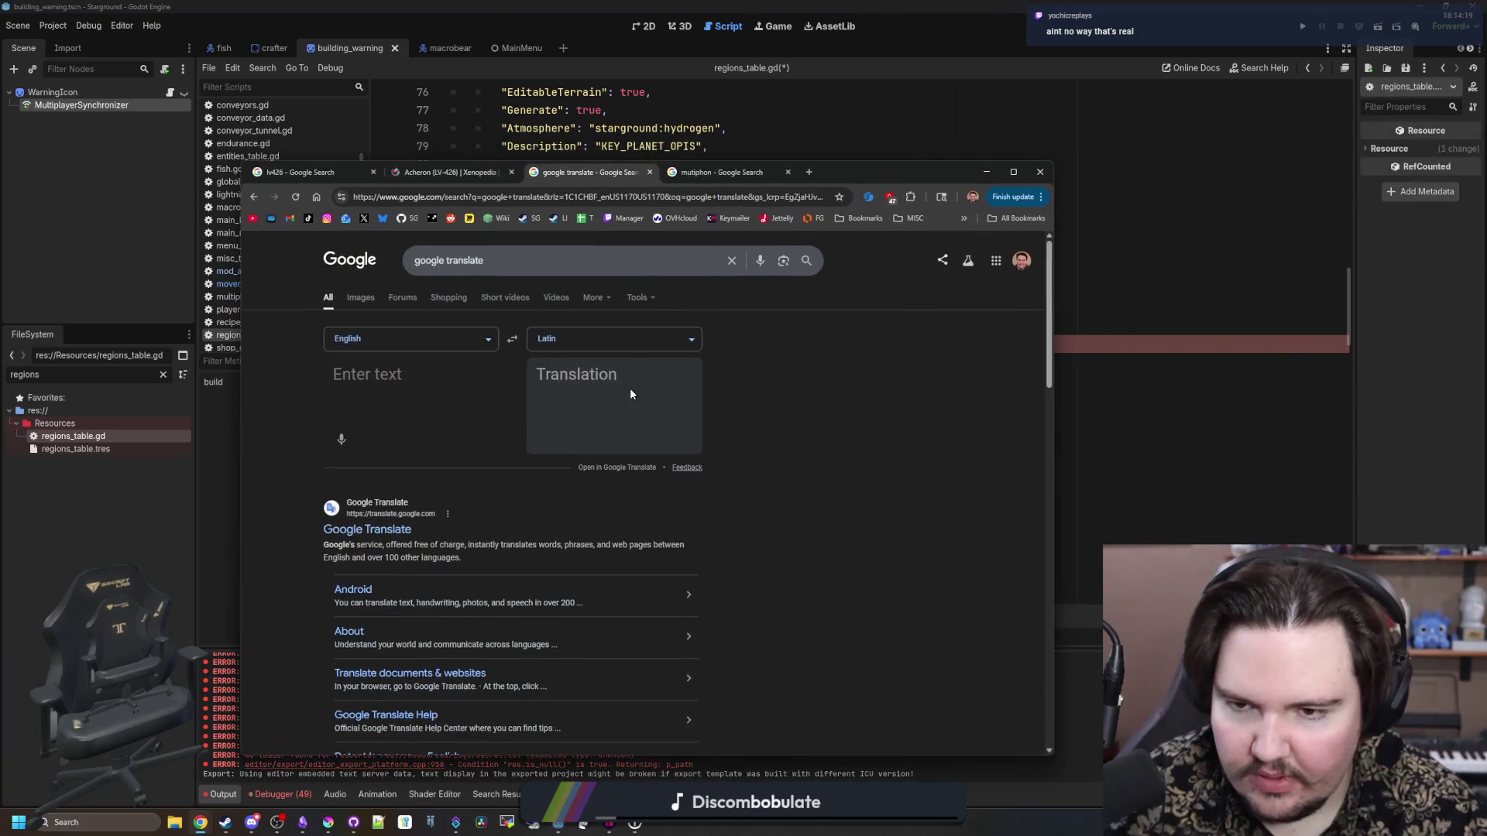
{"action": "left_click", "coordinate": [361, 370]}
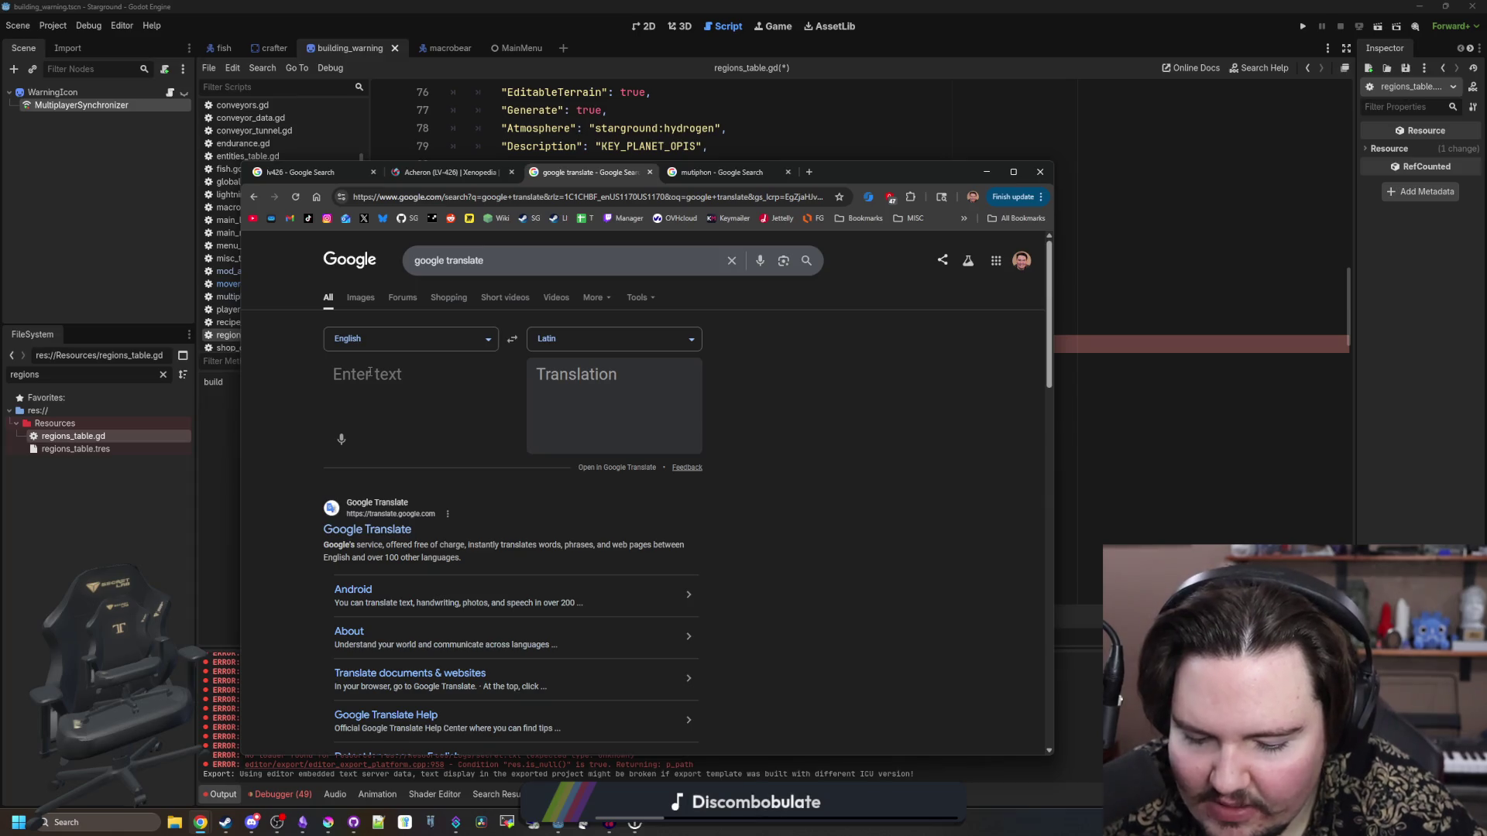
{"action": "type", "text": "rock"}
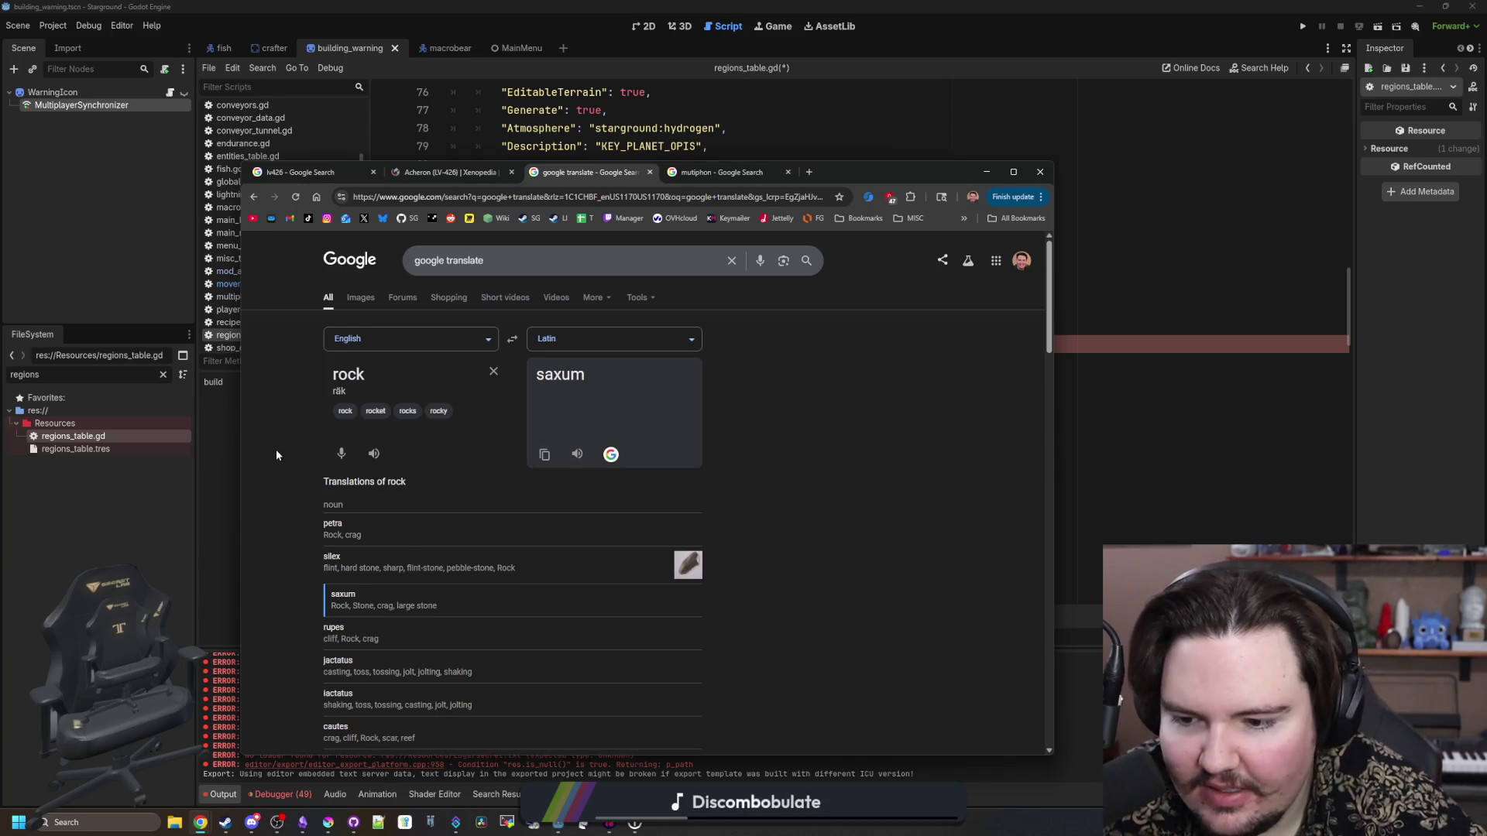
{"action": "scroll", "coordinate": [275, 445], "scroll_direction": "down", "scroll_amount": 2}
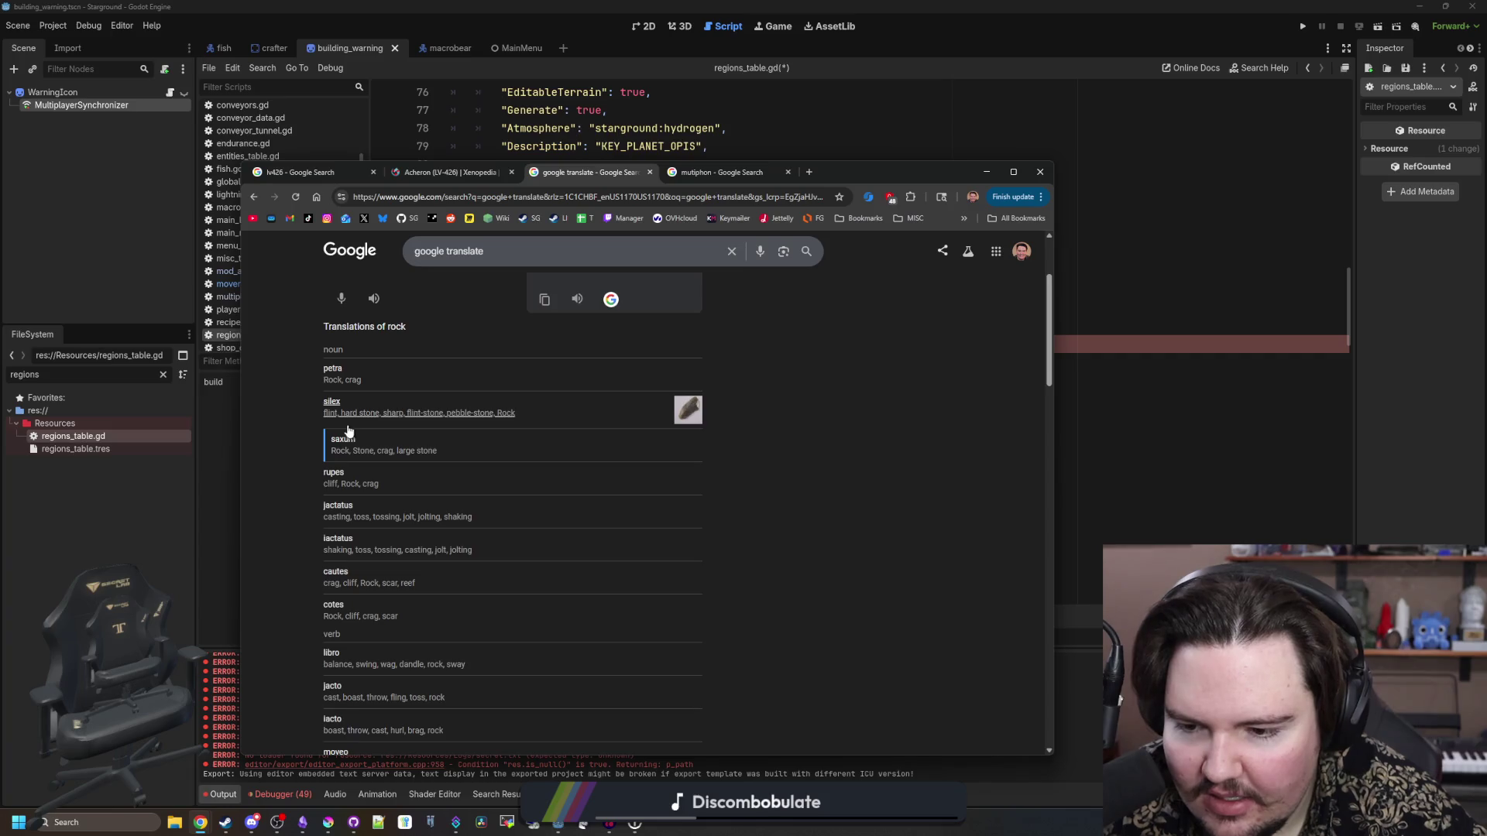
{"action": "scroll", "coordinate": [339, 441], "scroll_direction": "up", "scroll_amount": 2}
{"action": "left_click", "coordinate": [341, 482]}
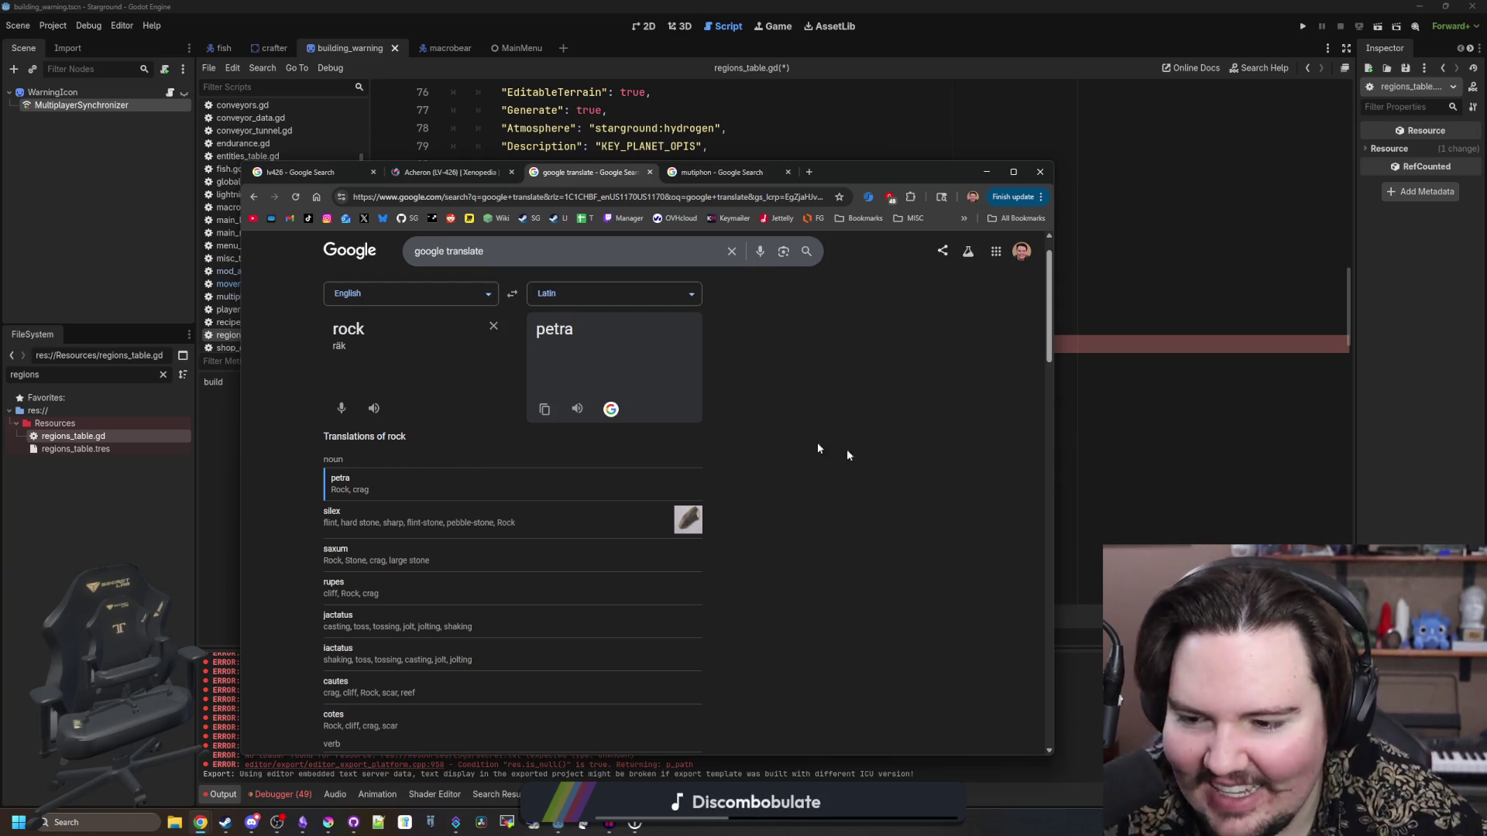
{"action": "scroll", "coordinate": [836, 491], "scroll_direction": "up", "scroll_amount": 1}
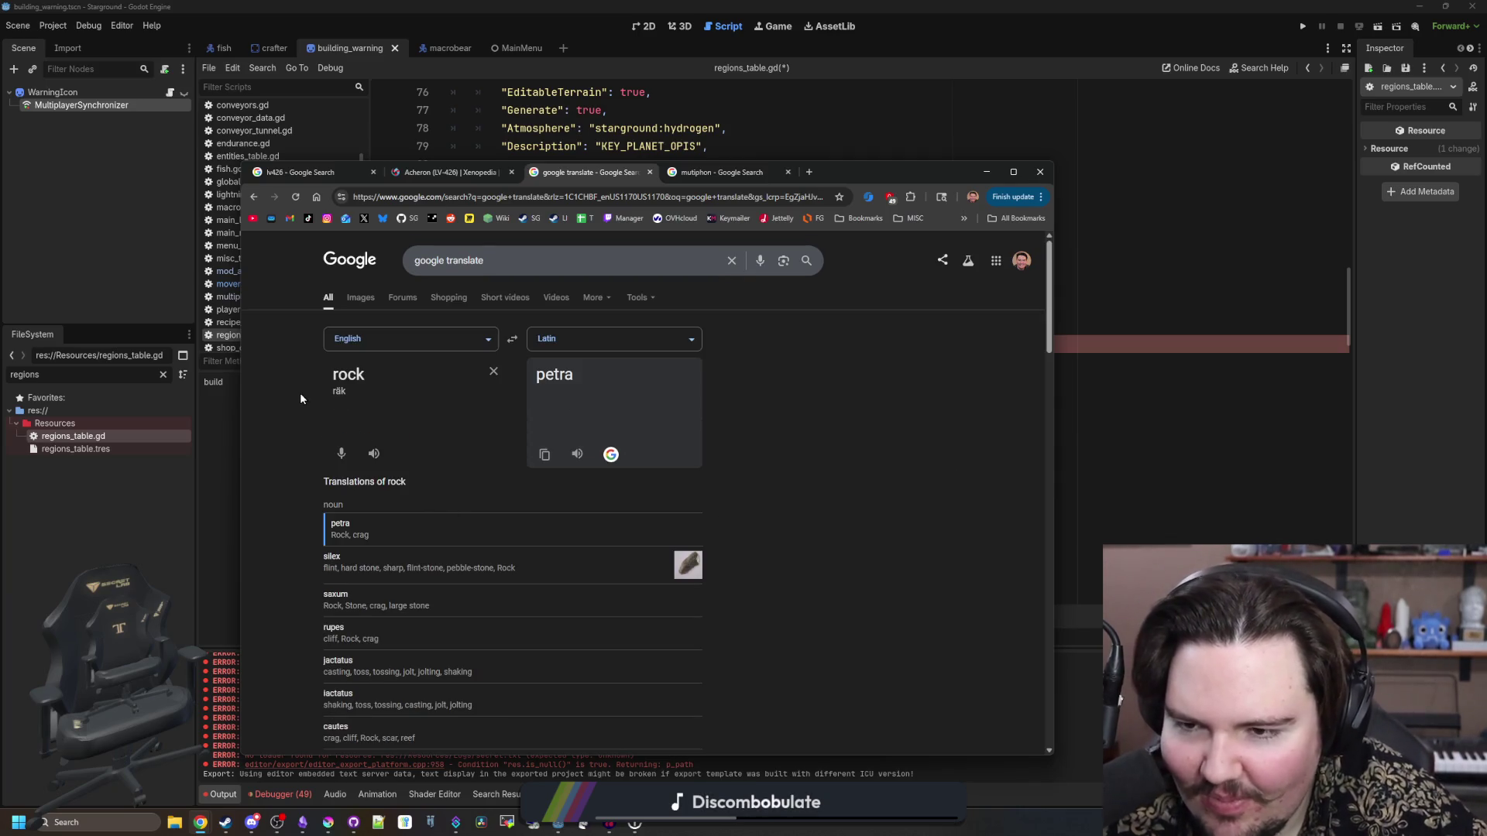
{"action": "left_click", "coordinate": [302, 823]}
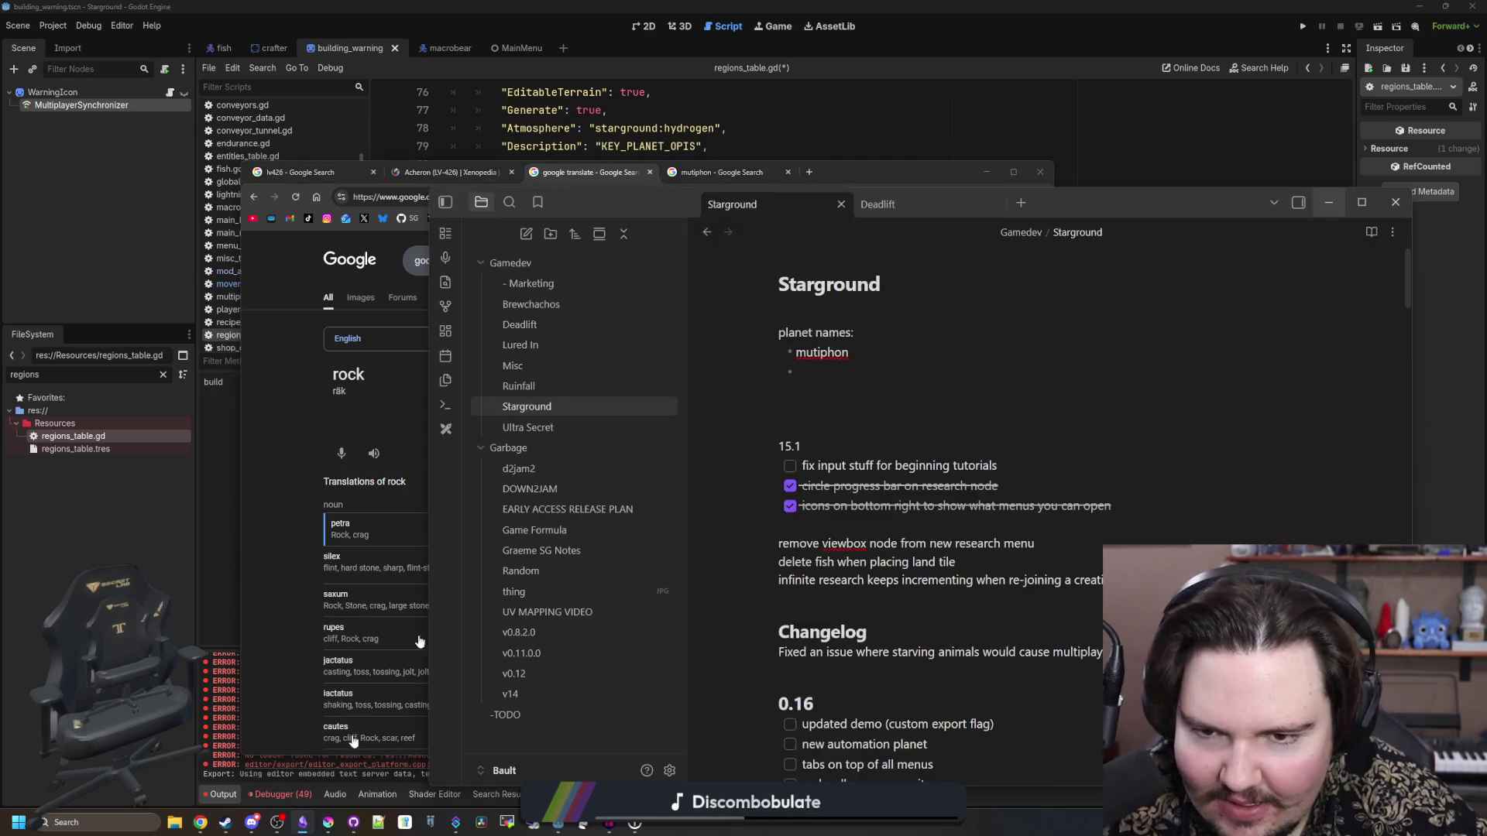
- Enter Petron as the second planet name and return to the translator
{"action": "type", "text": "Petron"}
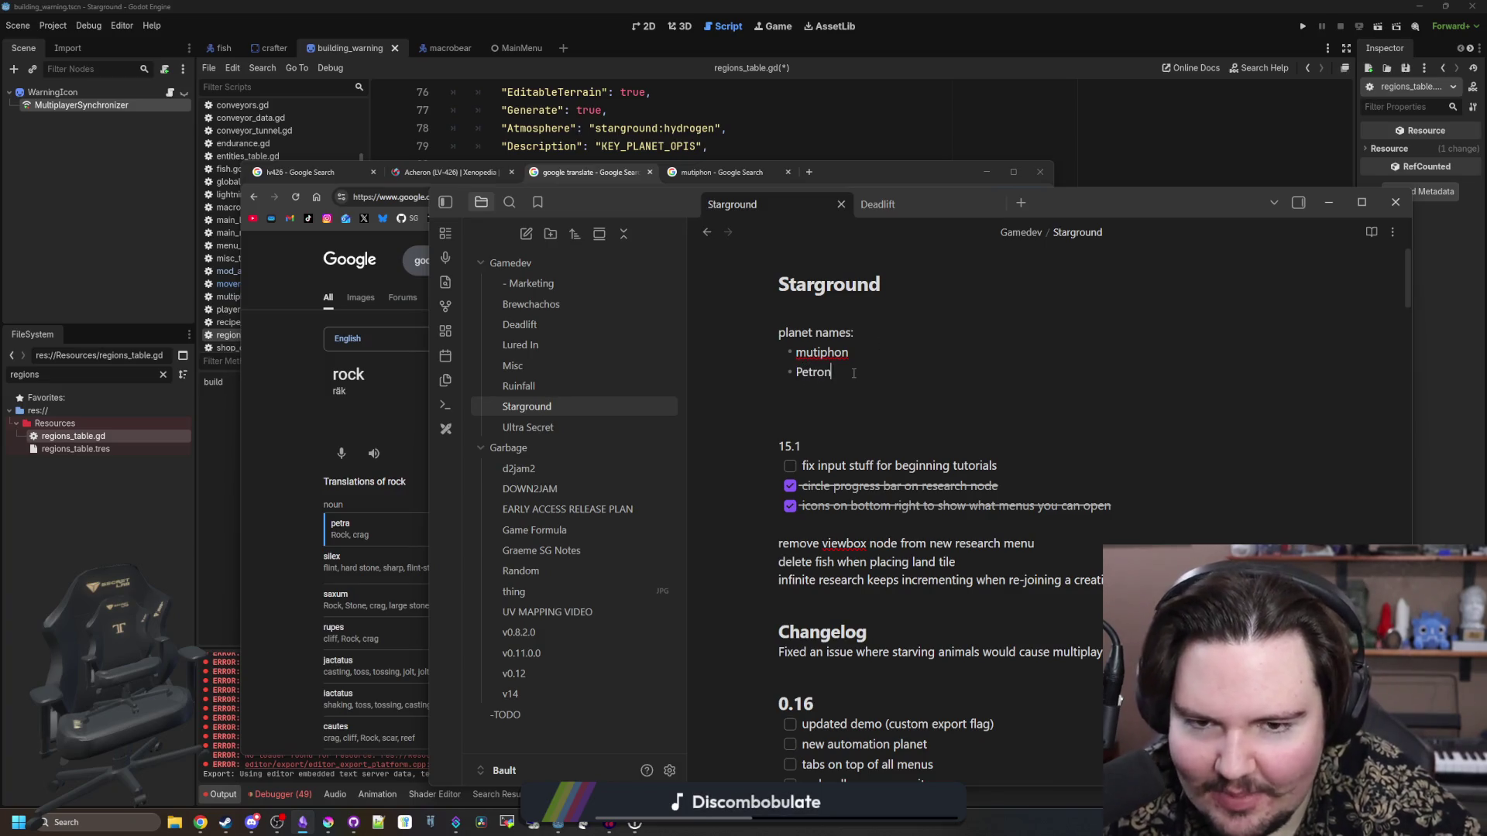
{"action": "left_click", "coordinate": [302, 400]}
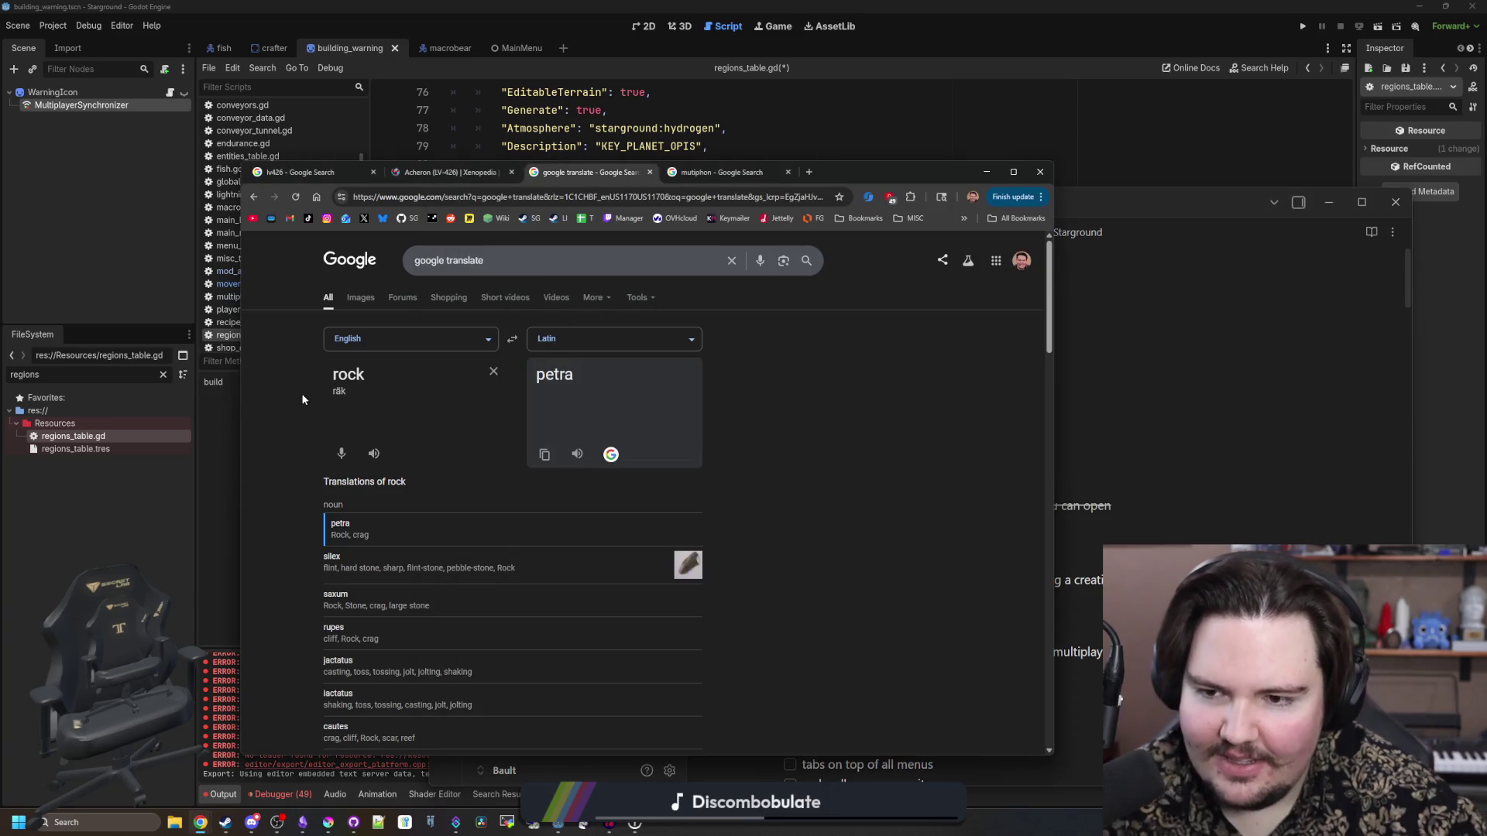
- Look up the Latin for moist, then for gross
{"action": "left_click", "coordinate": [494, 371]}
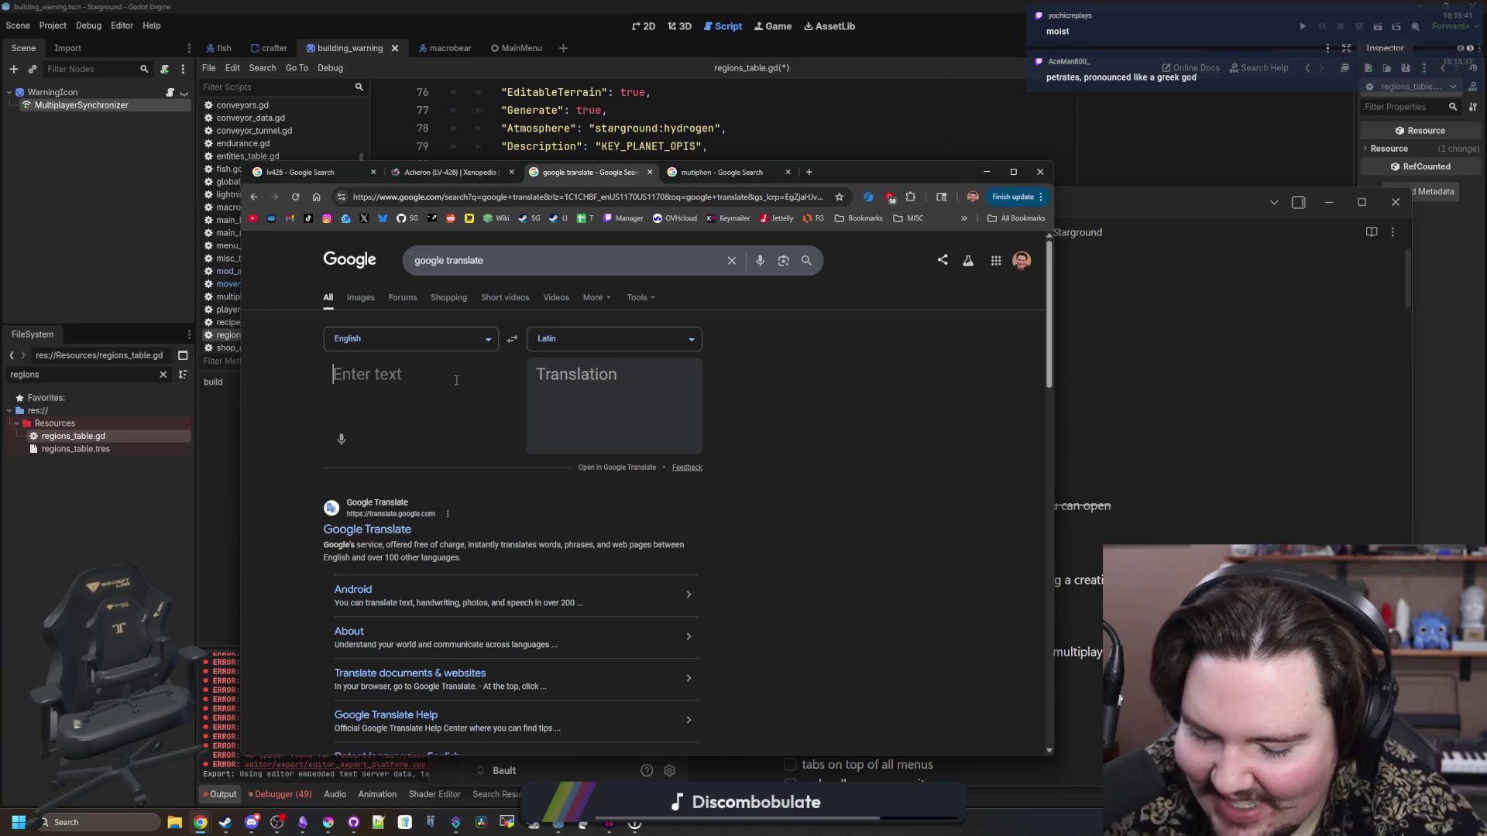
{"action": "type", "text": "moist"}
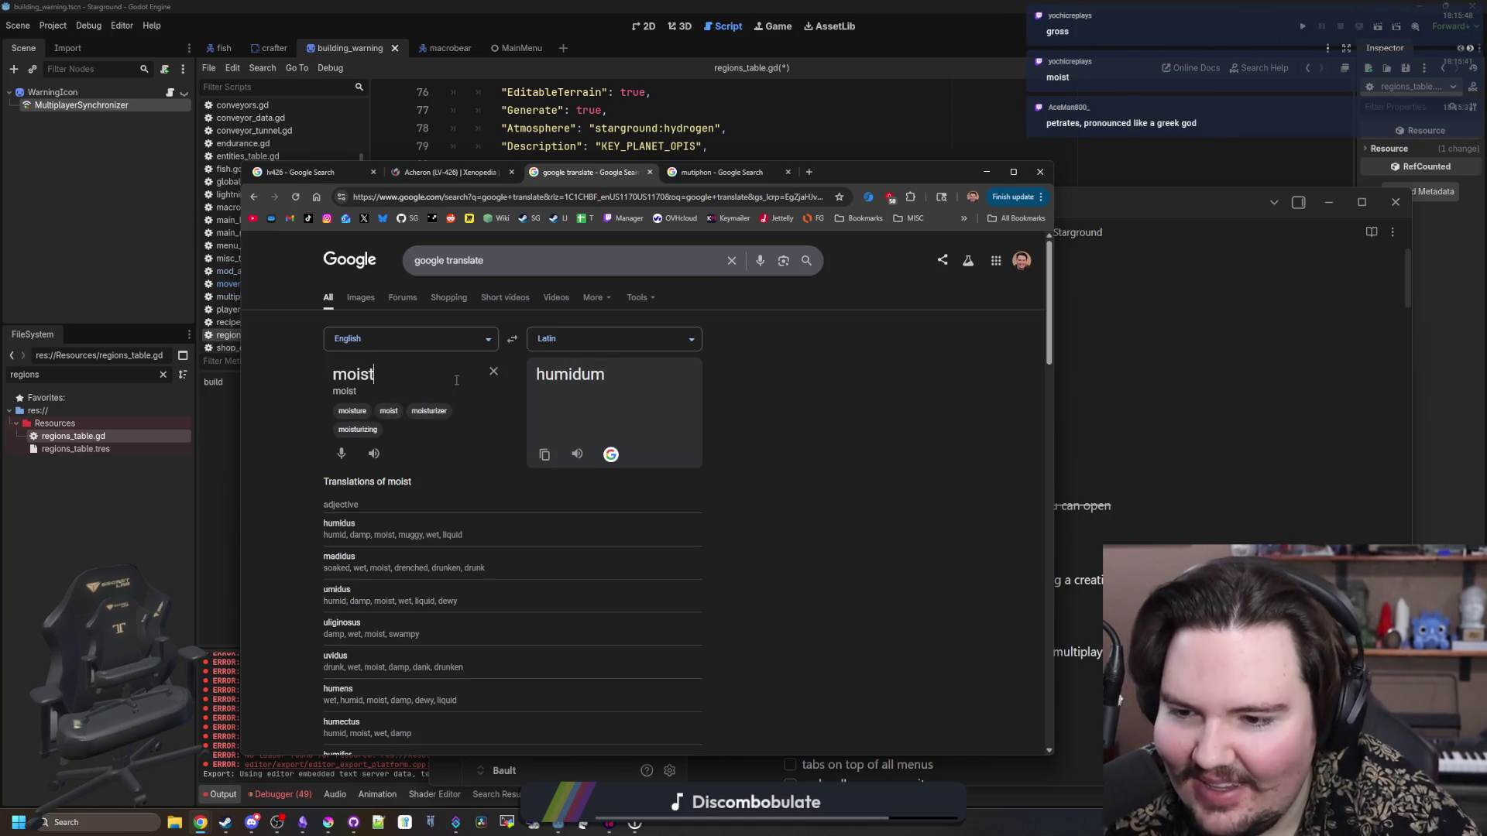
{"action": "scroll", "coordinate": [642, 457], "scroll_direction": "down", "scroll_amount": 1}
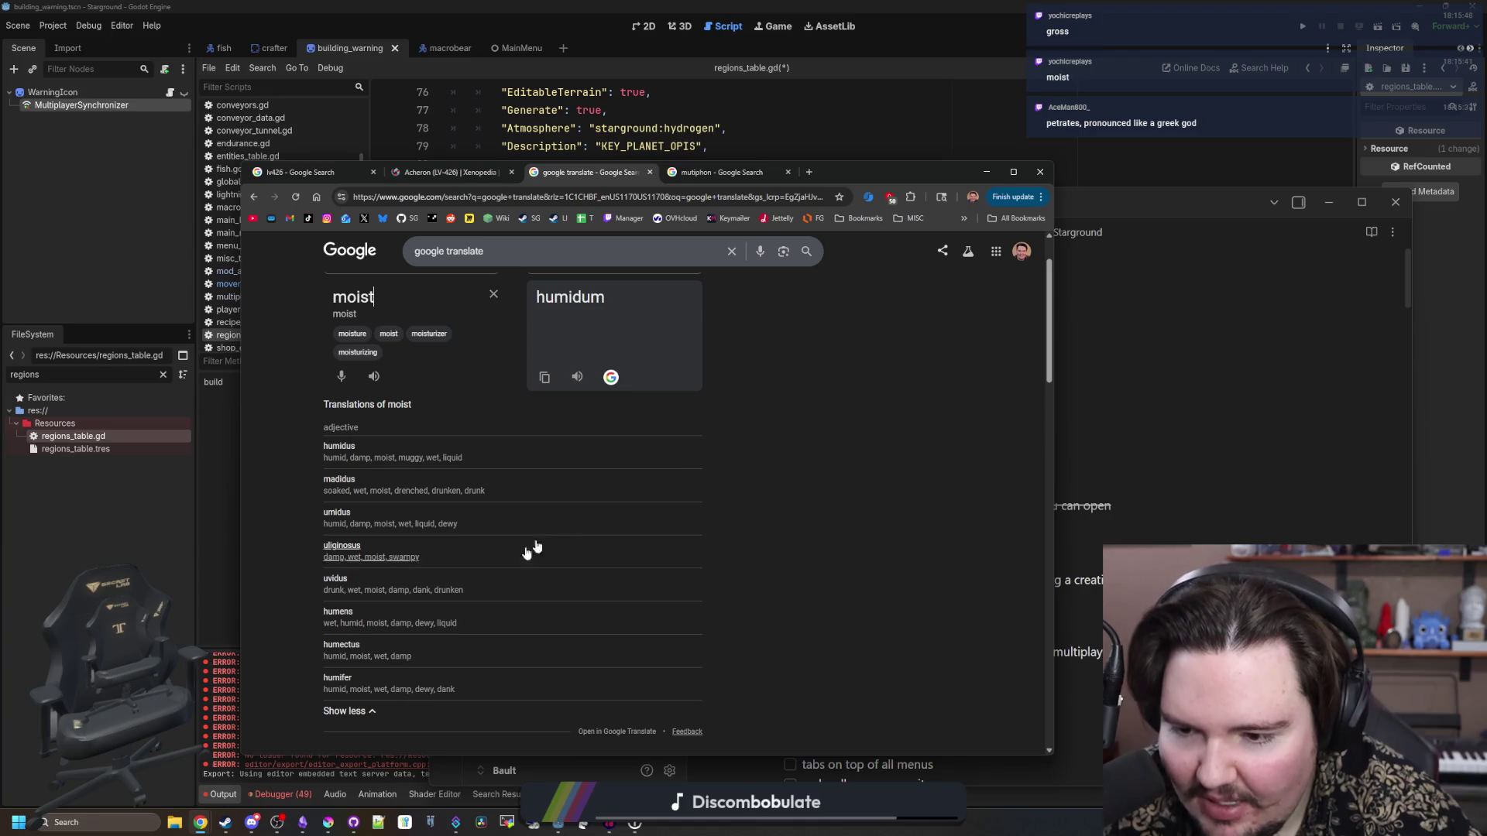
{"action": "scroll", "coordinate": [400, 442], "scroll_direction": "up", "scroll_amount": 1}
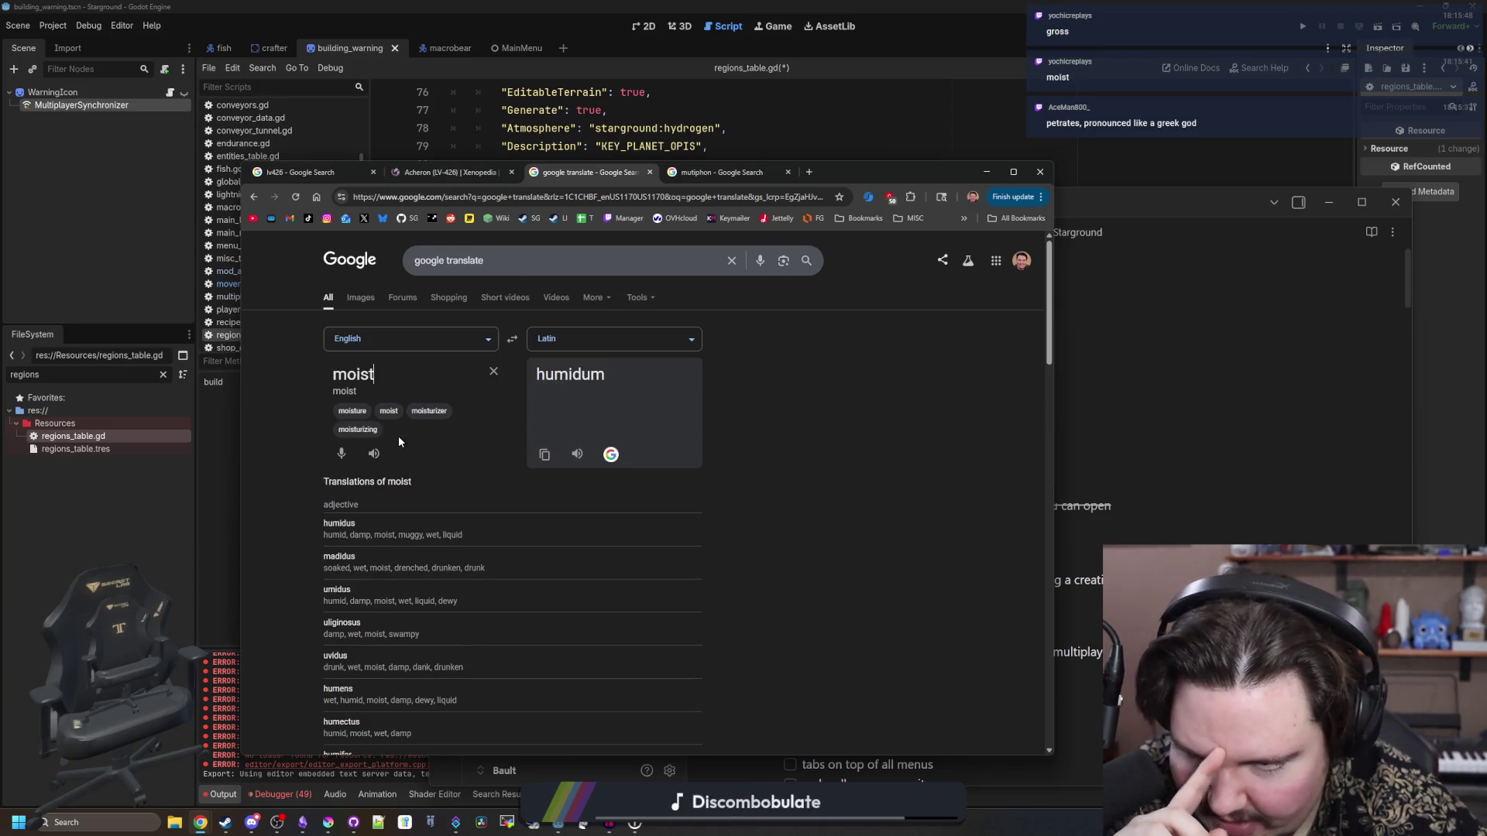
{"action": "key", "text": "BackSpace"}
{"action": "key", "text": "BackSpace"}
{"action": "key", "text": "BackSpace"}
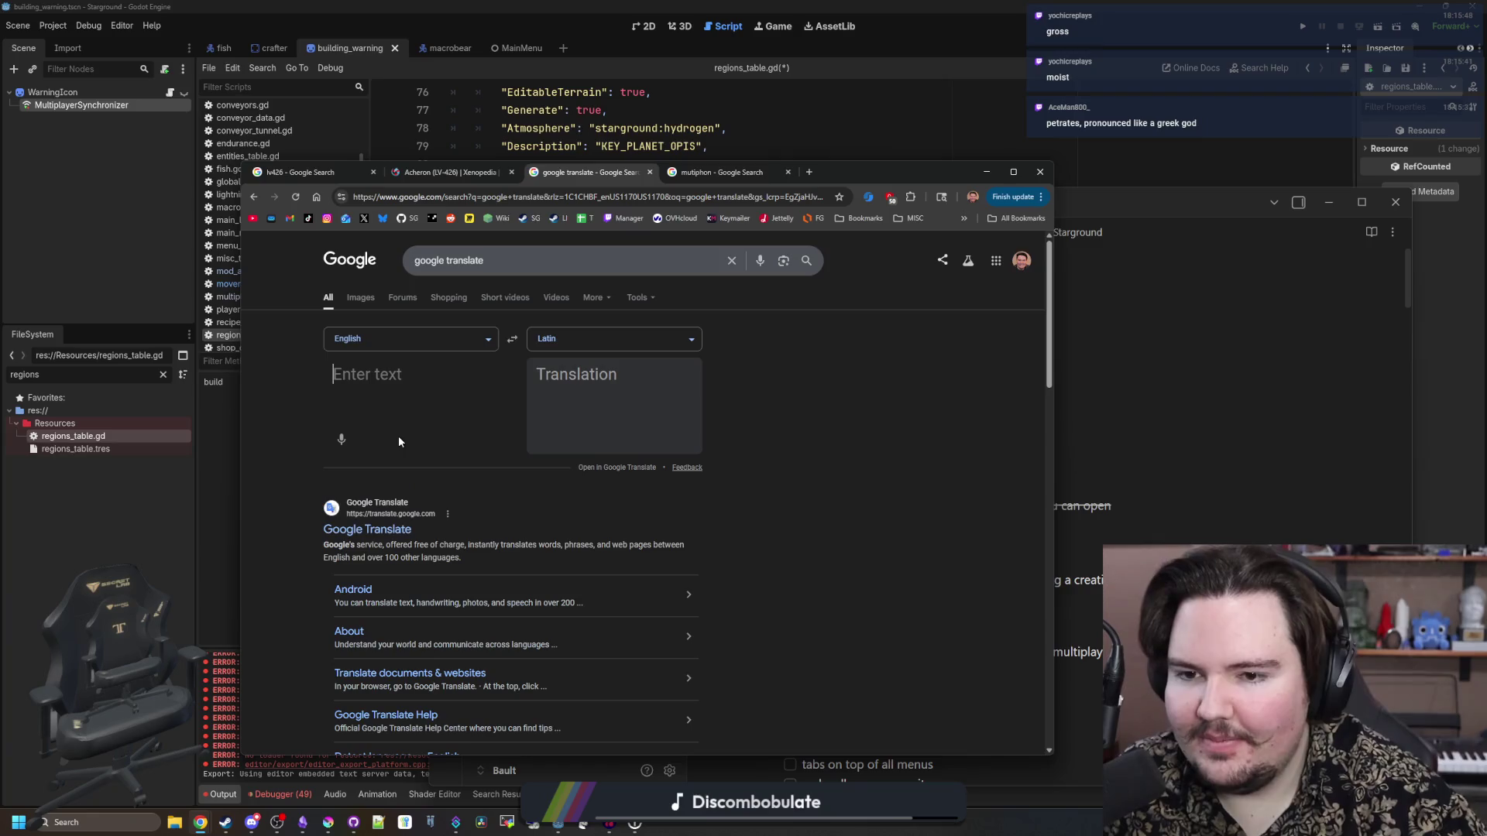
{"action": "type", "text": "gross"}
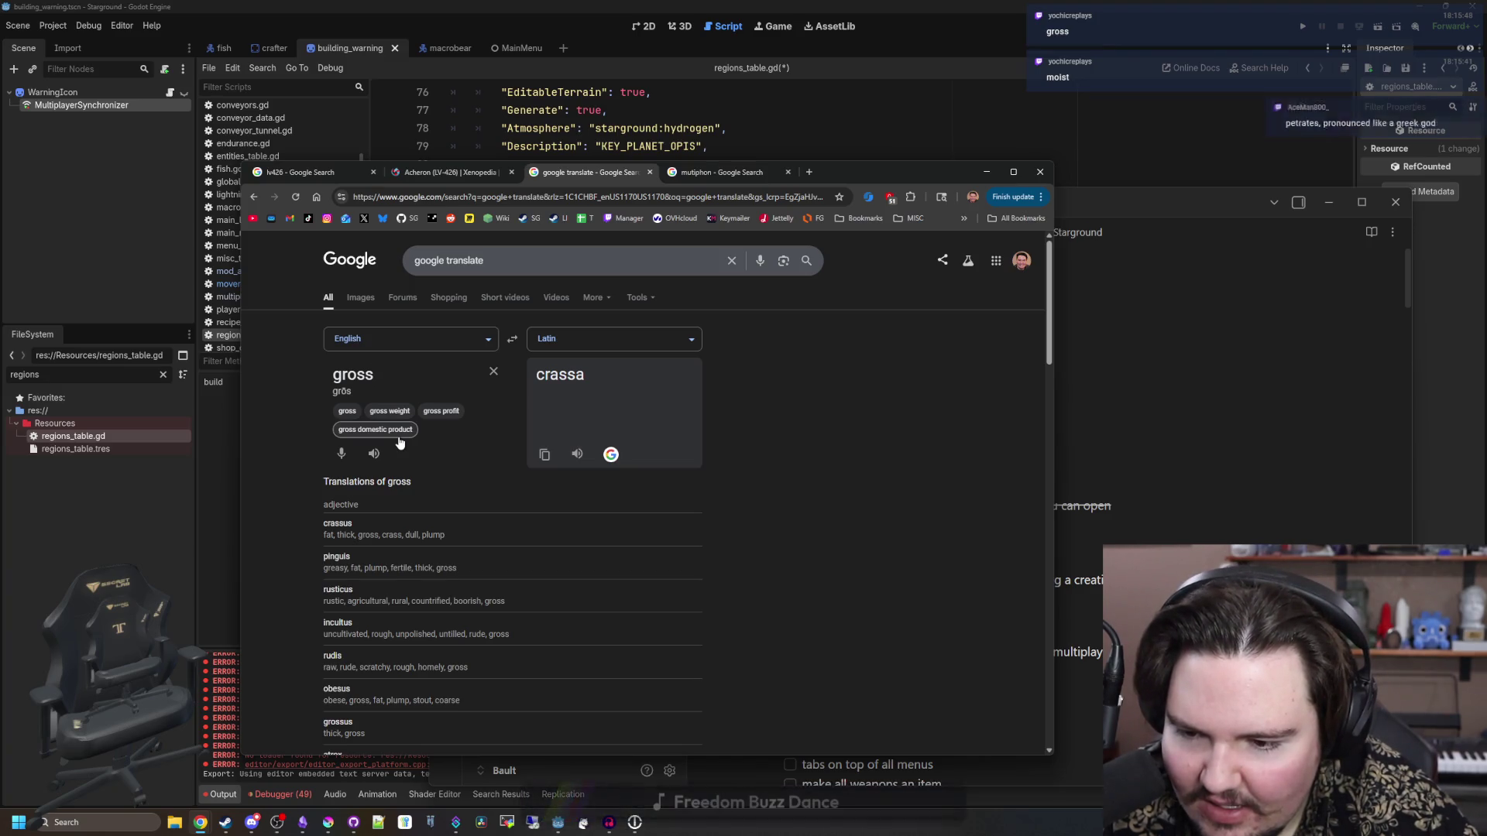
{"action": "scroll", "coordinate": [349, 677], "scroll_direction": "down", "scroll_amount": 1}
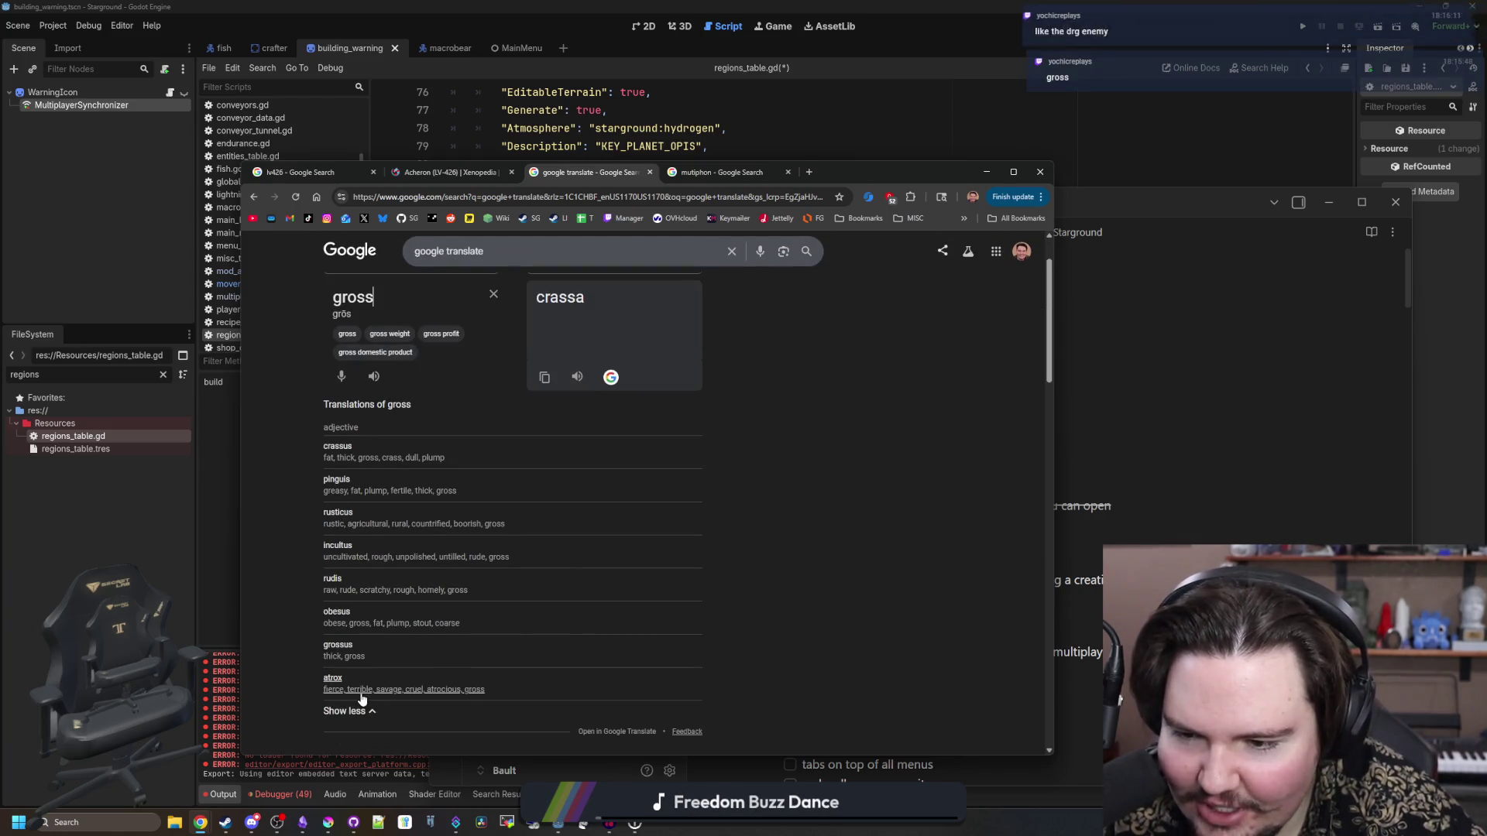
- Add atrox as a third bullet in the Starground planet names list
{"action": "left_click", "coordinate": [986, 171]}
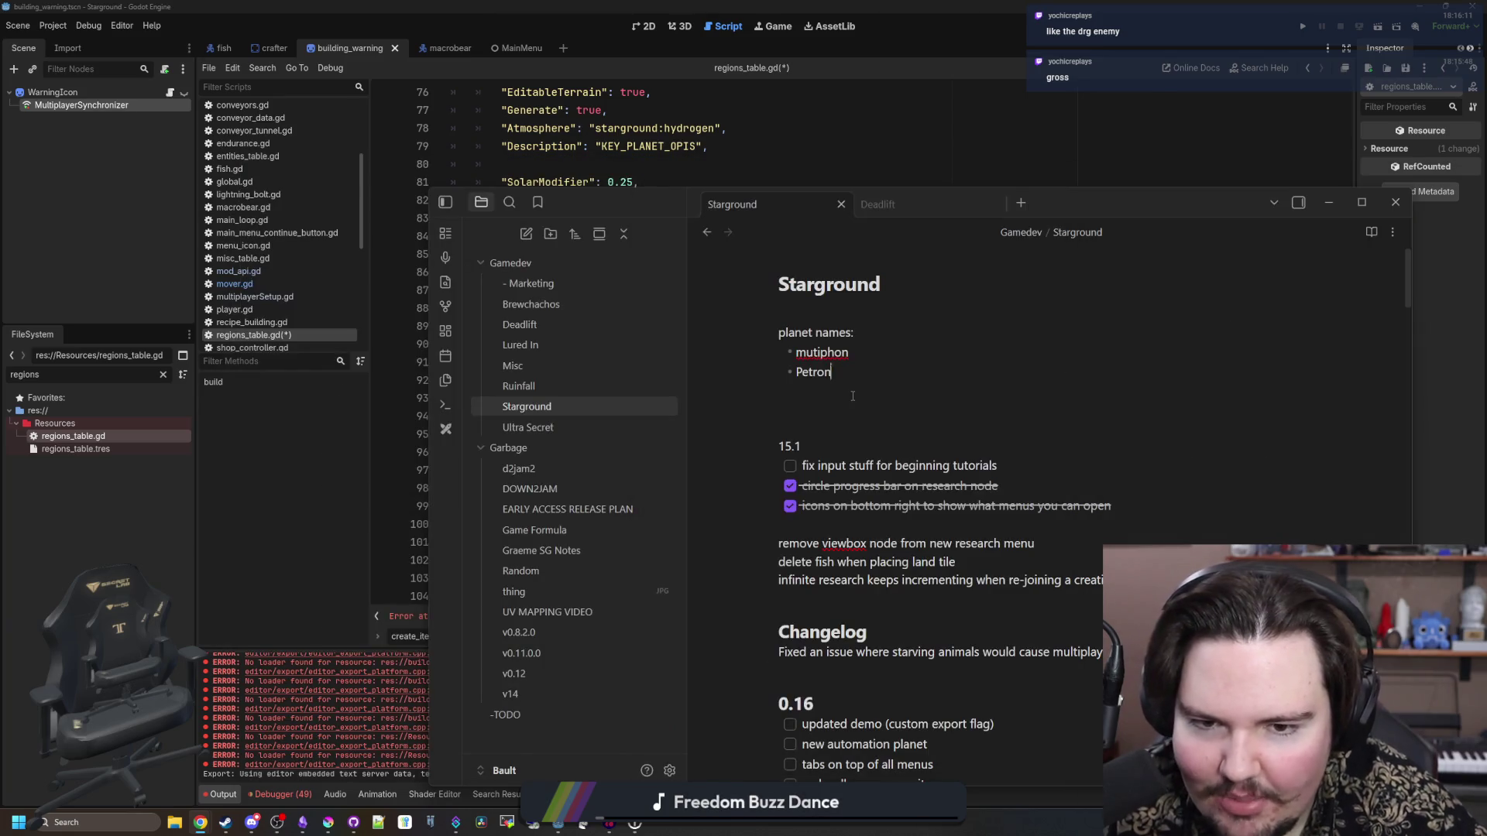
{"action": "key", "text": "Return"}
{"action": "type", "text": "atrox"}
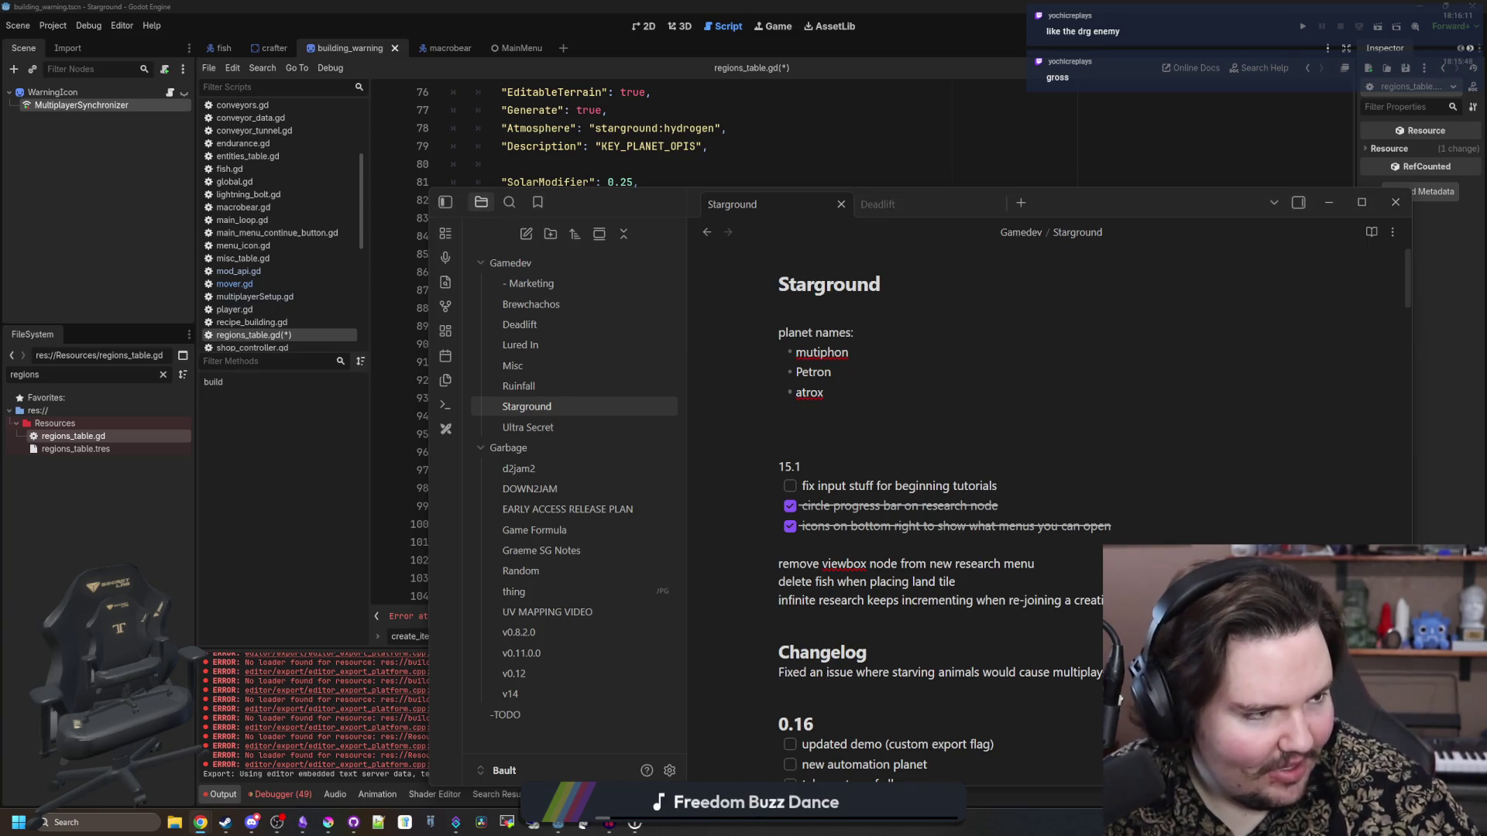
{"action": "key", "text": "alt+Tab"}
- Search 'astroneer atrox', open the Astroneer Wiki Atrox page, then return to the translate tab
{"action": "type", "text": "astroneer atr"}
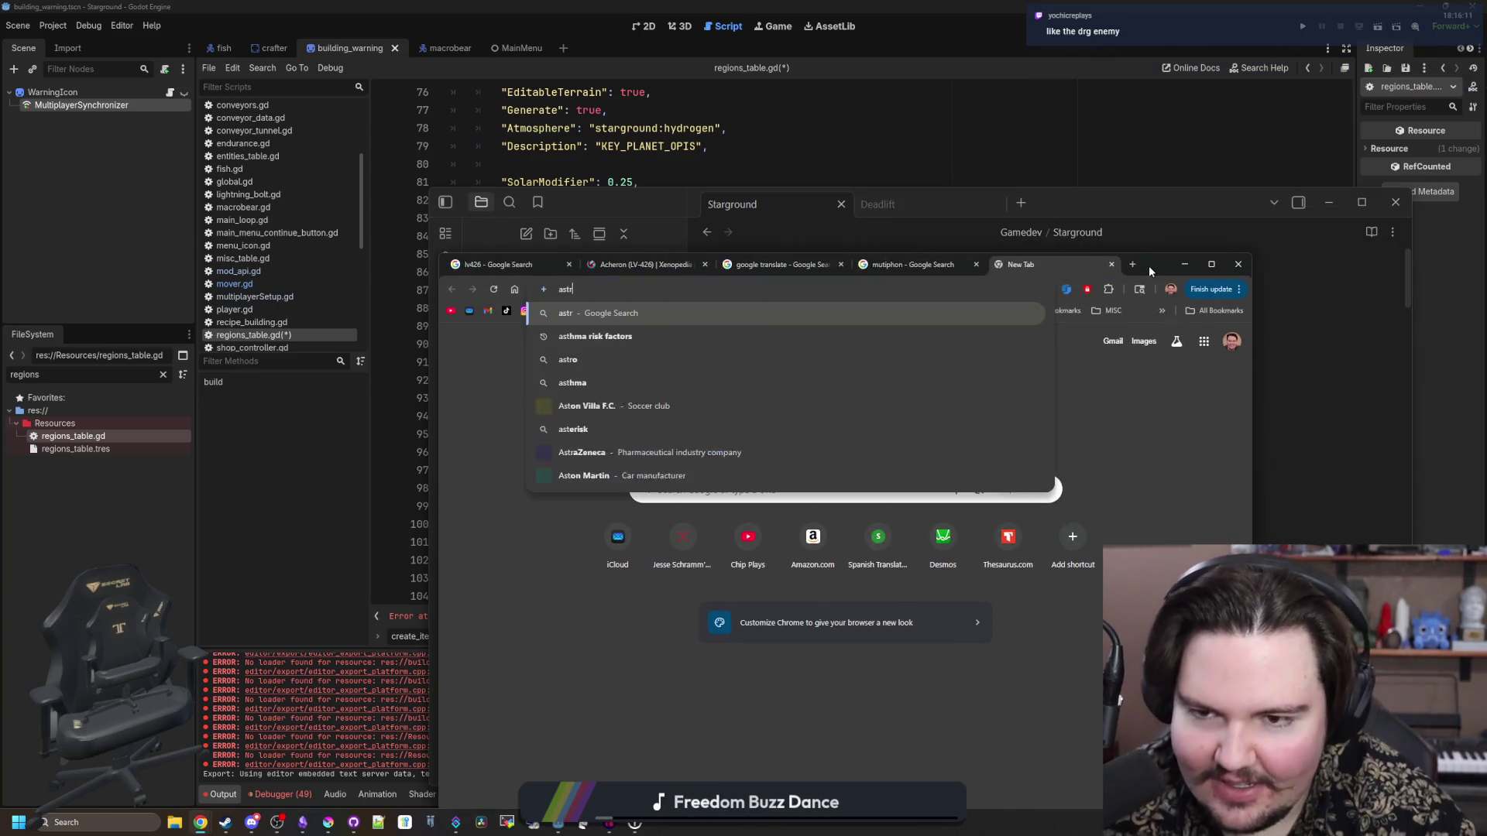
{"action": "key", "text": "Return"}
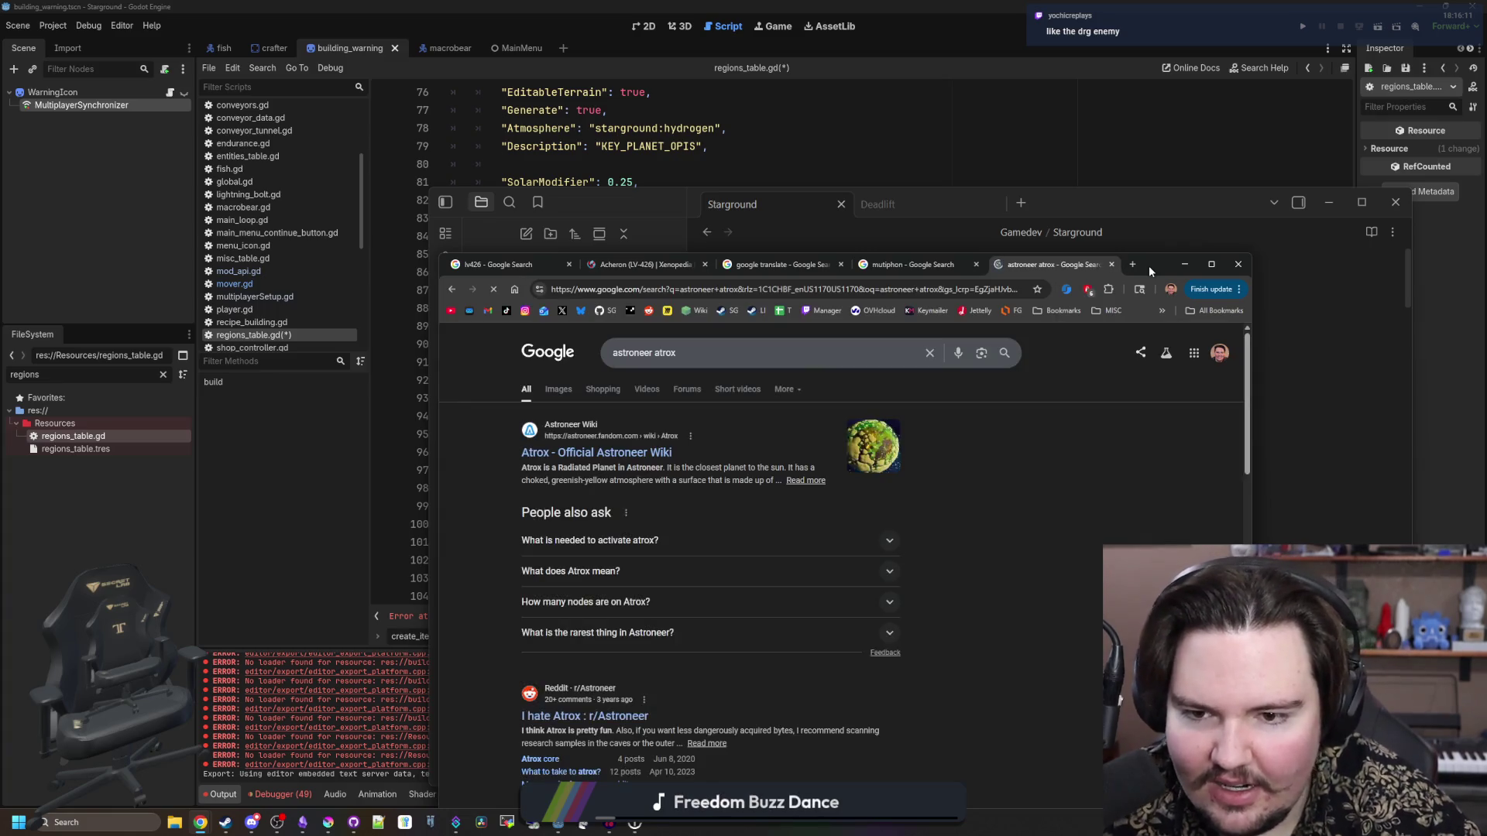
{"action": "left_click", "coordinate": [652, 454]}
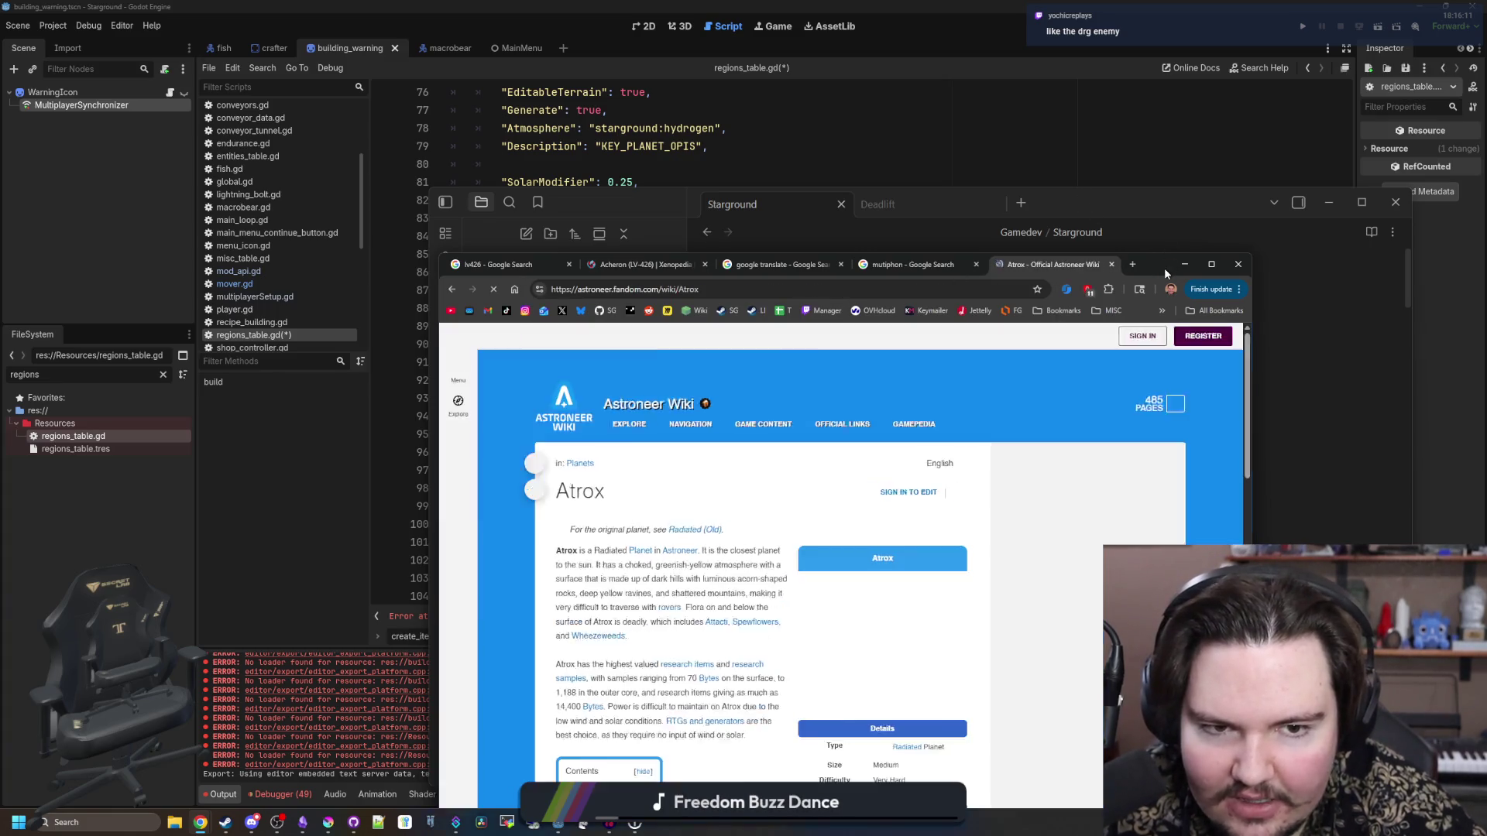
{"action": "double_click", "coordinate": [1164, 268]}
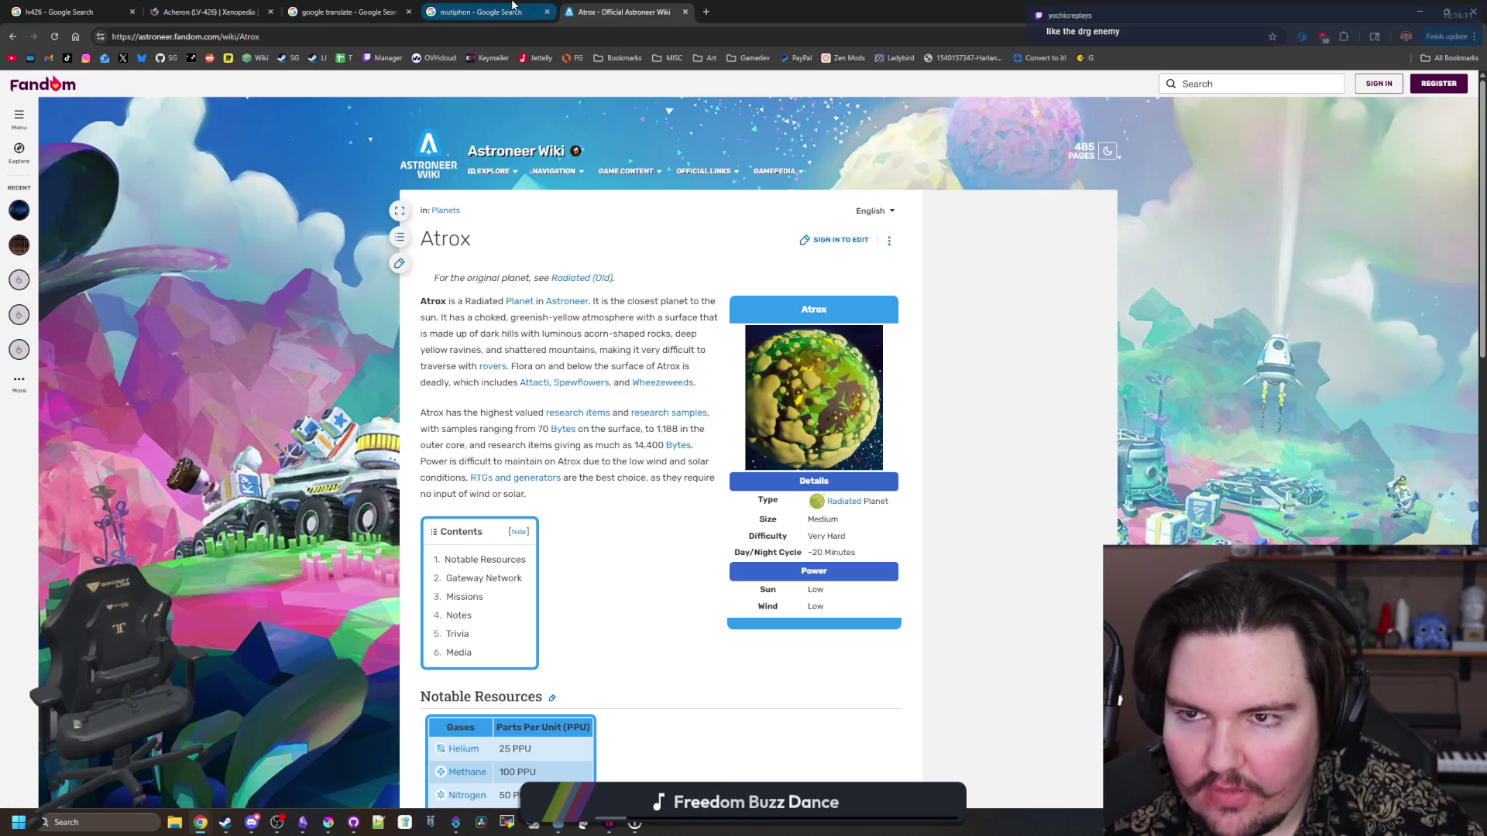
{"action": "left_click", "coordinate": [367, 7]}
{"action": "scroll", "coordinate": [239, 235], "scroll_direction": "up", "scroll_amount": 1}
- Replace gross with fierce, then scary, then fear, which translates to timor
{"action": "left_click", "coordinate": [193, 215]}
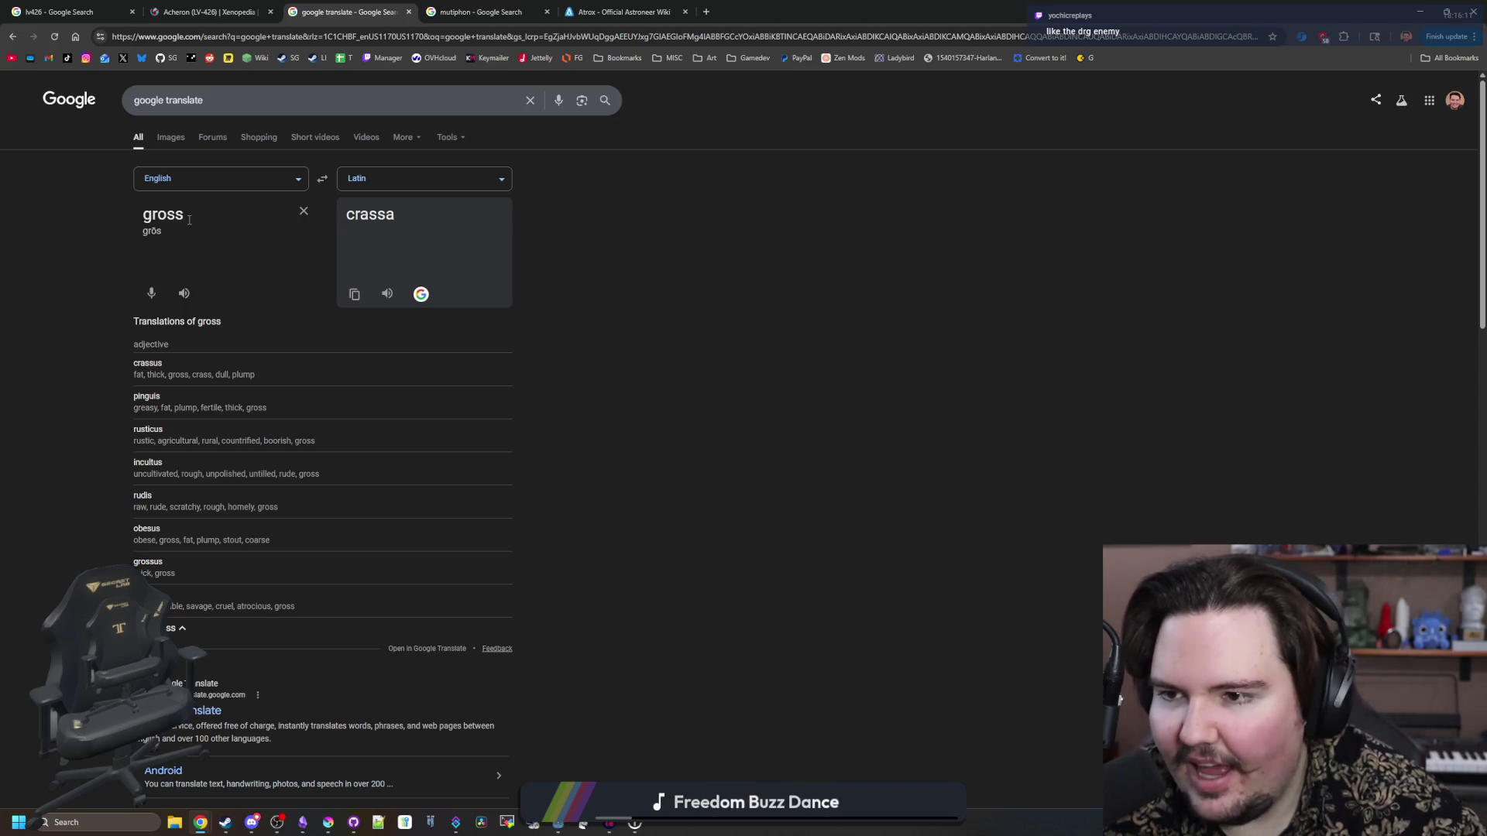
{"action": "left_click_drag", "start_coordinate": [186, 217], "coordinate": [112, 207]}
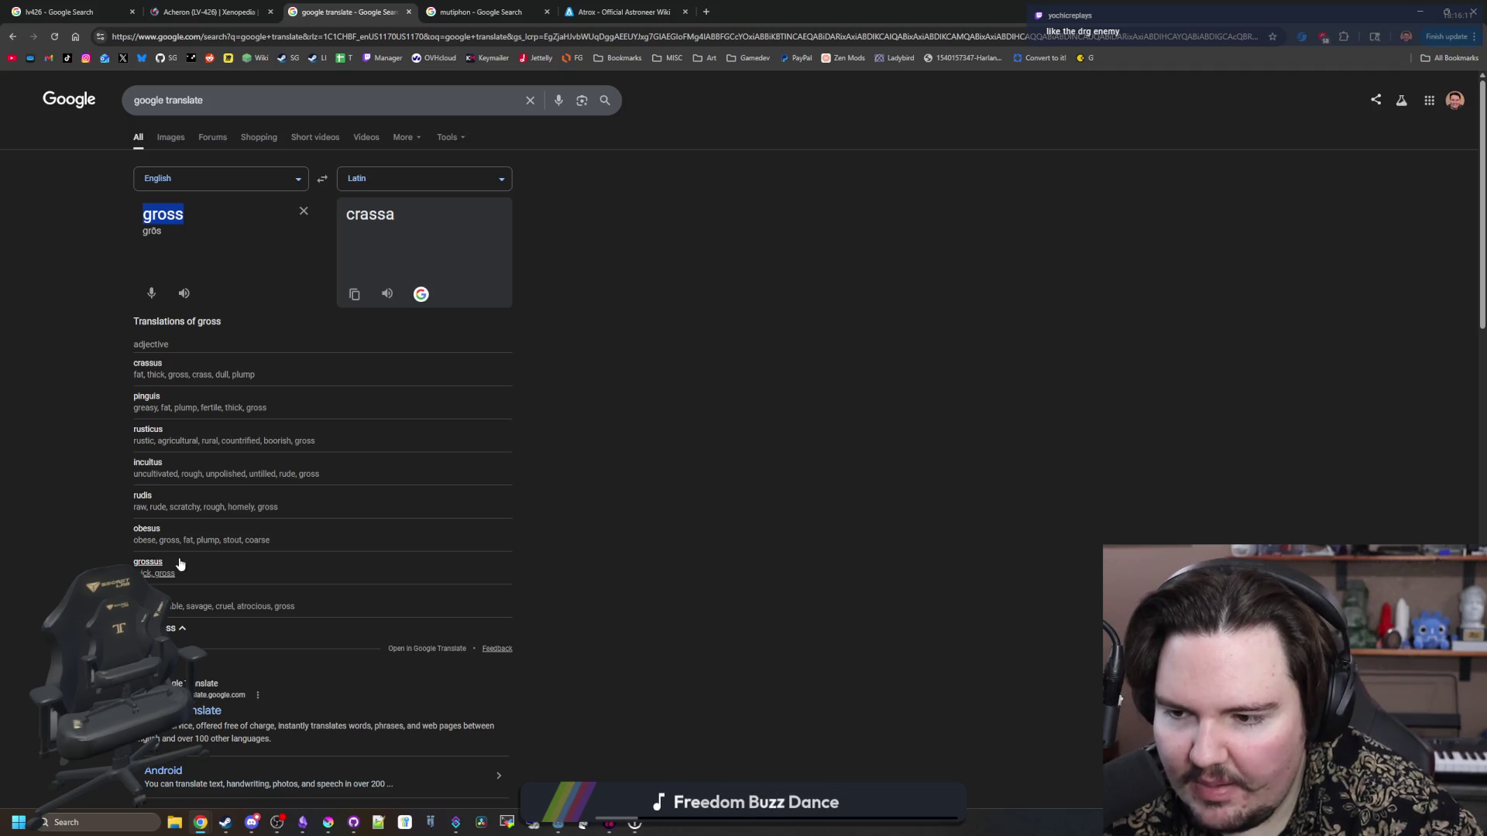
{"action": "type", "text": "fierce"}
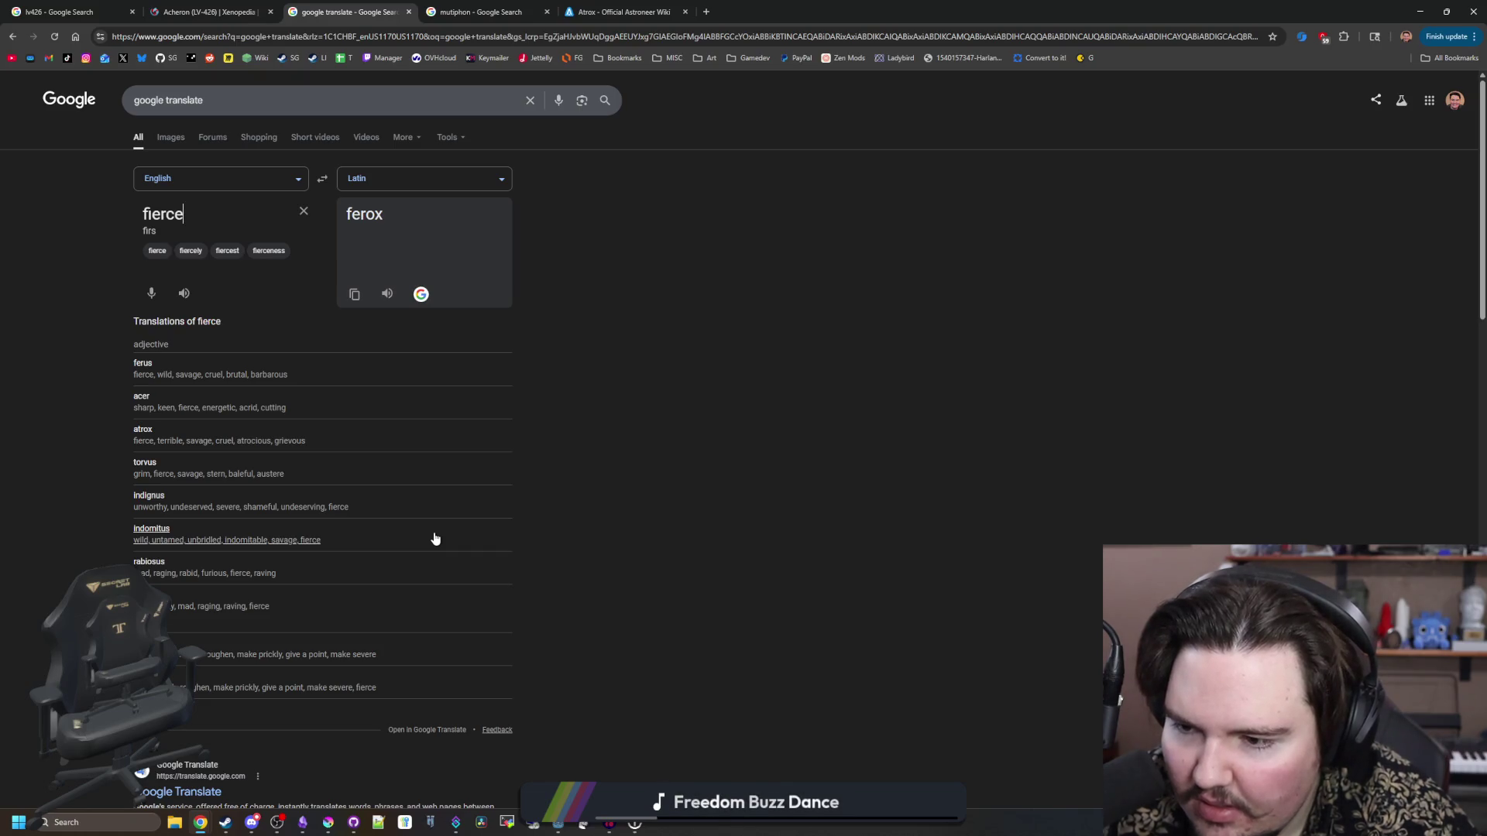
{"action": "key", "text": "BackSpace"}
{"action": "key", "text": "BackSpace"}
{"action": "key", "text": "BackSpace"}
{"action": "type", "text": "scary"}
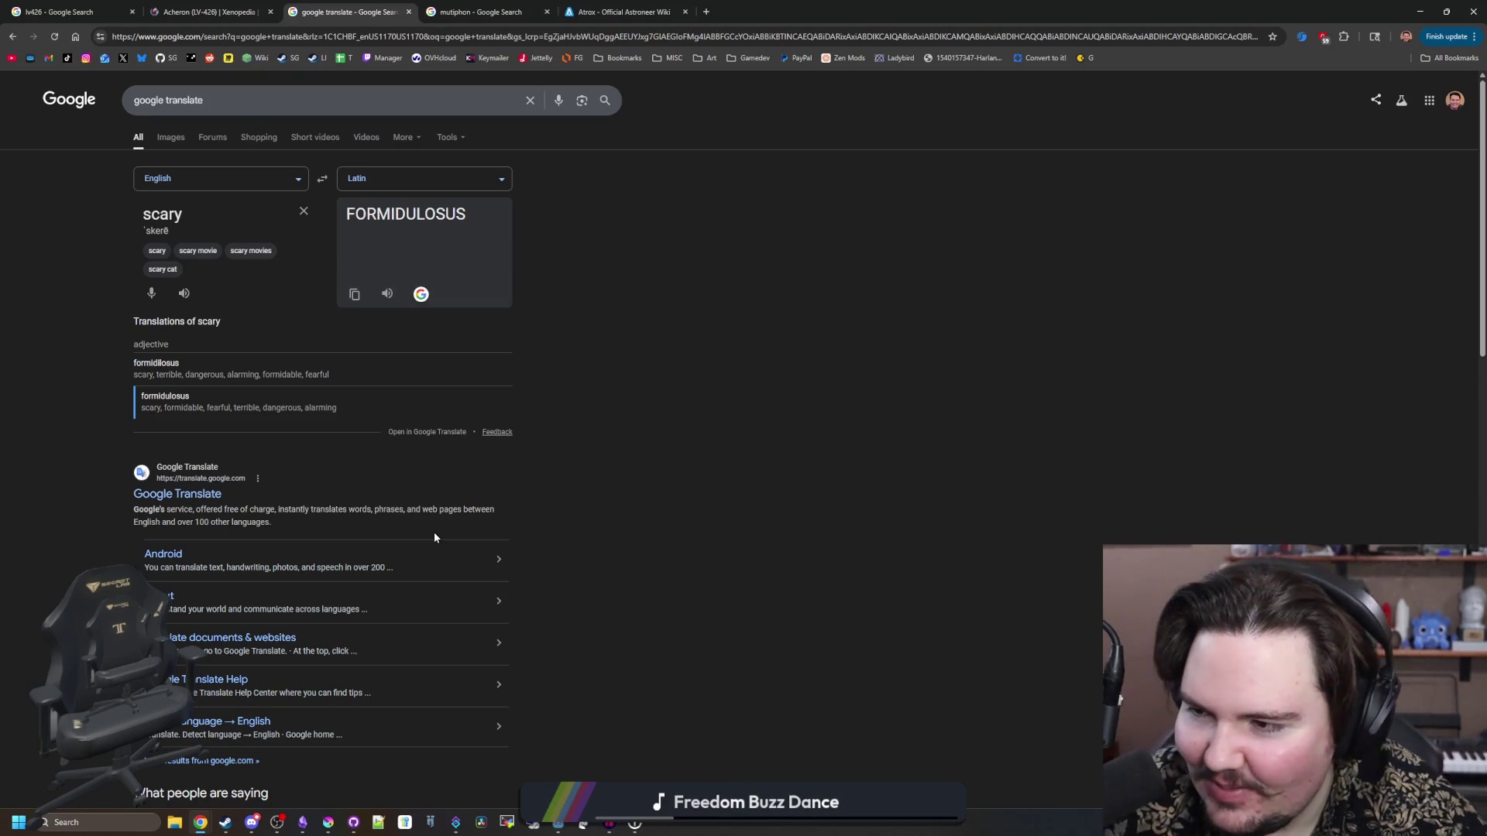
{"action": "key", "text": "BackSpace"}
{"action": "key", "text": "BackSpace"}
{"action": "key", "text": "BackSpace"}
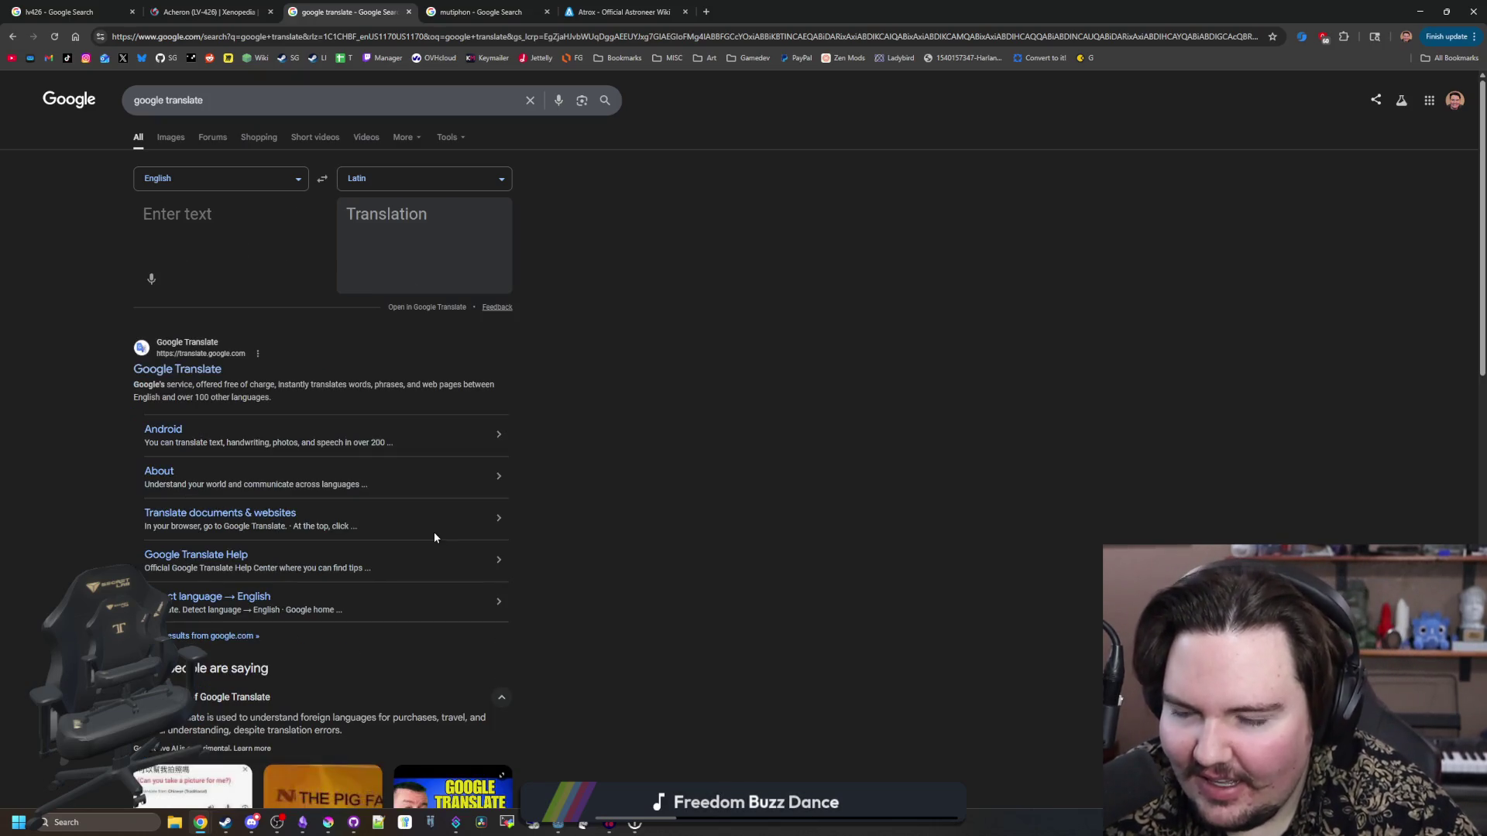
{"action": "type", "text": "fear"}
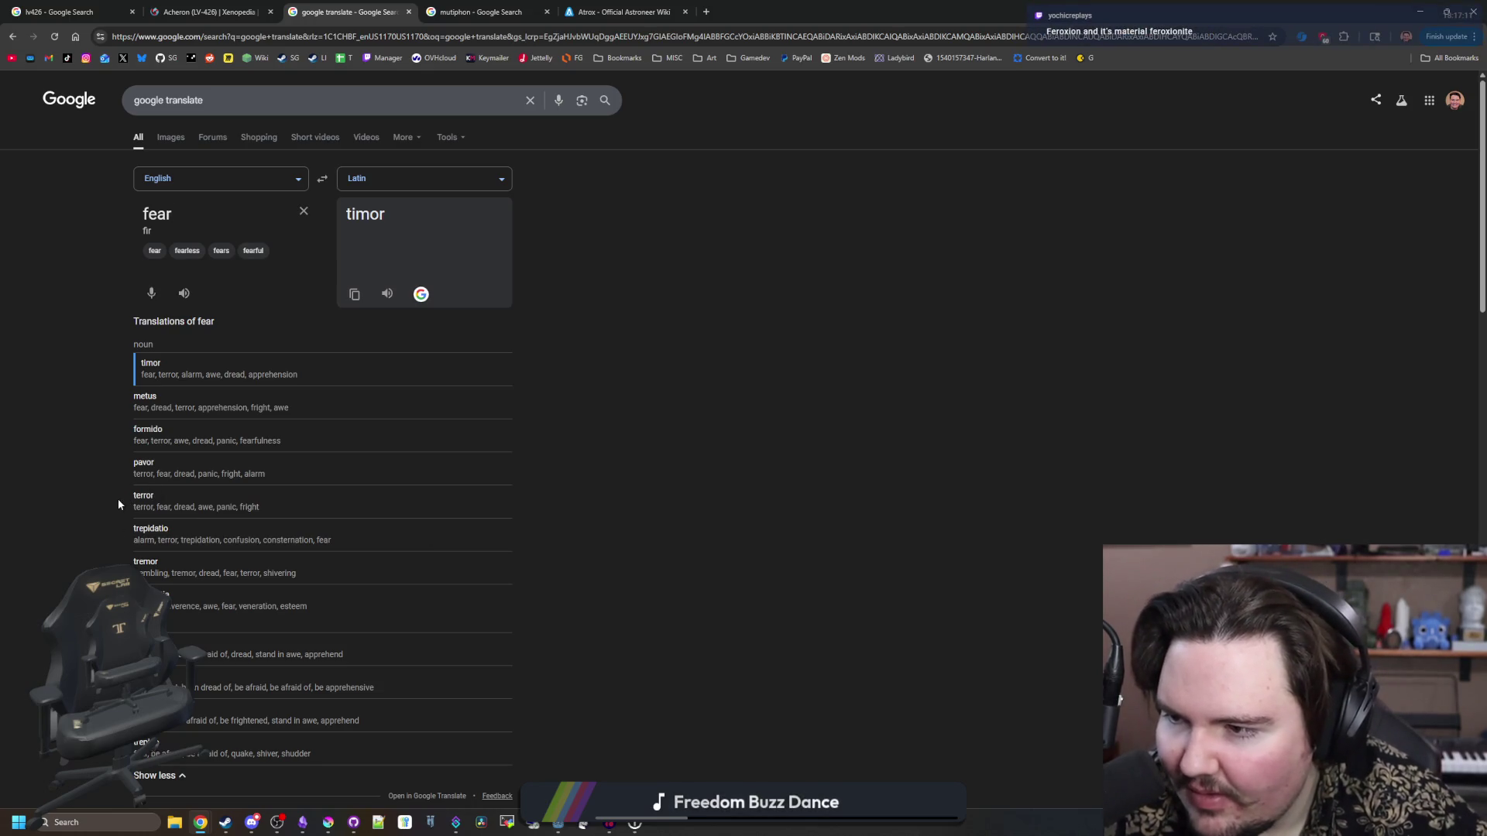
{"action": "scroll", "coordinate": [117, 504], "scroll_direction": "down", "scroll_amount": 1}
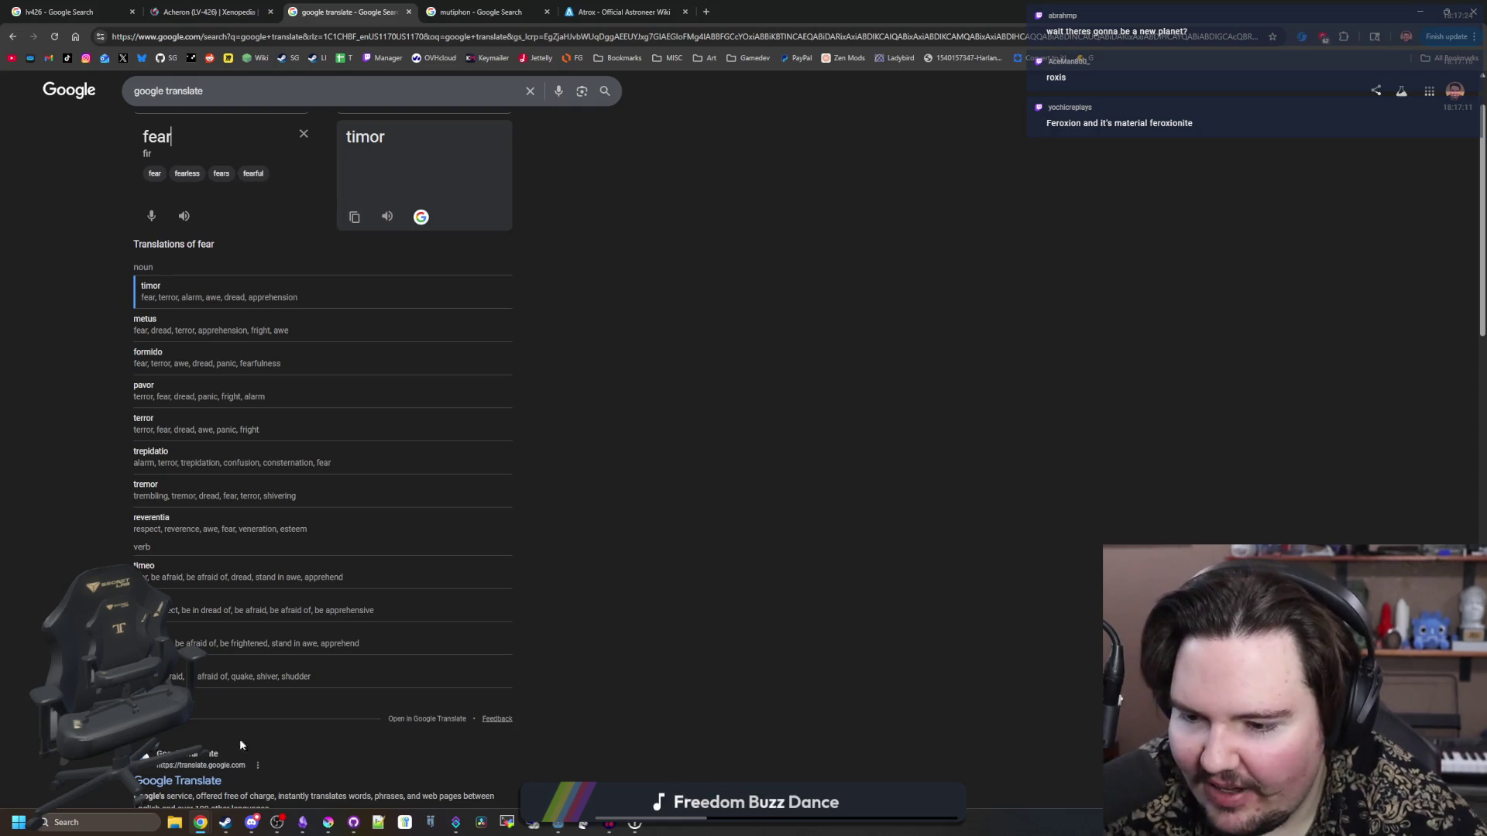
- Replace atrox with roxis in the Starground planet names list, then return to the translator
{"action": "mouse_move", "coordinate": [302, 823]}
{"action": "left_click", "coordinate": [313, 765]}
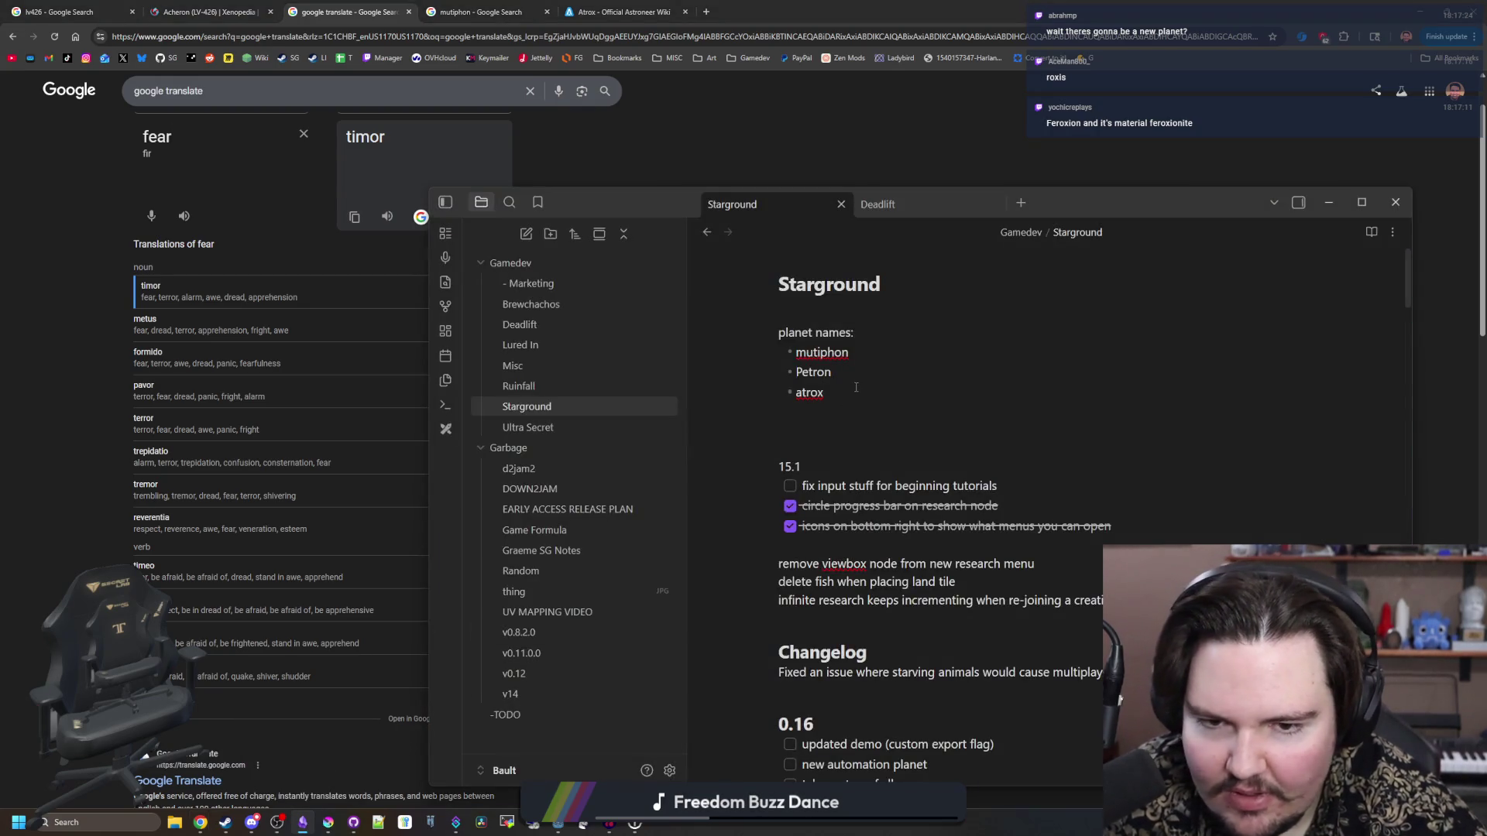
{"action": "key", "text": "Return"}
{"action": "key", "text": "BackSpace"}
{"action": "key", "text": "BackSpace"}
{"action": "key", "text": "BackSpace"}
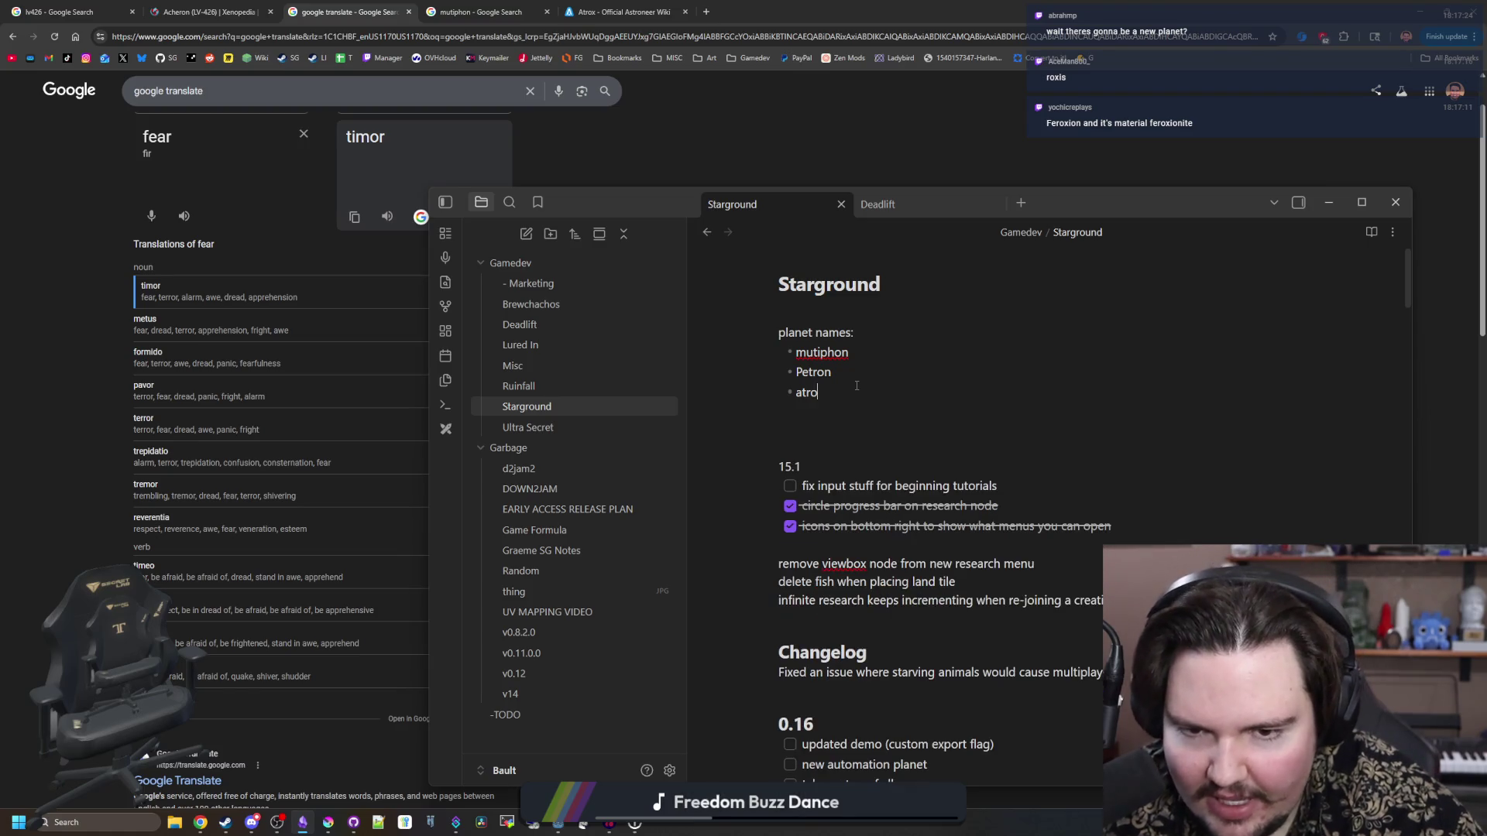
{"action": "type", "text": "roxis"}
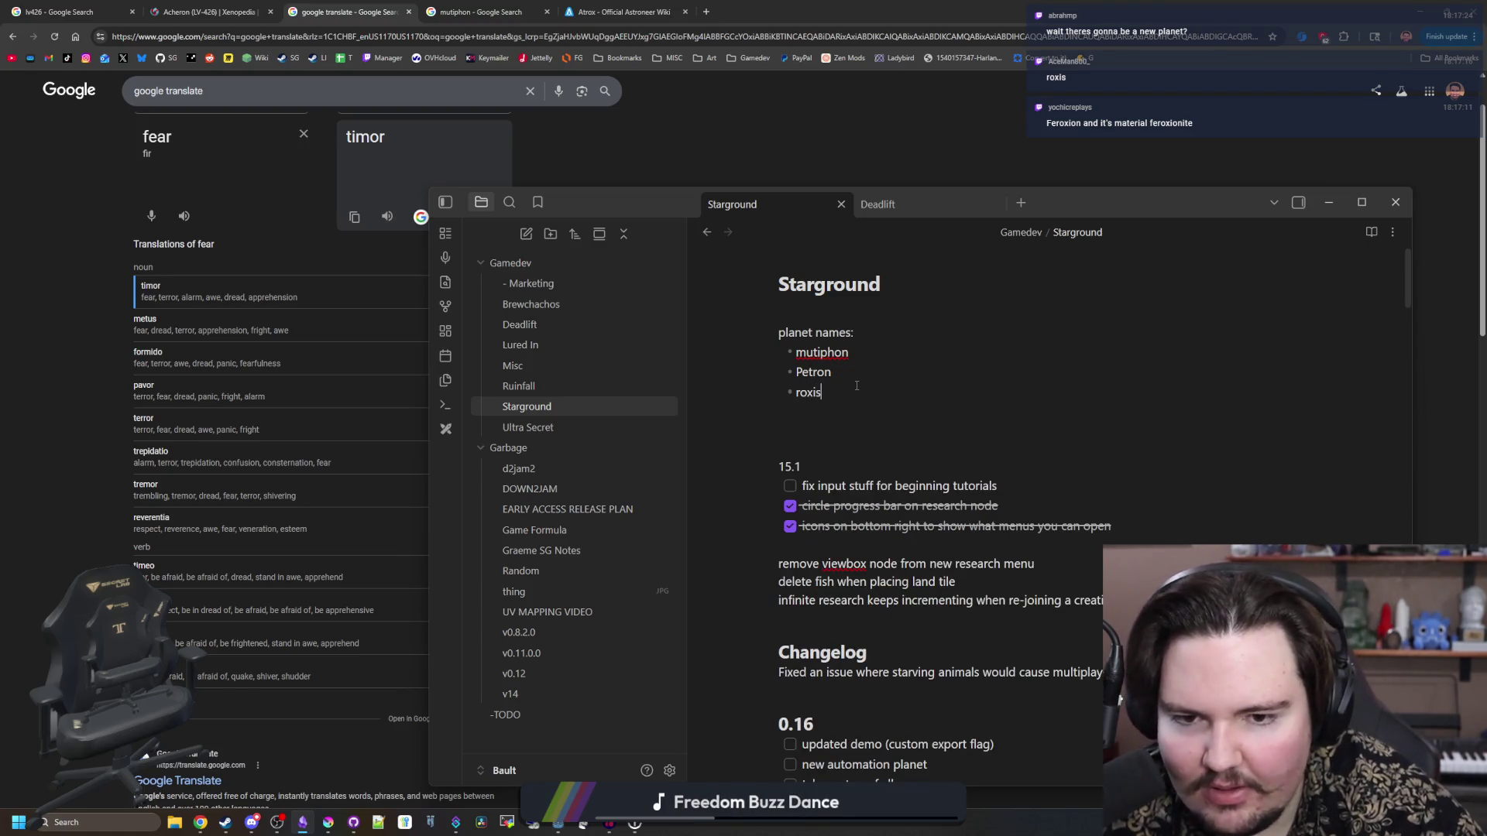
{"action": "left_click", "coordinate": [763, 181]}
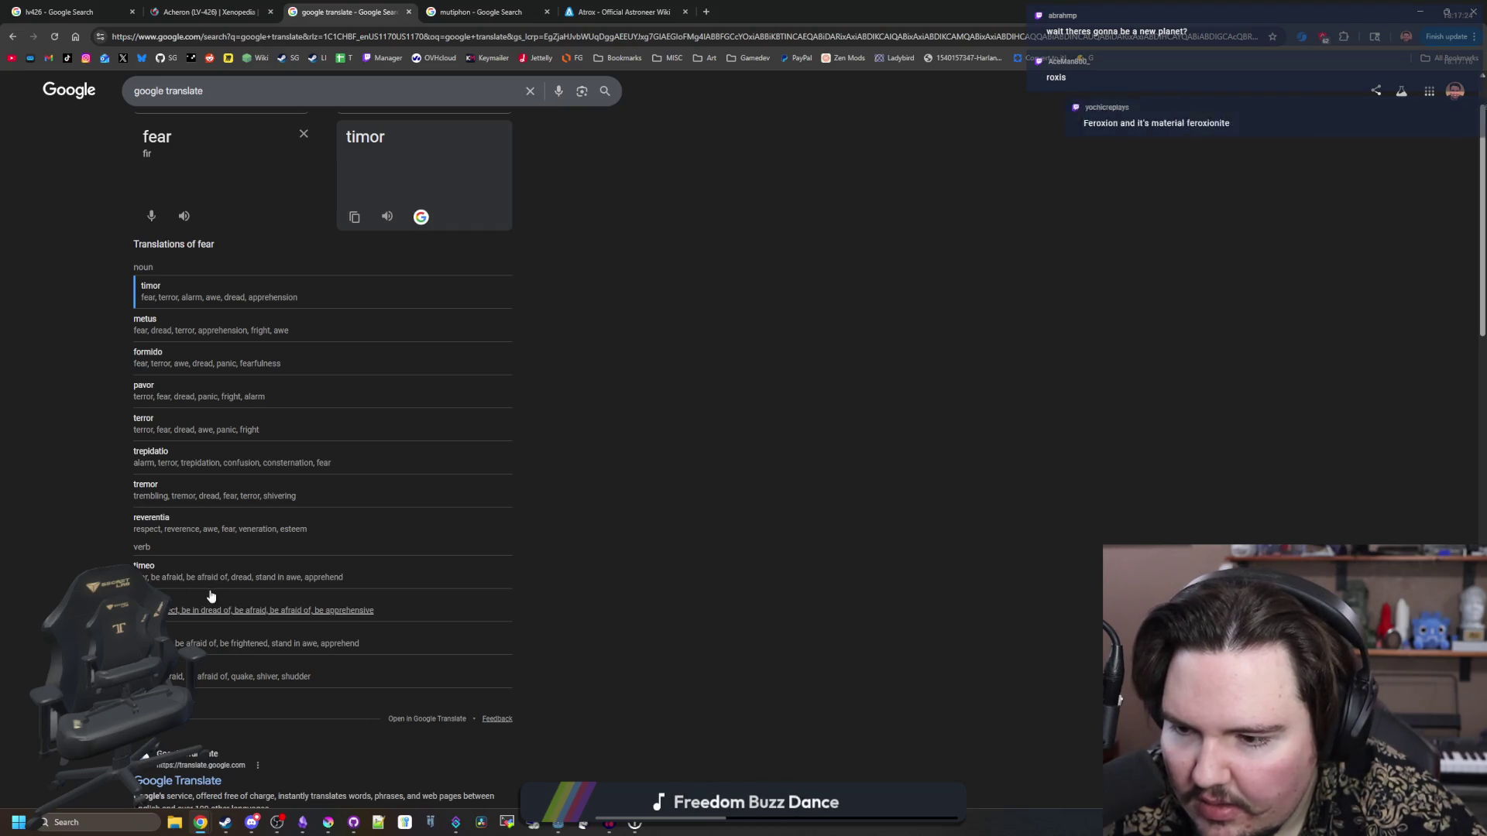
- Replace fear with anger, then wrath, which translates as iram
{"action": "scroll", "coordinate": [192, 209], "scroll_direction": "up", "scroll_amount": 1}
{"action": "left_click_drag", "start_coordinate": [192, 210], "coordinate": [141, 210]}
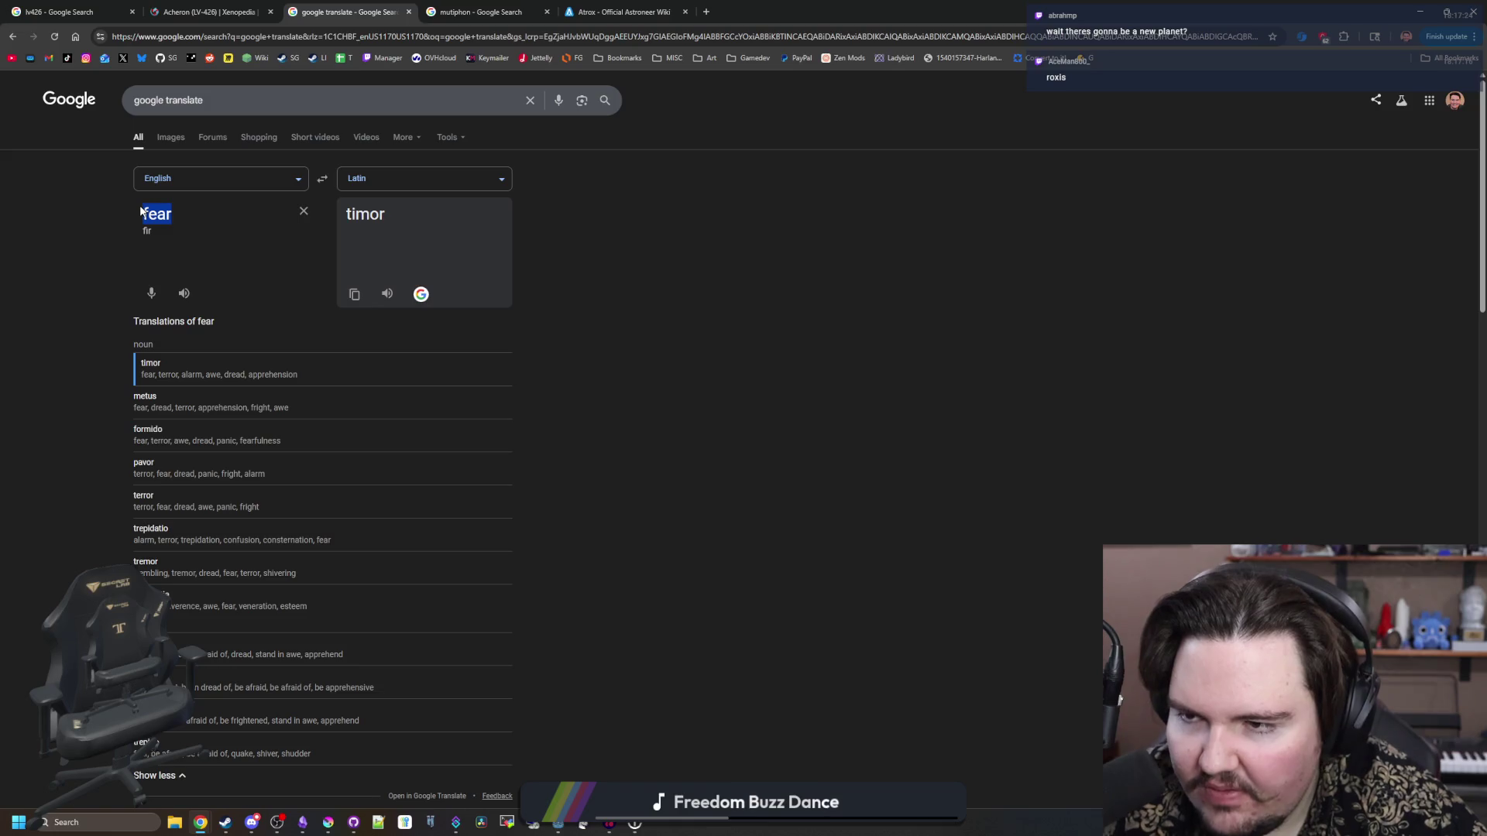
{"action": "key", "text": "BackSpace"}
{"action": "type", "text": "anger"}
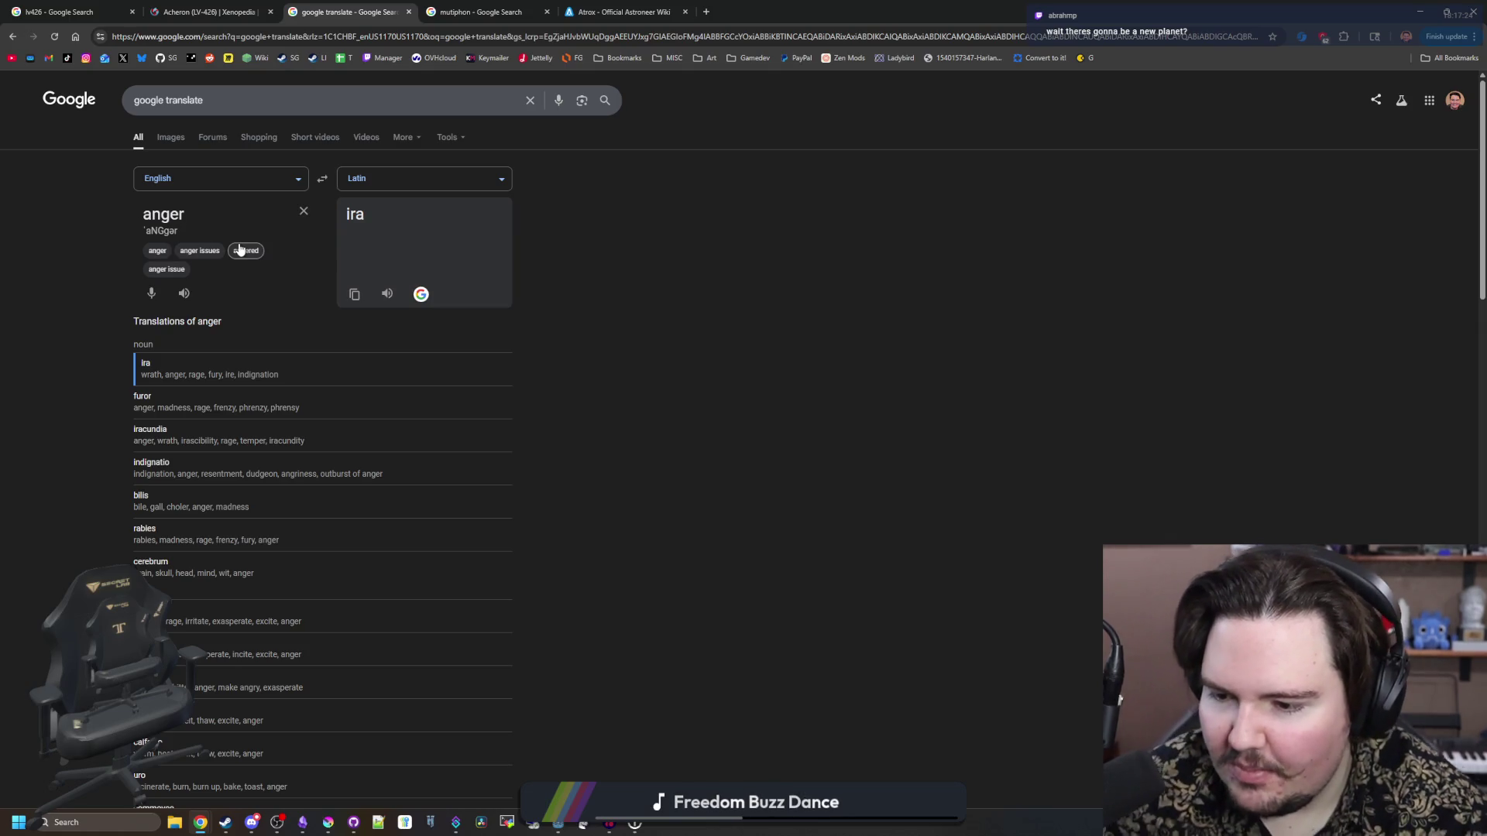
{"action": "key", "text": "BackSpace"}
{"action": "key", "text": "BackSpace"}
{"action": "key", "text": "BackSpace"}
{"action": "key", "text": "BackSpace"}
{"action": "key", "text": "BackSpace"}
{"action": "type", "text": "wrath"}
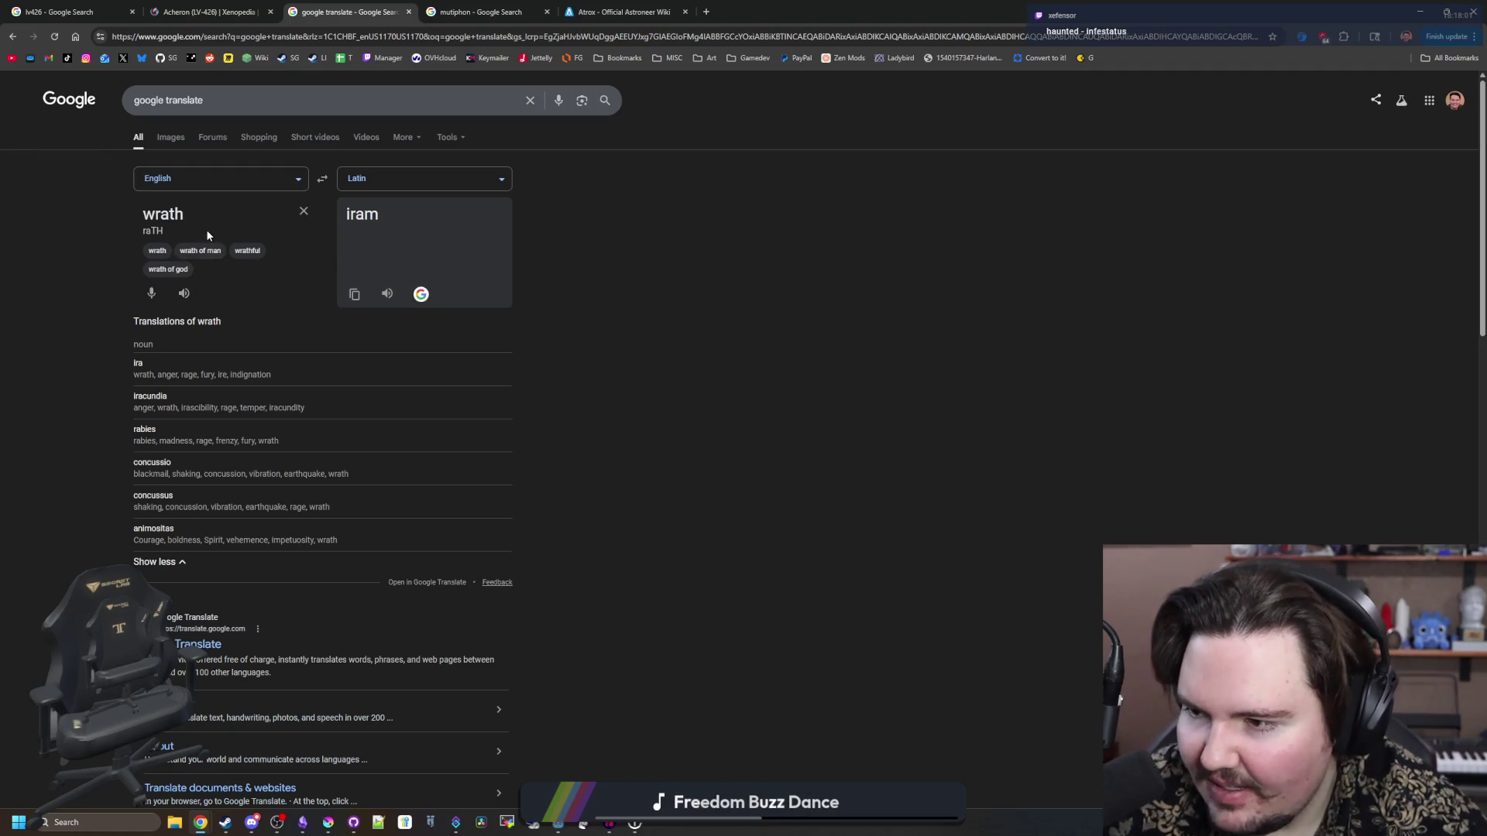
- Try hydrophobia, which stays unchanged, then empty the source box
{"action": "left_click_drag", "start_coordinate": [184, 214], "coordinate": [165, 213]}
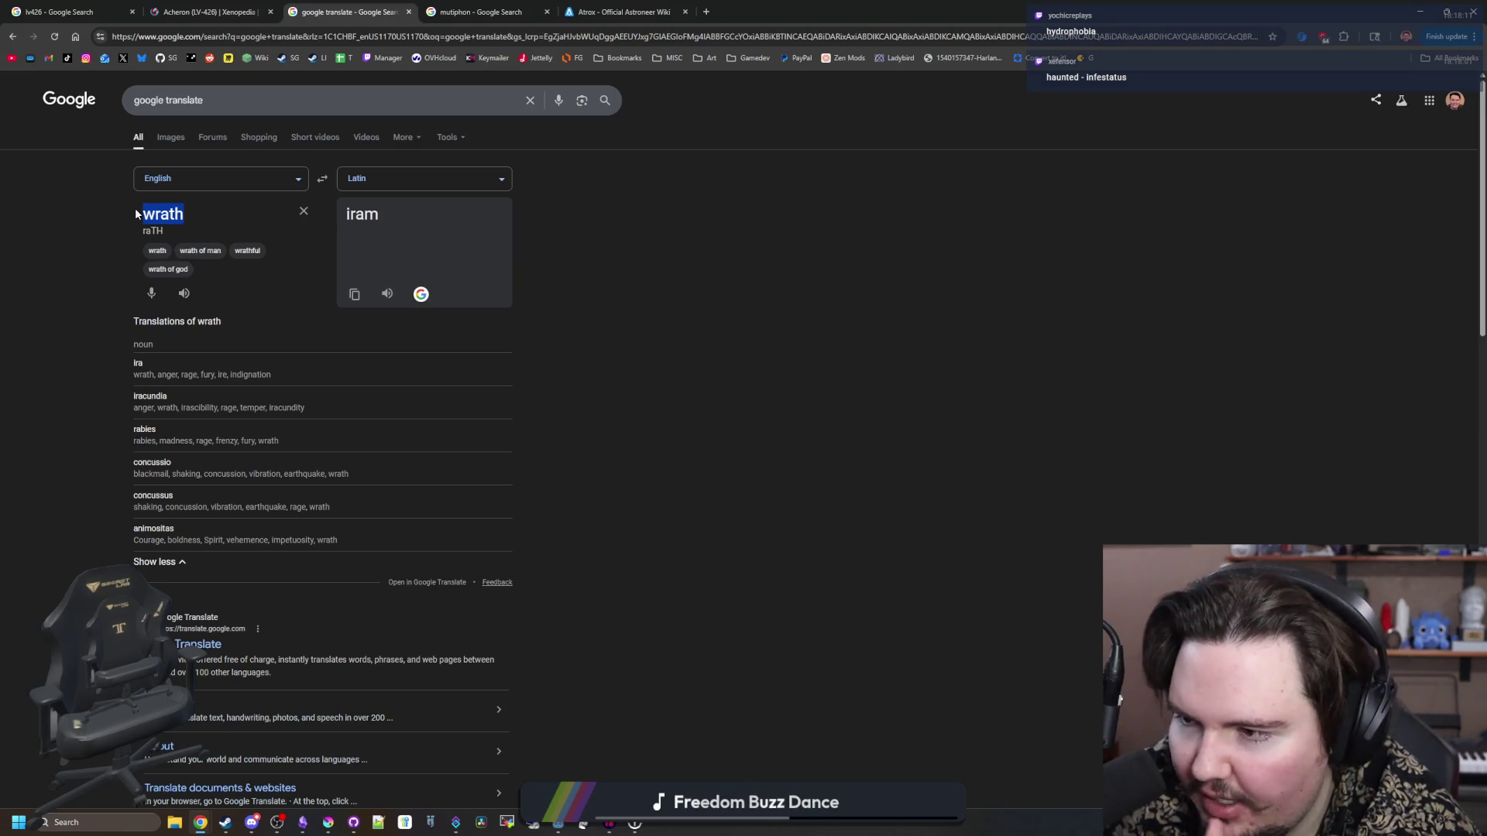
{"action": "type", "text": "hydro"}
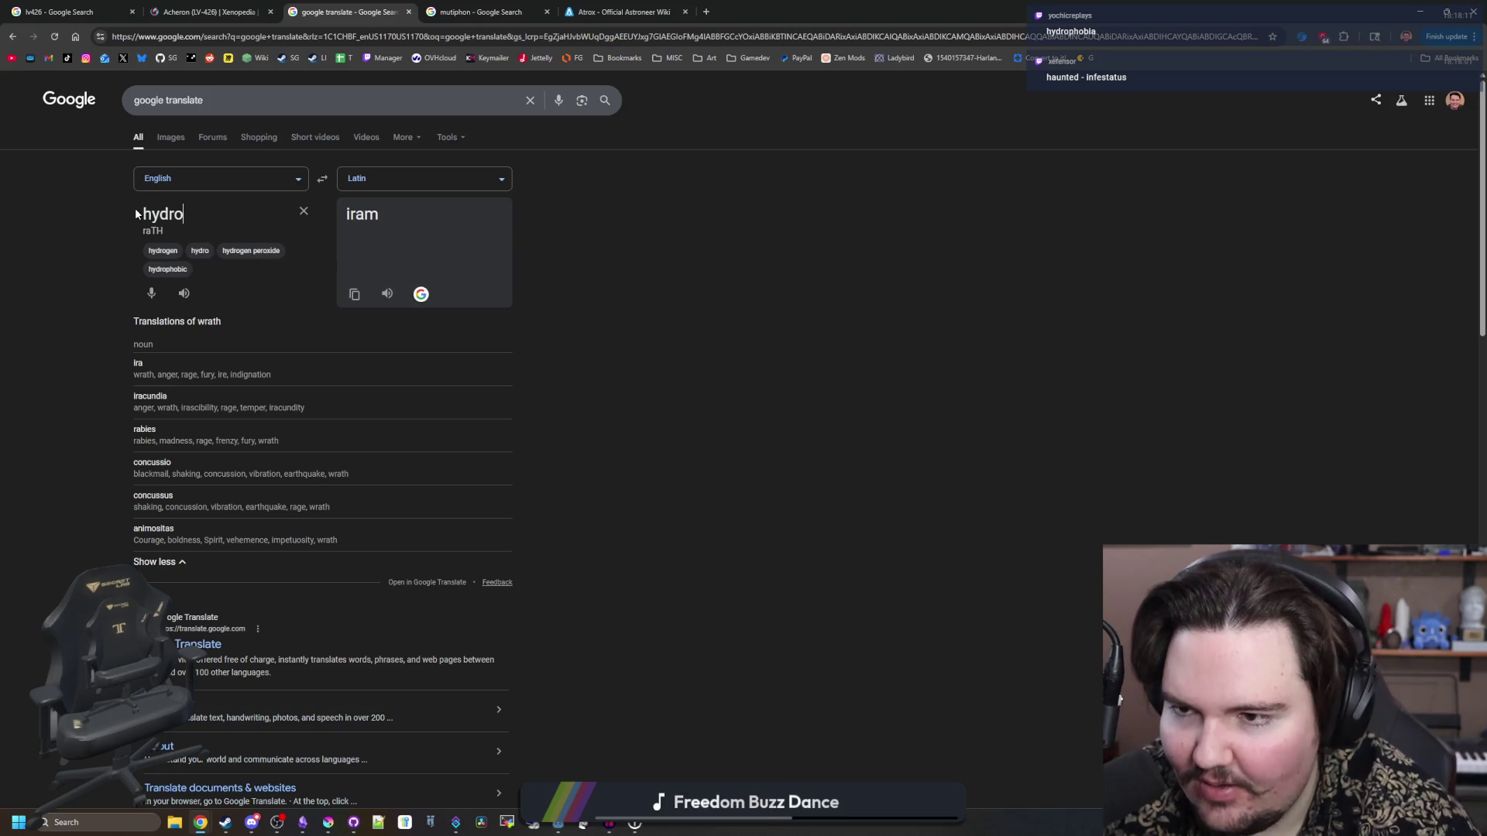
{"action": "type", "text": "phobia"}
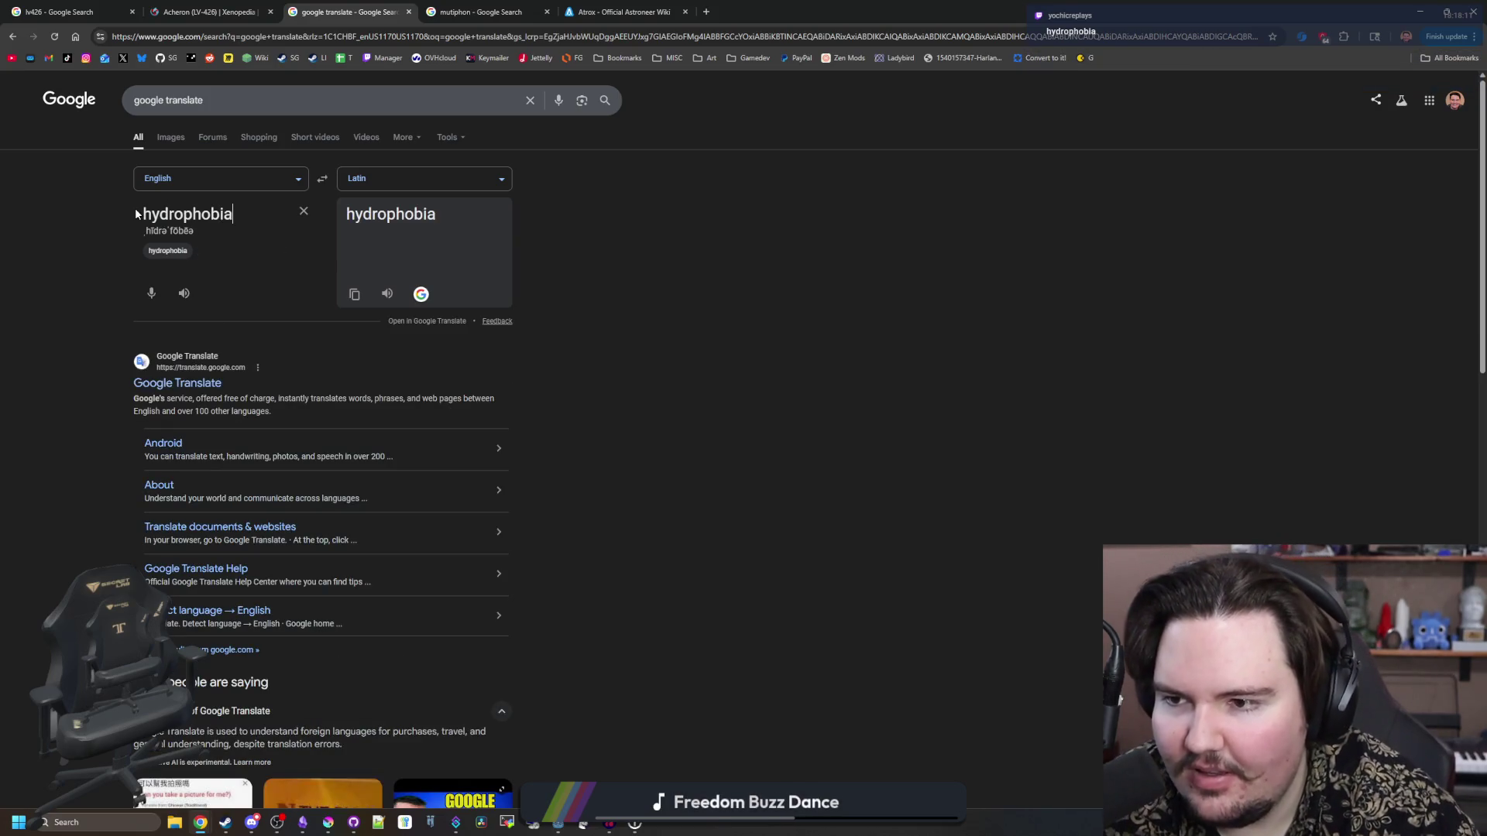
{"action": "left_click", "coordinate": [167, 250]}
{"action": "left_click_drag", "start_coordinate": [240, 203], "coordinate": [118, 206]}
{"action": "key", "text": "BackSpace"}
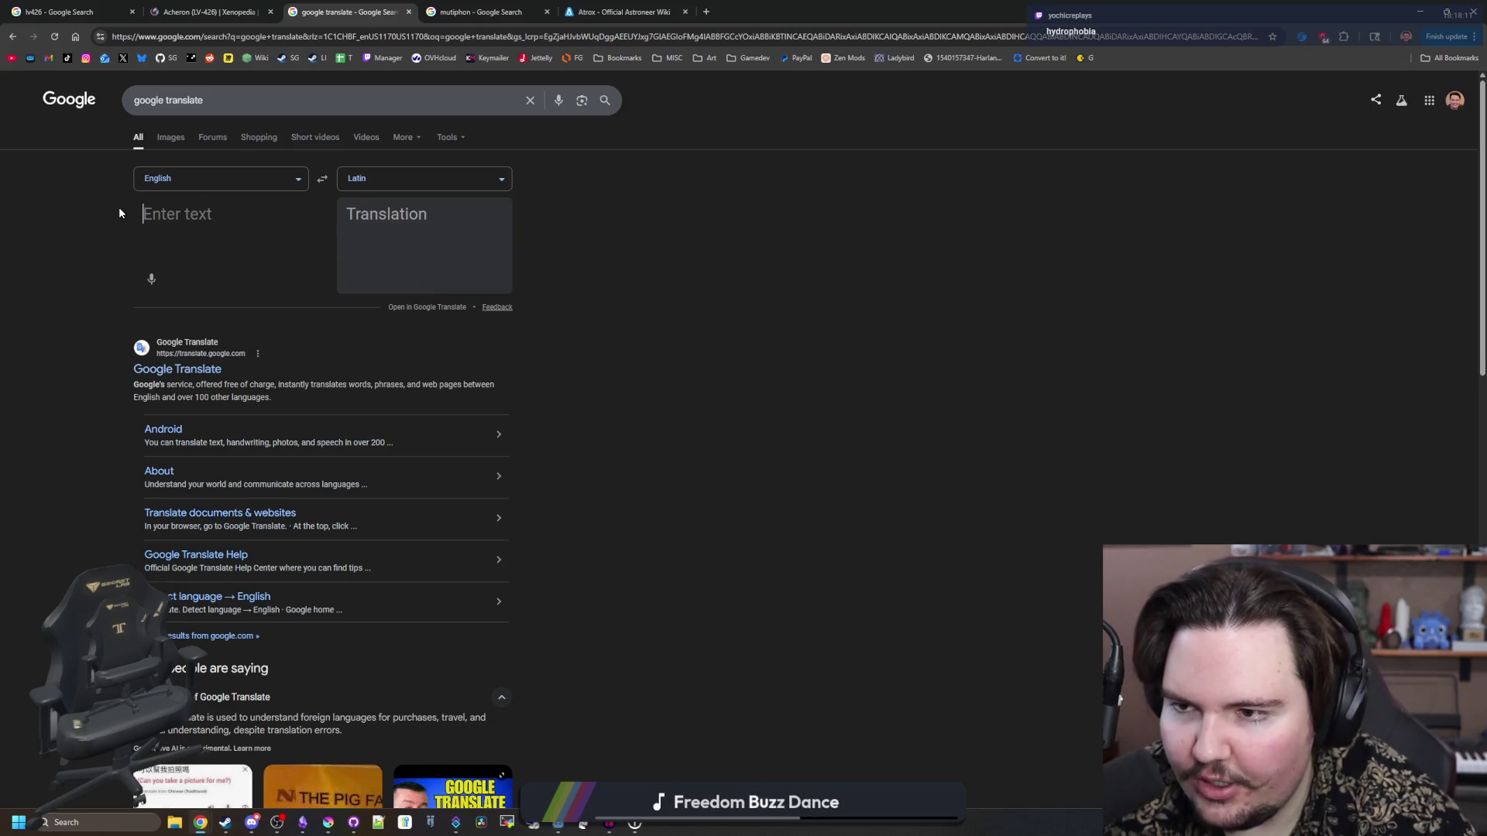
- Look up the Latin for dark, tar and suffocating in Google Translate
{"action": "type", "text": "dark"}
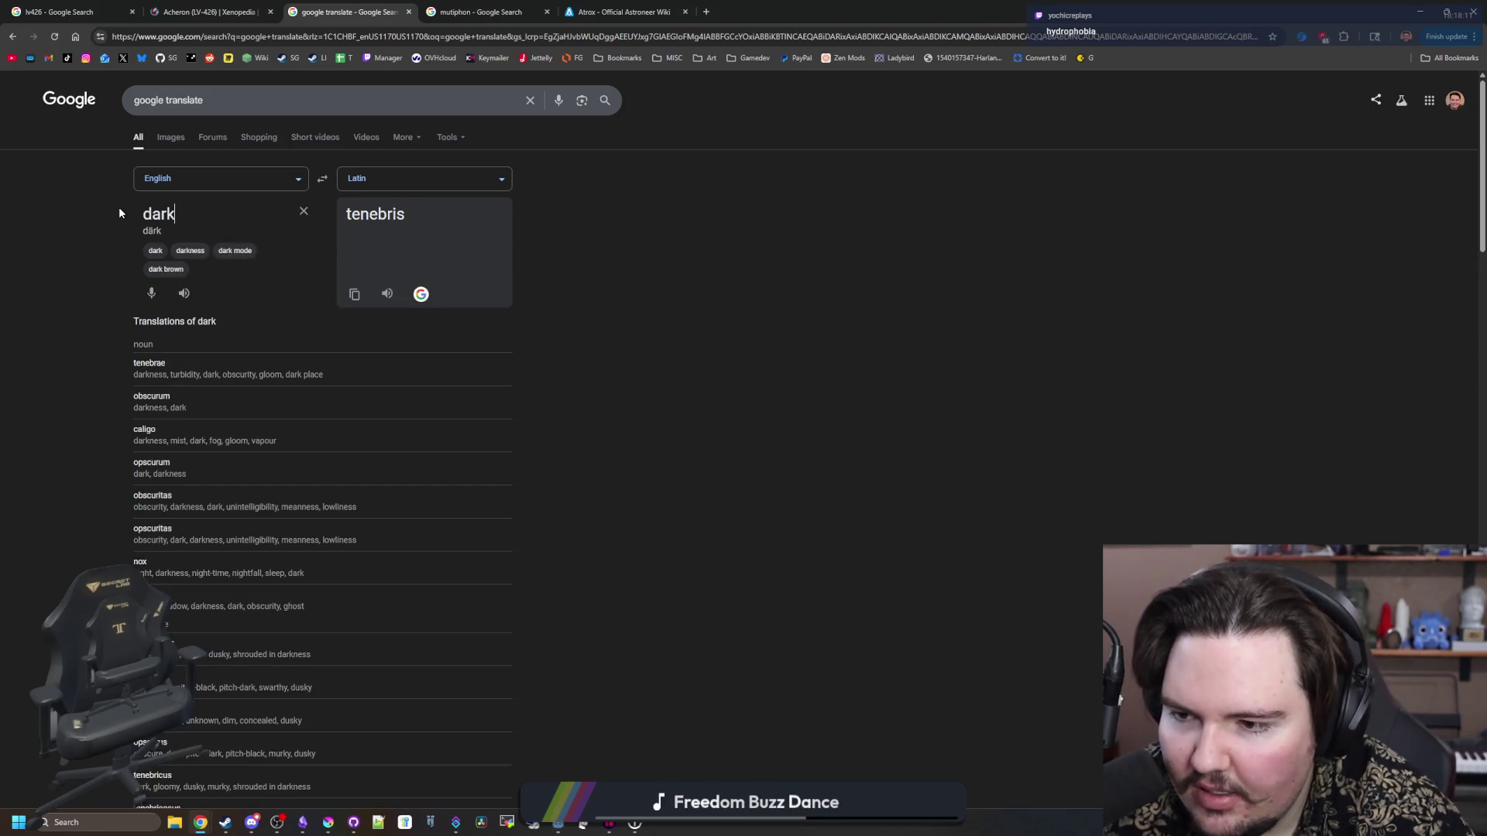
{"action": "key", "text": "BackSpace"}
{"action": "key", "text": "BackSpace"}
{"action": "key", "text": "BackSpace"}
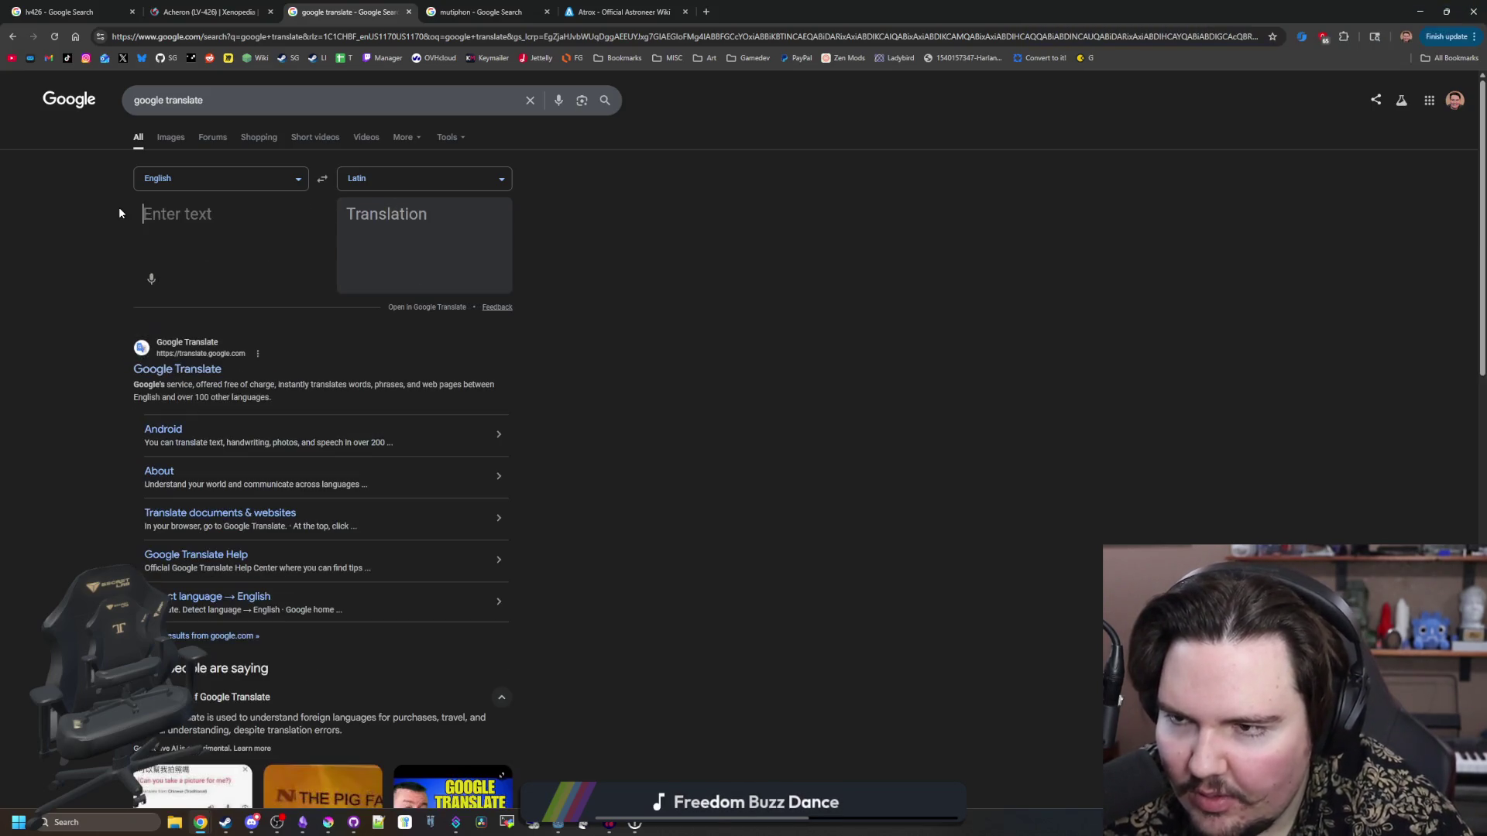
{"action": "type", "text": "tar"}
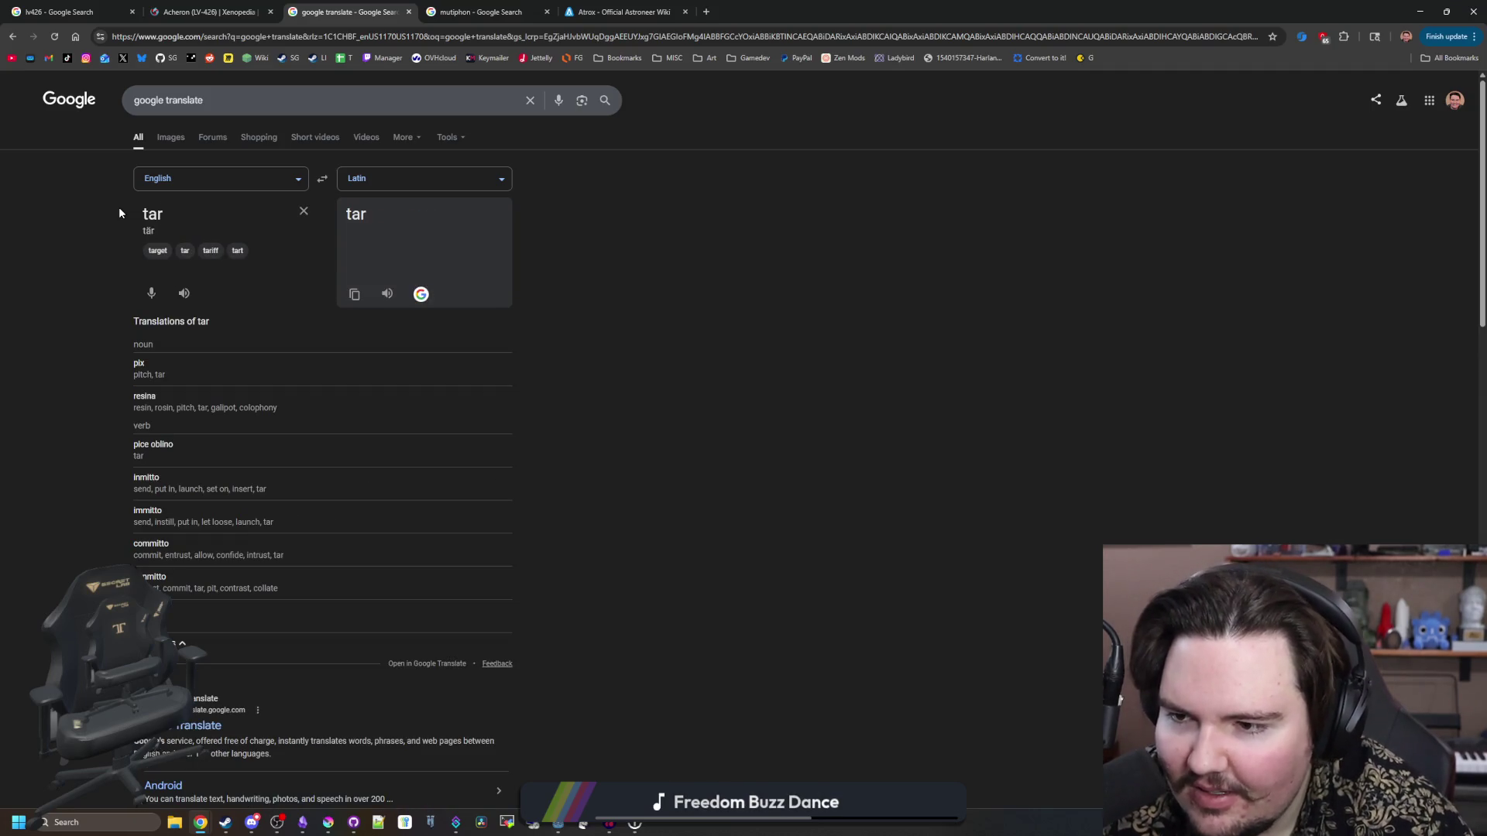
{"action": "key", "text": "BackSpace"}
{"action": "key", "text": "BackSpace"}
{"action": "key", "text": "BackSpace"}
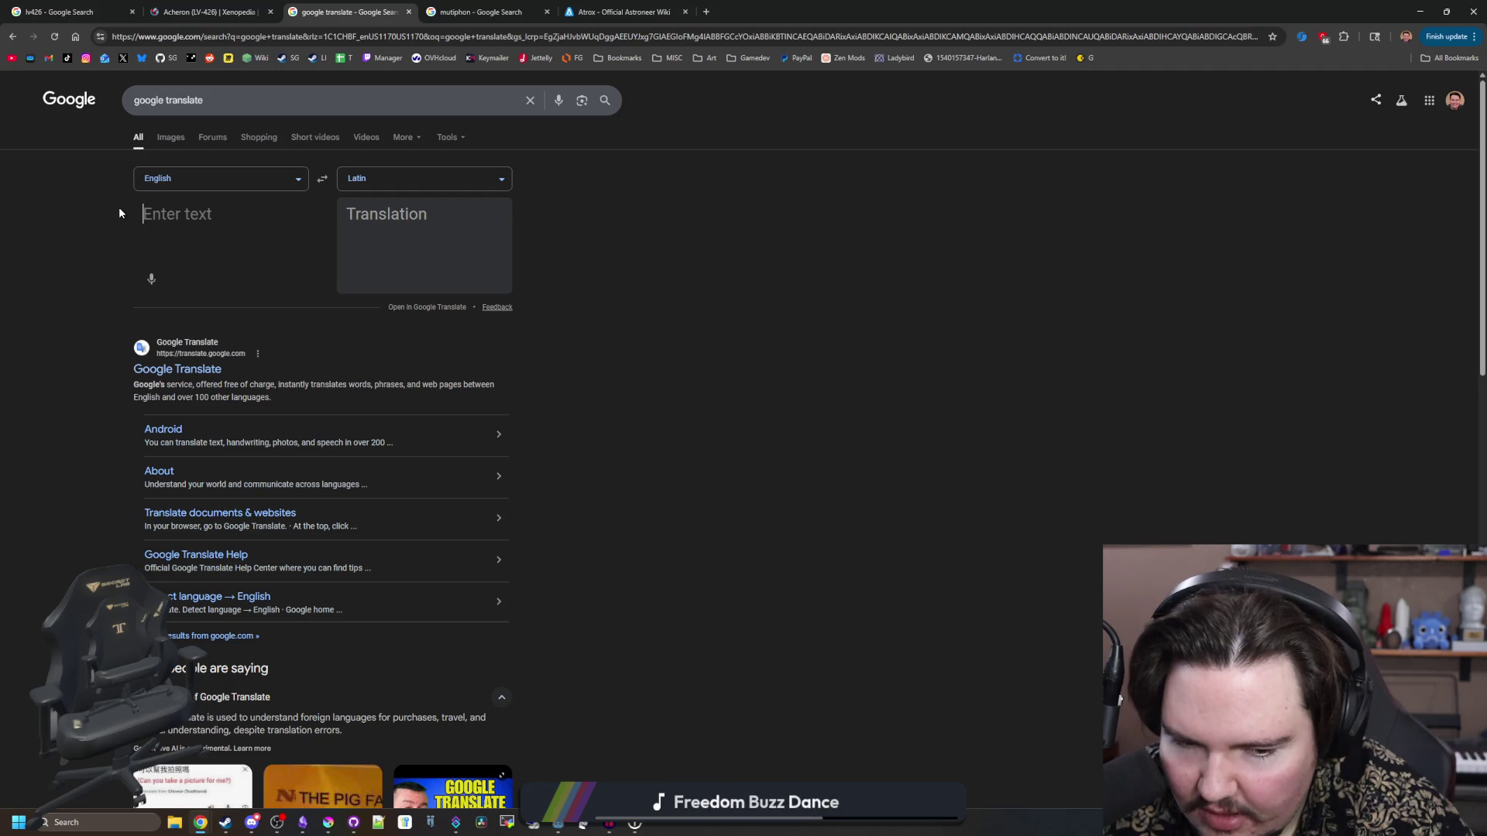
{"action": "type", "text": "suffocating"}
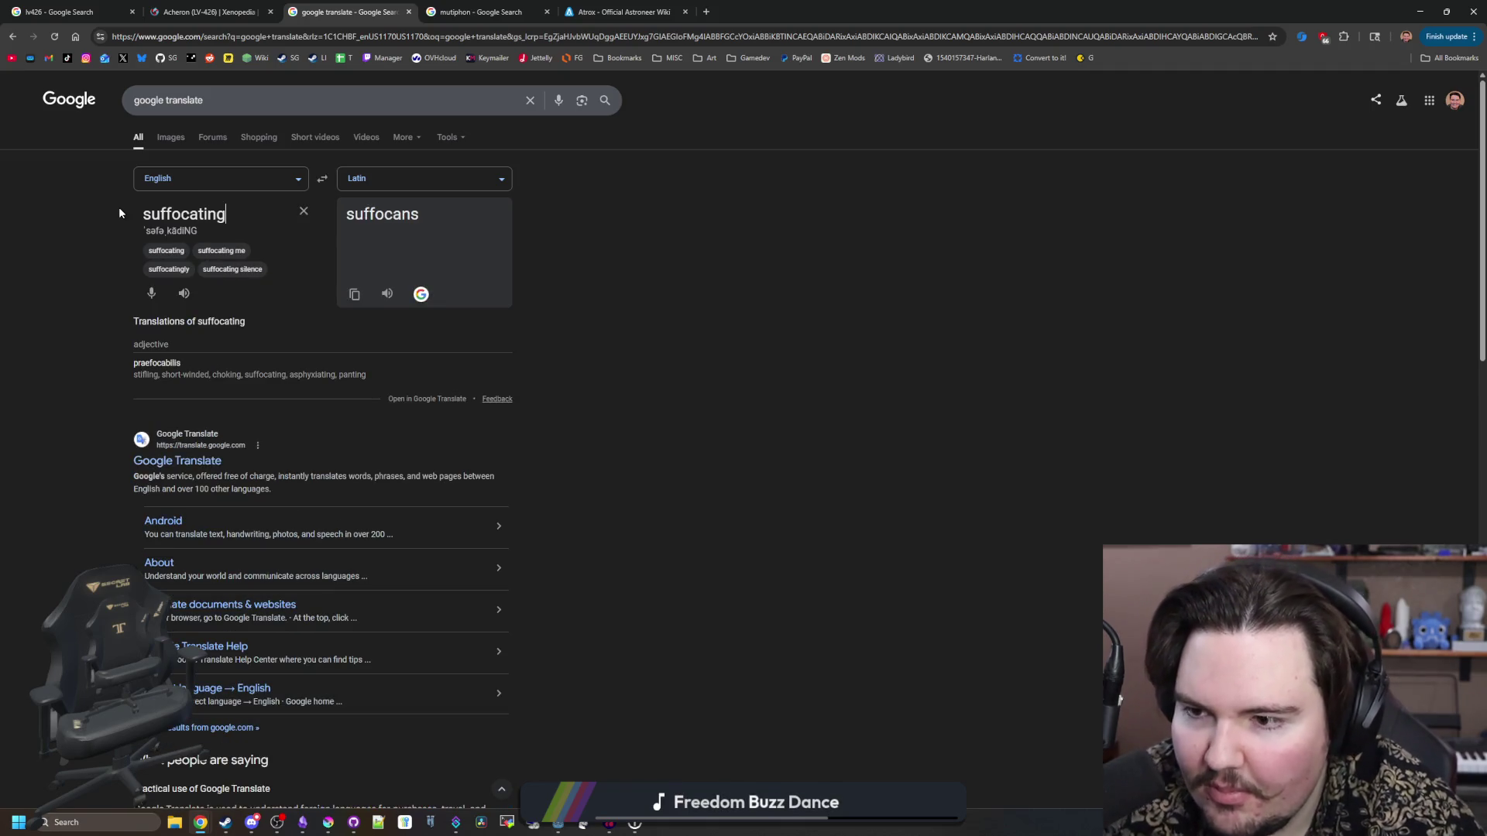
{"action": "key", "text": "BackSpace"}
{"action": "key", "text": "BackSpace"}
{"action": "key", "text": "BackSpace"}
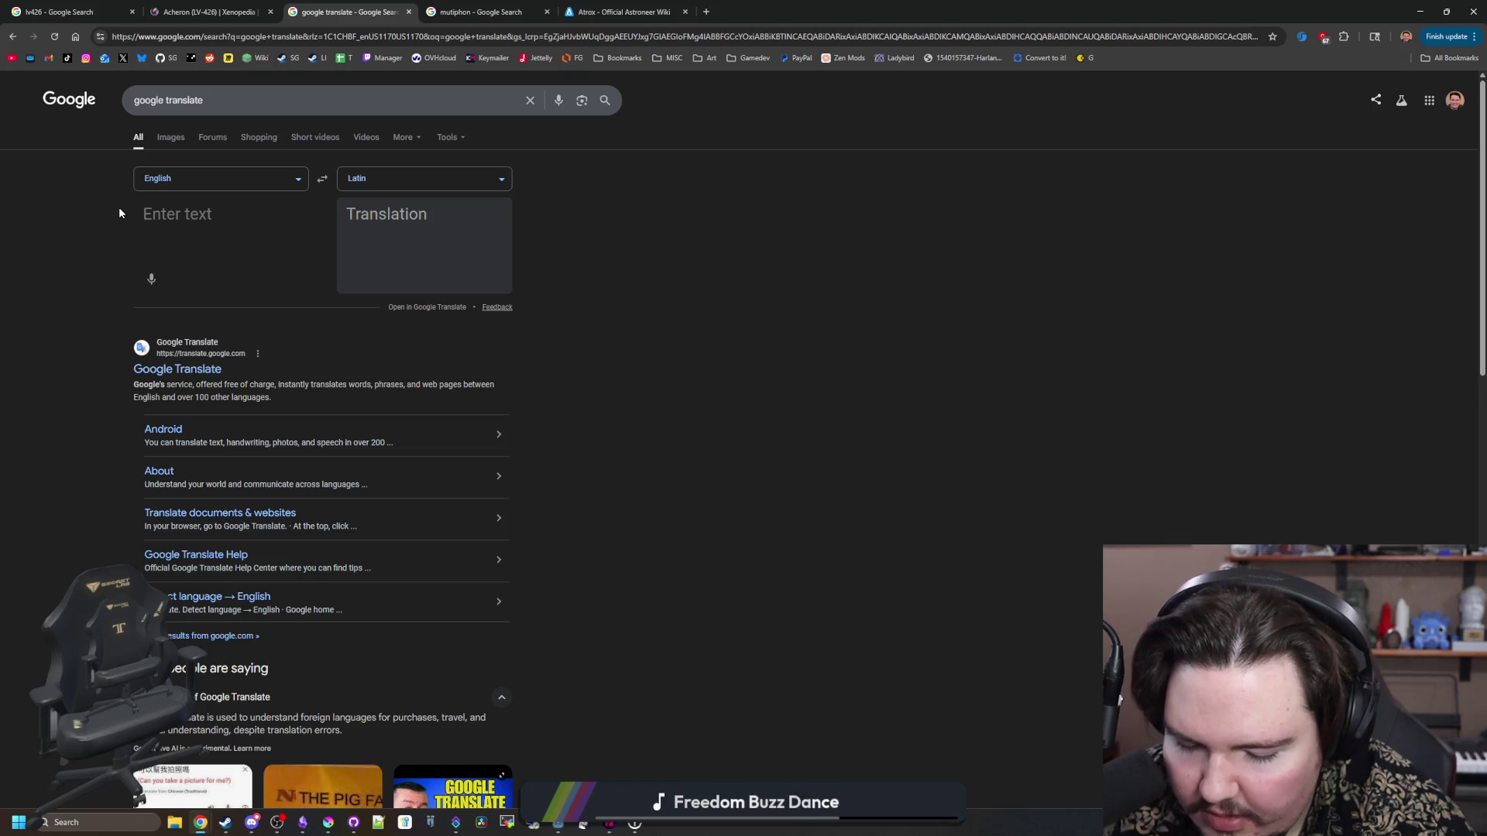
- Look up pinch and capture, then translate trap, which gives captionem
{"action": "type", "text": "pinch"}
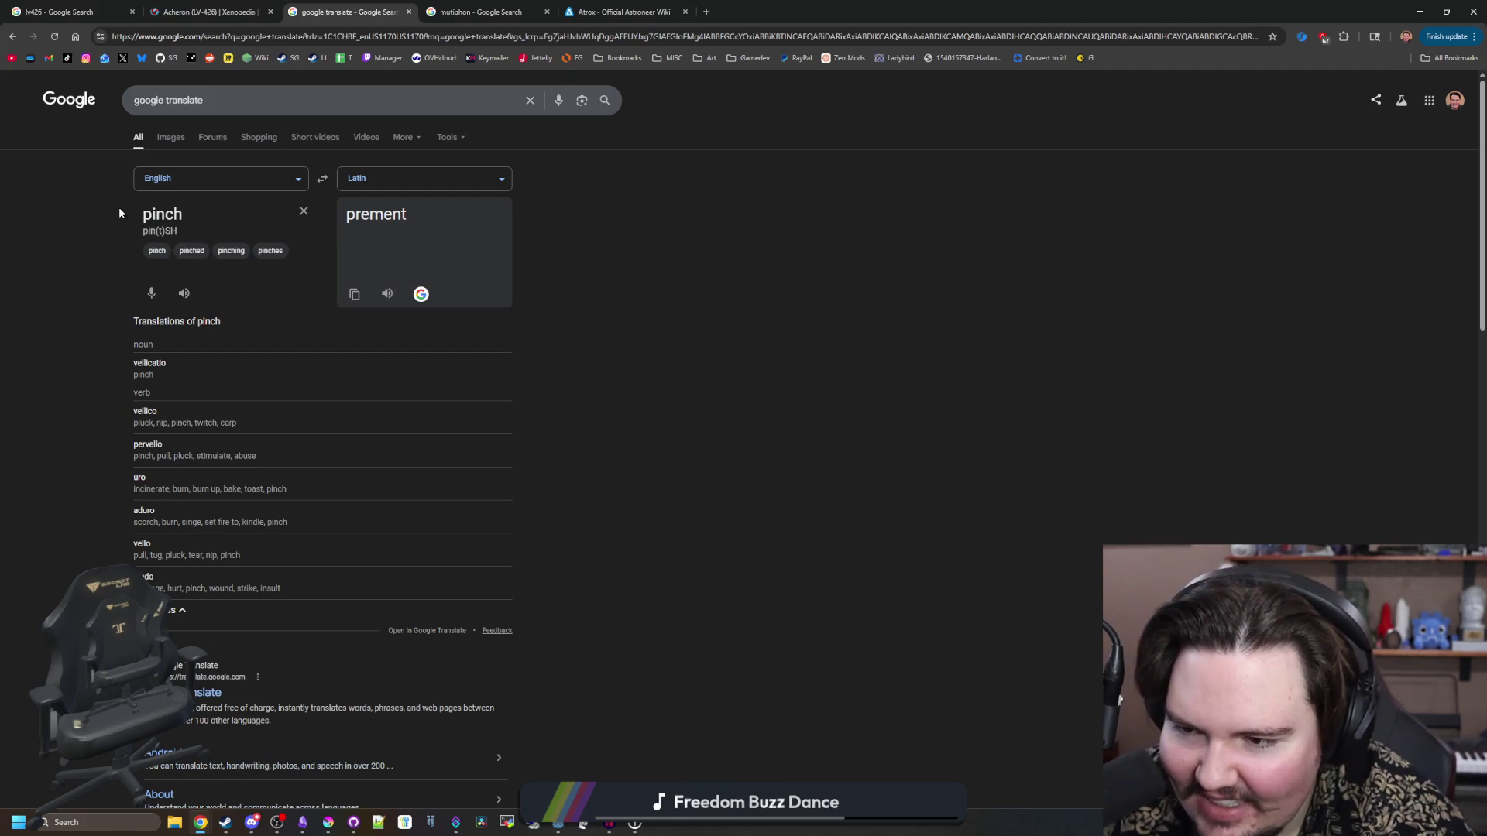
{"action": "key", "text": "BackSpace"}
{"action": "key", "text": "BackSpace"}
{"action": "key", "text": "BackSpace"}
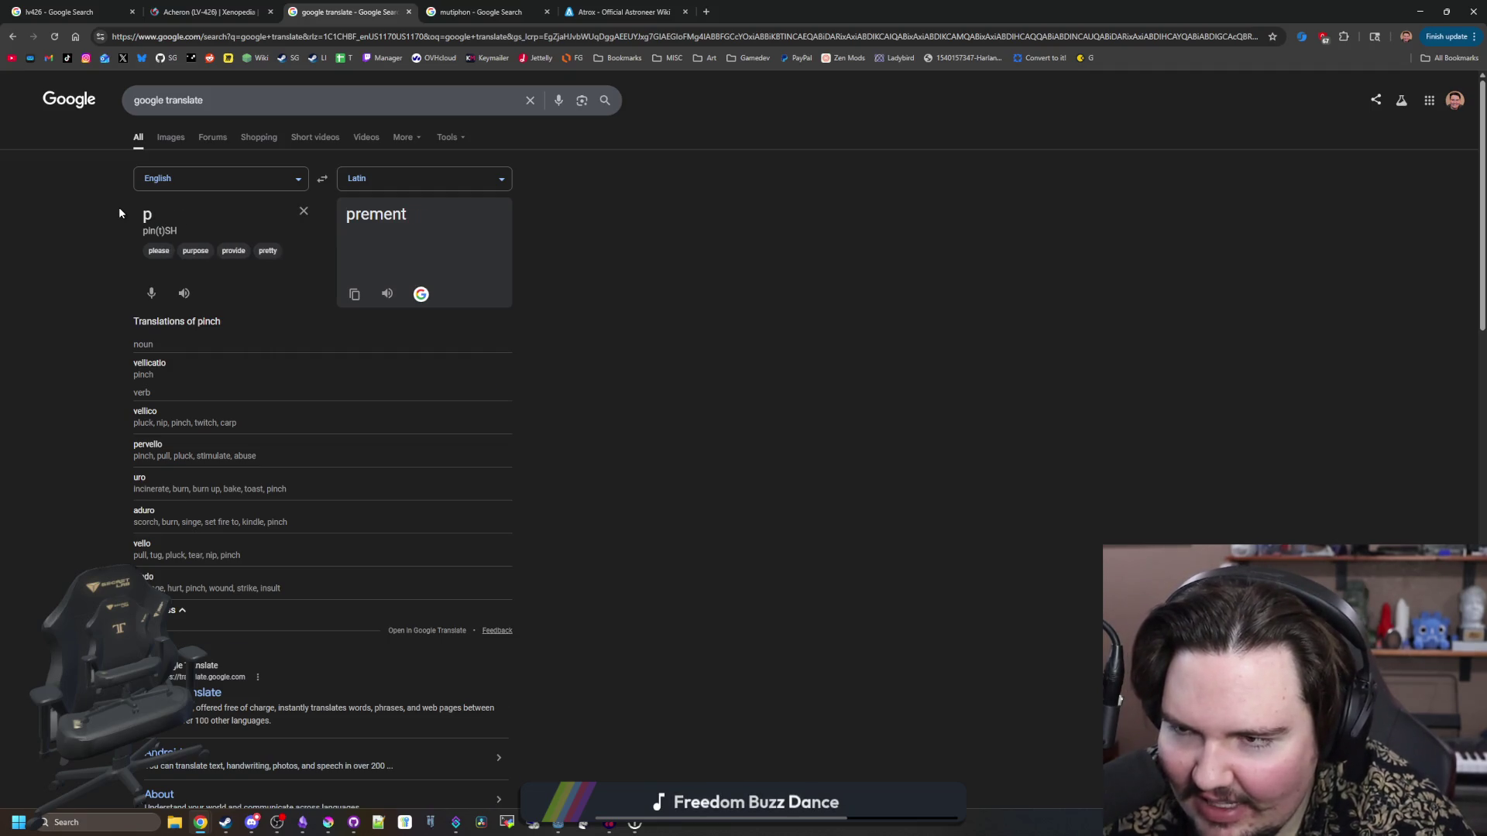
{"action": "type", "text": "ca"}
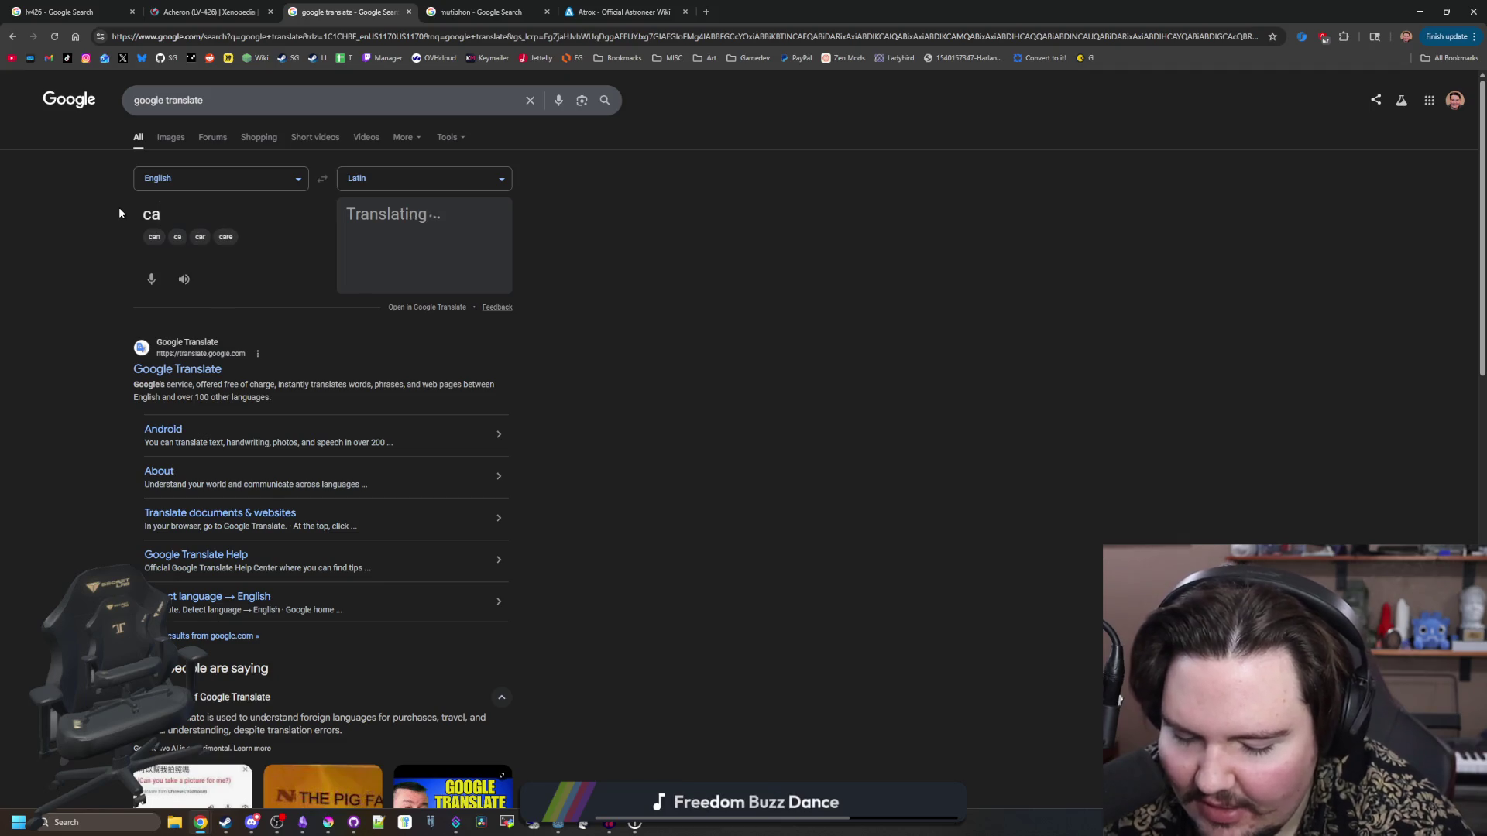
{"action": "key", "text": "BackSpace"}
{"action": "key", "text": "BackSpace"}
{"action": "type", "text": "trap"}
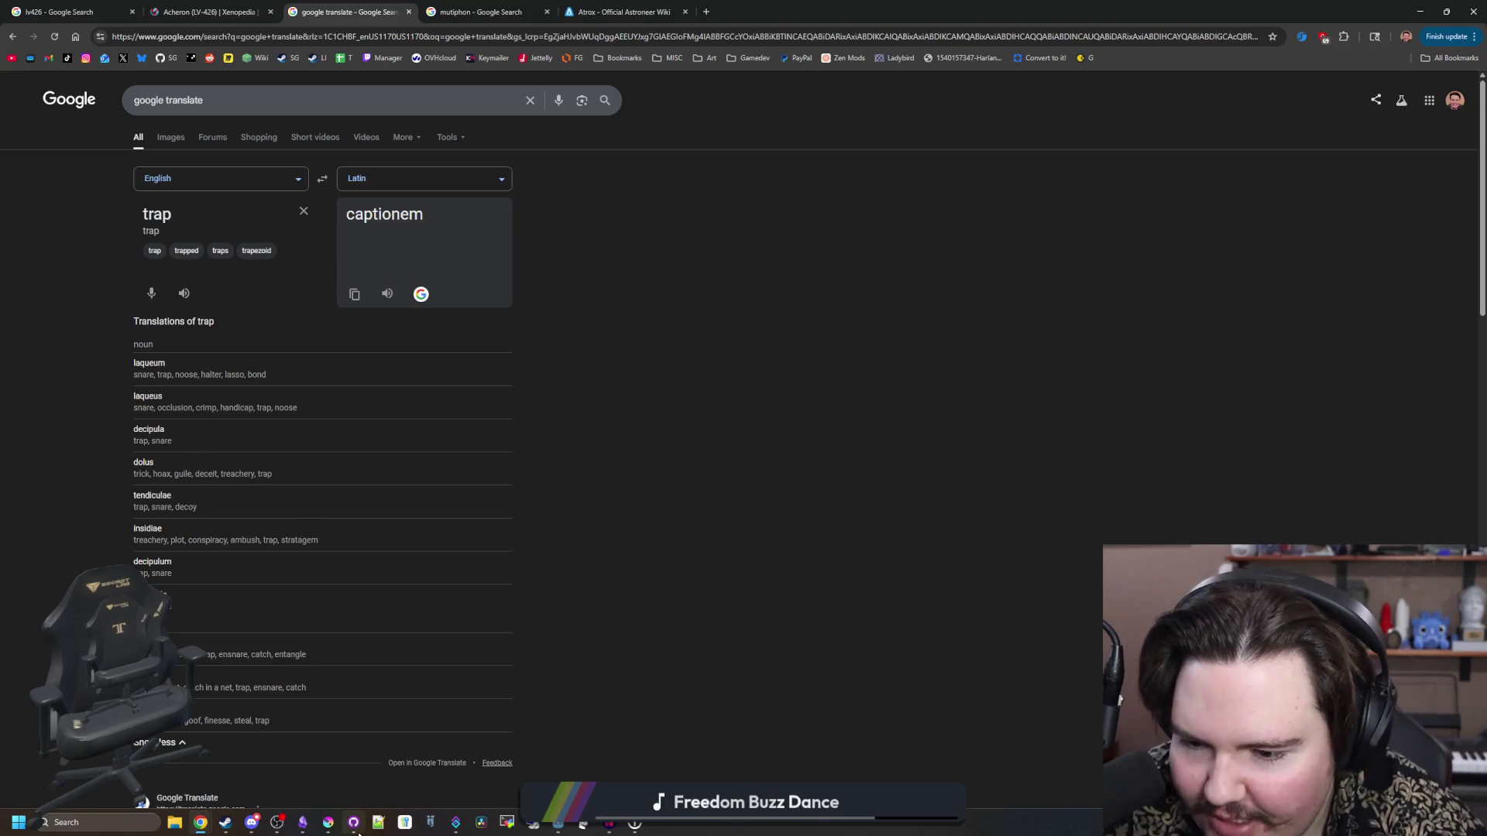
{"action": "left_click", "coordinate": [328, 822]}
- Add Dolus below roxis in the Starground note, then return to Google Translate
{"action": "left_click", "coordinate": [303, 822]}
{"action": "key", "text": "Return"}
{"action": "type", "text": "Dolus"}
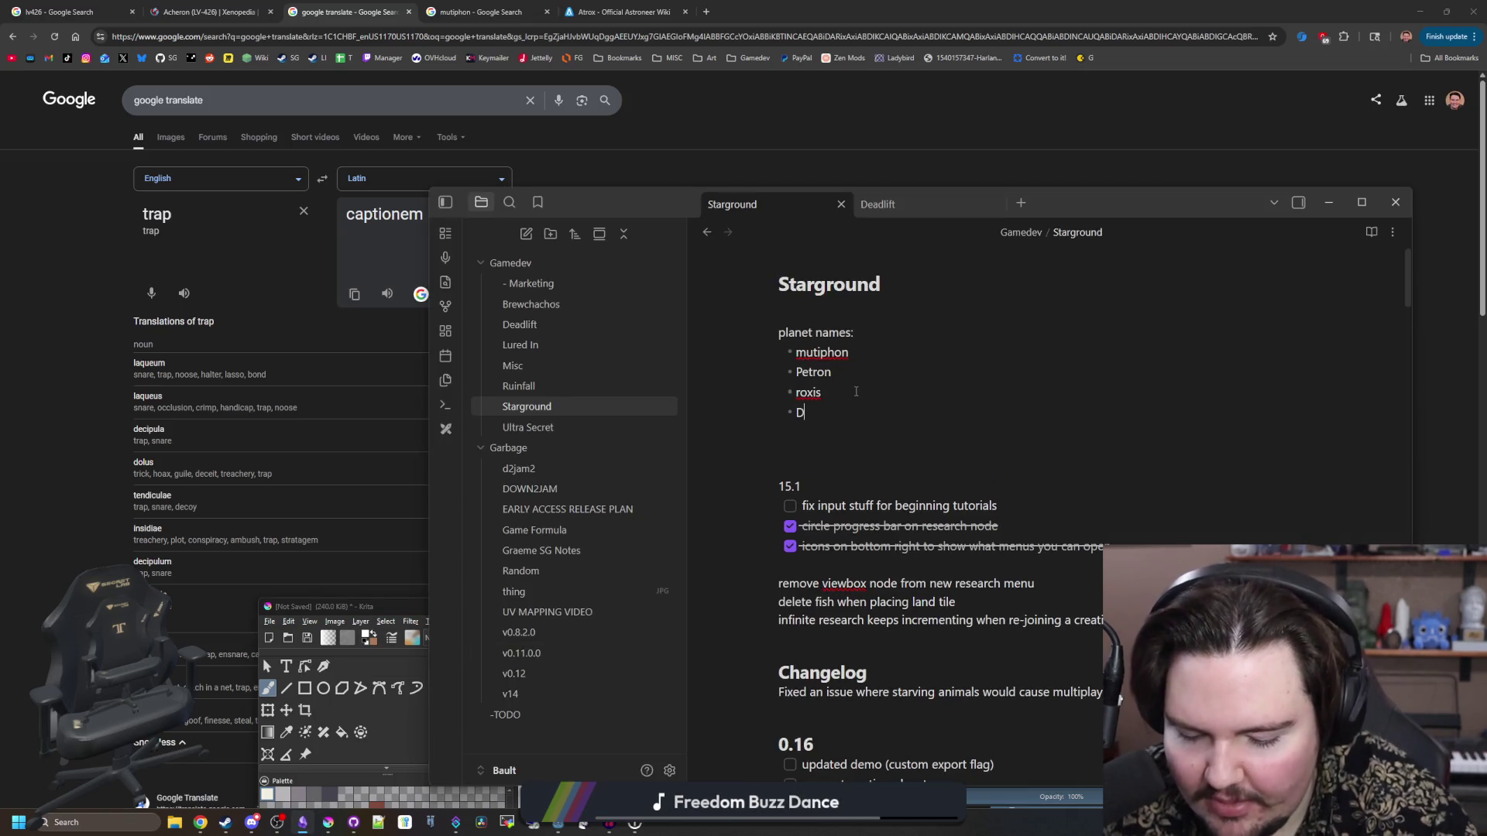
{"action": "left_click", "coordinate": [844, 145]}
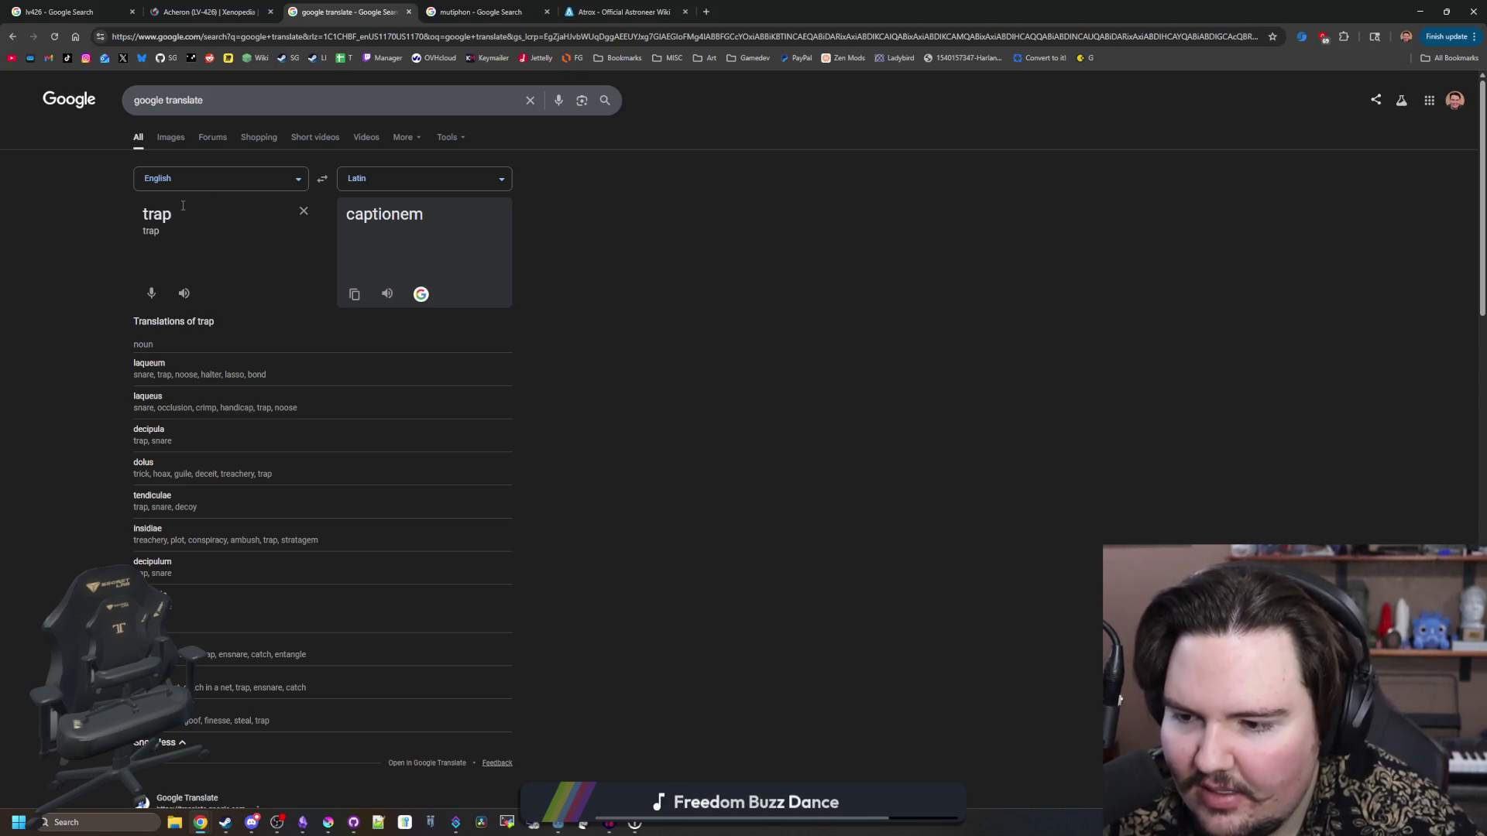
- Replace trap with grasp in the English box and review its Latin results
{"action": "double_click", "coordinate": [183, 205]}
{"action": "left_click", "coordinate": [183, 206]}
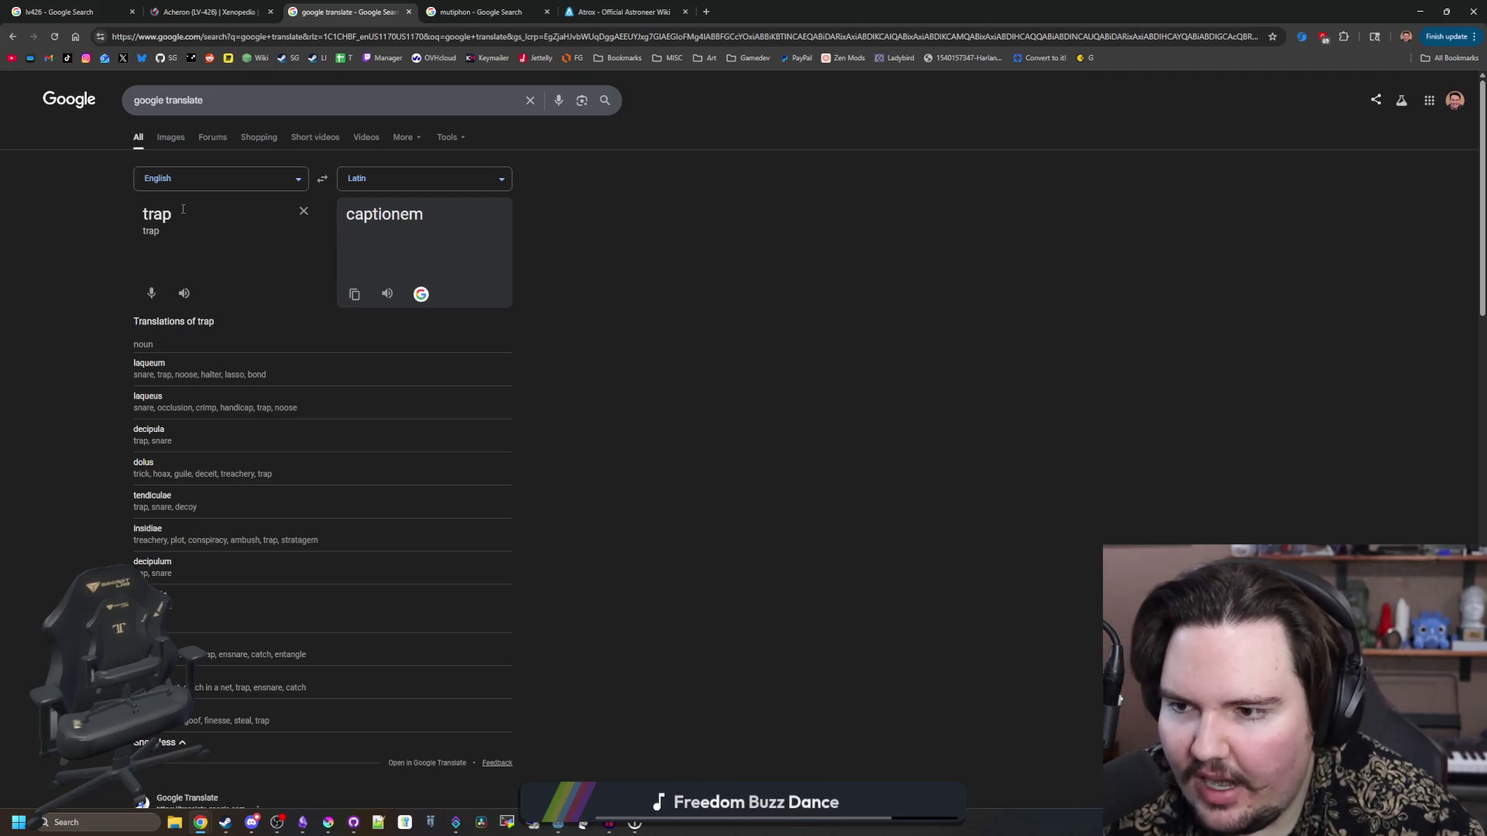
{"action": "left_click_drag", "start_coordinate": [182, 209], "coordinate": [139, 215]}
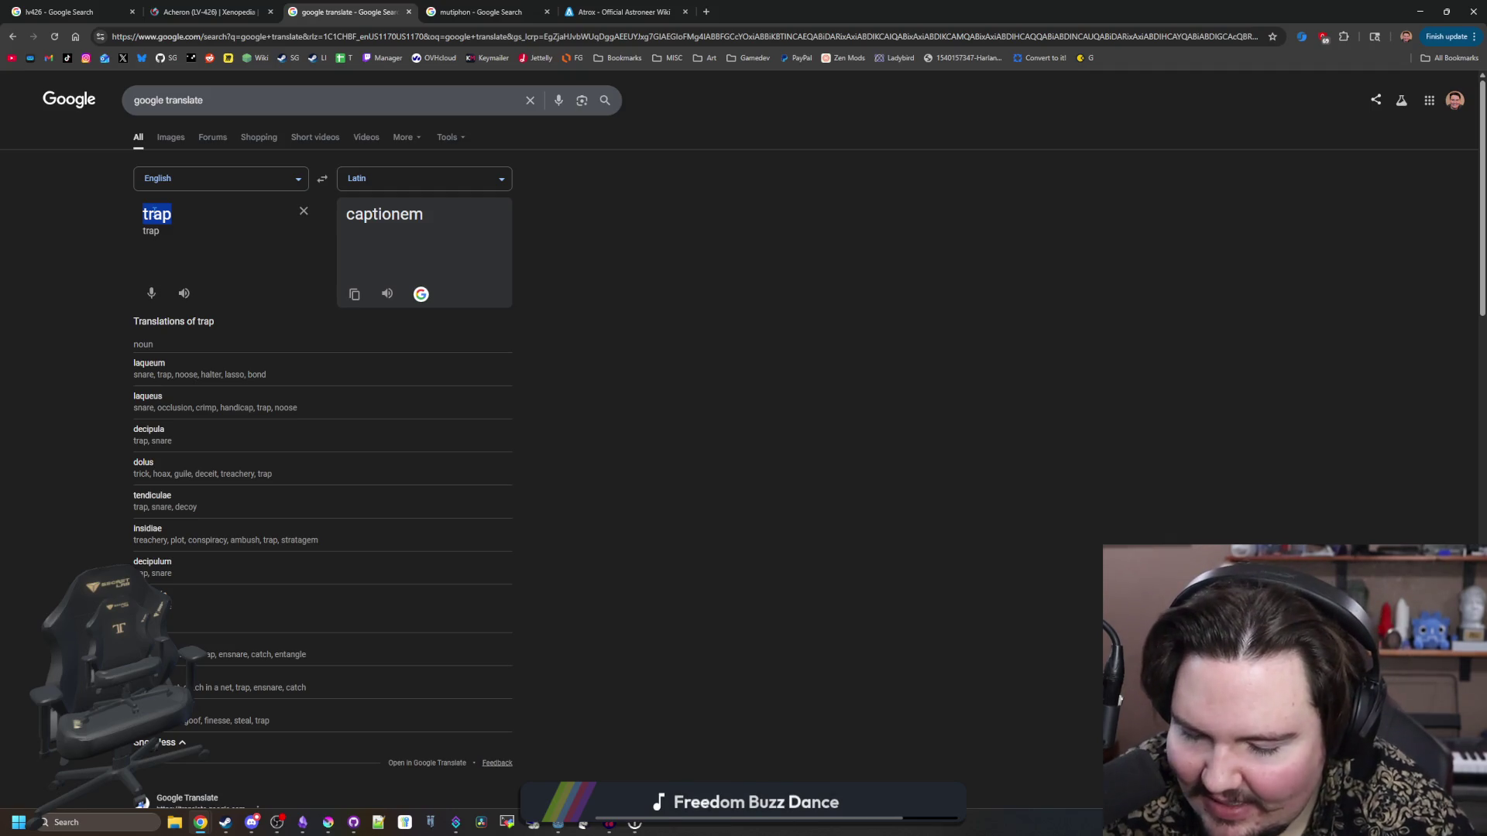
{"action": "key", "text": "BackSpace"}
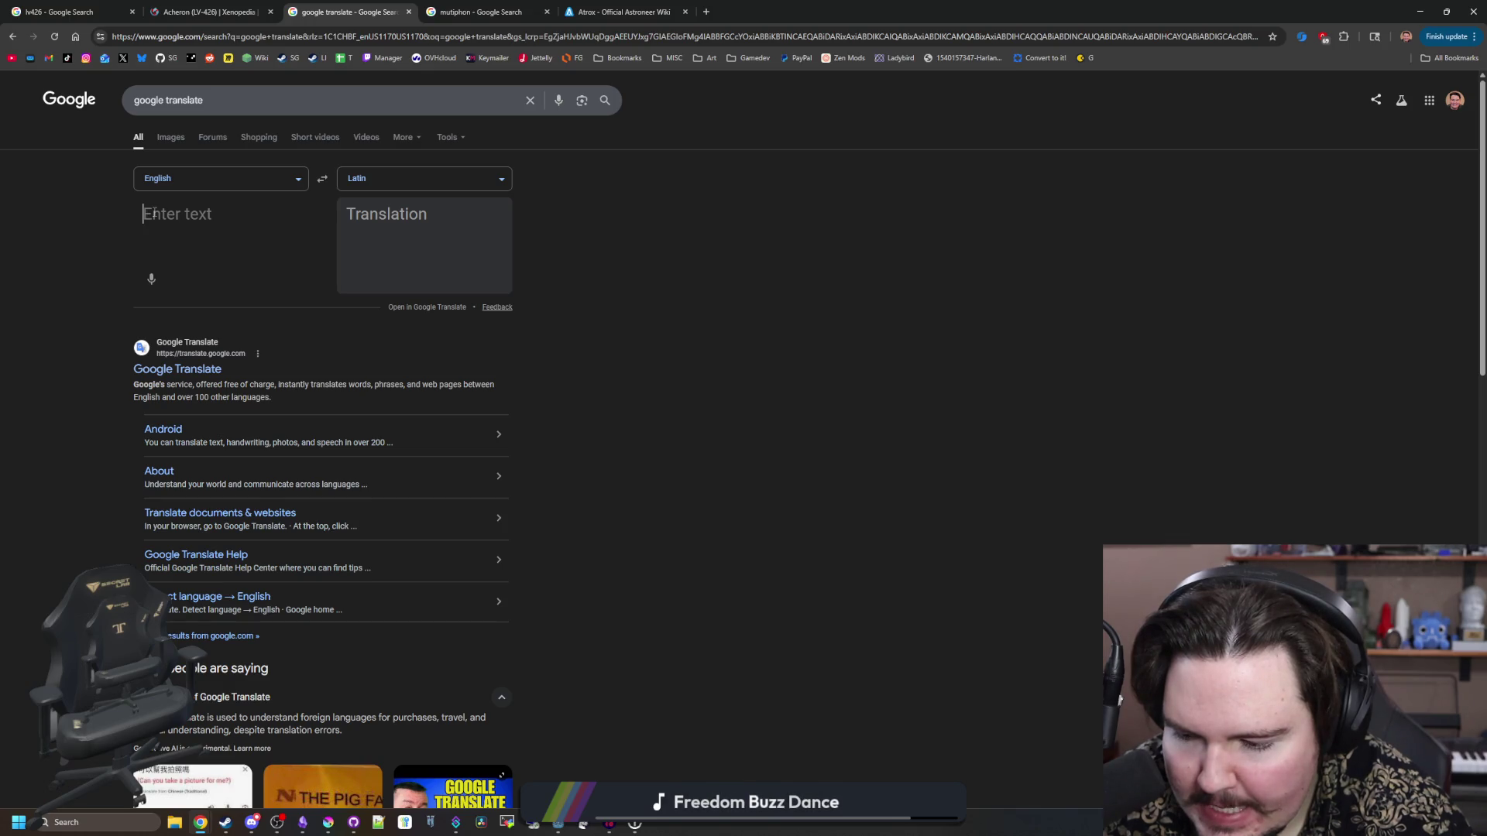
{"action": "type", "text": "grasp"}
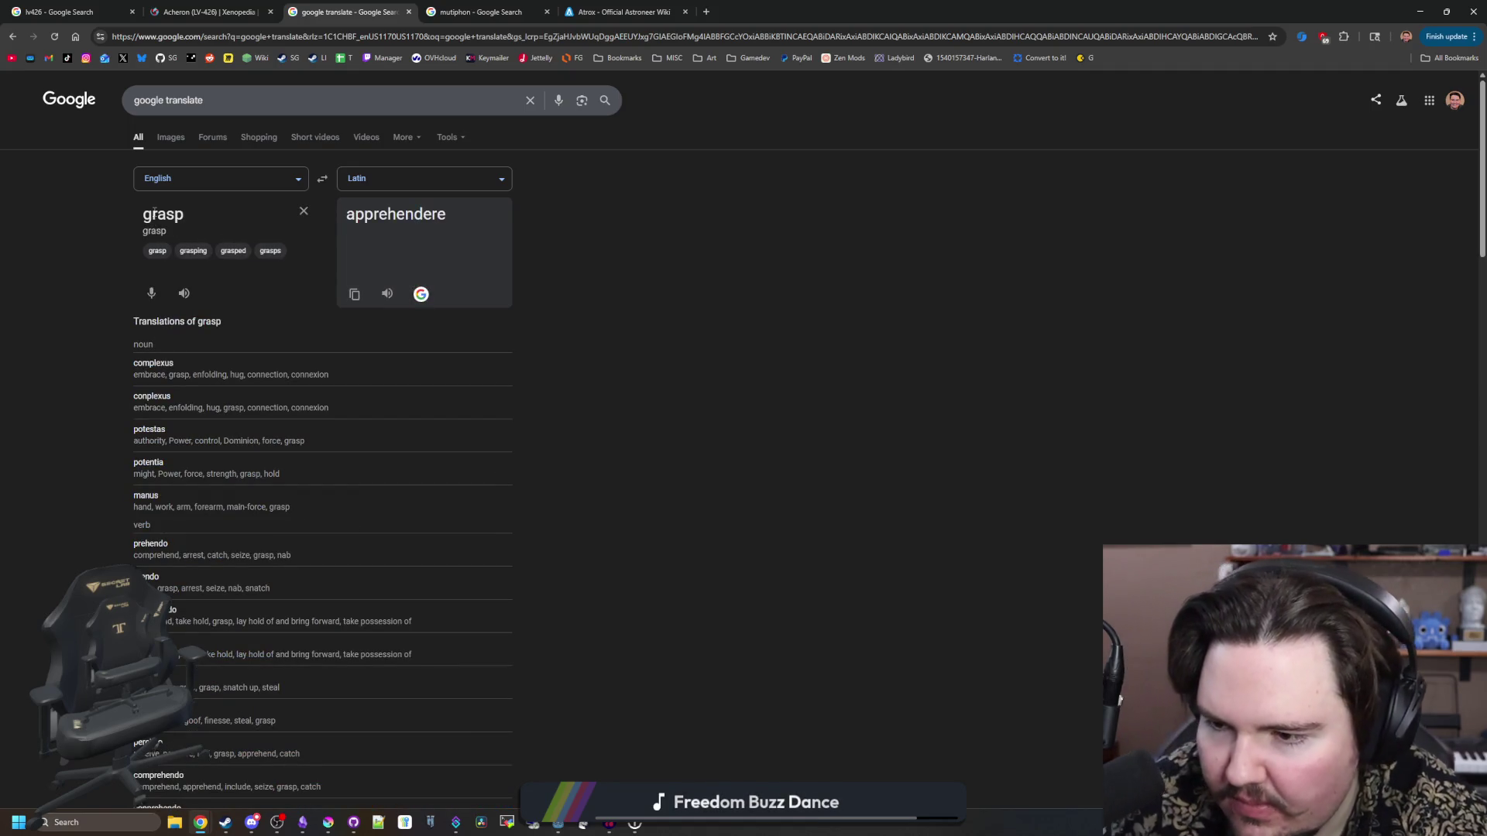
{"action": "scroll", "coordinate": [341, 479], "scroll_direction": "down", "scroll_amount": 5}
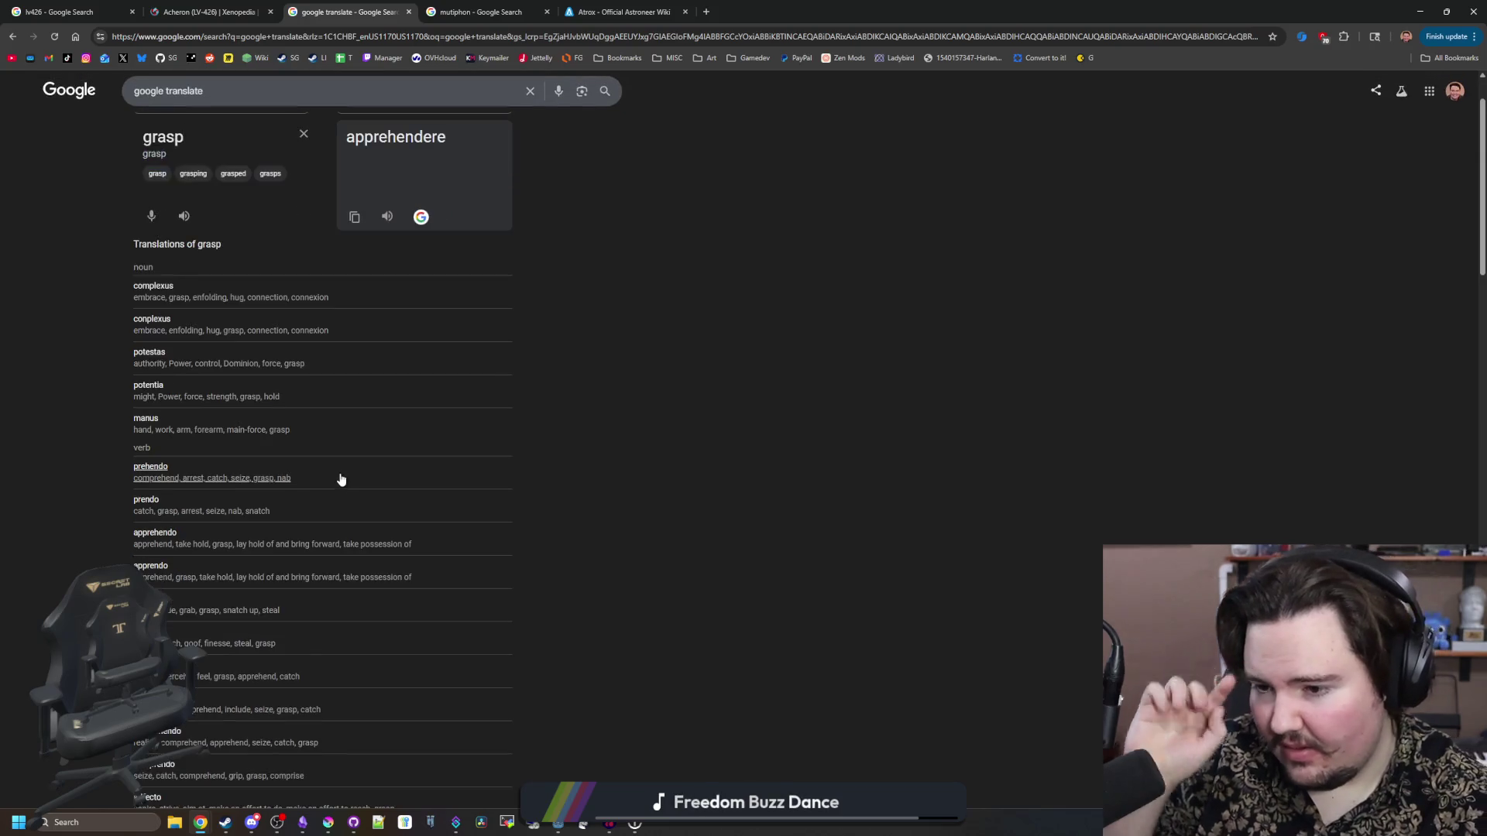
{"action": "scroll", "coordinate": [286, 446], "scroll_direction": "down", "scroll_amount": 5}
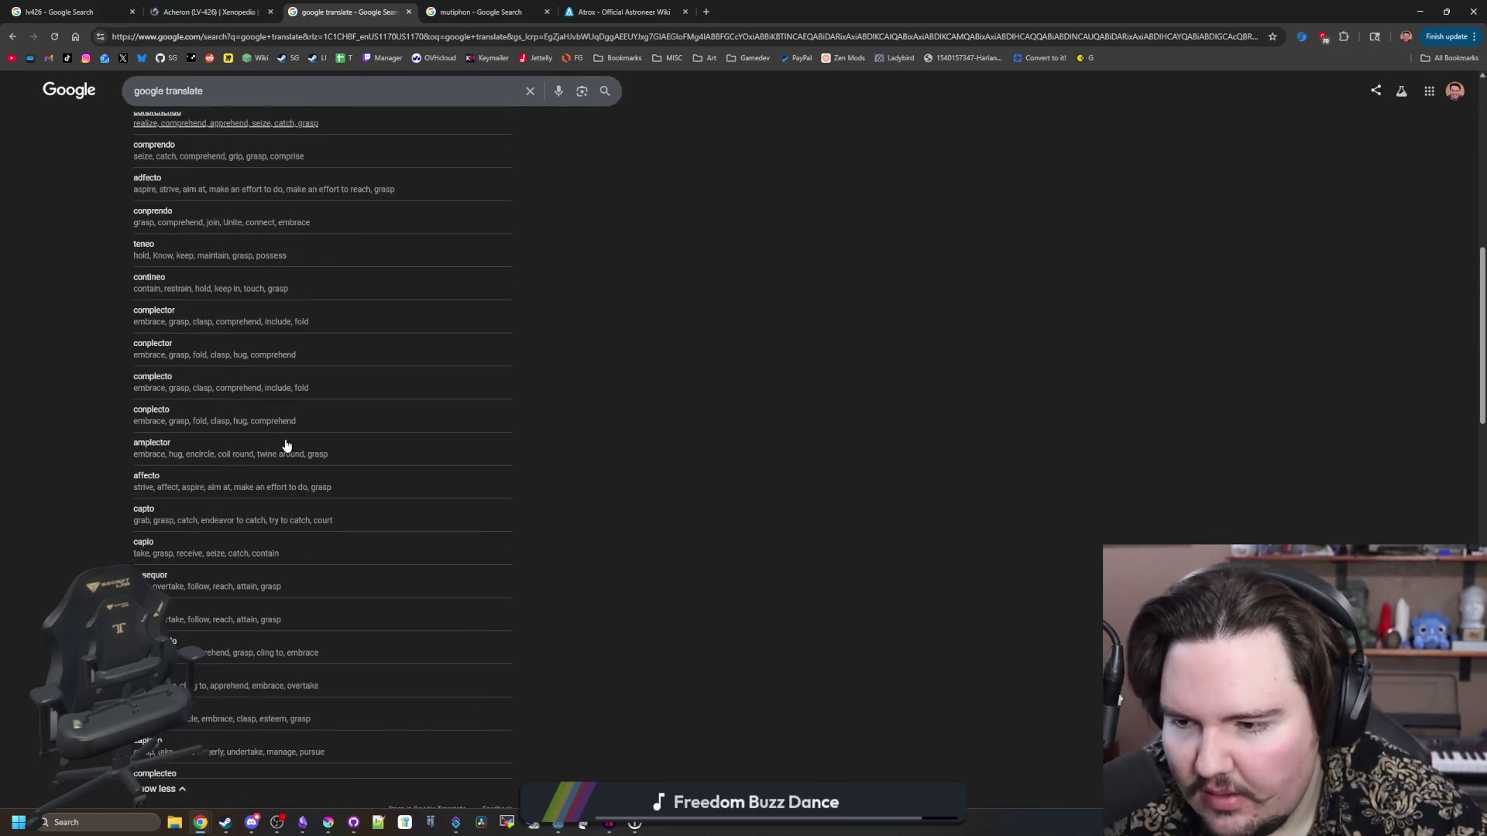
{"action": "scroll", "coordinate": [258, 443], "scroll_direction": "up", "scroll_amount": 6}
{"action": "scroll", "coordinate": [258, 443], "scroll_direction": "up", "scroll_amount": 4}
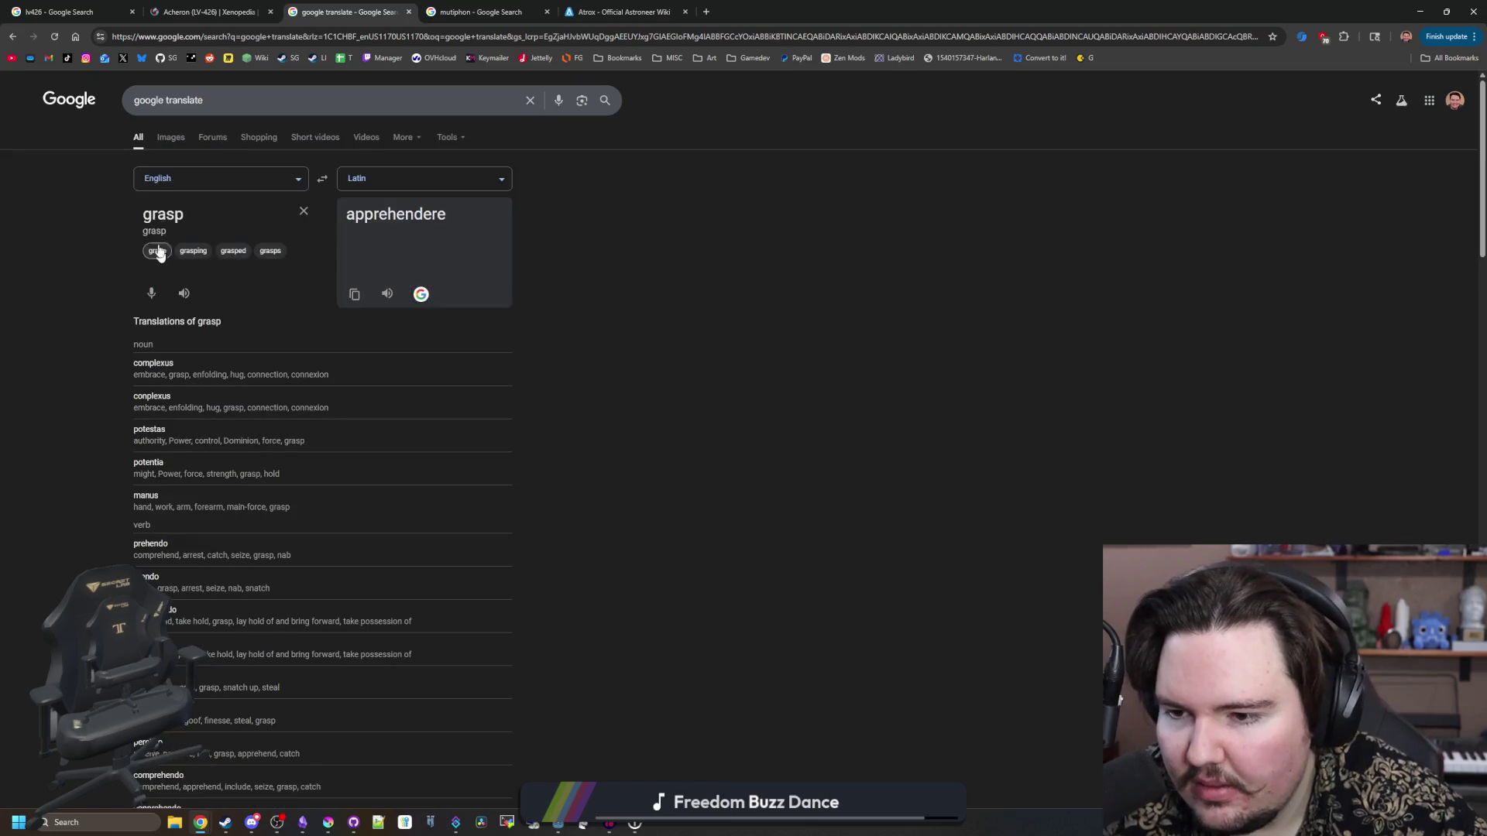
{"action": "left_click_drag", "start_coordinate": [190, 215], "coordinate": [118, 225]}
- Look up the Latin for destruction and obliterate
{"action": "type", "text": "destruction"}
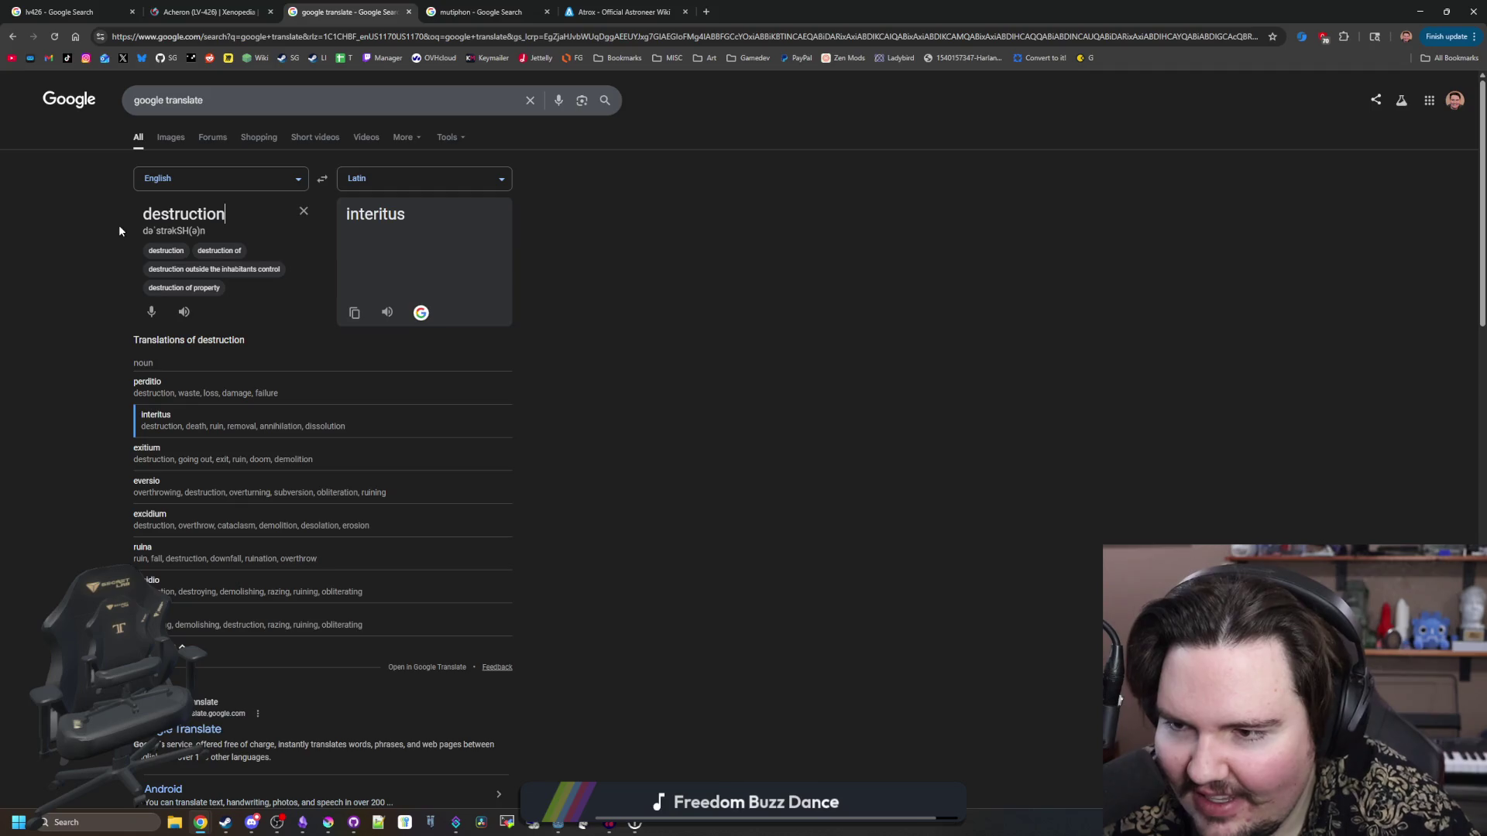
{"action": "key", "text": "BackSpace"}
{"action": "key", "text": "BackSpace"}
{"action": "key", "text": "BackSpace"}
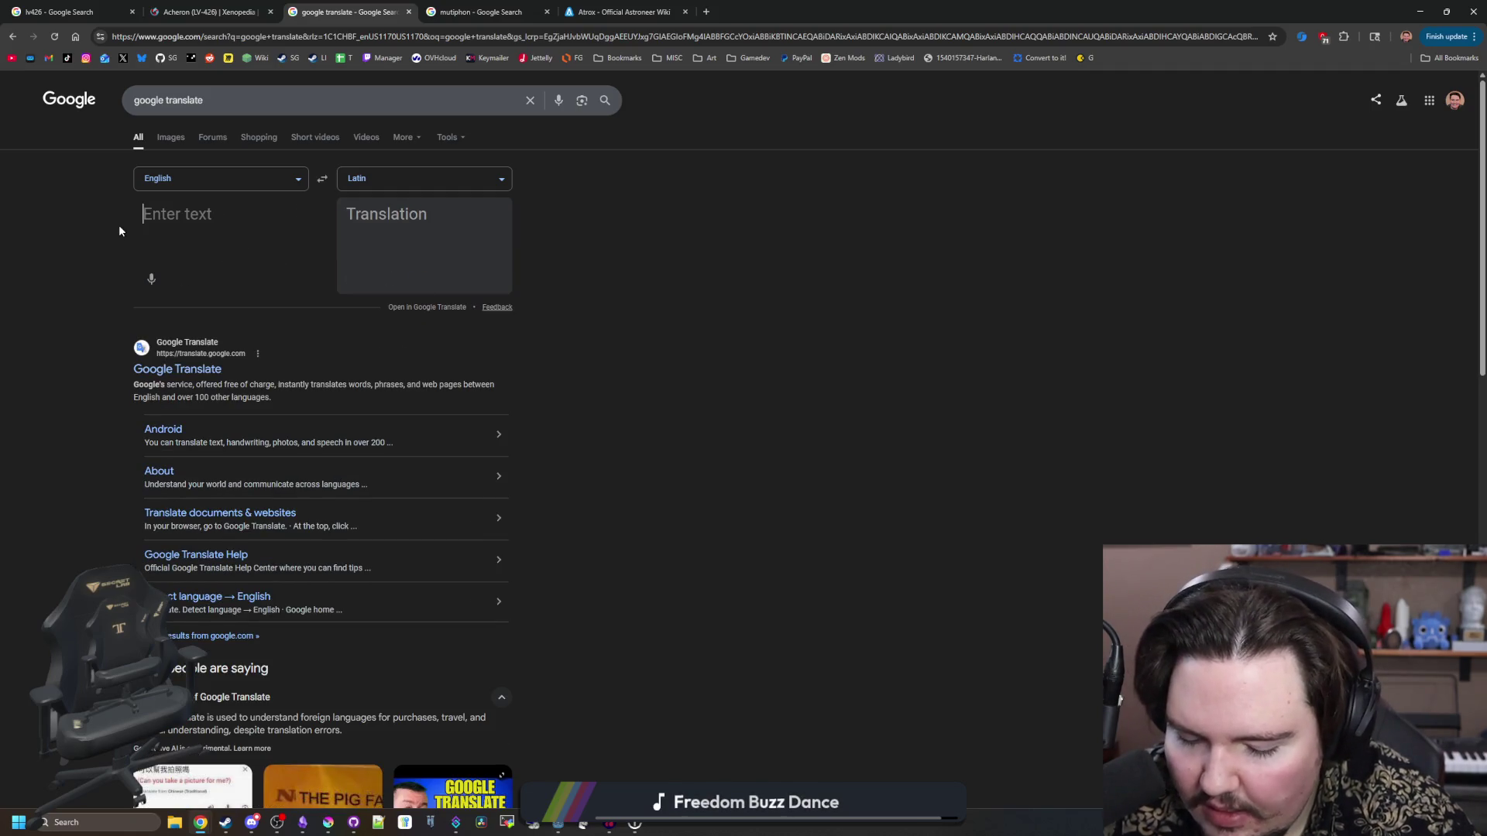
{"action": "type", "text": "obliterate"}
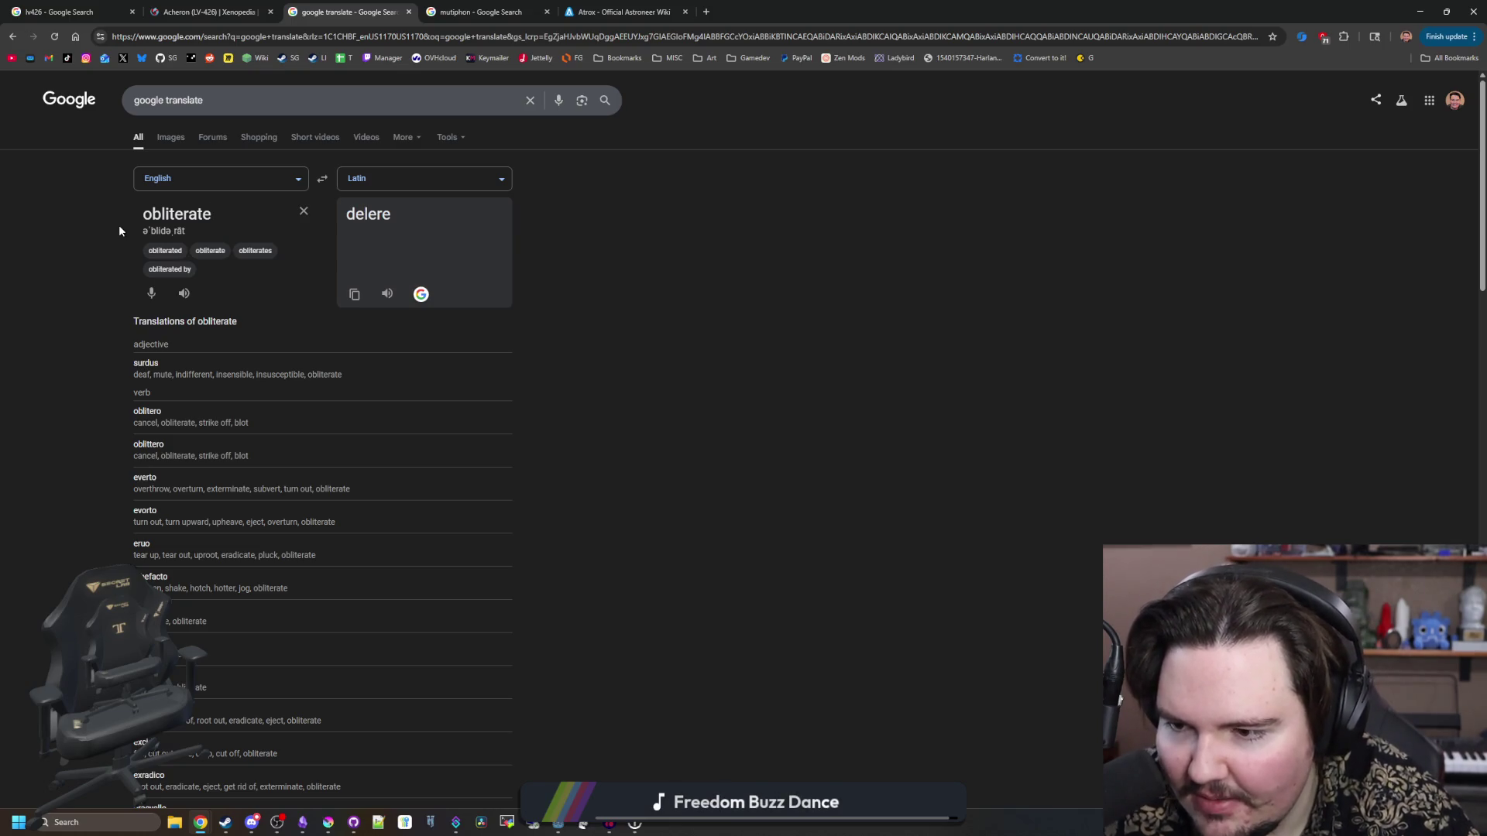
{"action": "scroll", "coordinate": [248, 308], "scroll_direction": "down", "scroll_amount": 3}
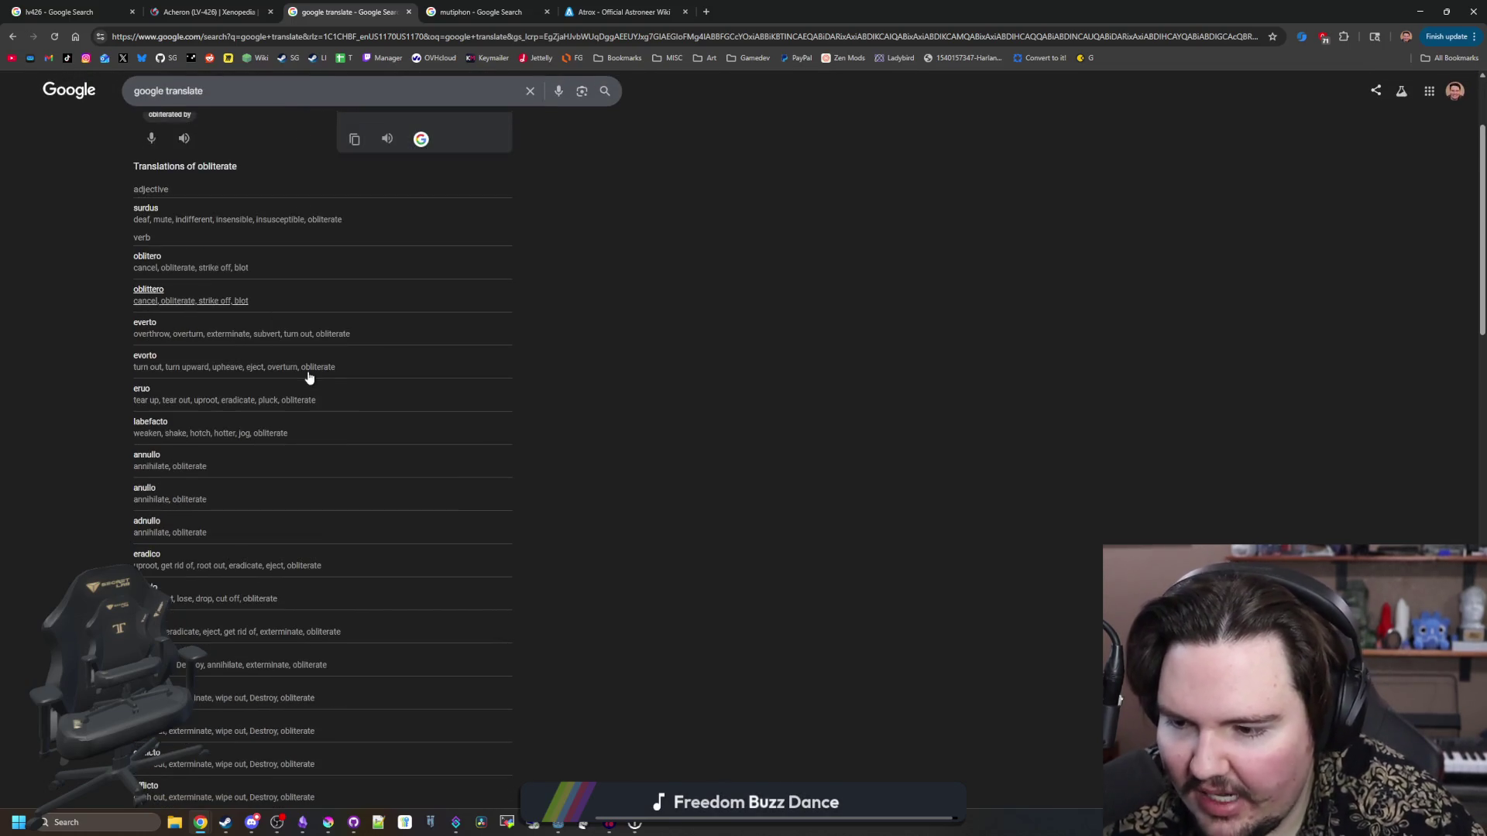
{"action": "scroll", "coordinate": [308, 377], "scroll_direction": "up", "scroll_amount": 3}
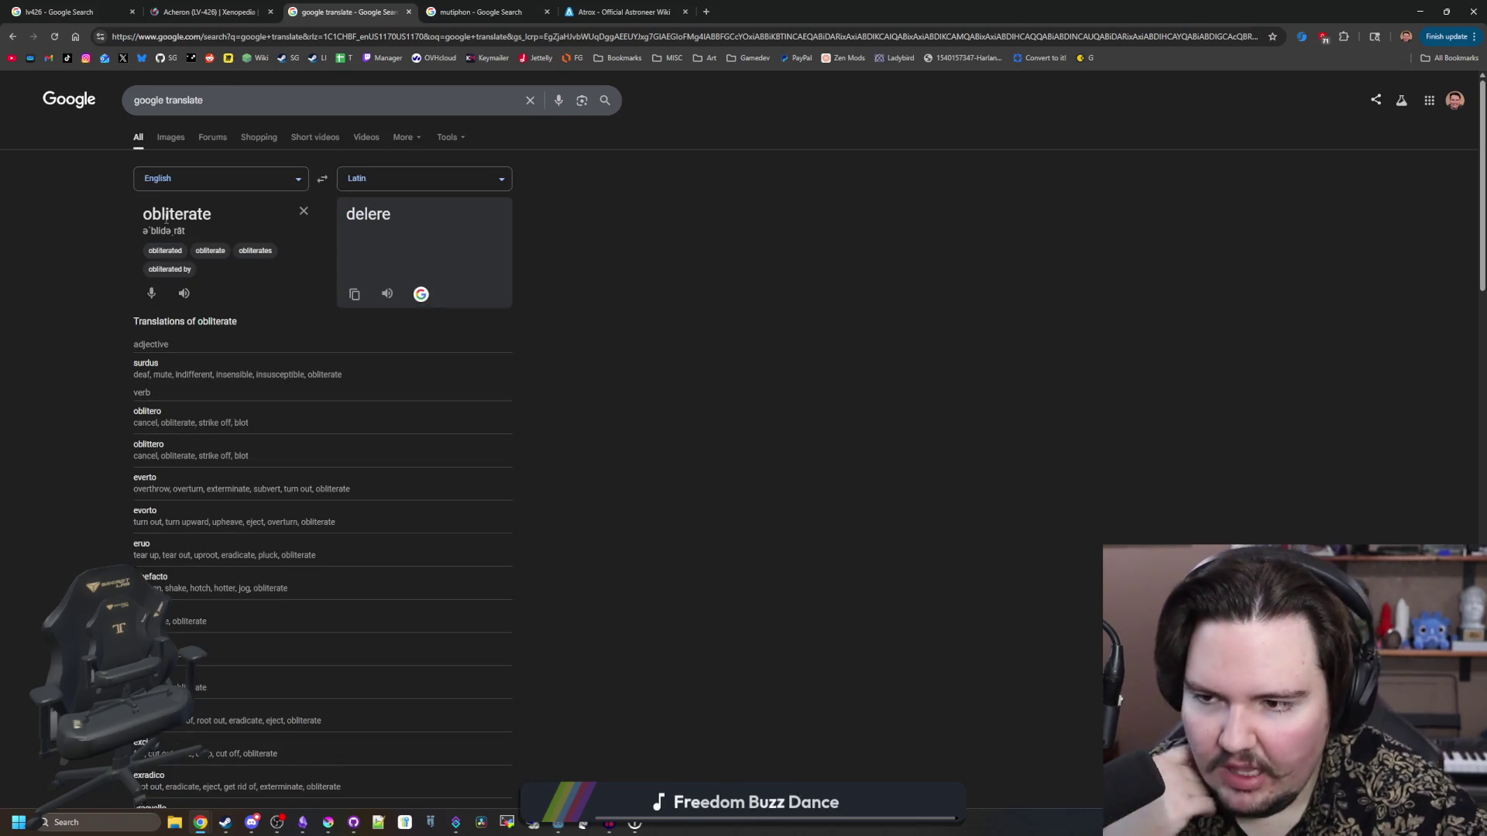
{"action": "left_click_drag", "start_coordinate": [235, 214], "coordinate": [70, 224]}
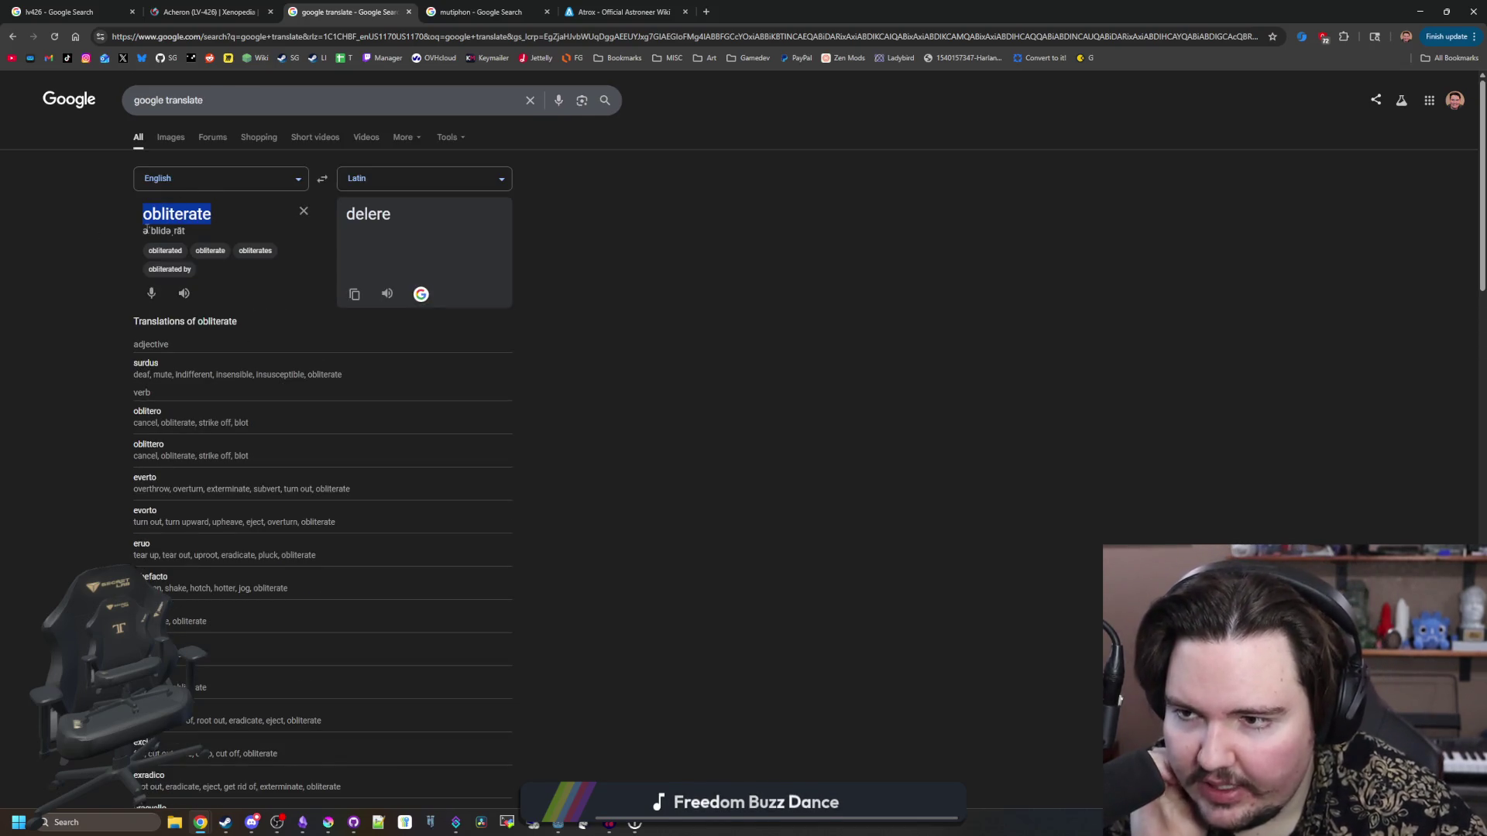
{"action": "key", "text": "BackSpace"}
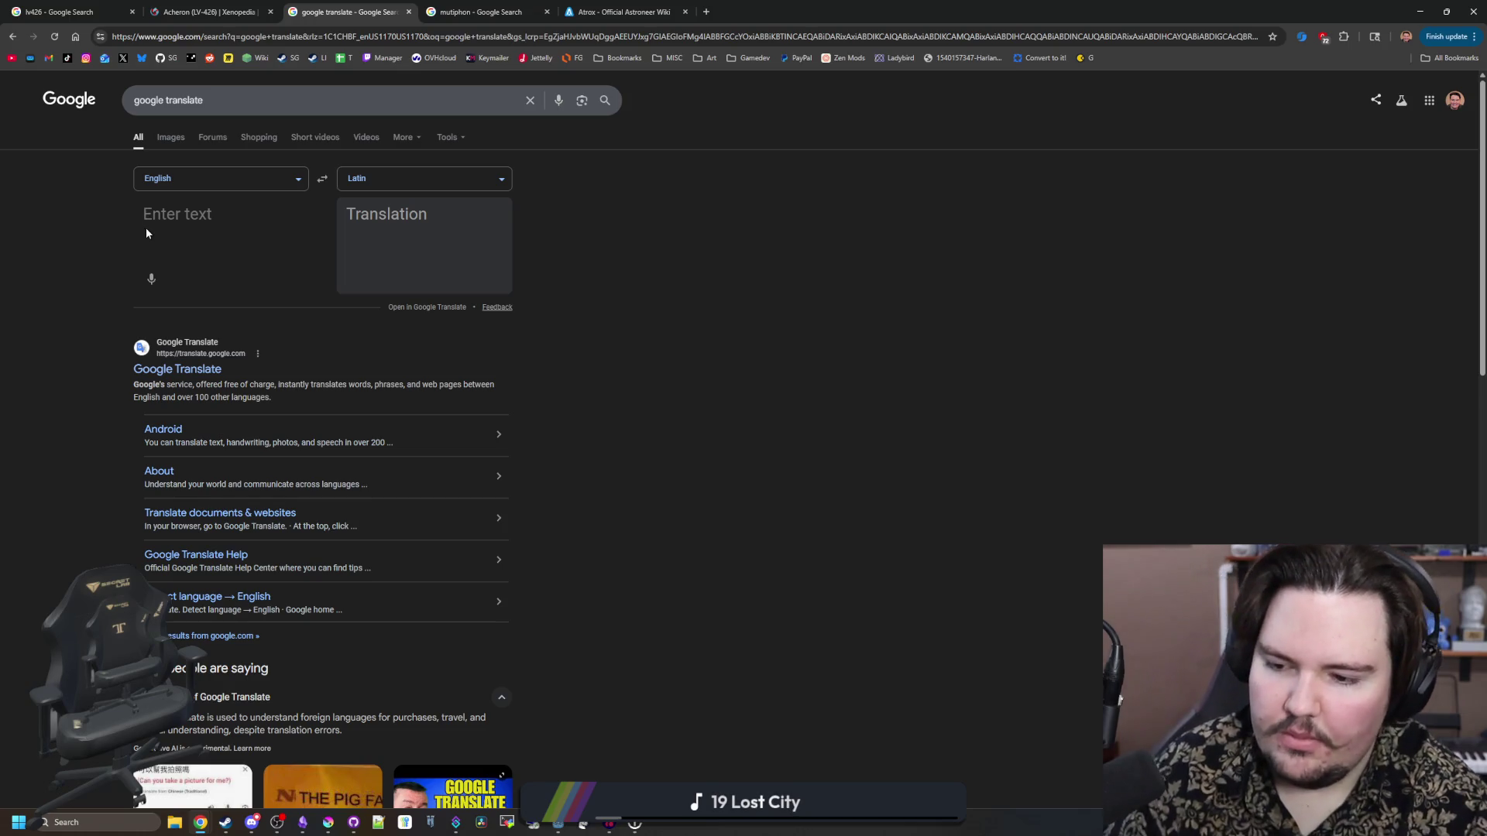
- Look up toxic, dangerous and the suggested dangerously
{"action": "type", "text": "toxic"}
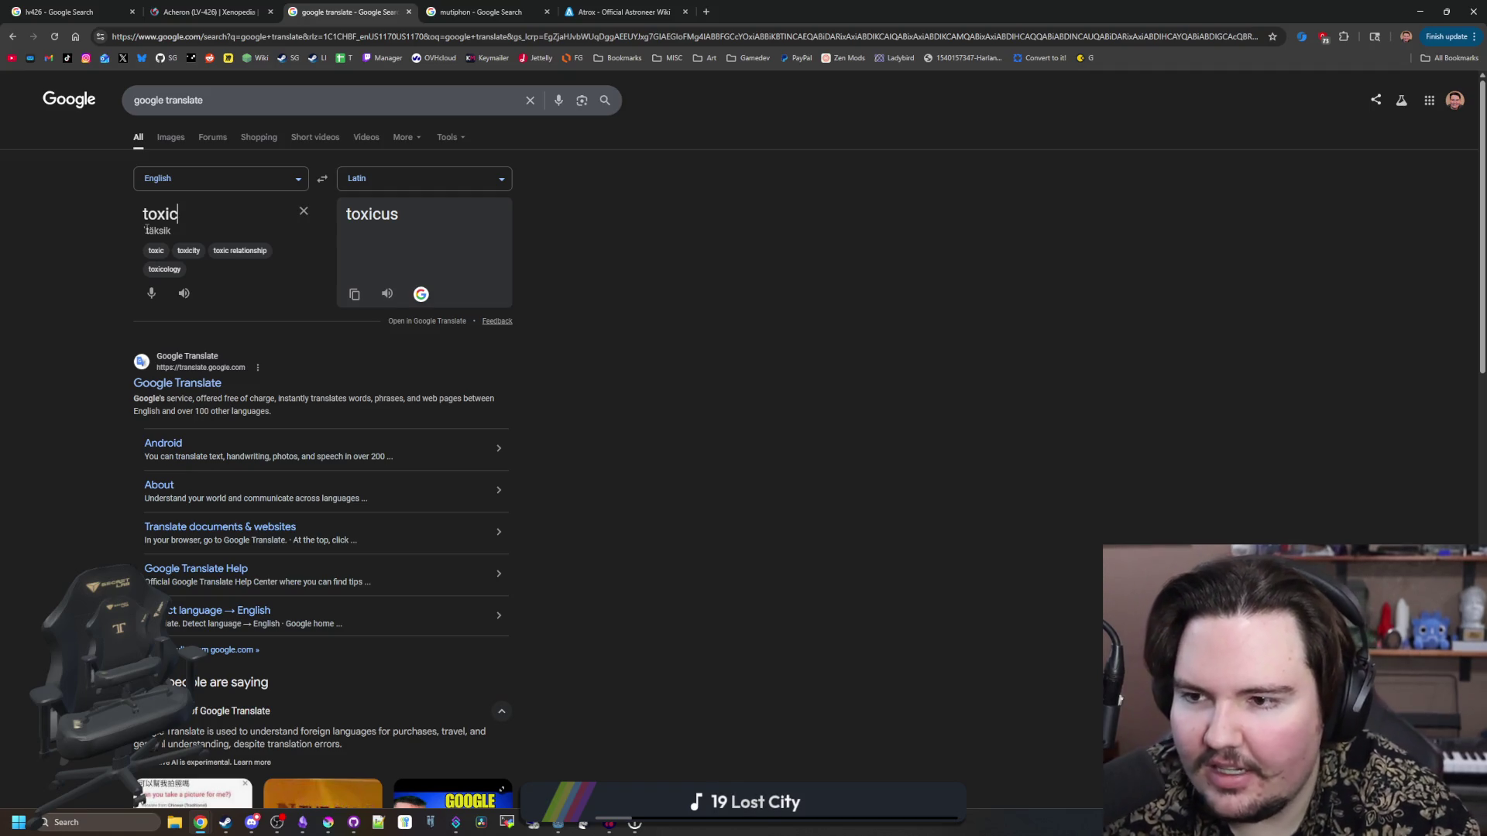
{"action": "key", "text": "BackSpace"}
{"action": "key", "text": "BackSpace"}
{"action": "key", "text": "BackSpace"}
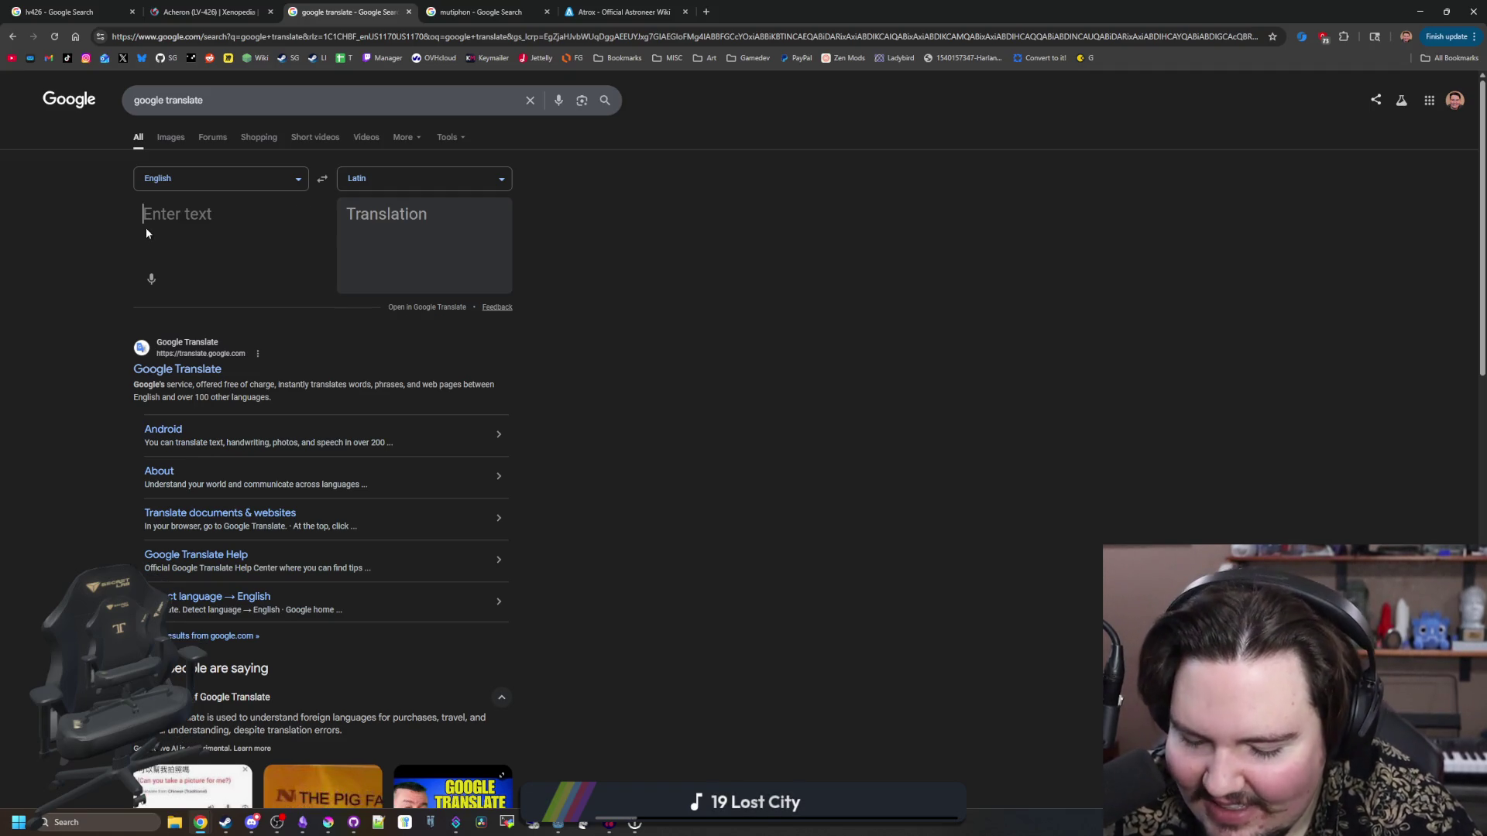
{"action": "type", "text": "dangerous"}
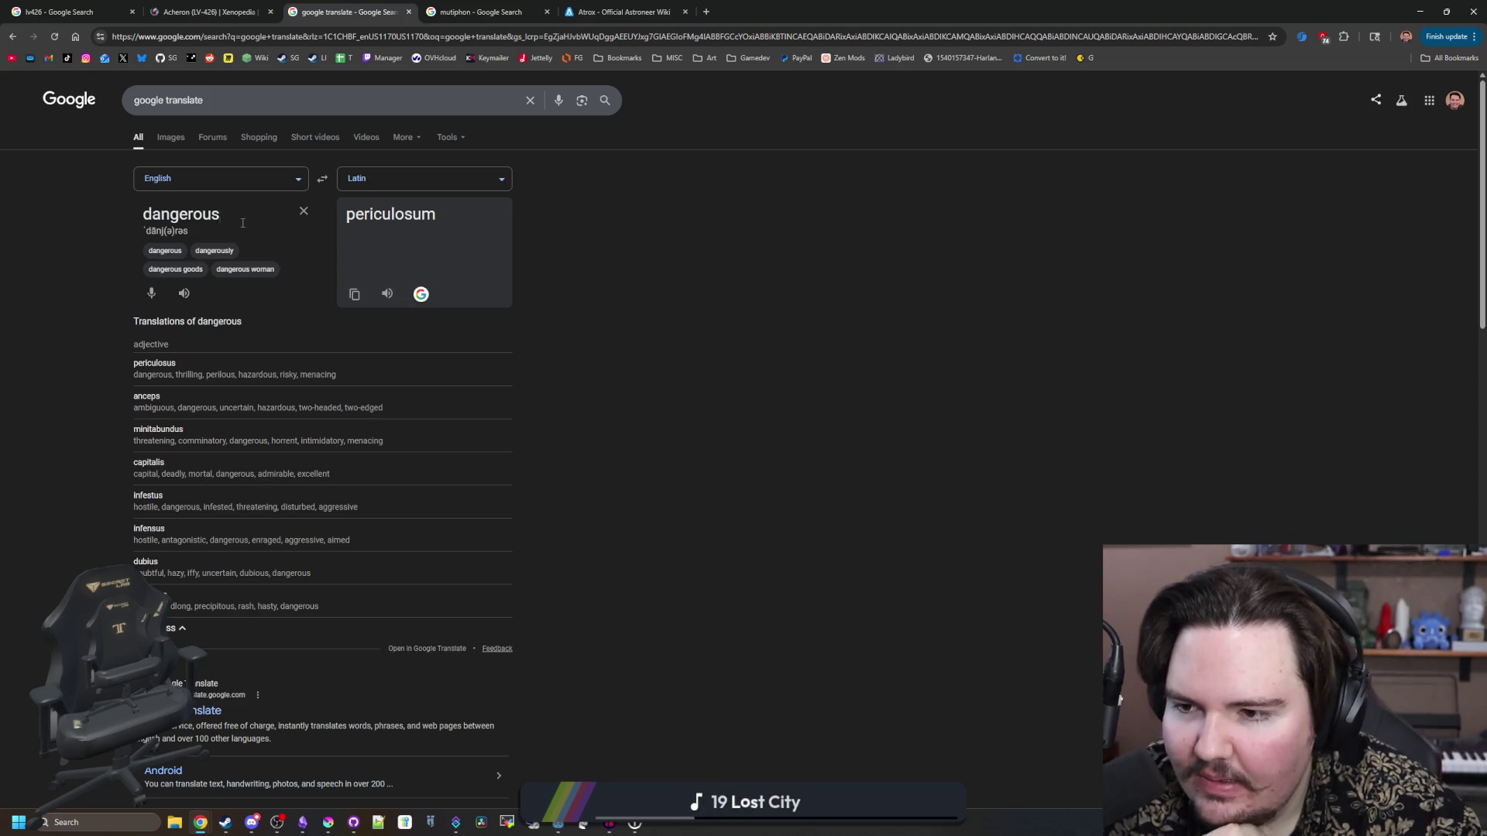
{"action": "left_click_drag", "start_coordinate": [242, 223], "coordinate": [131, 223]}
{"action": "left_click", "coordinate": [200, 251]}
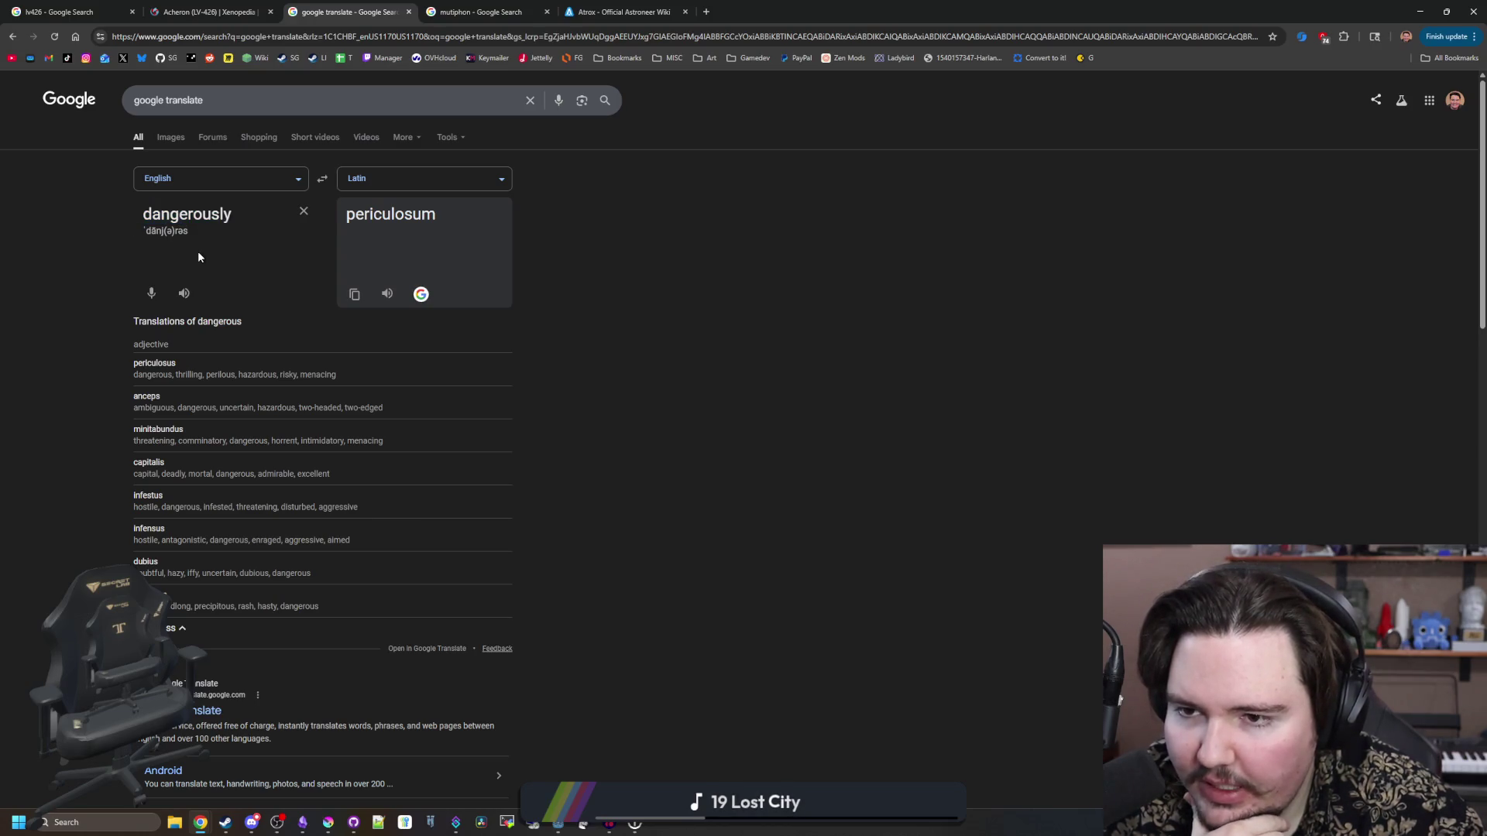
{"action": "left_click_drag", "start_coordinate": [231, 216], "coordinate": [138, 217]}
{"action": "key", "text": "BackSpace"}
- Look up dubious, europe and storm, leaving the English box empty
{"action": "type", "text": "dubious"}
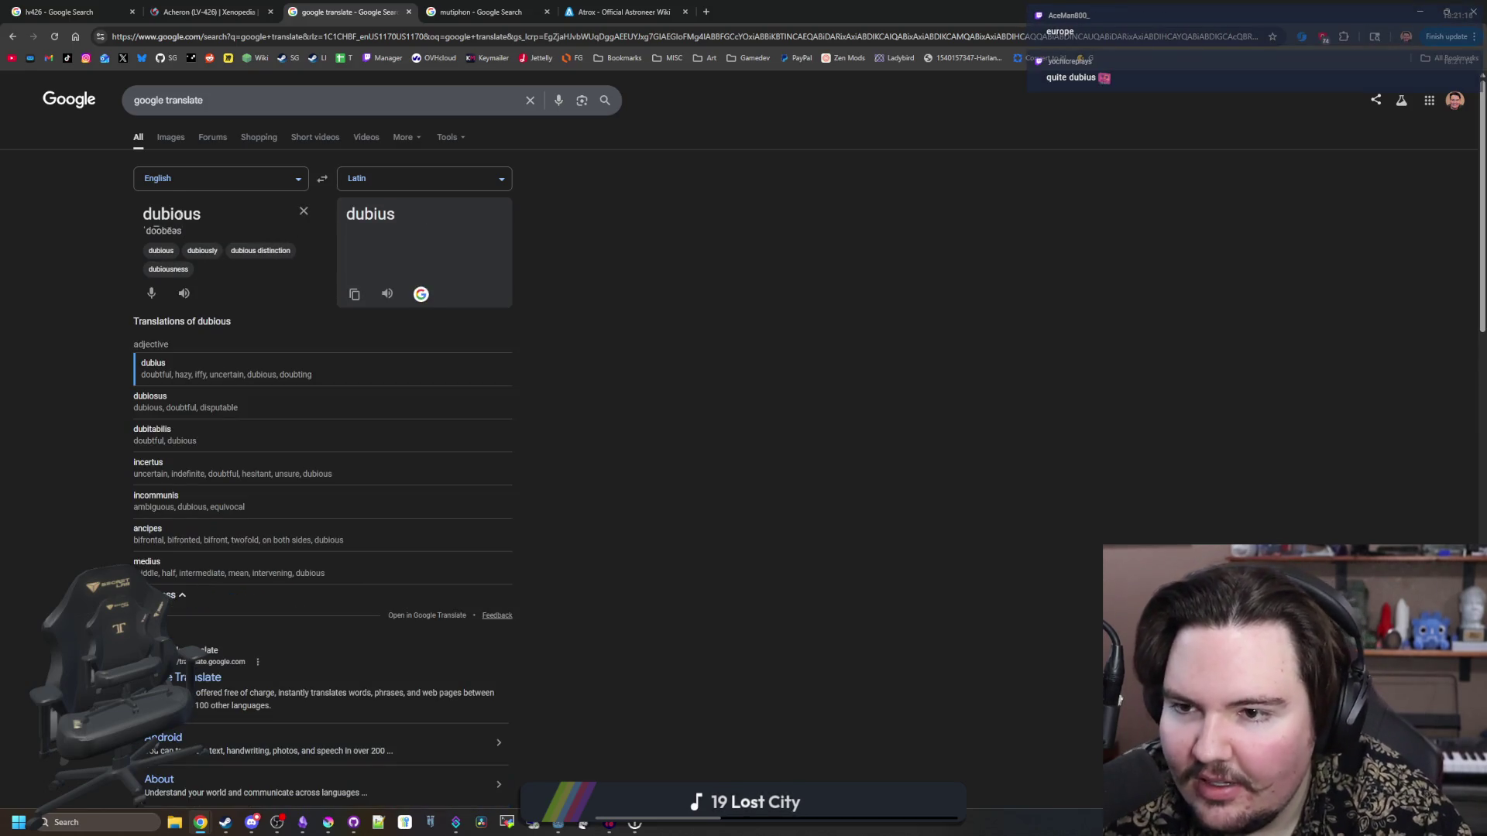
{"action": "key", "text": "BackSpace"}
{"action": "key", "text": "BackSpace"}
{"action": "key", "text": "BackSpace"}
{"action": "type", "text": "europe"}
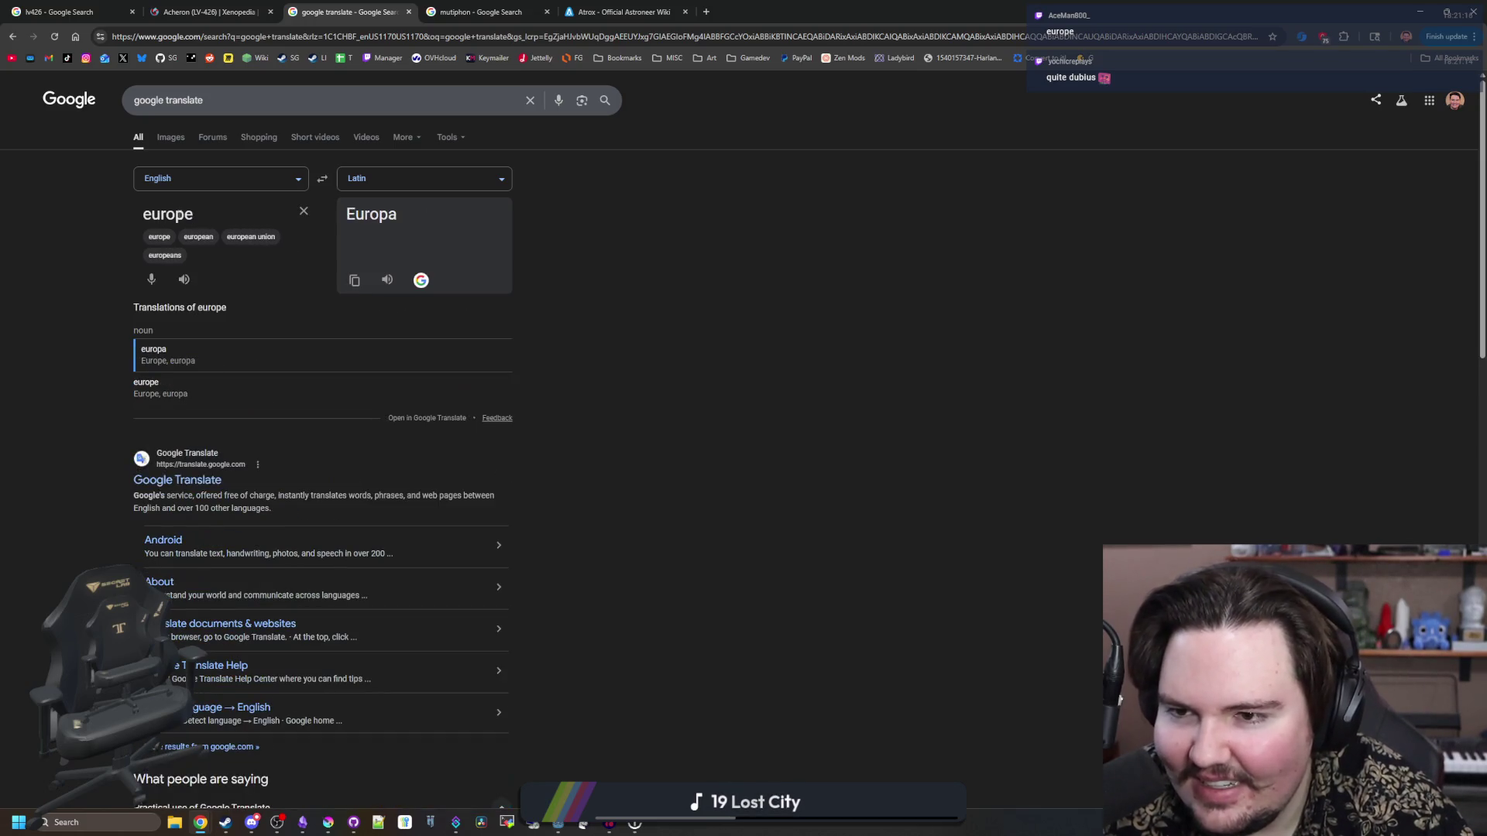
{"action": "key", "text": "ctrl+BackSpace"}
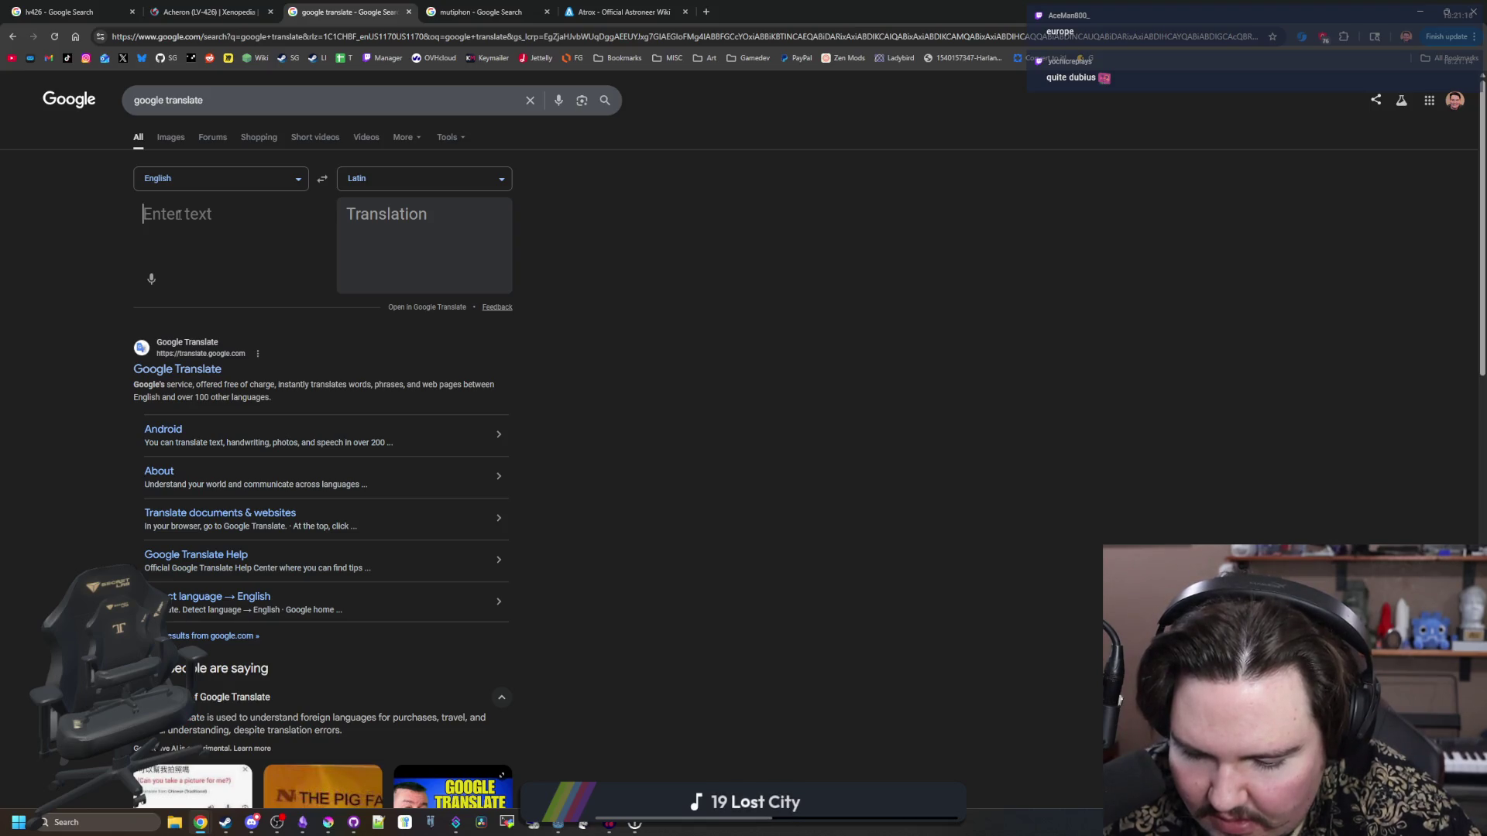
{"action": "type", "text": "storm"}
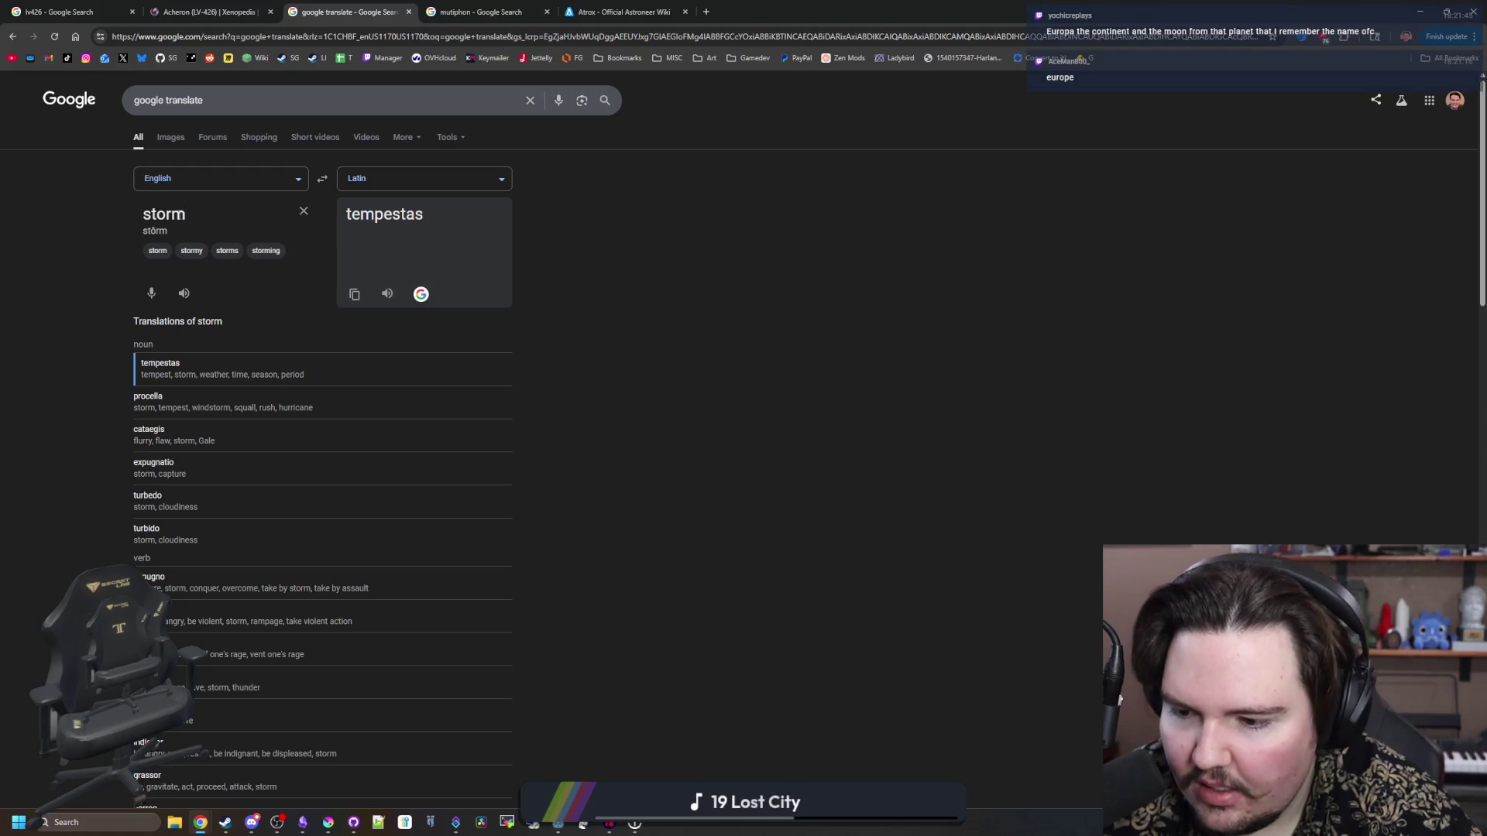
{"action": "scroll", "coordinate": [120, 255], "scroll_direction": "down", "scroll_amount": 3}
{"action": "scroll", "coordinate": [120, 254], "scroll_direction": "up", "scroll_amount": 3}
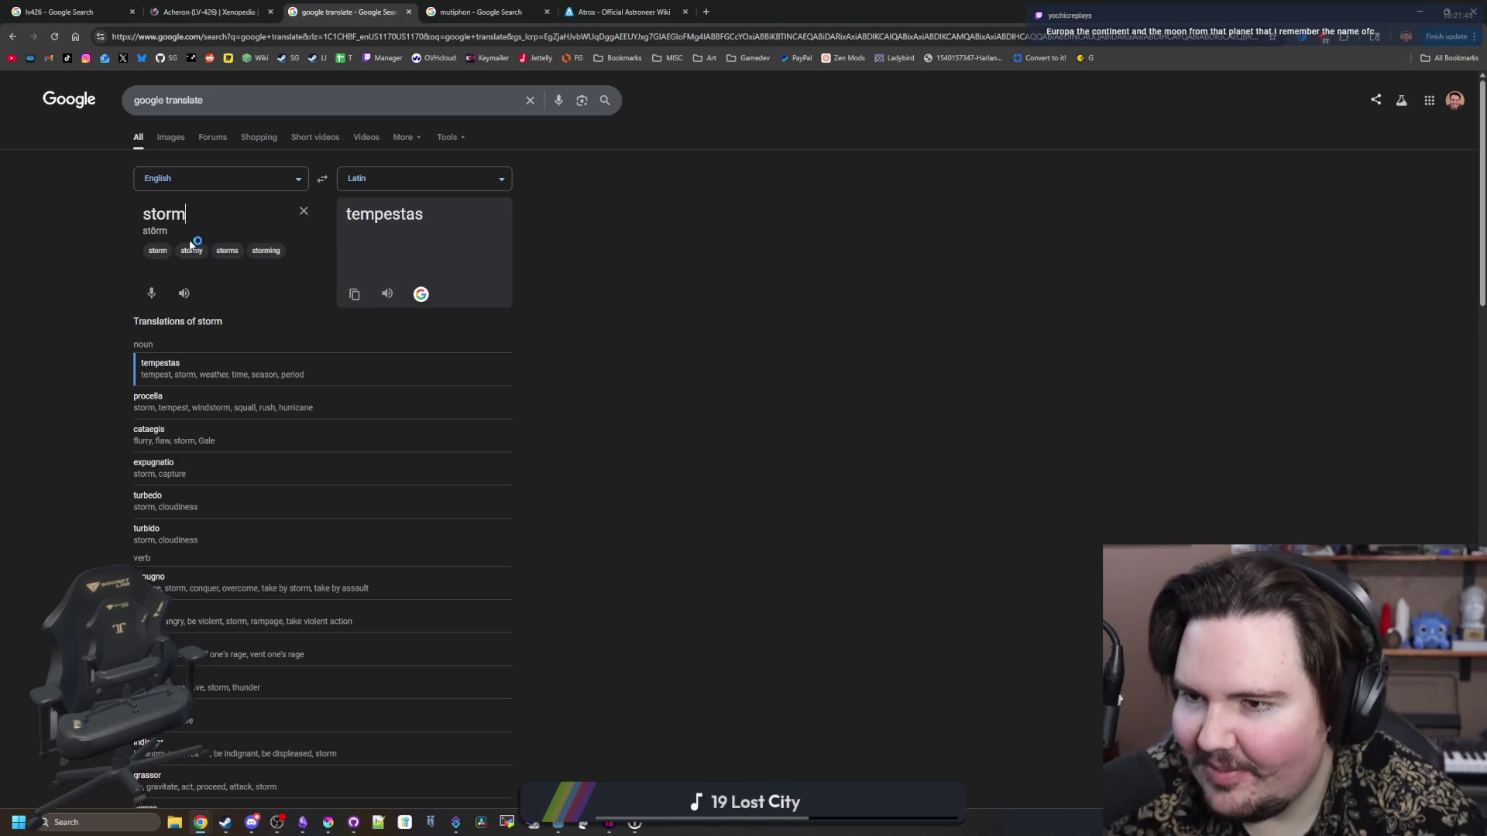
{"action": "left_click_drag", "start_coordinate": [186, 216], "coordinate": [126, 220]}
{"action": "key", "text": "BackSpace"}
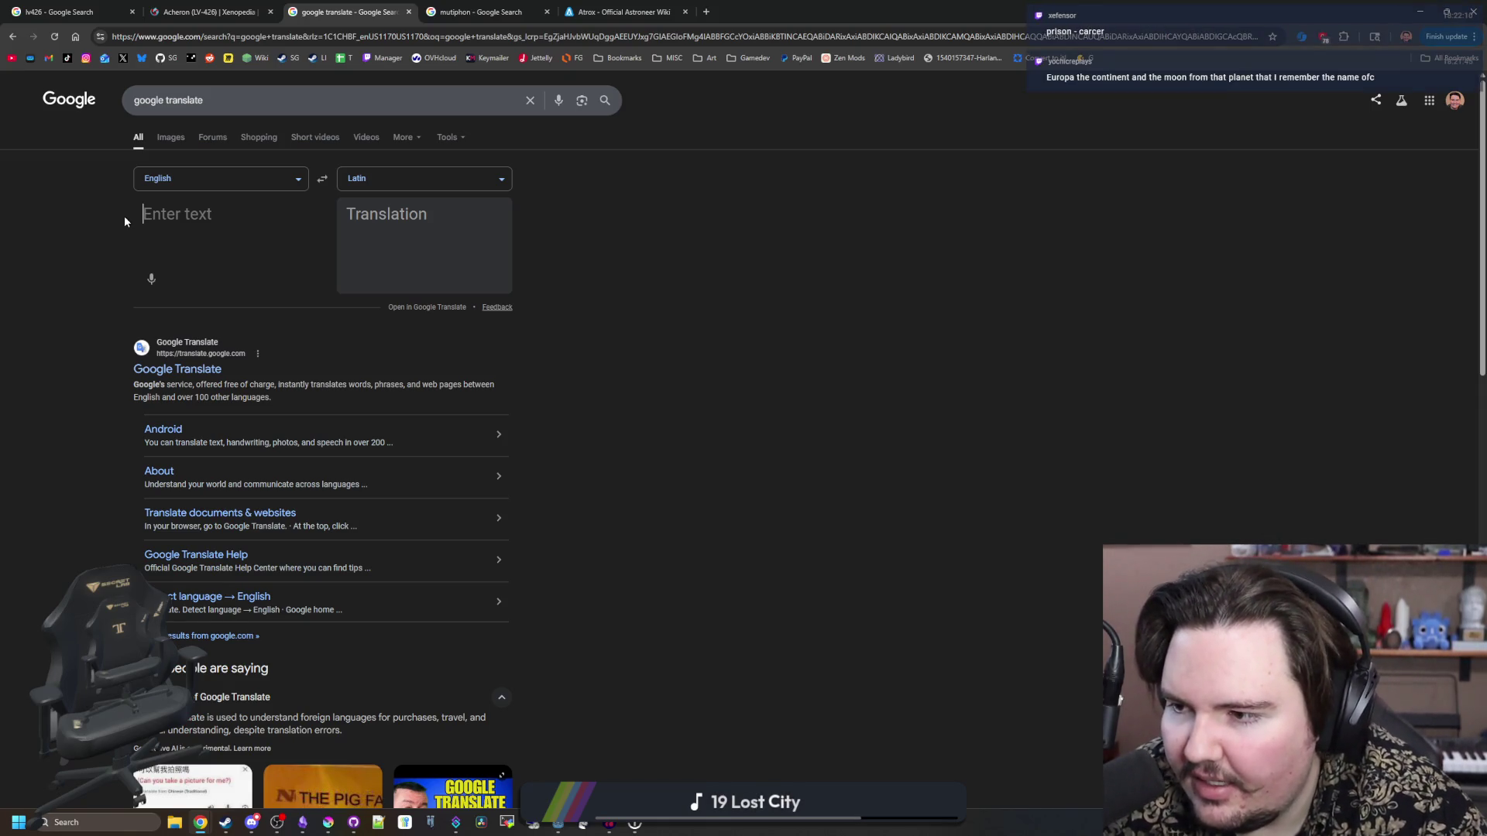
- Look up prison, showing lautumiae, and then quarry
{"action": "type", "text": "prison"}
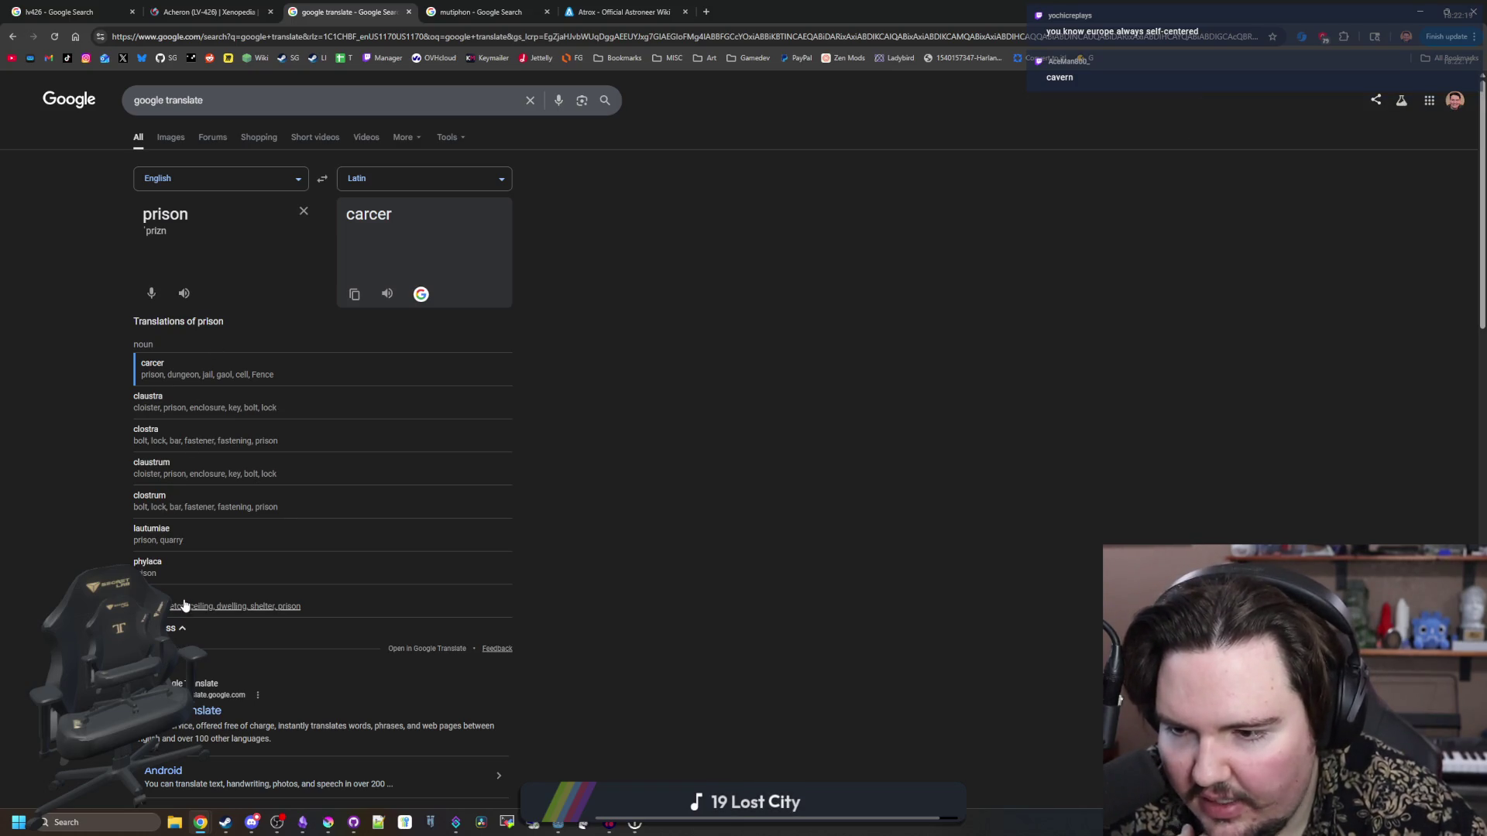
{"action": "left_click", "coordinate": [191, 545]}
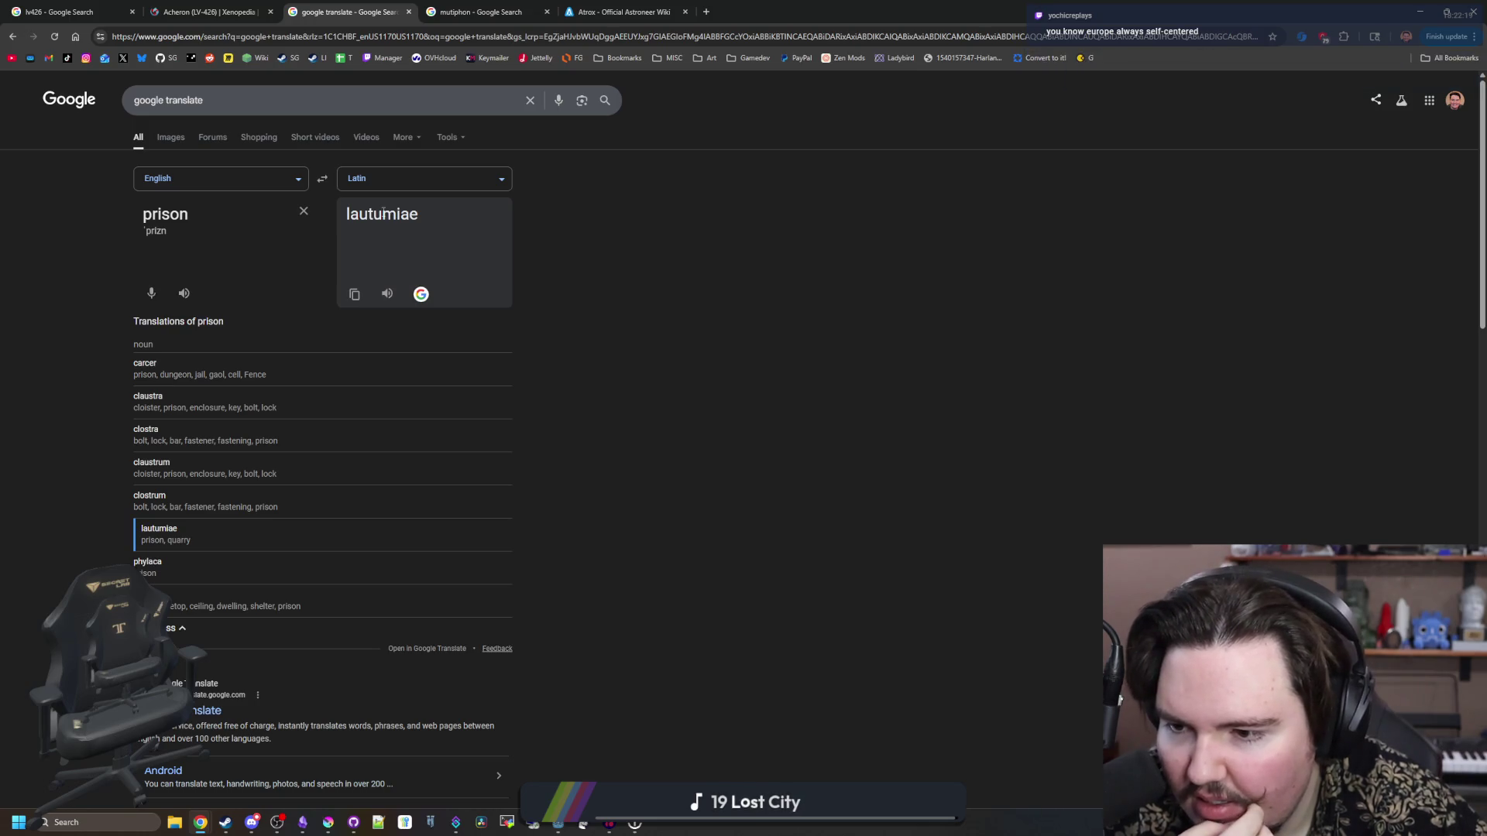
{"action": "left_click", "coordinate": [303, 211]}
{"action": "type", "text": "quarry"}
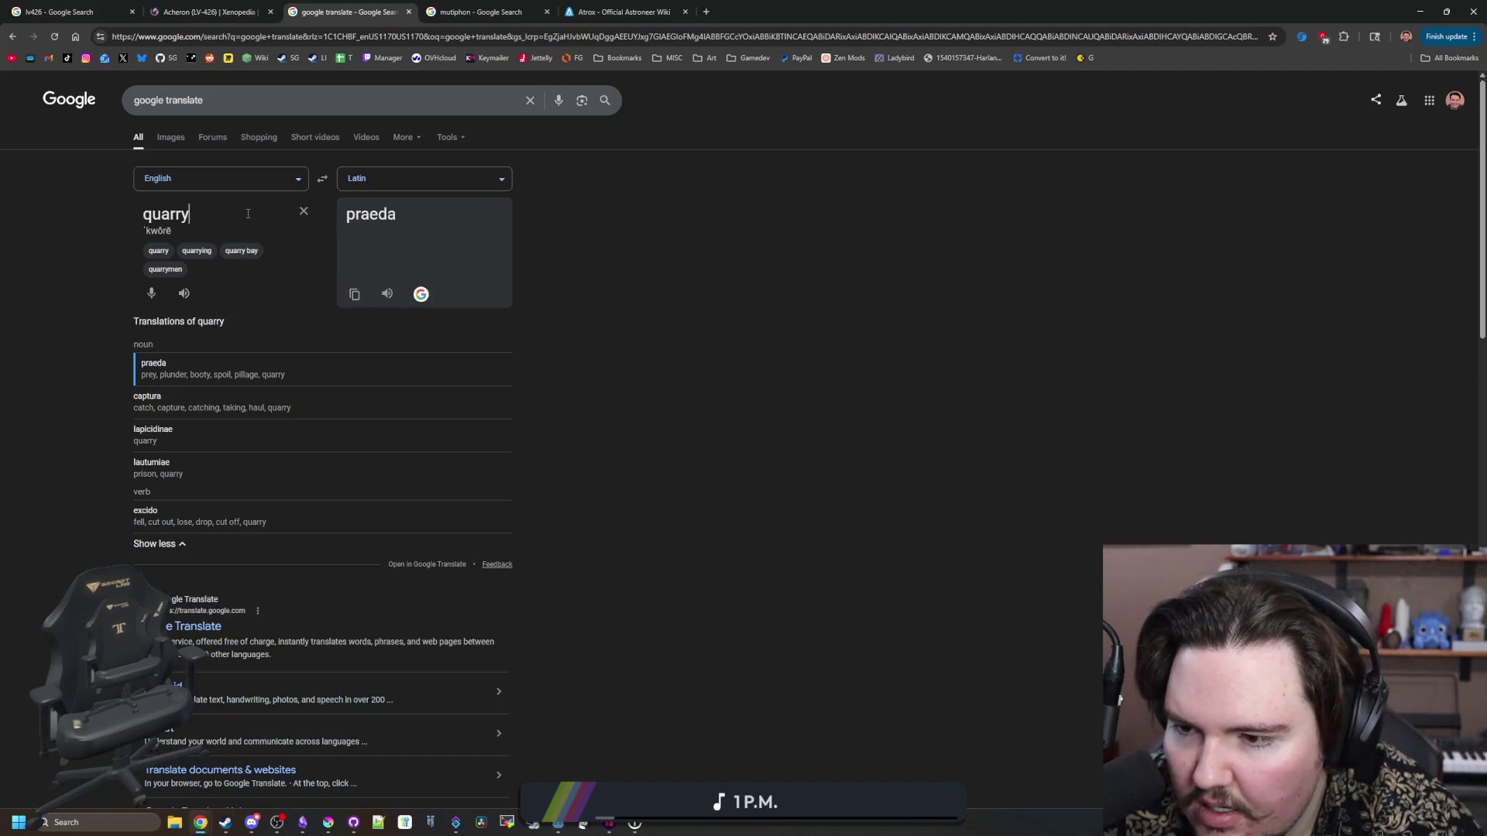
{"action": "key", "text": "BackSpace"}
{"action": "key", "text": "BackSpace"}
{"action": "key", "text": "BackSpace"}
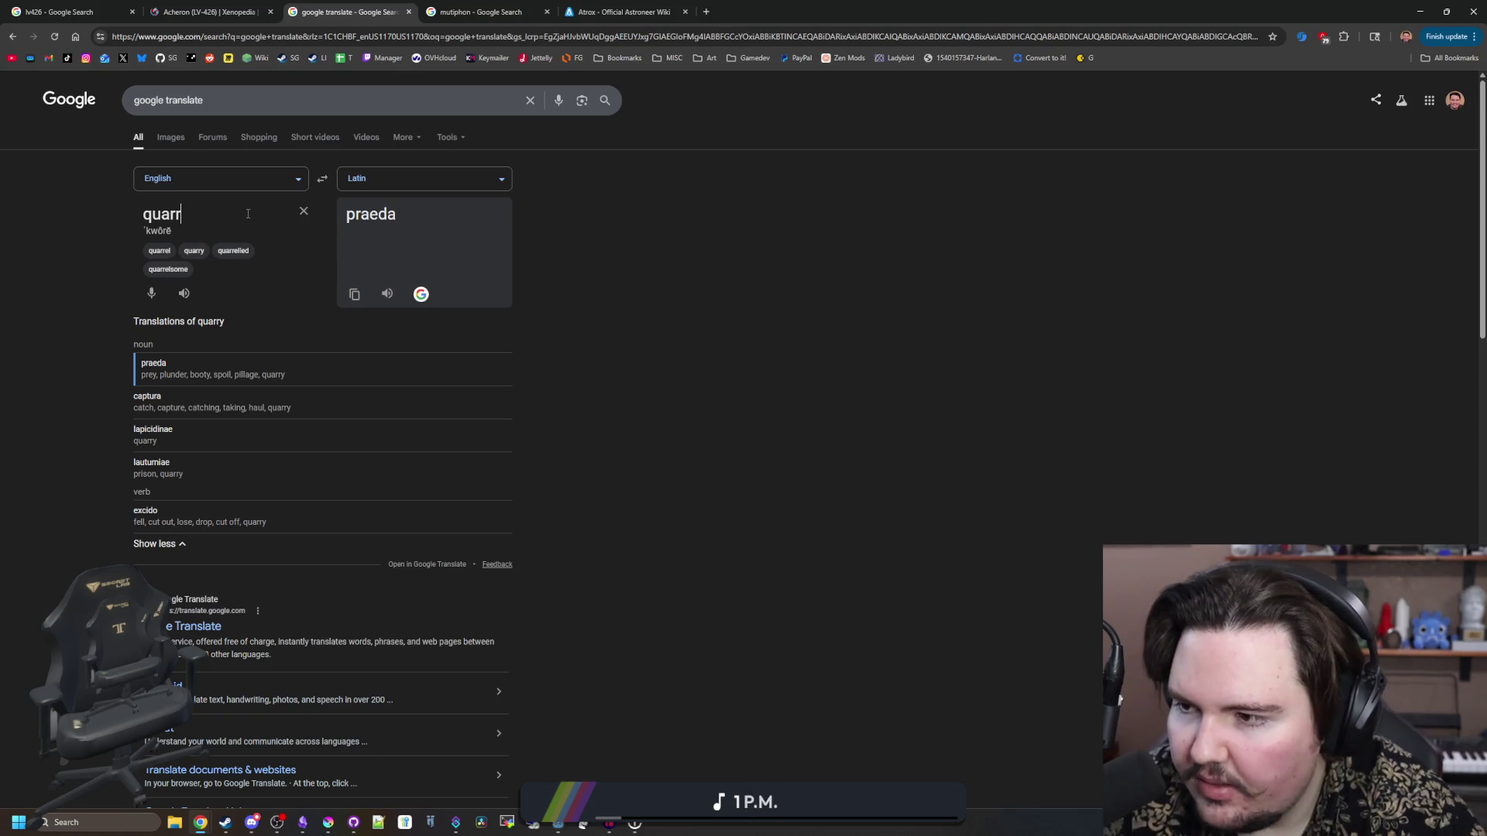
- Look up cavern, giving caverna, then clear the English box
{"action": "type", "text": "cavern"}
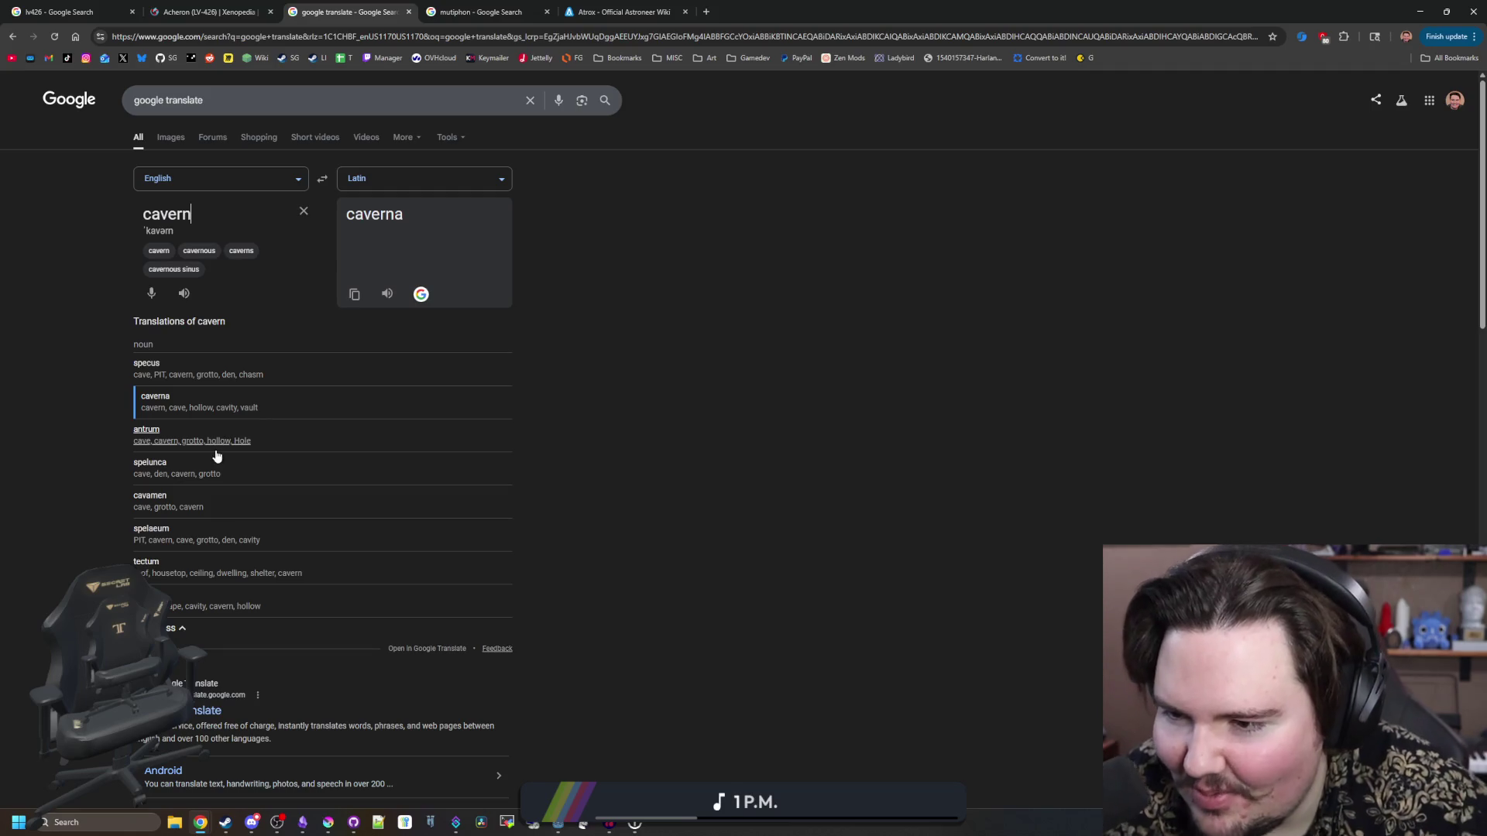
{"action": "left_click_drag", "start_coordinate": [212, 209], "coordinate": [130, 210]}
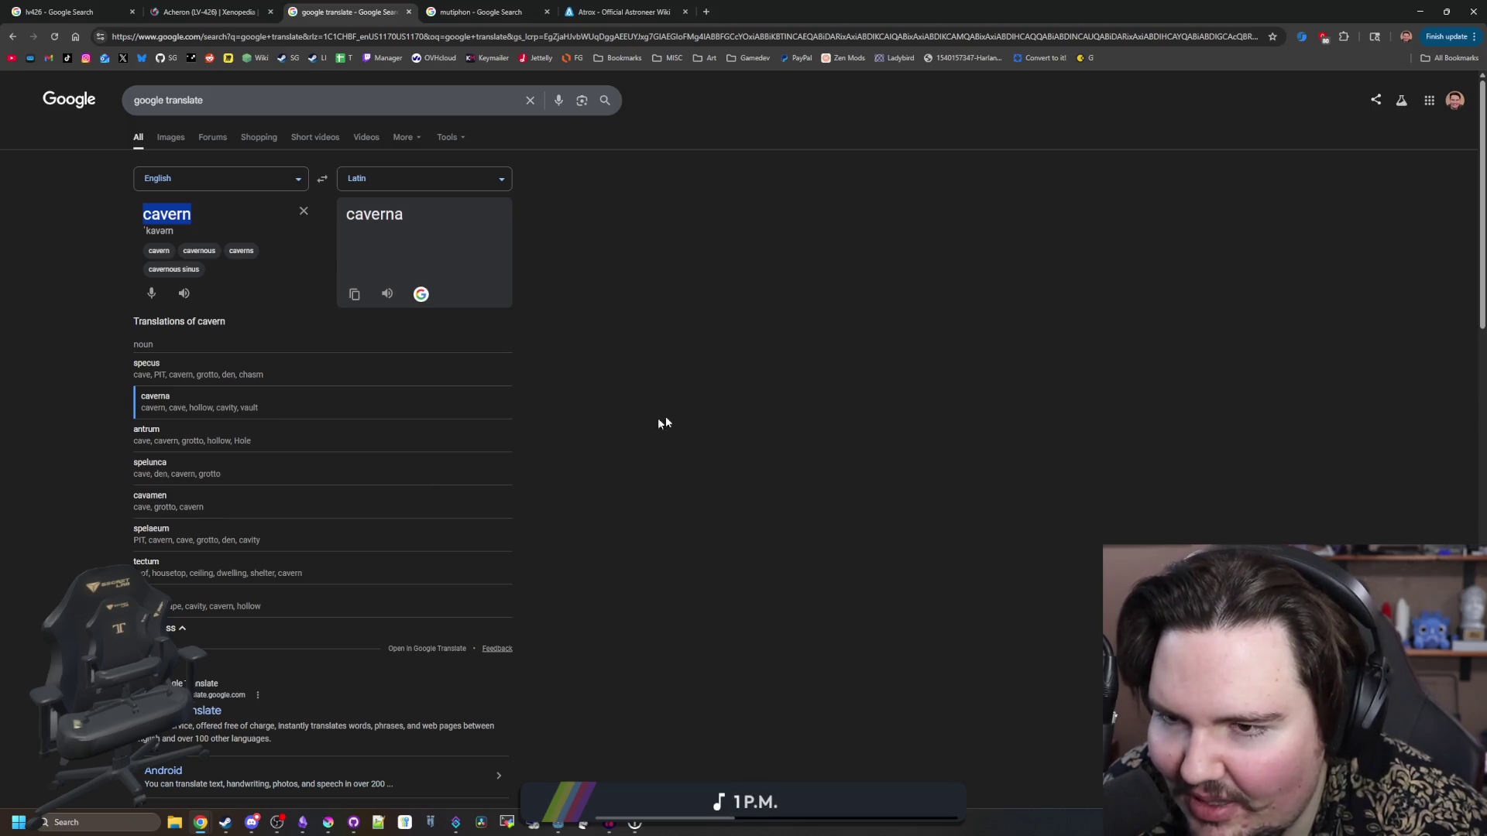
{"action": "left_click", "coordinate": [704, 411]}
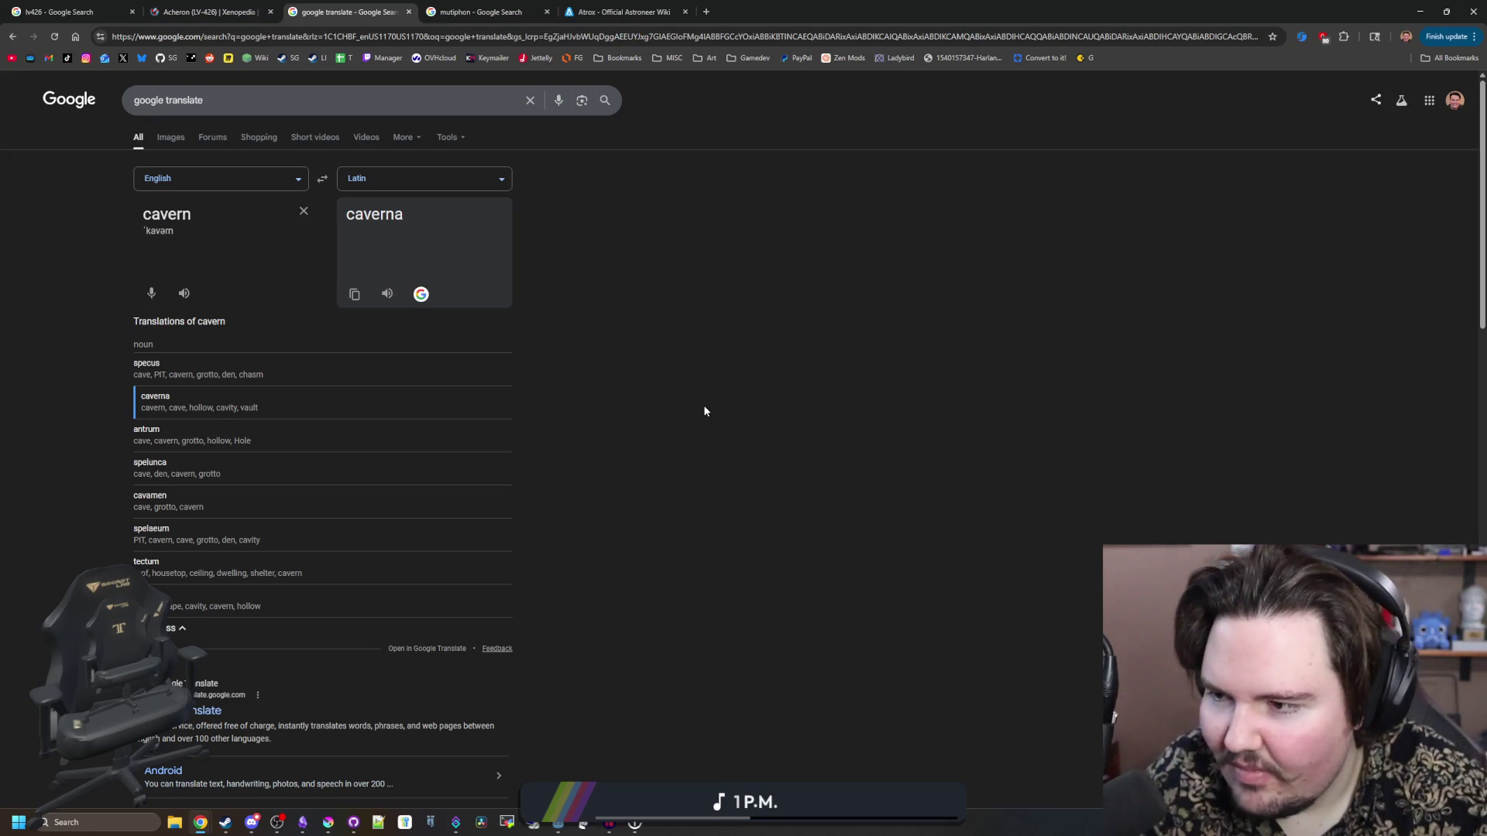
{"action": "double_click", "coordinate": [183, 220]}
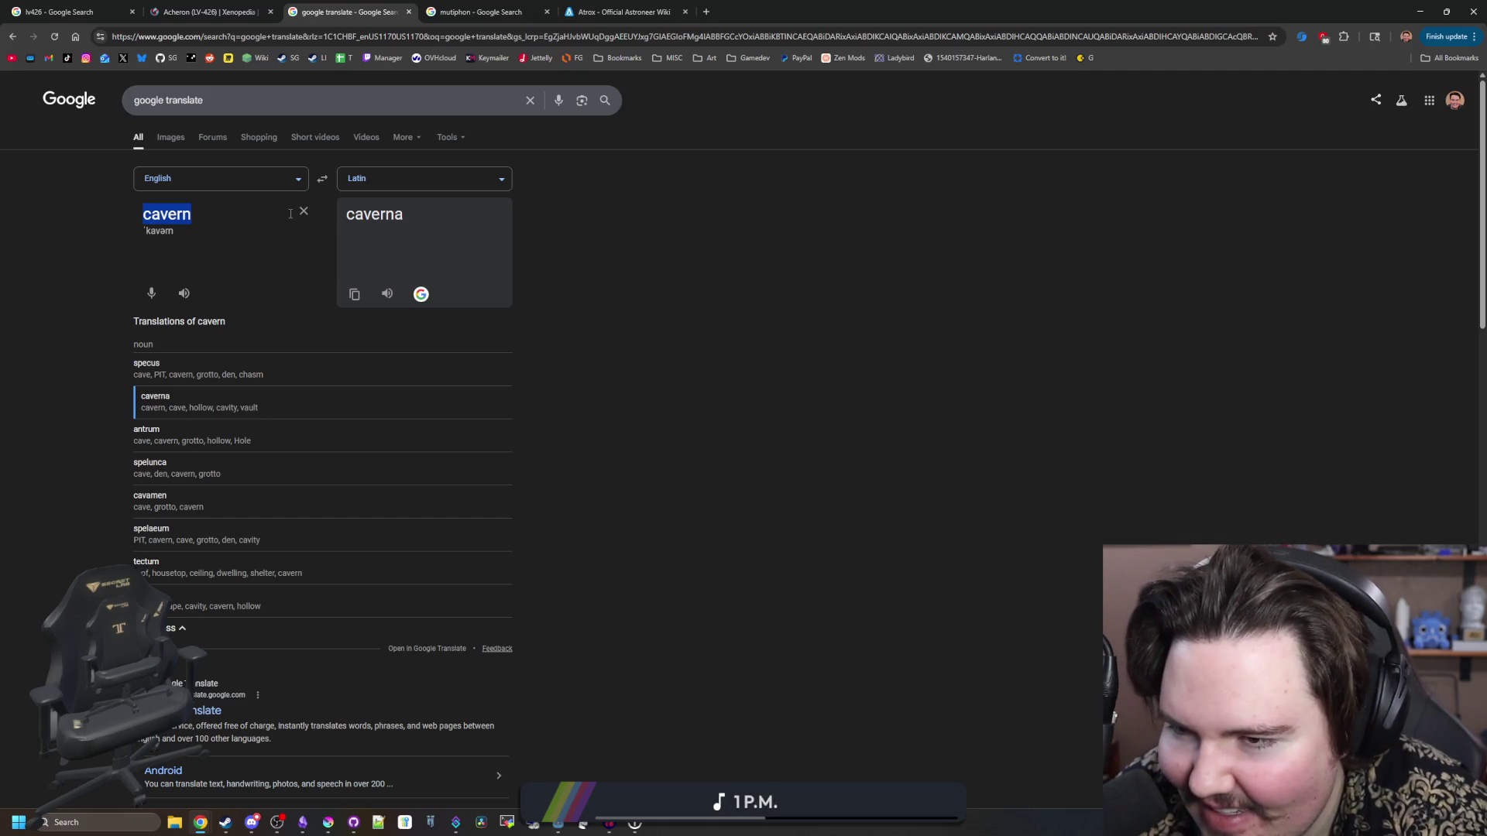
{"action": "left_click", "coordinate": [302, 211]}
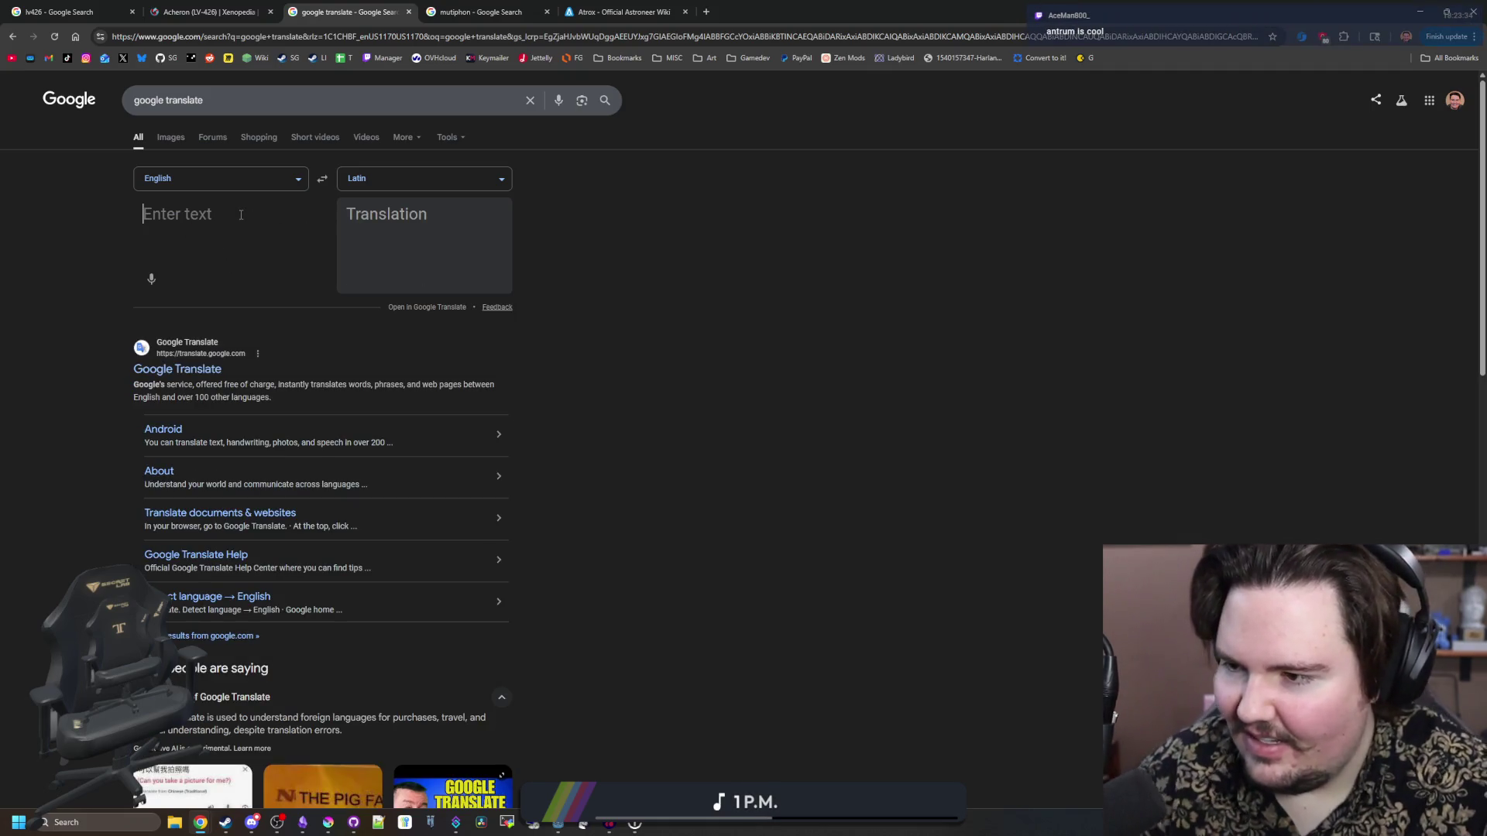
{"action": "left_click", "coordinate": [328, 823]}
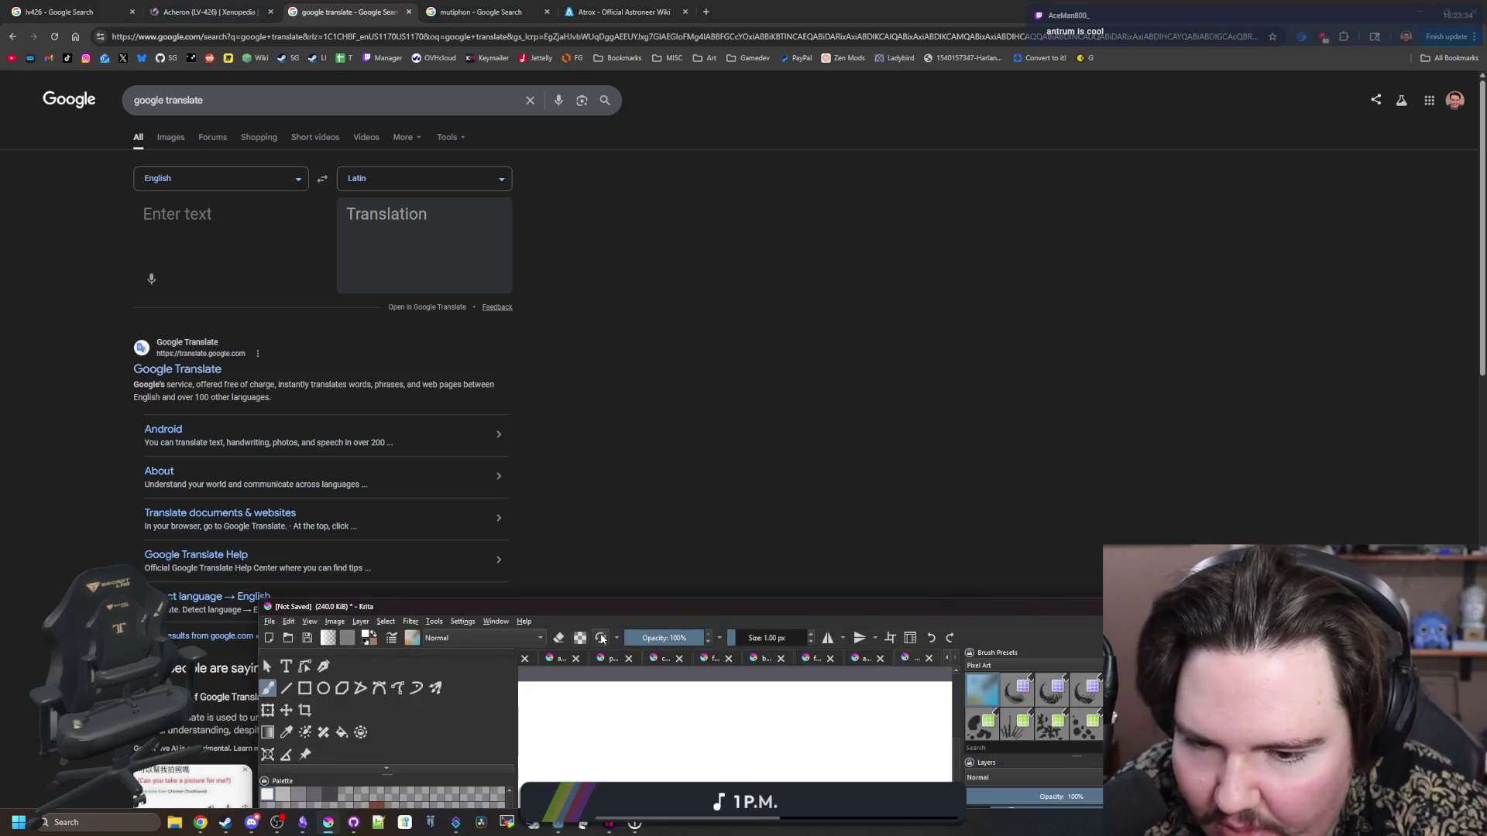
- Add Antrum below Dolus in the Starground note, then return to Google Translate
{"action": "left_click", "coordinate": [302, 822]}
{"action": "left_click", "coordinate": [848, 411]}
{"action": "key", "text": "Return"}
{"action": "type", "text": "Antrum"}
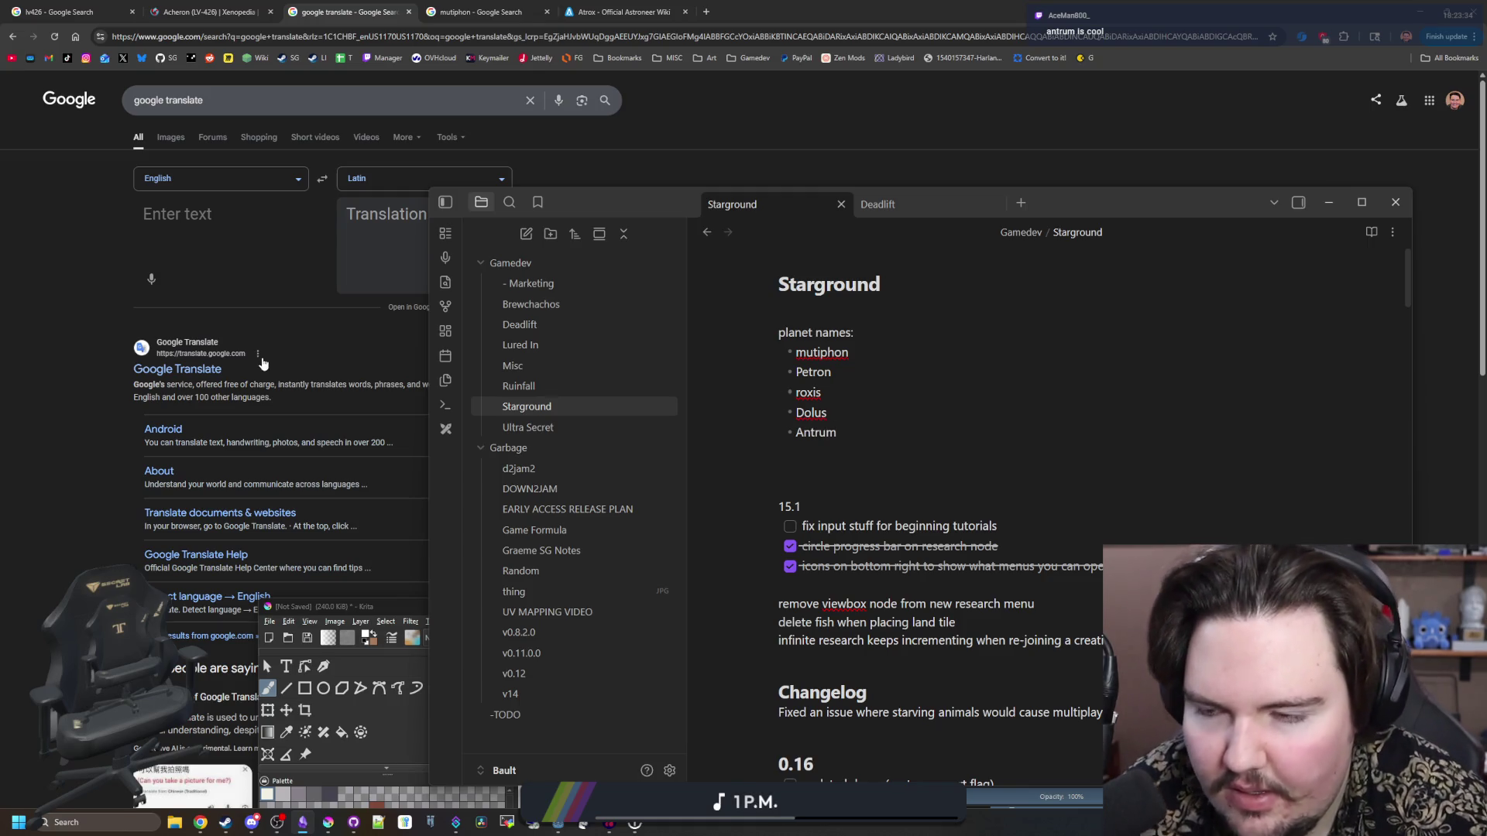
{"action": "left_click", "coordinate": [216, 251]}
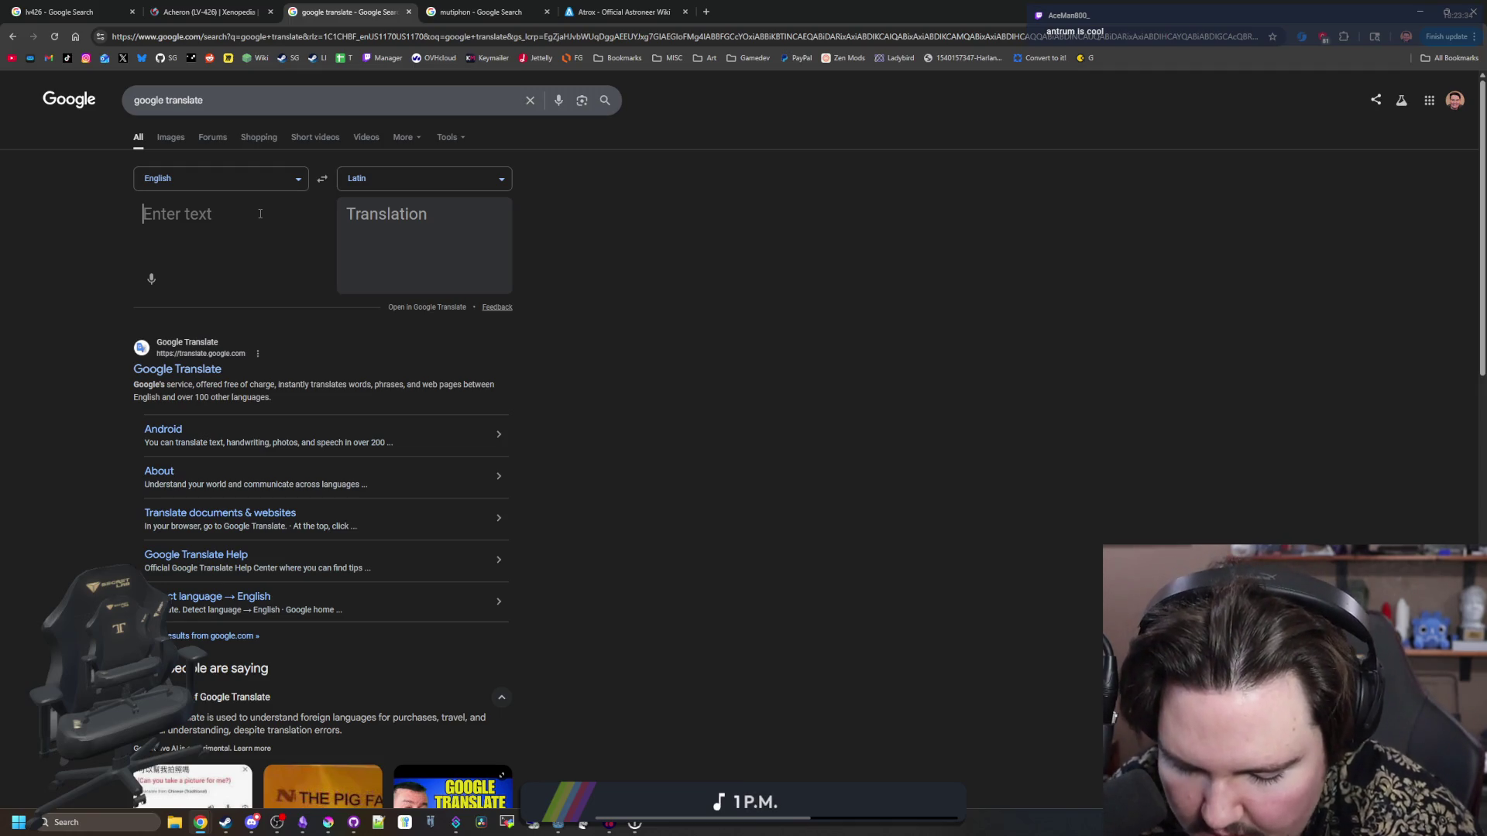
- Look up encase, deep, shroud and concealed (absconditus), clearing each in turn
{"action": "type", "text": "encase"}
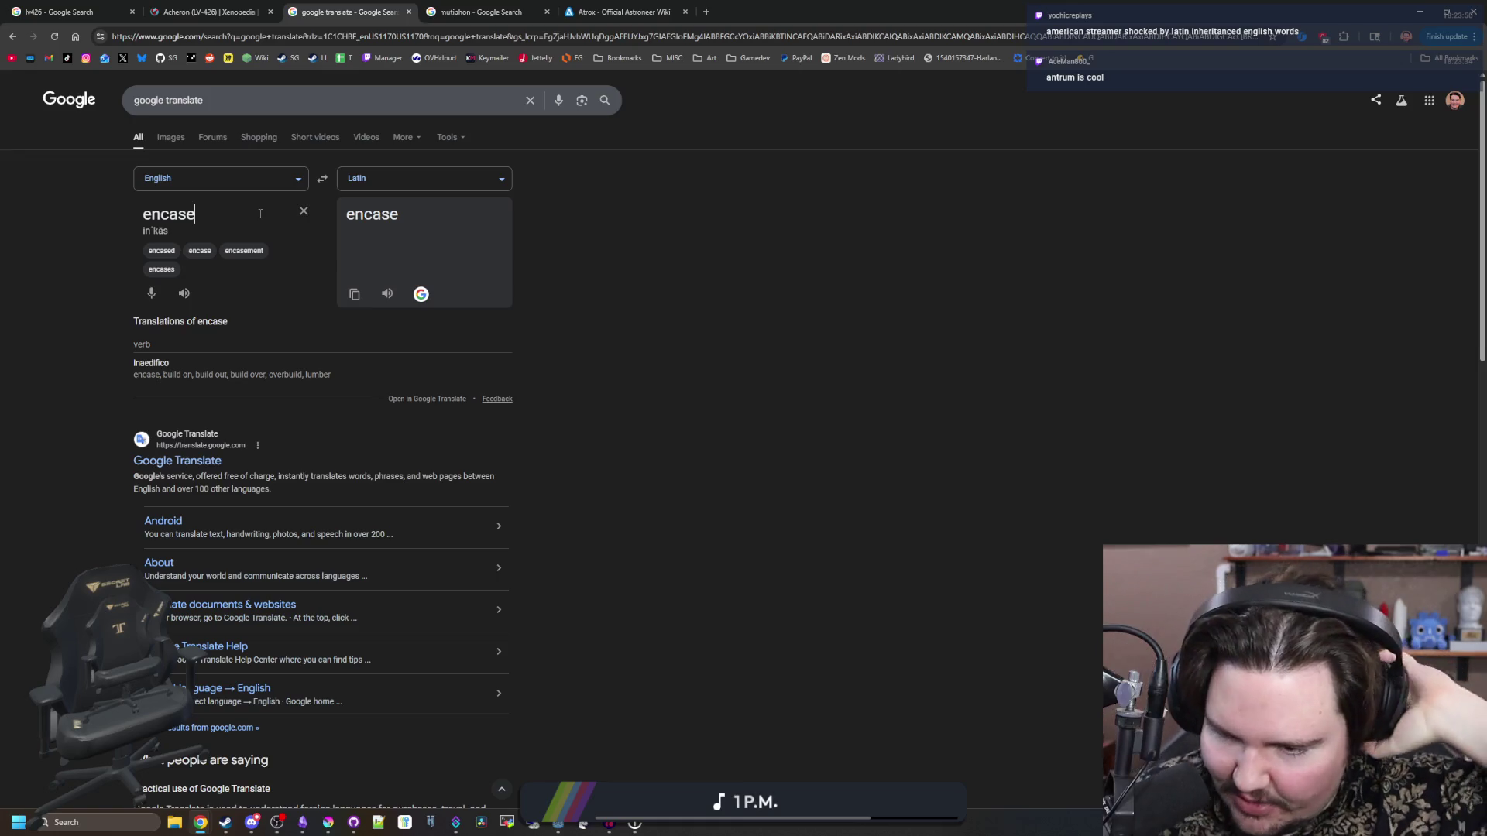
{"action": "key", "text": "BackSpace"}
{"action": "key", "text": "BackSpace"}
{"action": "key", "text": "BackSpace"}
{"action": "key", "text": "BackSpace"}
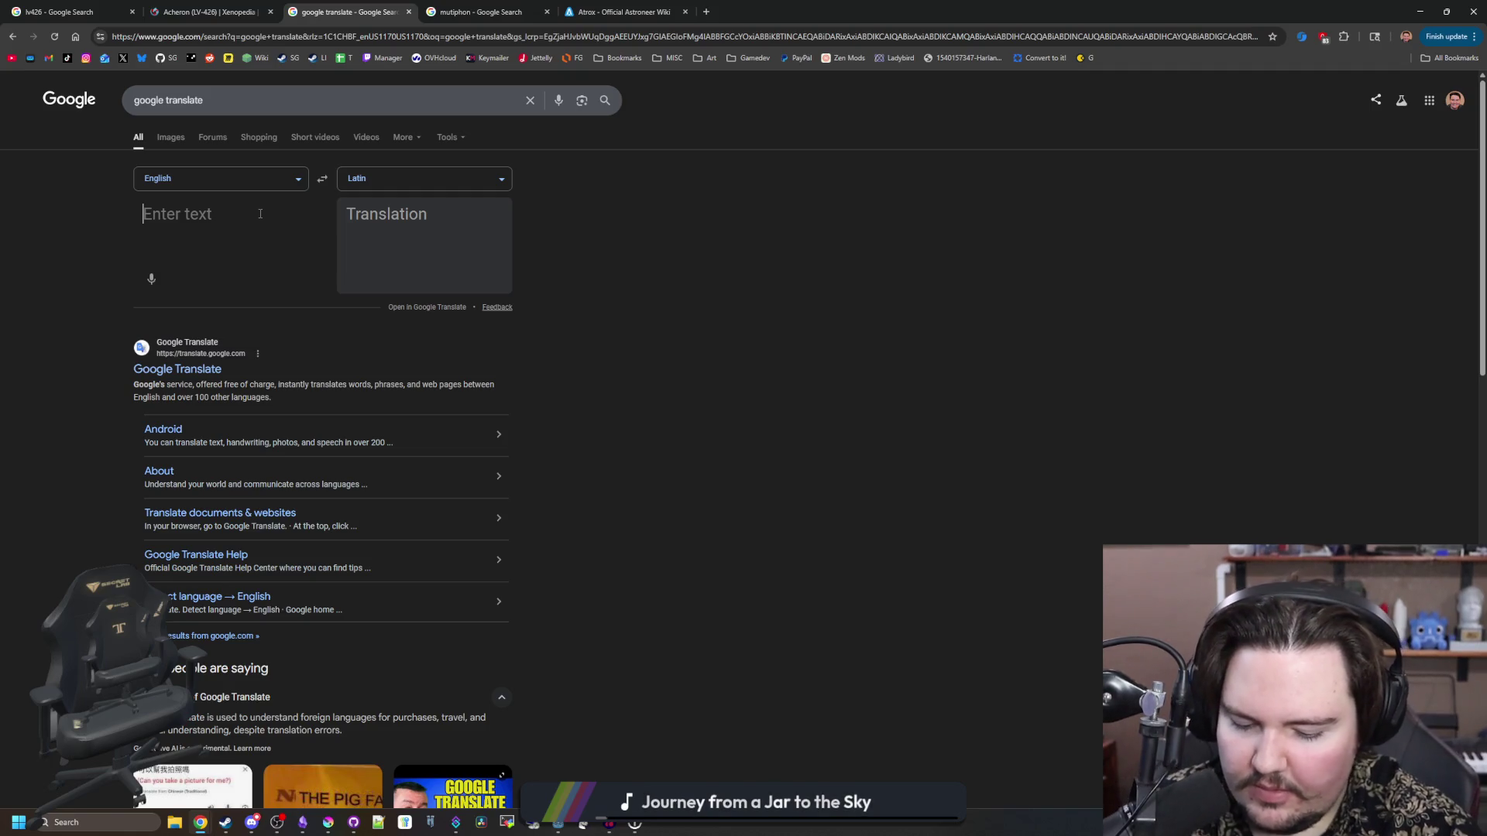
{"action": "type", "text": "deep"}
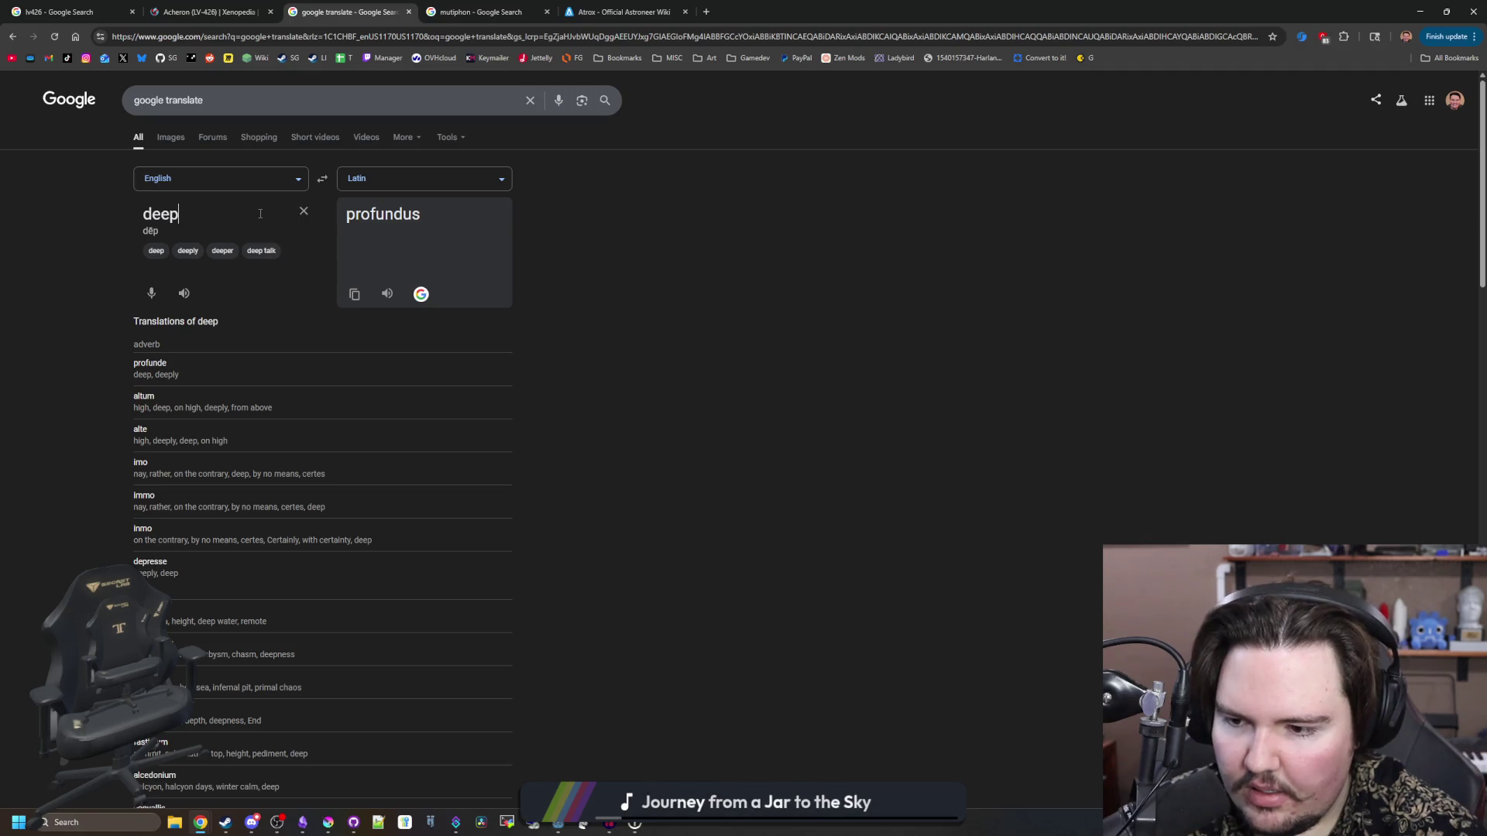
{"action": "key", "text": "BackSpace"}
{"action": "key", "text": "BackSpace"}
{"action": "key", "text": "BackSpace"}
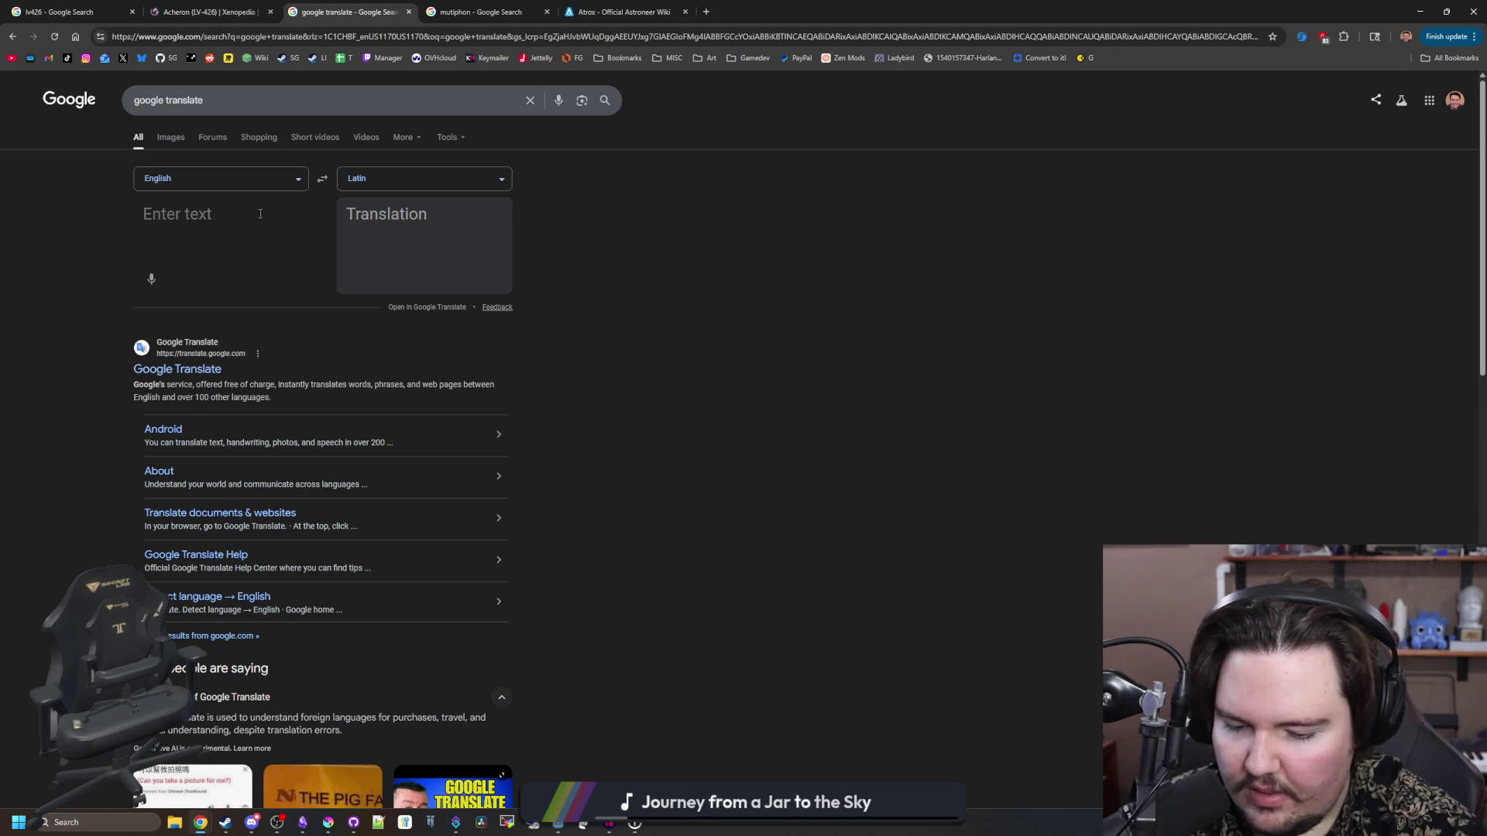
{"action": "type", "text": "shroud"}
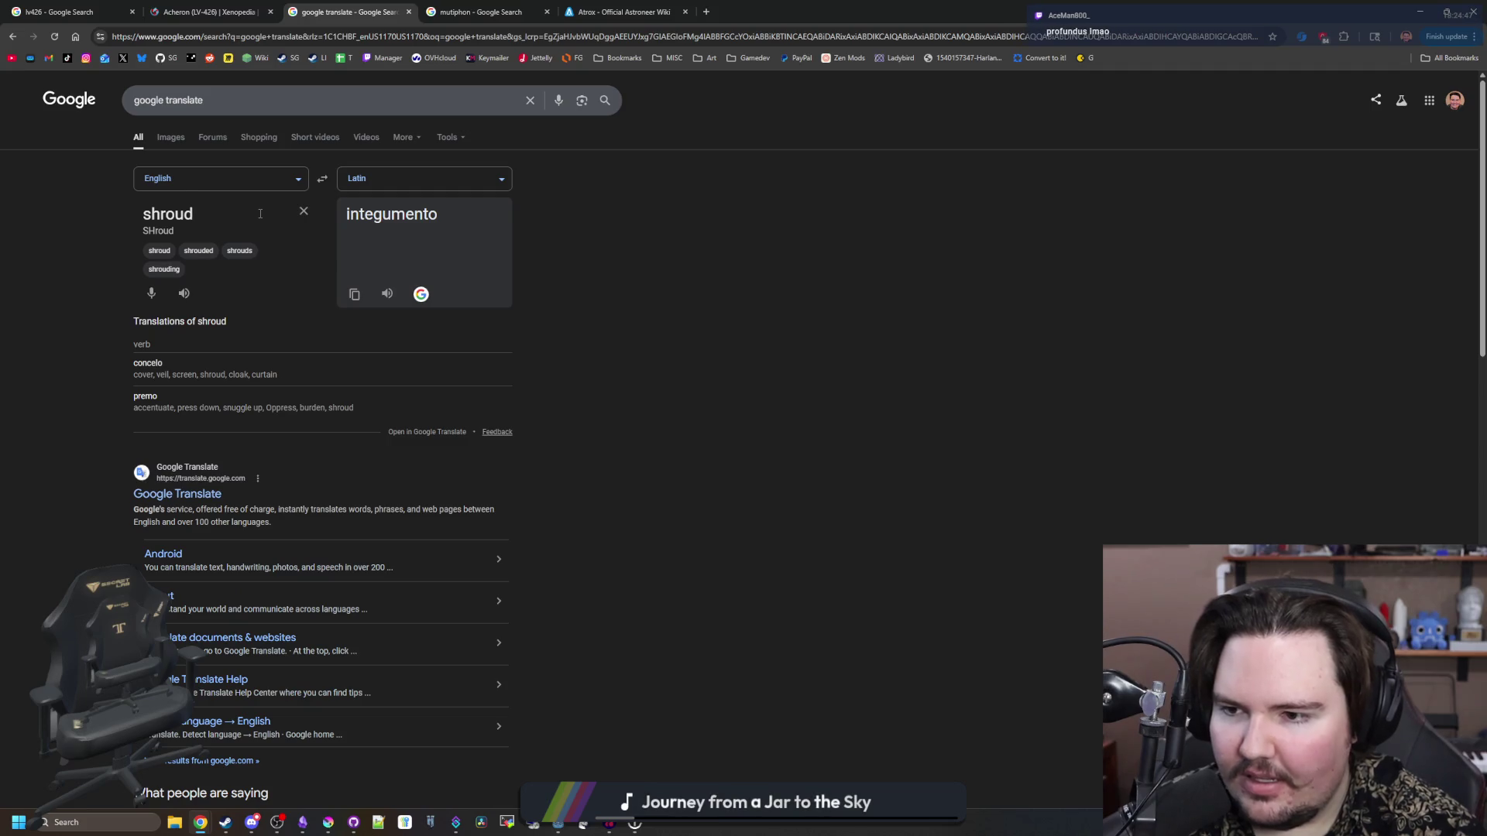
{"action": "key", "text": "BackSpace"}
{"action": "key", "text": "BackSpace"}
{"action": "key", "text": "BackSpace"}
{"action": "type", "text": "concealed"}
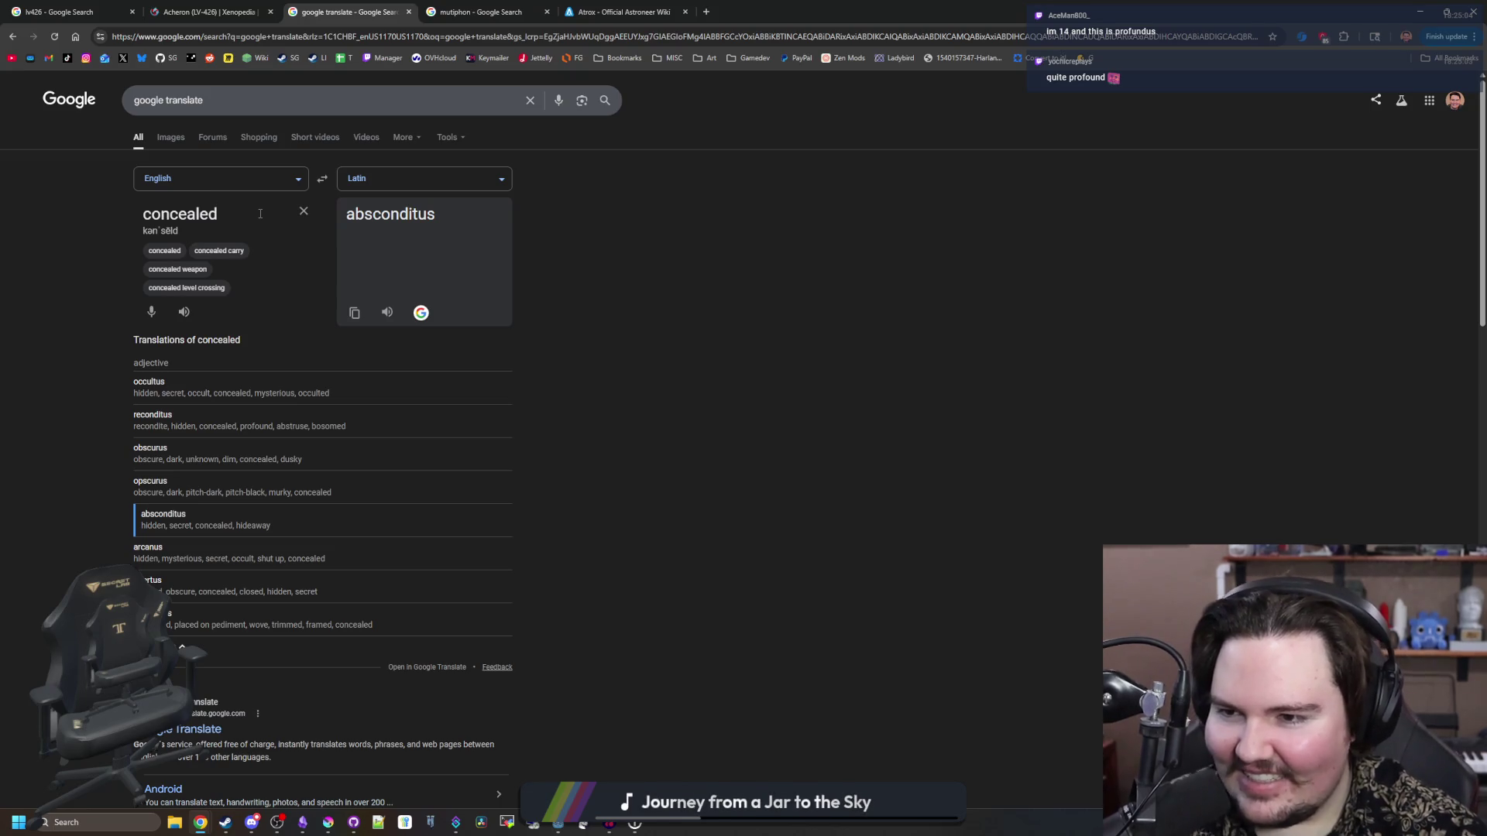
{"action": "key", "text": "BackSpace"}
{"action": "key", "text": "BackSpace"}
{"action": "key", "text": "BackSpace"}
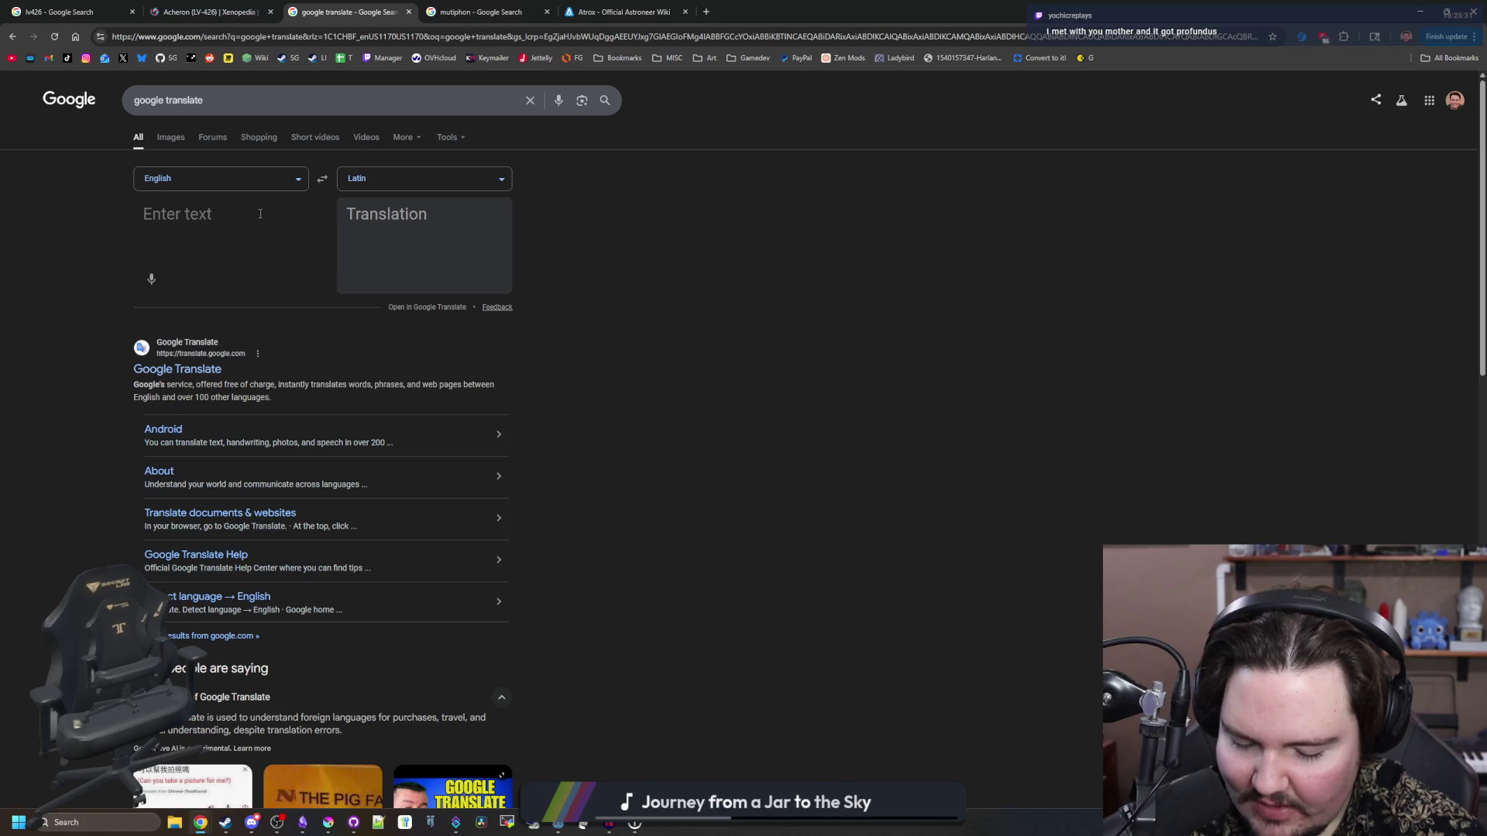
- Look up prison, dungeon, clostrum, jail and stronghold, which gives arcem
{"action": "type", "text": "prison"}
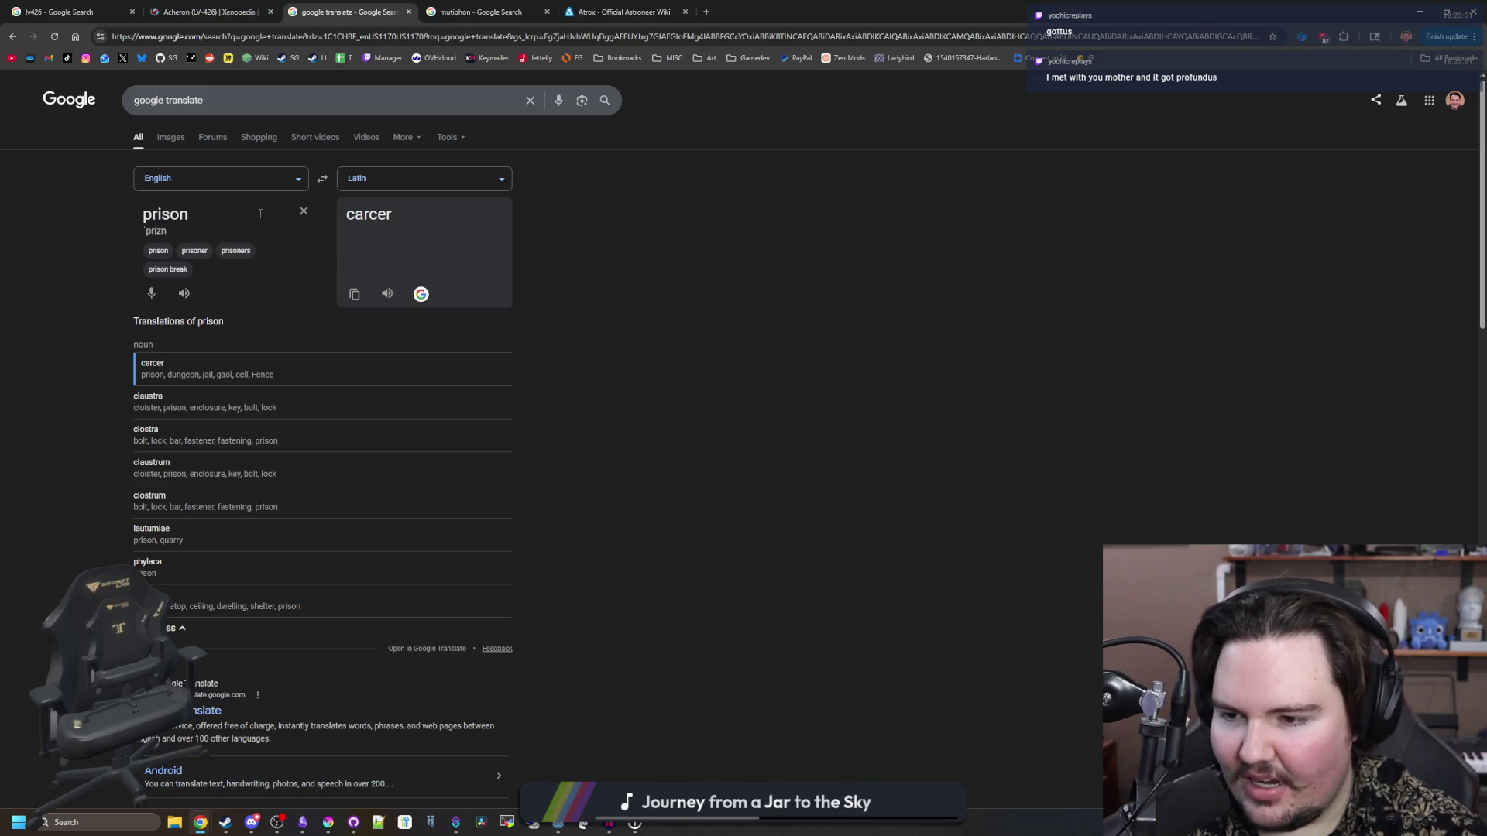
{"action": "key", "text": "BackSpace"}
{"action": "key", "text": "BackSpace"}
{"action": "key", "text": "BackSpace"}
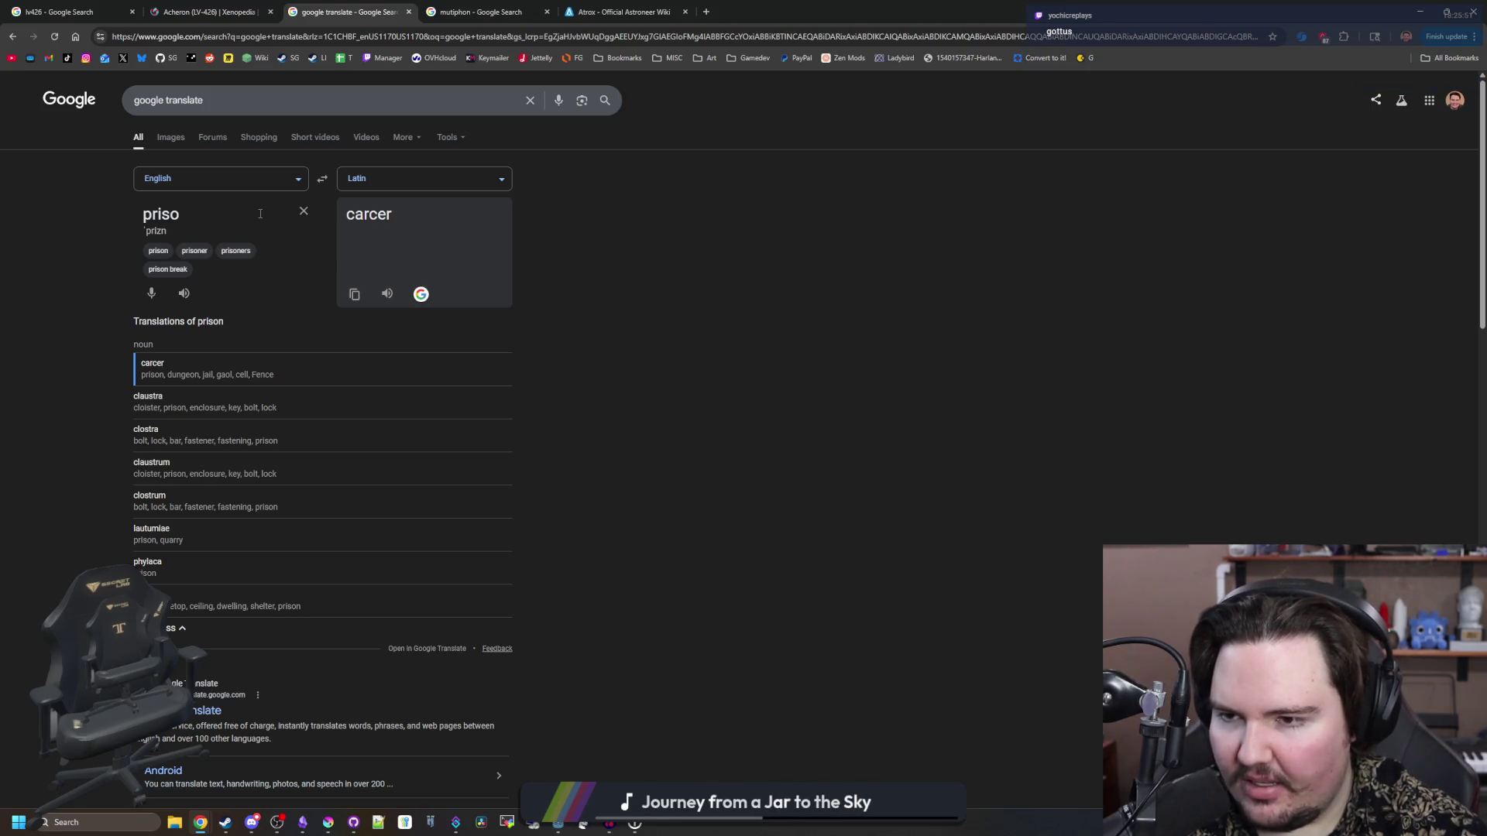
{"action": "type", "text": "dungeon"}
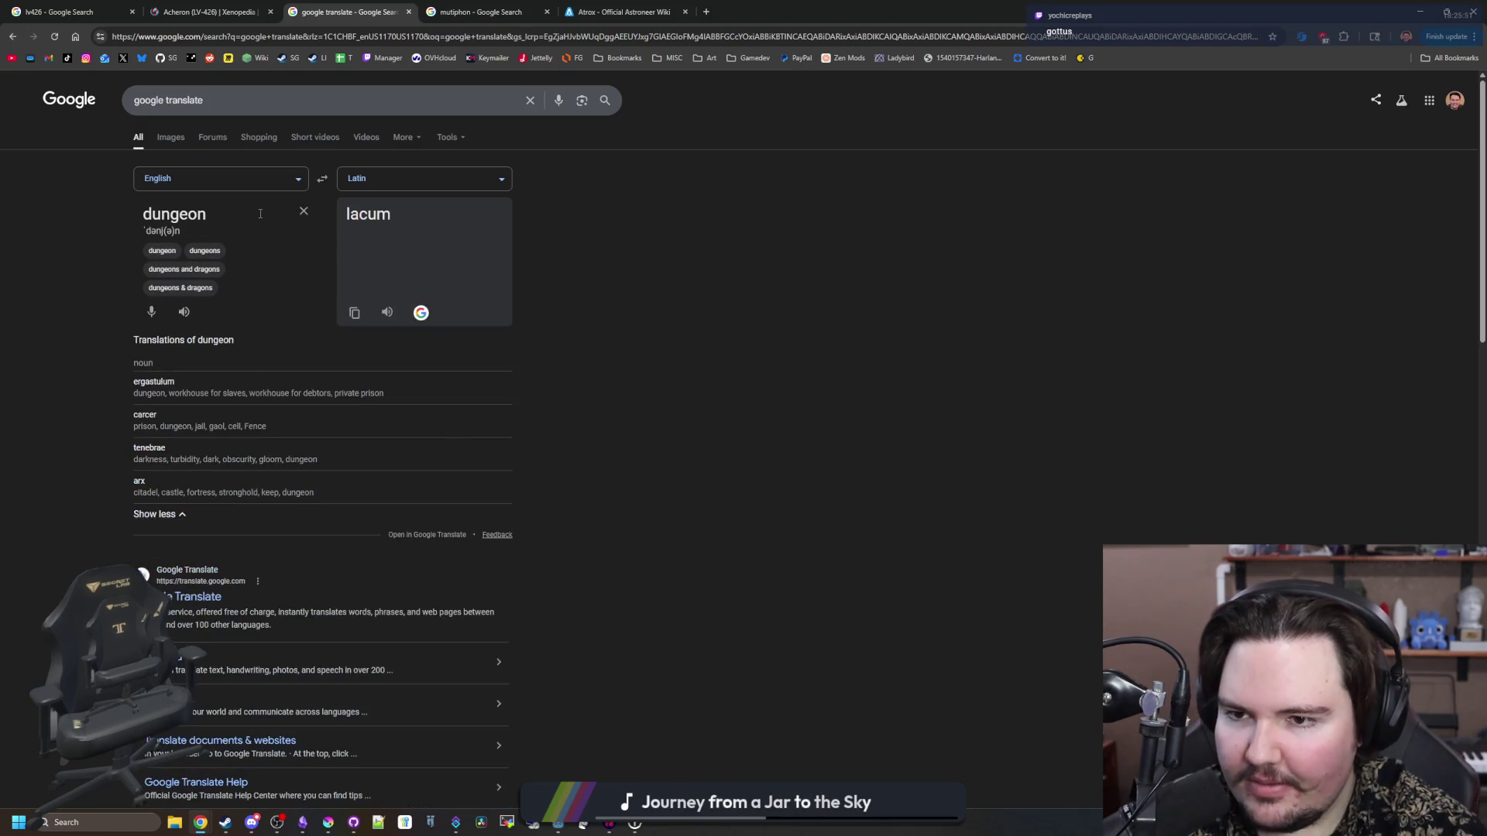
{"action": "key", "text": "BackSpace"}
{"action": "key", "text": "BackSpace"}
{"action": "key", "text": "BackSpace"}
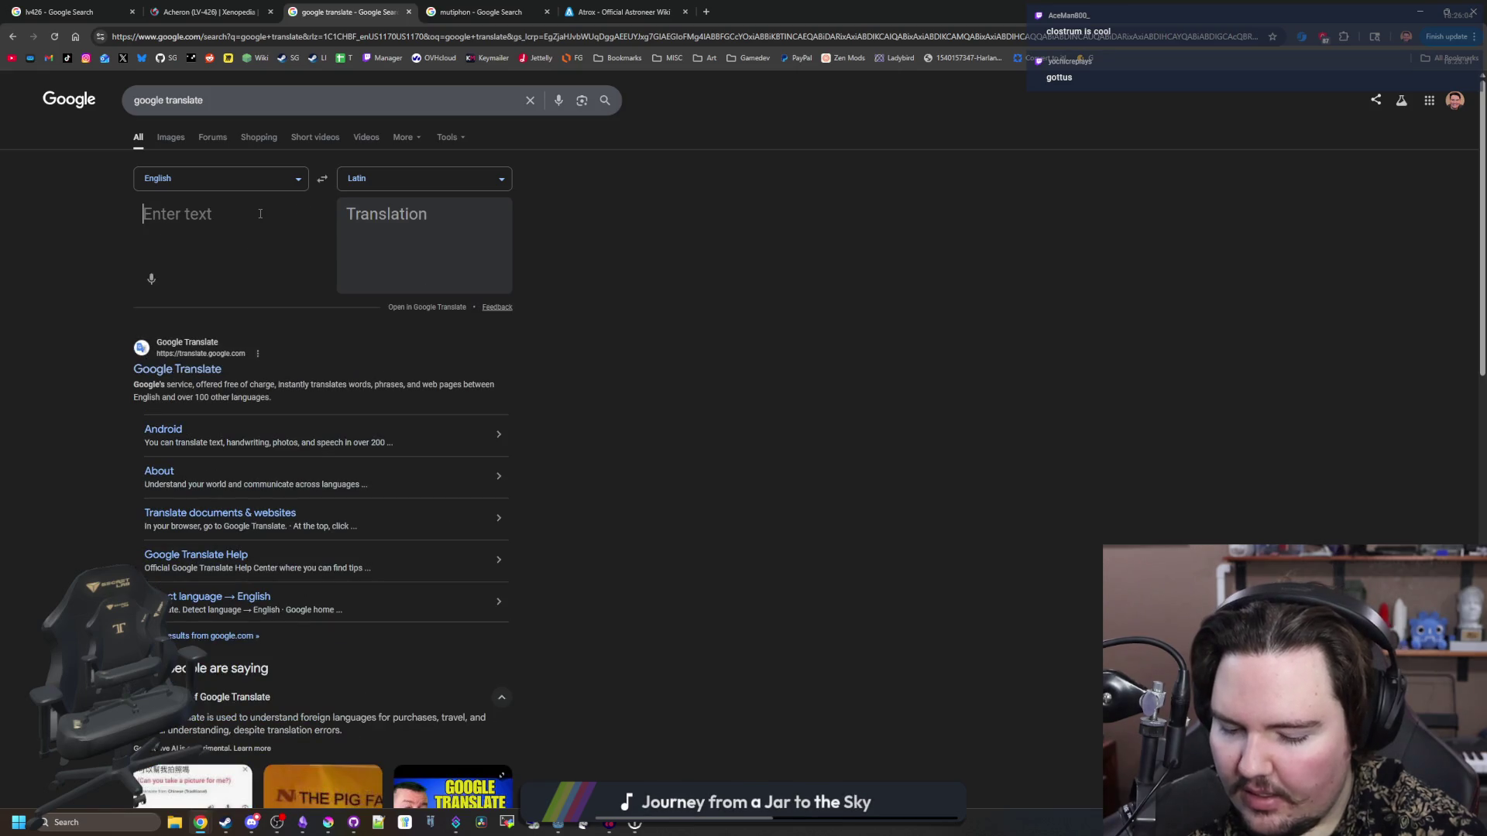
{"action": "type", "text": "clostrum"}
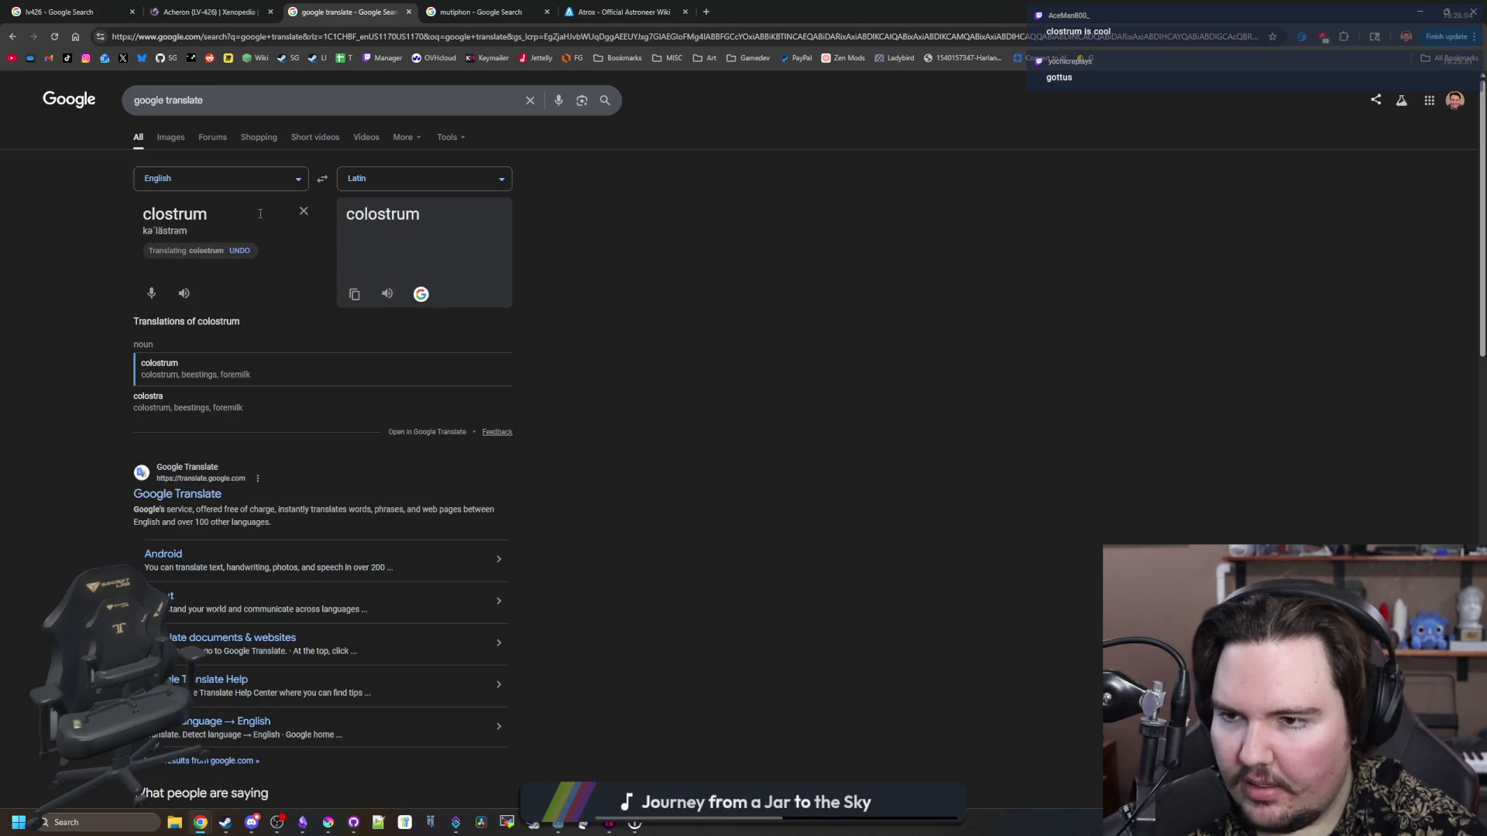
{"action": "key", "text": "BackSpace"}
{"action": "key", "text": "BackSpace"}
{"action": "key", "text": "BackSpace"}
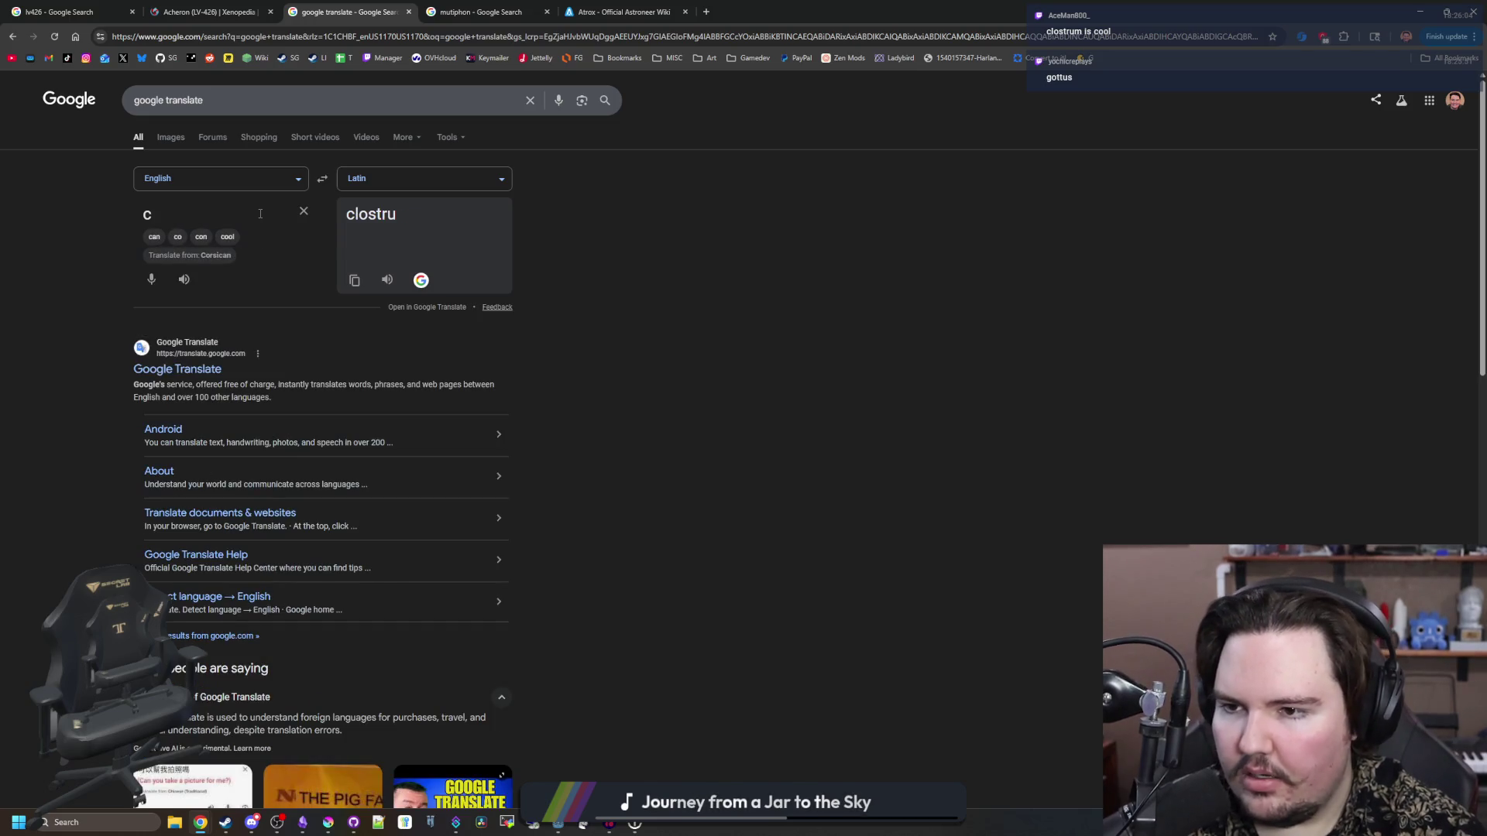
{"action": "type", "text": "jail"}
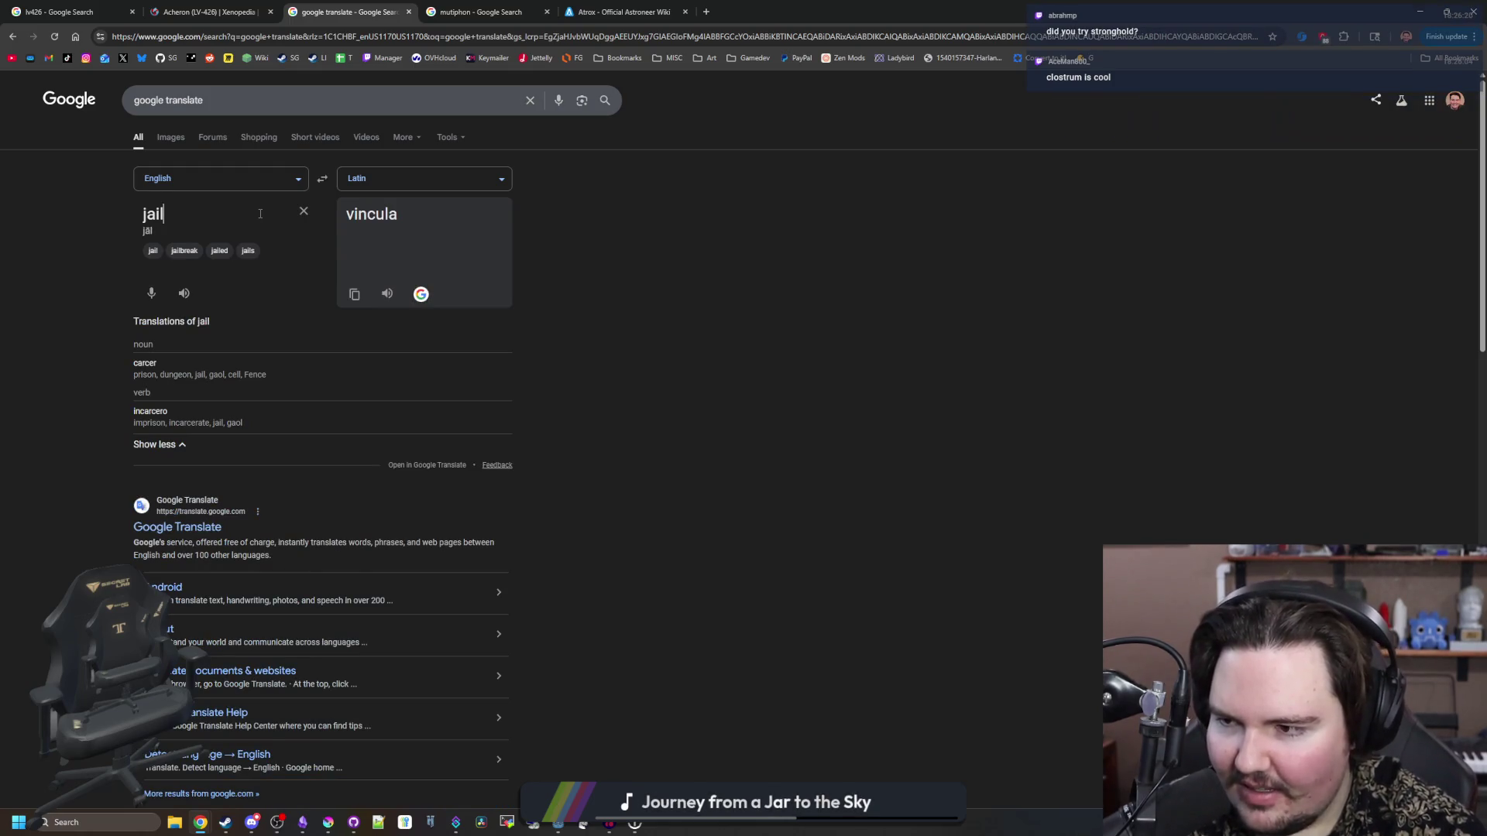
{"action": "key", "text": "BackSpace"}
{"action": "key", "text": "BackSpace"}
{"action": "key", "text": "BackSpace"}
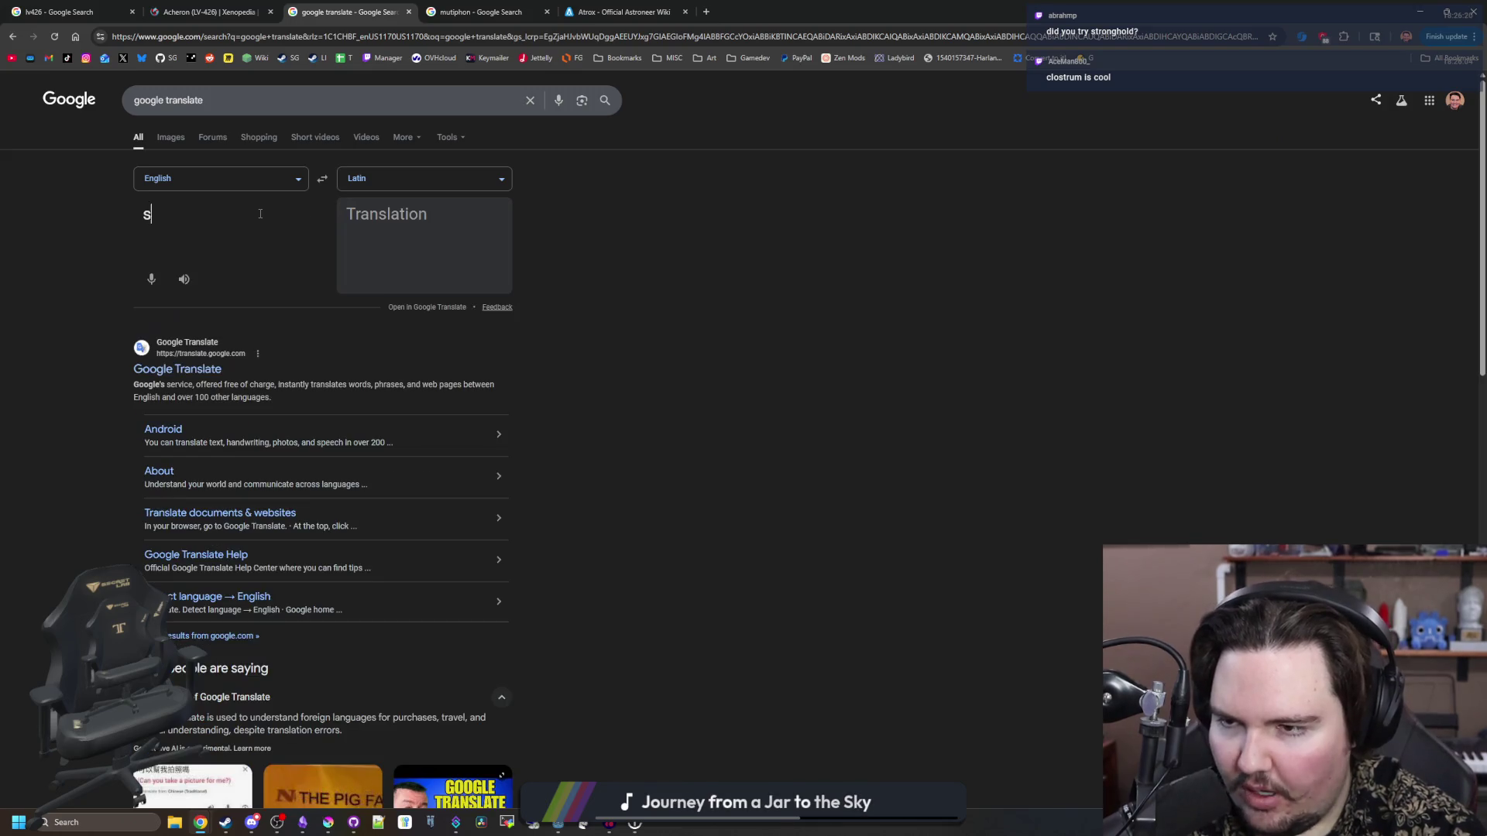
{"action": "type", "text": "stronghold"}
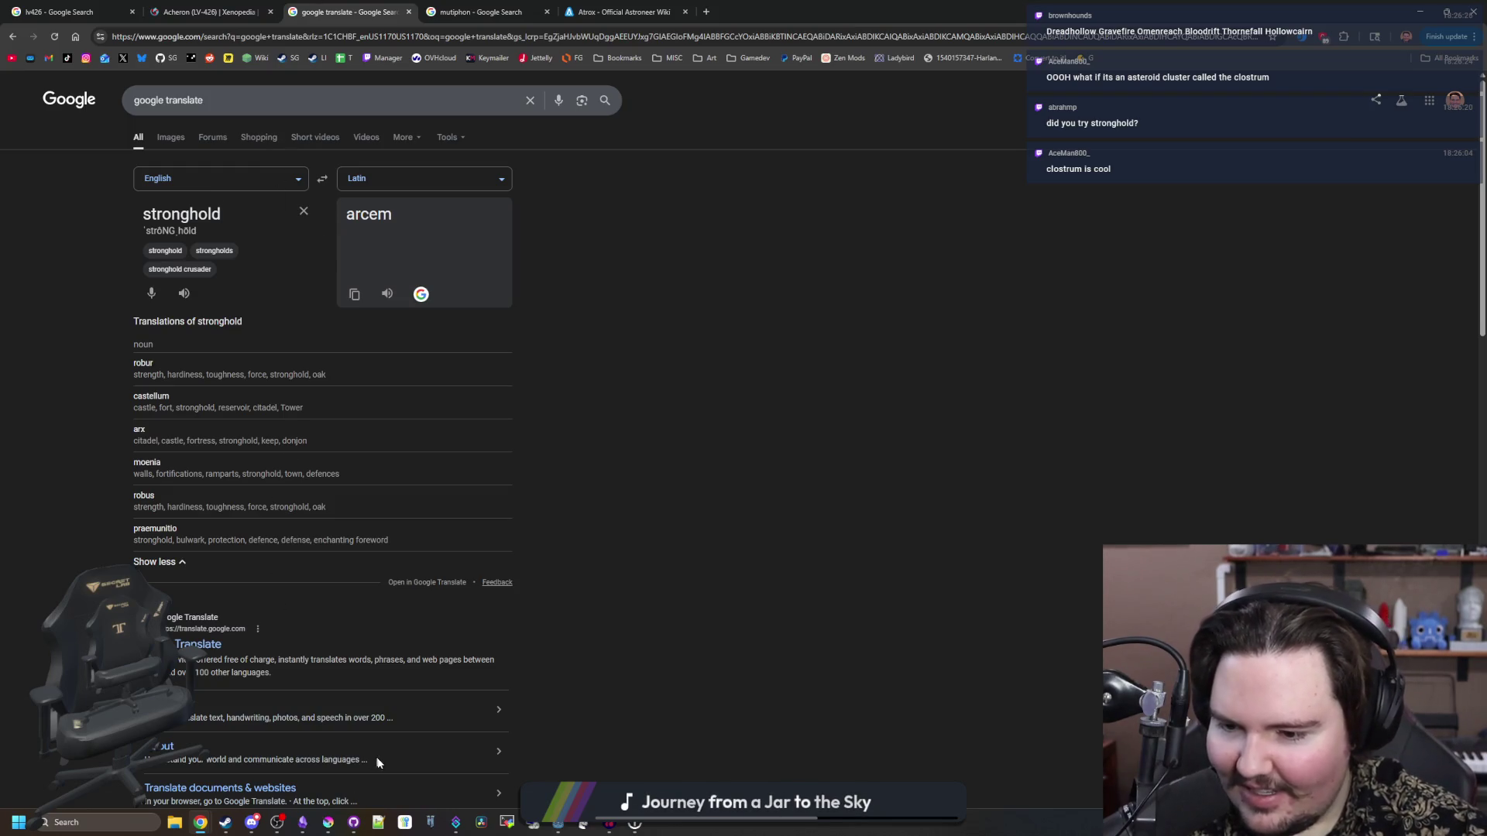
- Add Arx below Antrum in the Starground planet list
{"action": "left_click", "coordinate": [303, 820]}
{"action": "key", "text": "Return"}
{"action": "type", "text": "Arx"}
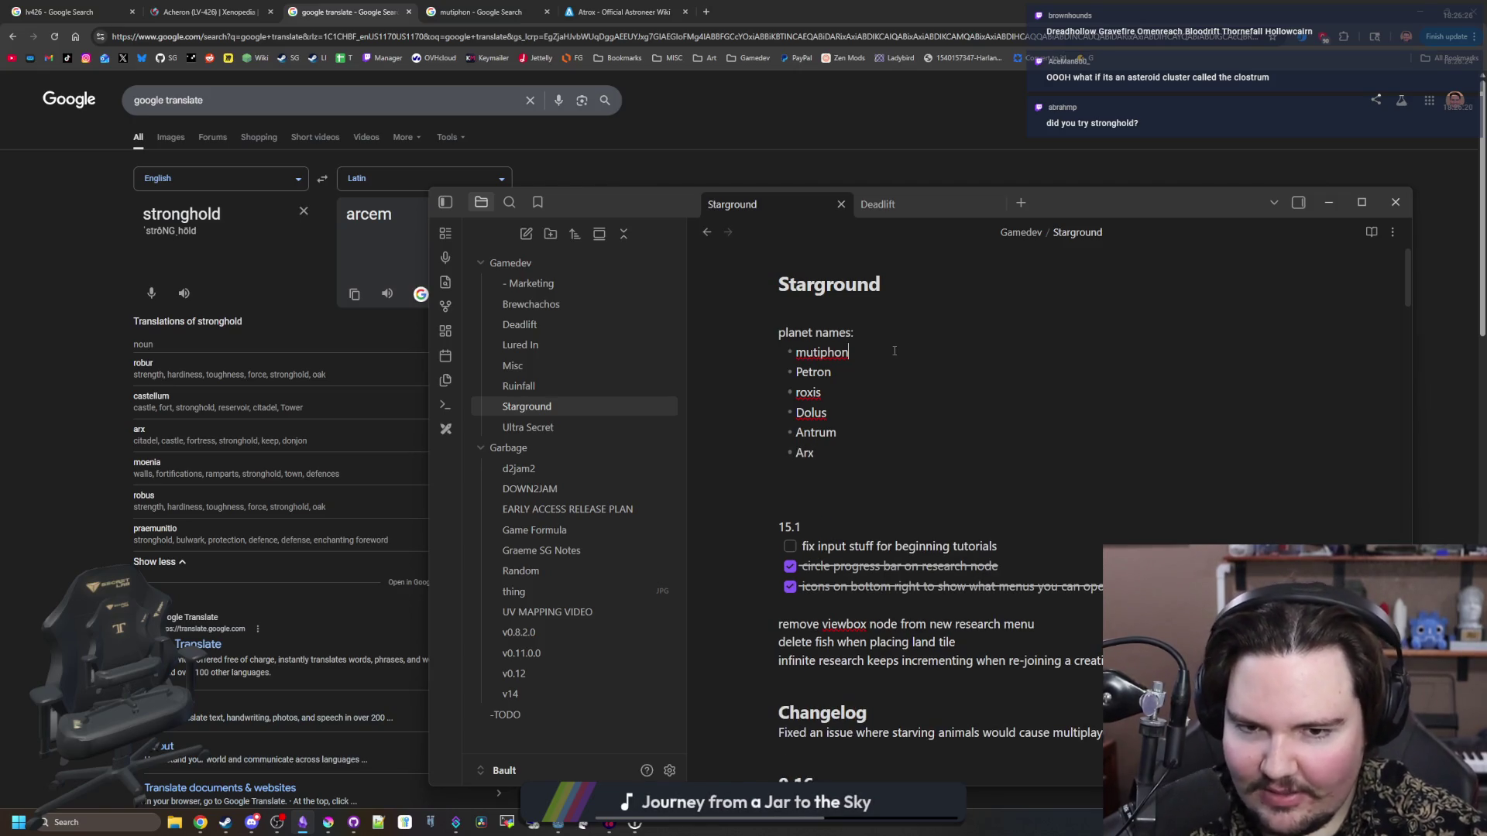
- Switch to the Godot script editor and scroll through the script
{"action": "key", "text": "alt+Tab"}
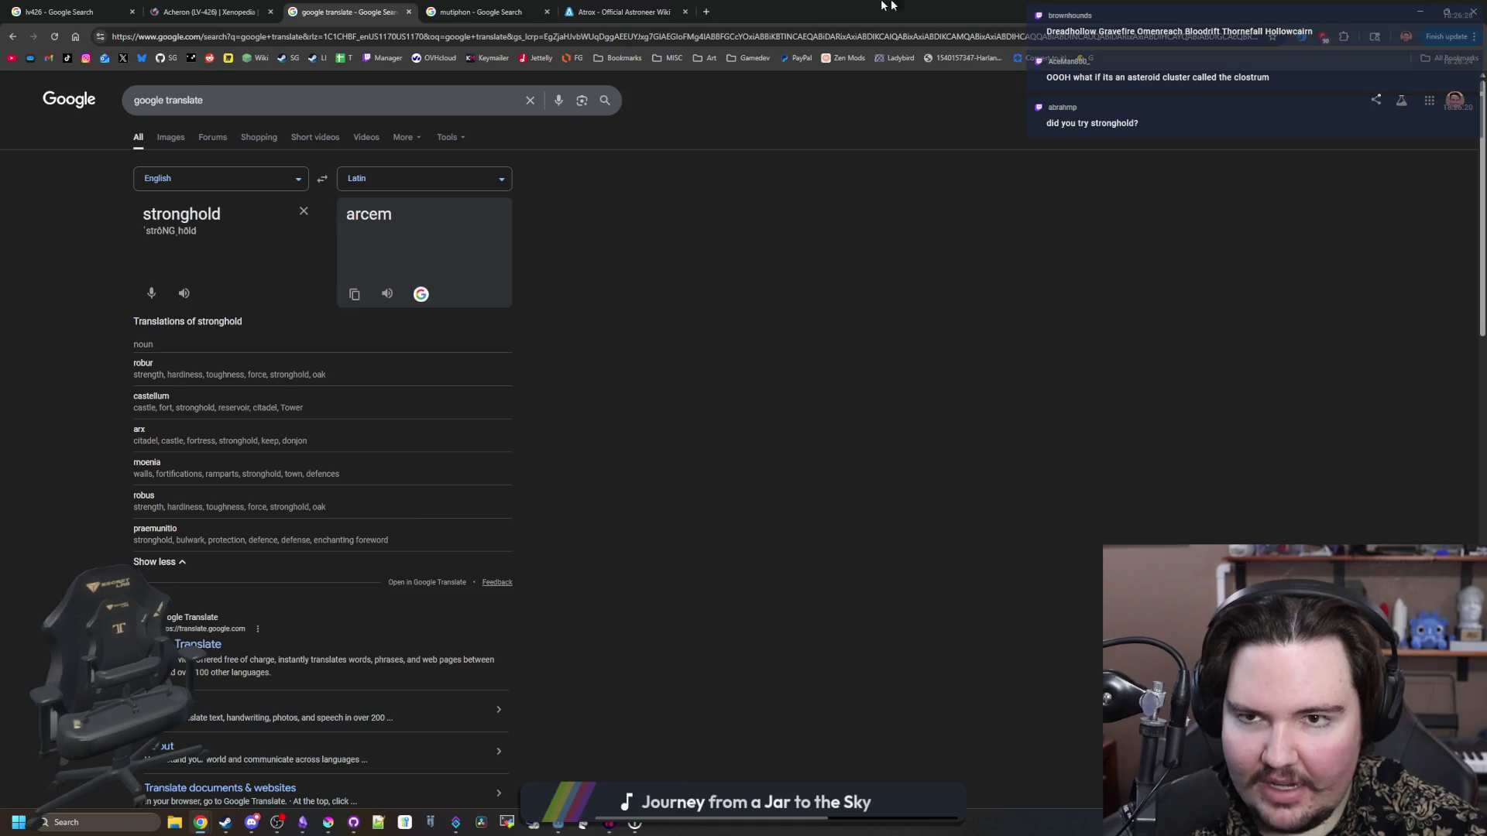
{"action": "left_click", "coordinate": [998, 96]}
{"action": "scroll", "coordinate": [627, 320], "scroll_direction": "down", "scroll_amount": 10}
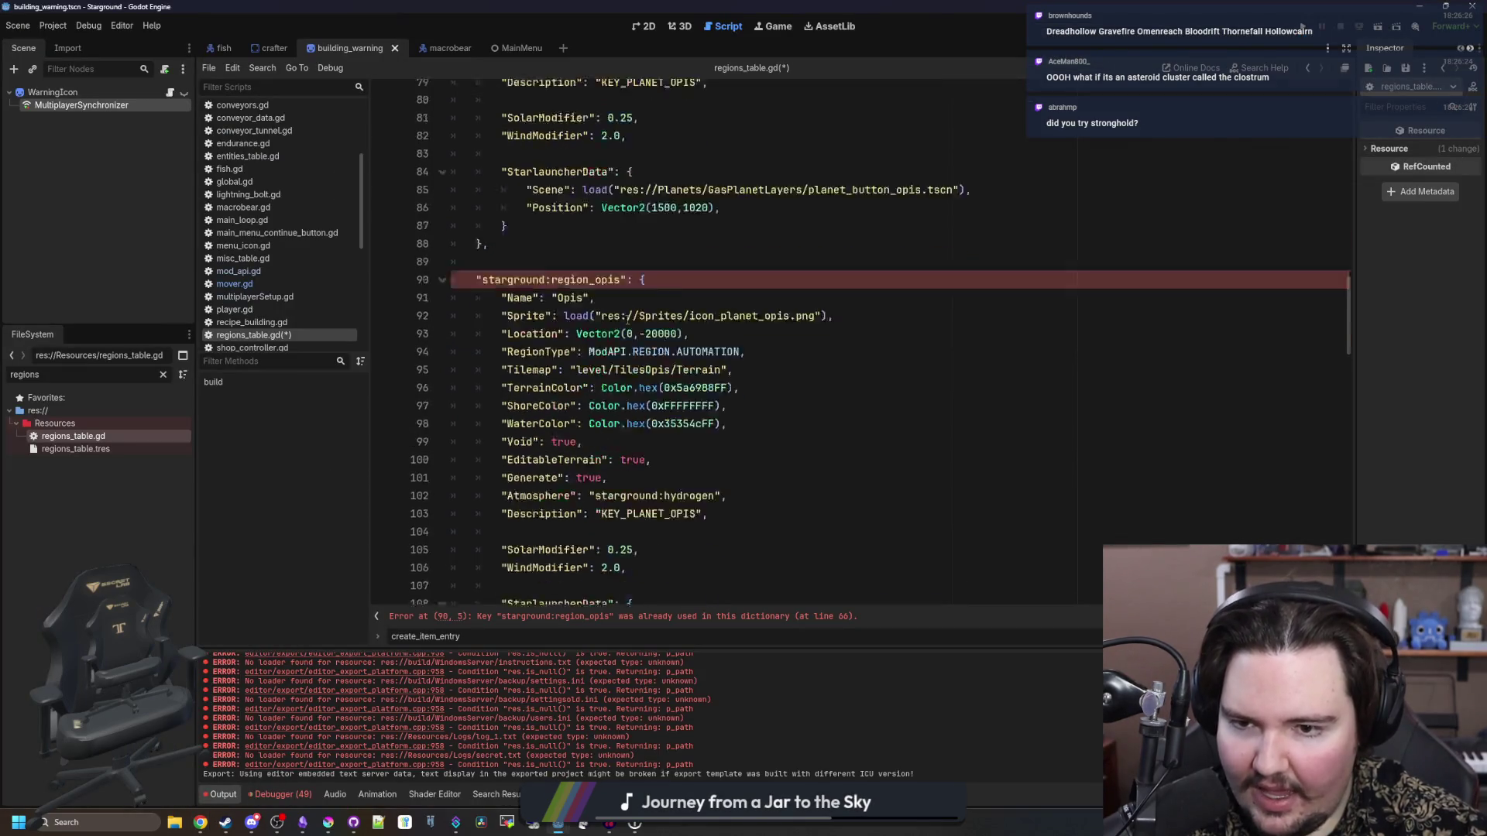
{"action": "scroll", "coordinate": [627, 320], "scroll_direction": "down", "scroll_amount": 5}
{"action": "scroll", "coordinate": [612, 387], "scroll_direction": "up", "scroll_amount": 15}
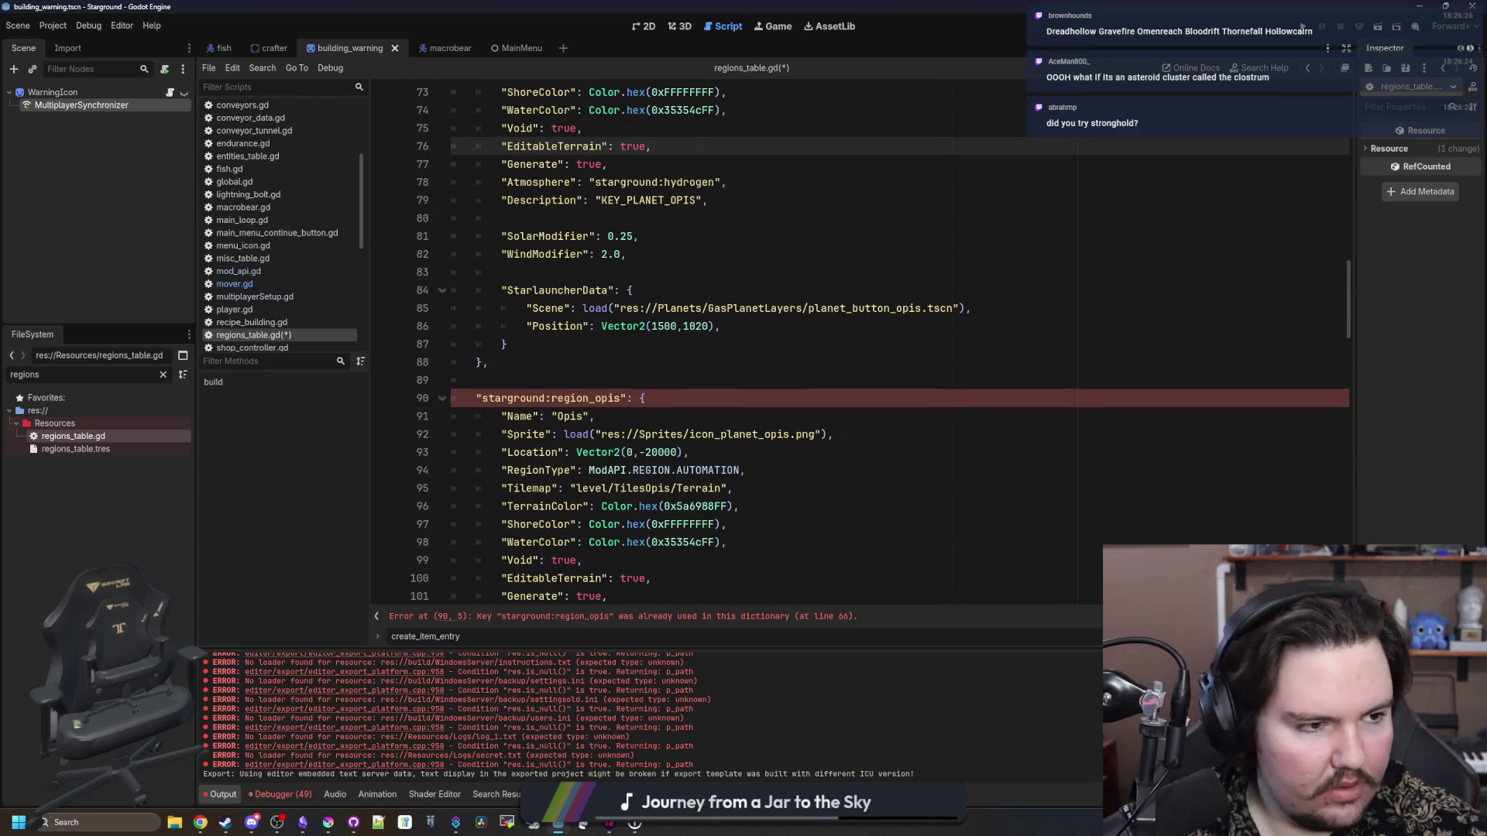
- Move the Starground note left and bring Google Translate back in front
{"action": "left_click", "coordinate": [302, 822]}
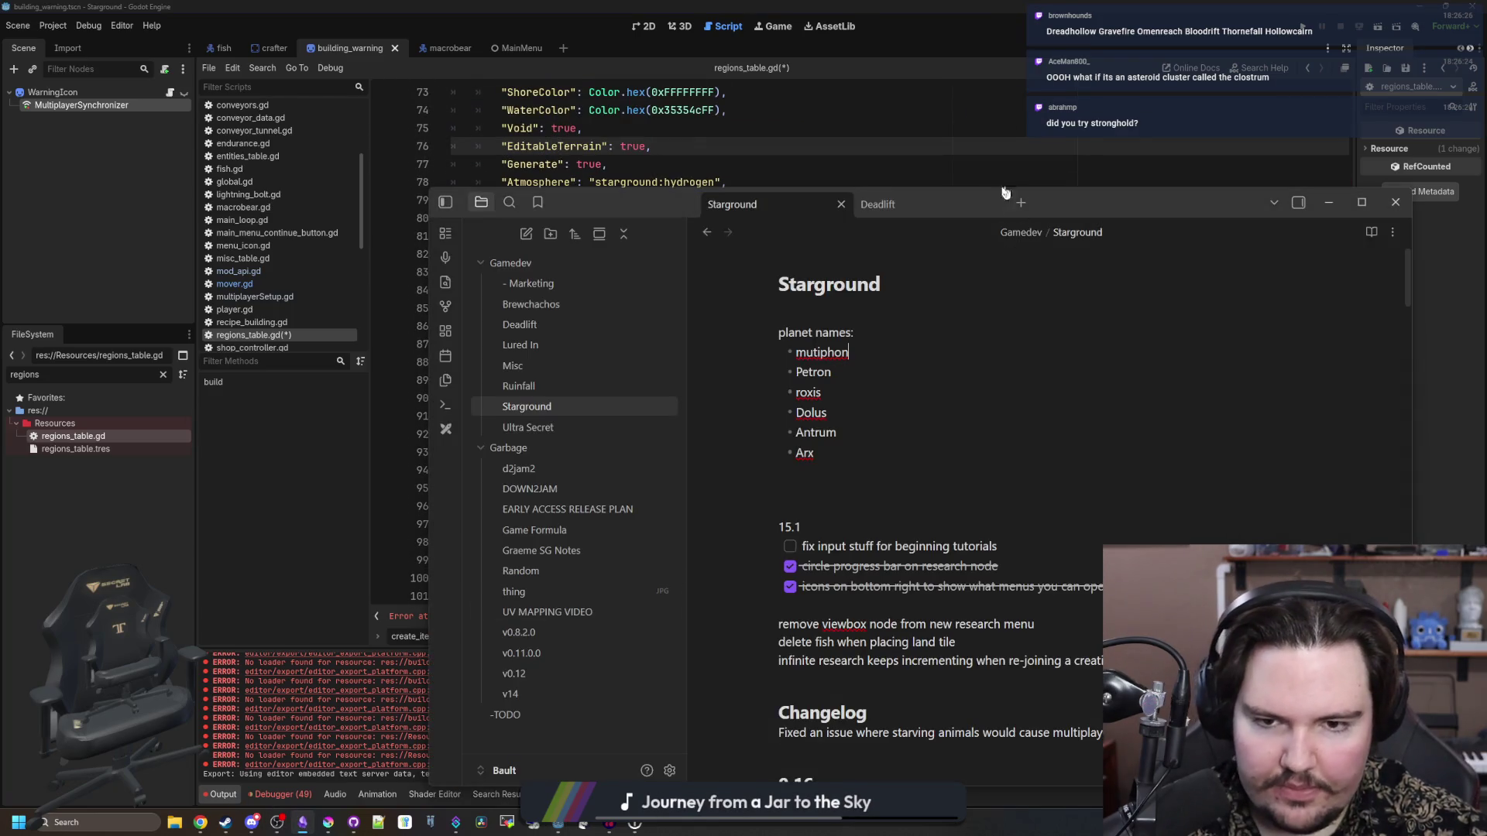
{"action": "left_click_drag", "start_coordinate": [1088, 194], "coordinate": [820, 179]}
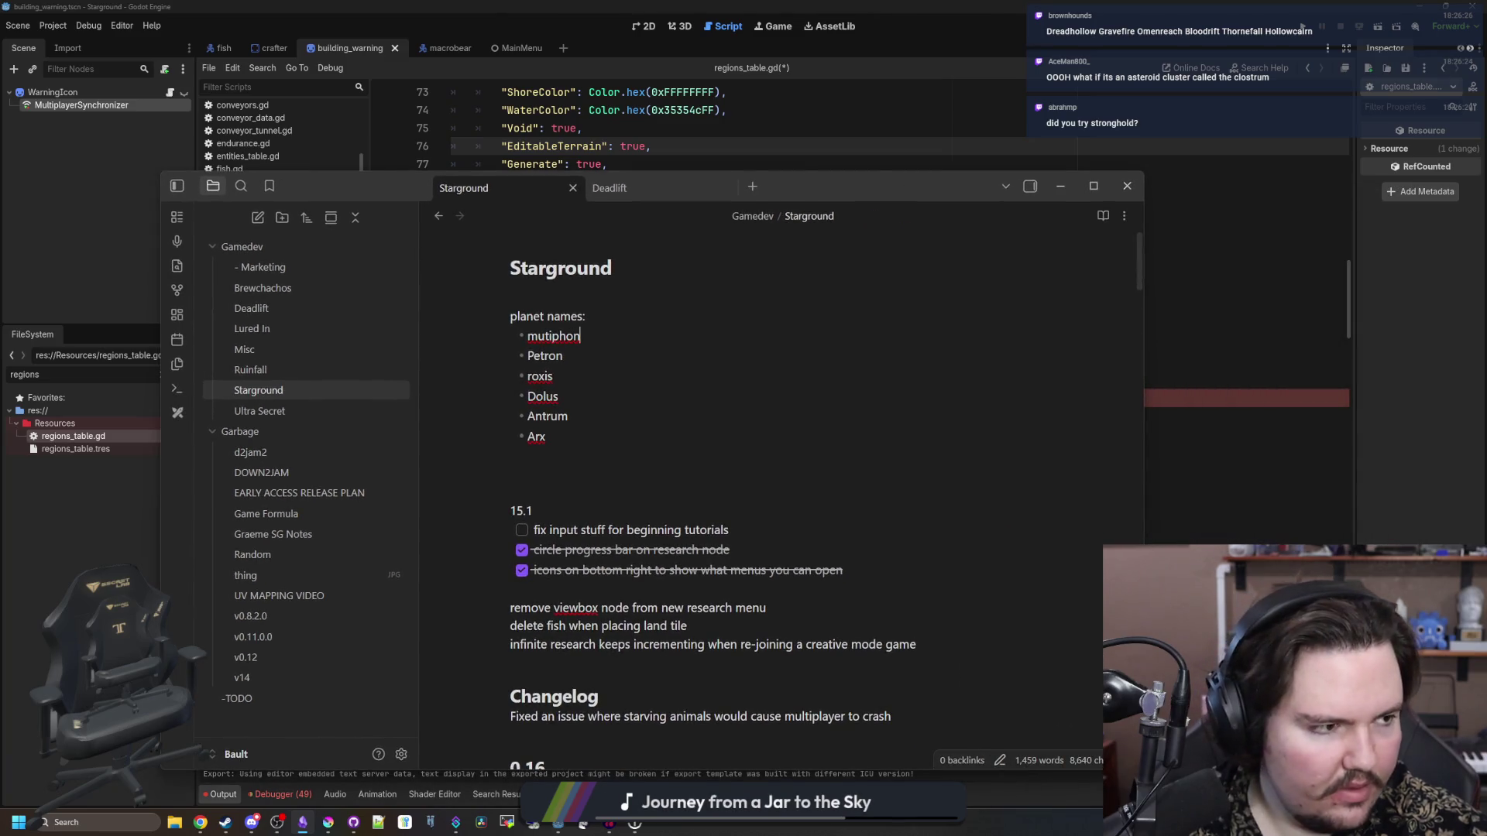
{"action": "left_click", "coordinate": [1452, 268]}
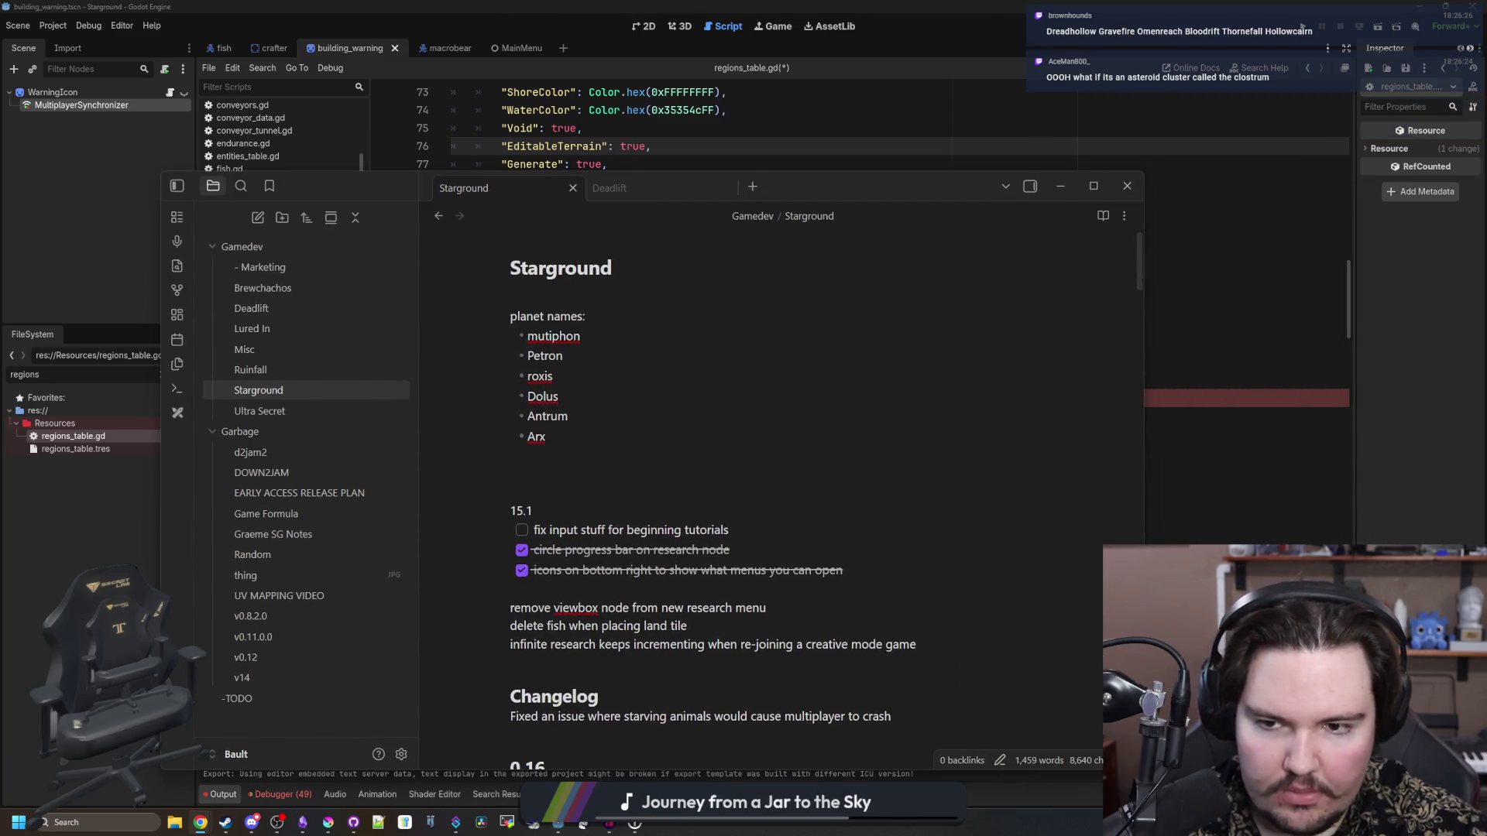
{"action": "left_click", "coordinate": [201, 822]}
{"action": "left_click_drag", "start_coordinate": [1100, 198], "coordinate": [1090, 173]}
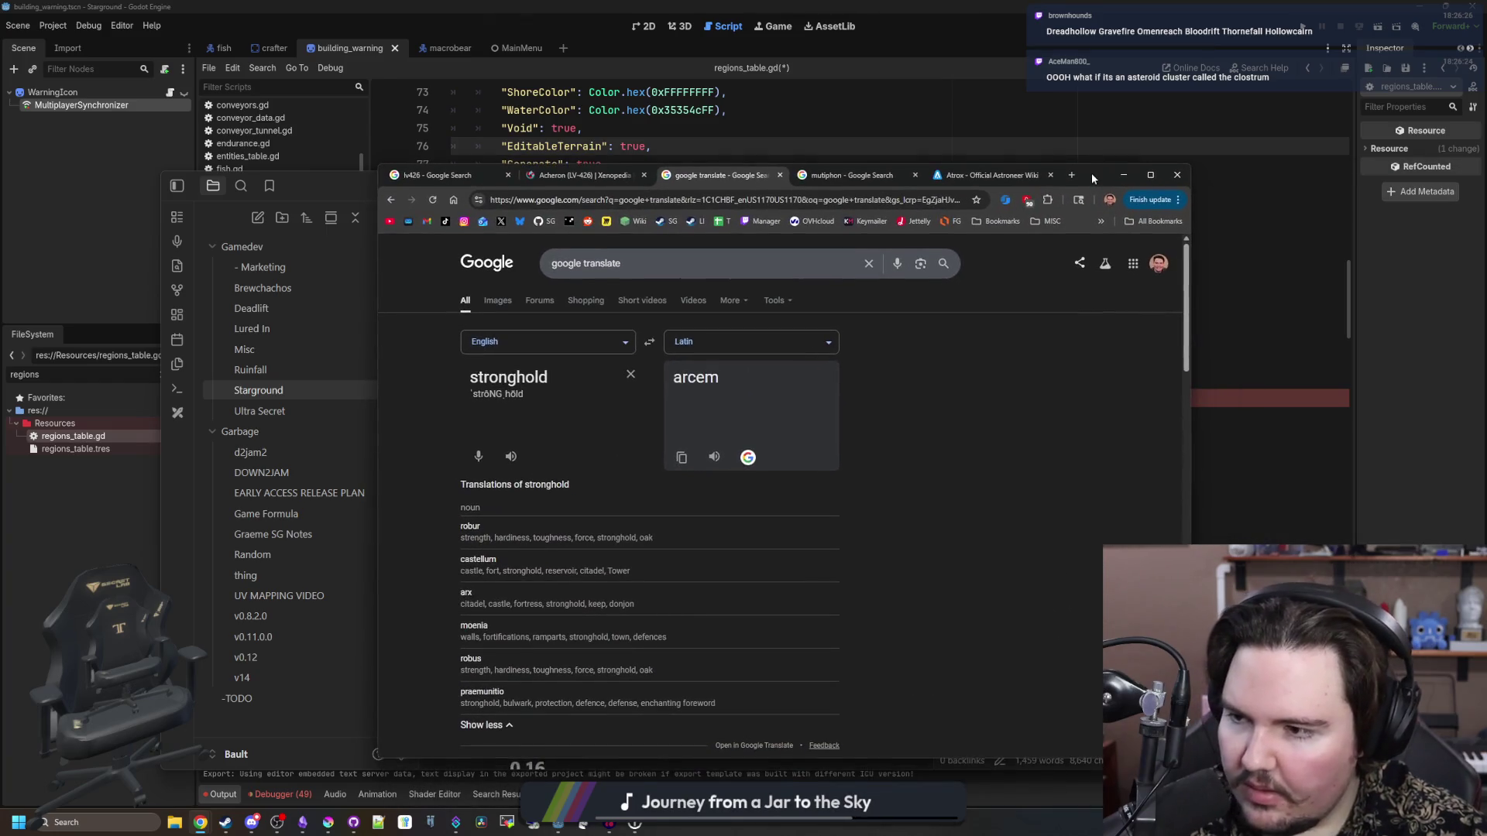
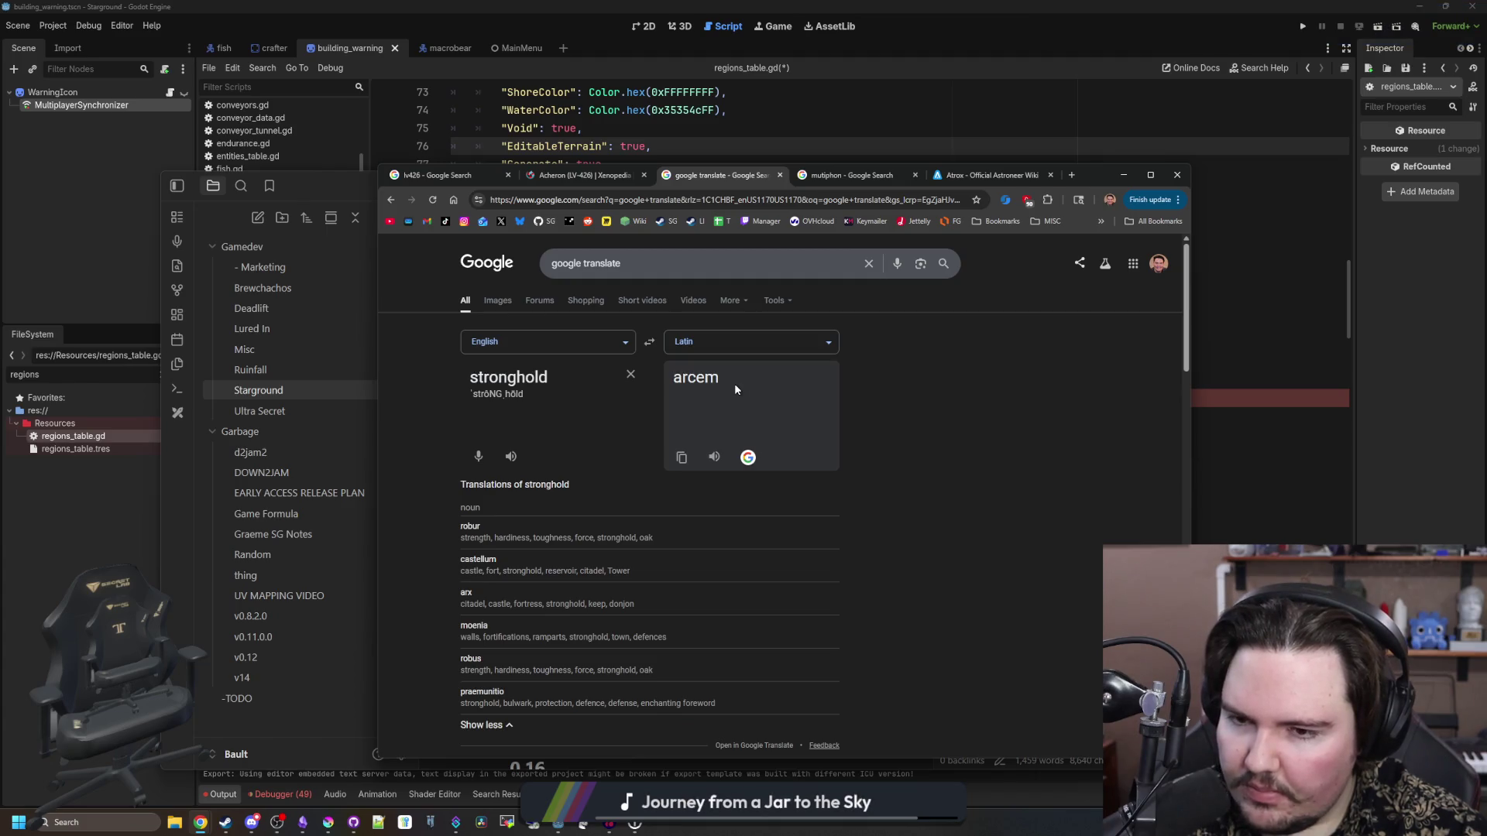
- Try 'quarry', then 'mine', then 'mining' in English→Latin, ending on 'fodienda'
{"action": "left_click", "coordinate": [631, 376]}
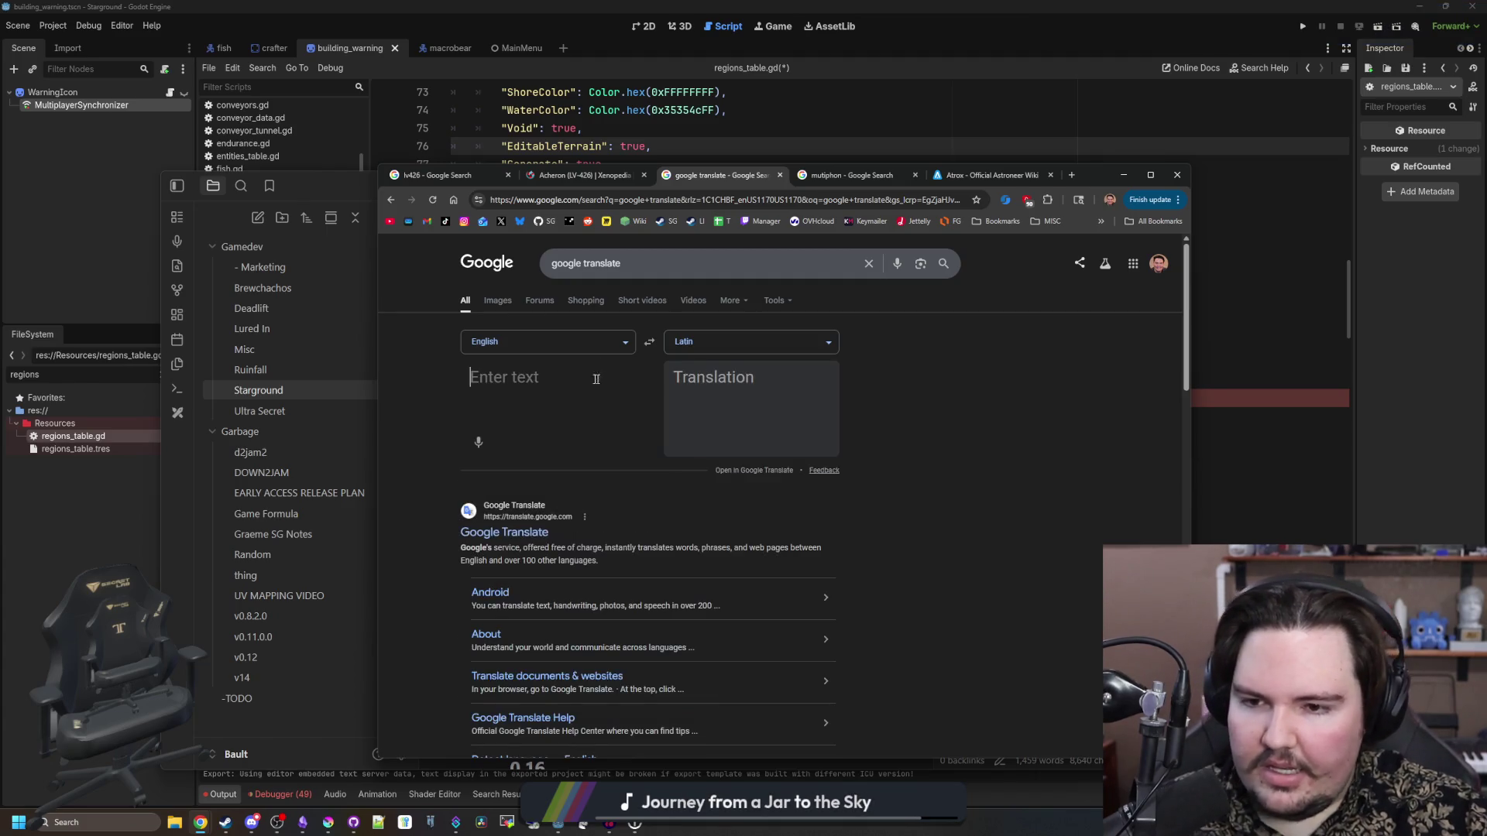
{"action": "type", "text": "quarry"}
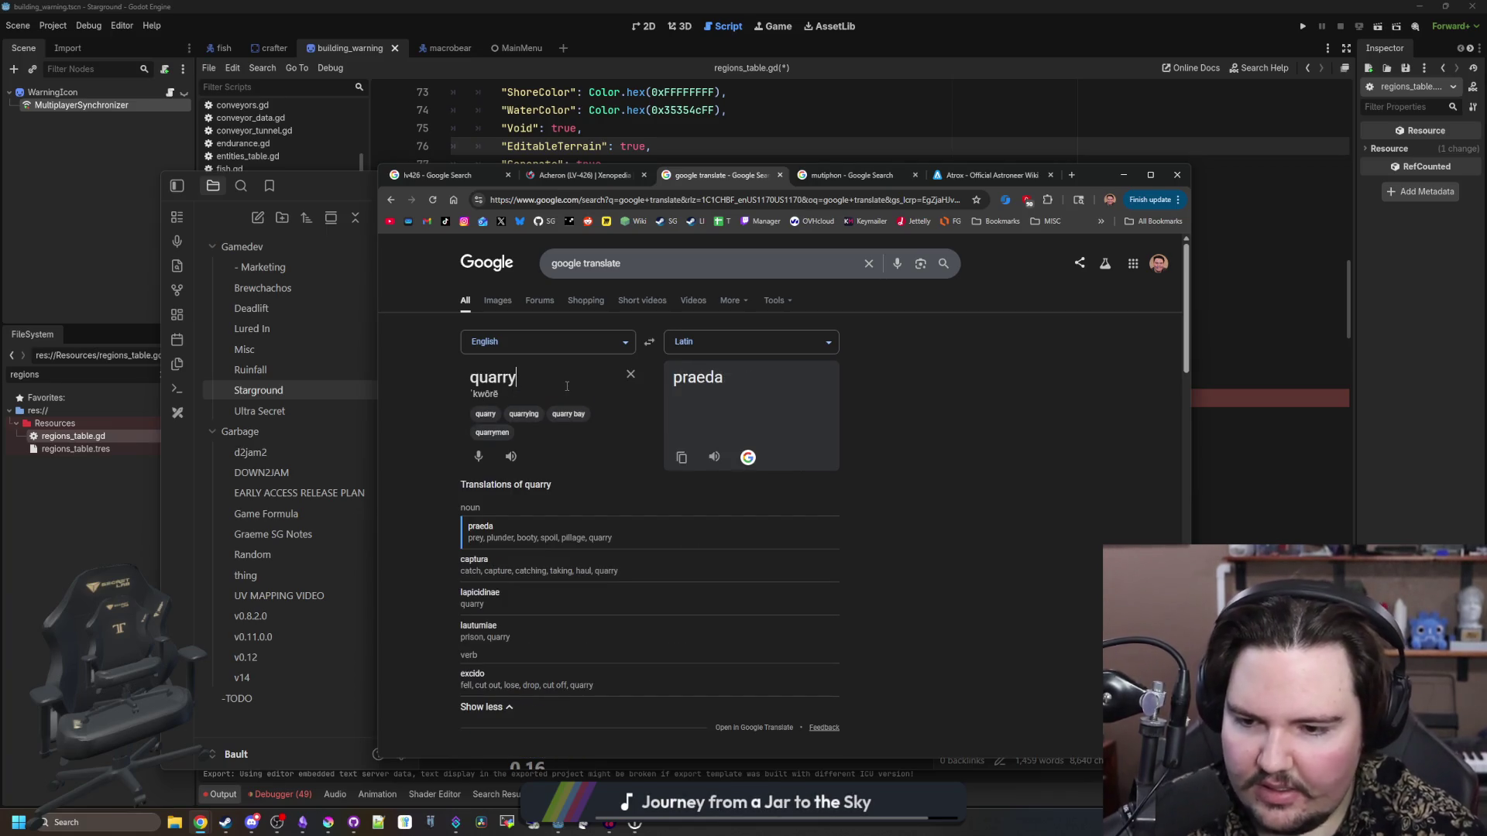
{"action": "key", "text": "BackSpace"}
{"action": "key", "text": "BackSpace"}
{"action": "key", "text": "BackSpace"}
{"action": "type", "text": "mine"}
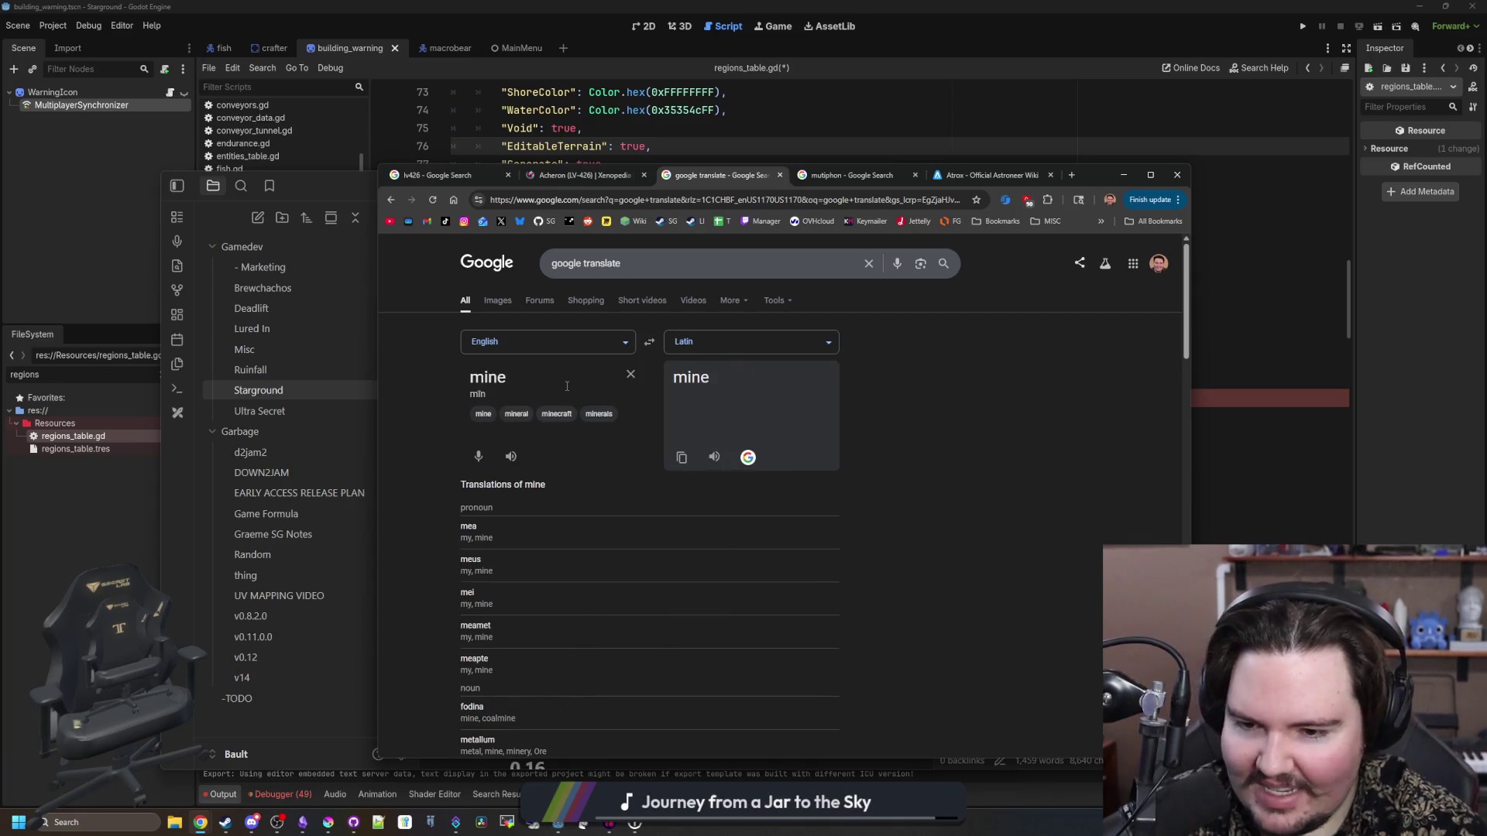
{"action": "scroll", "coordinate": [559, 371], "scroll_direction": "down", "scroll_amount": 3}
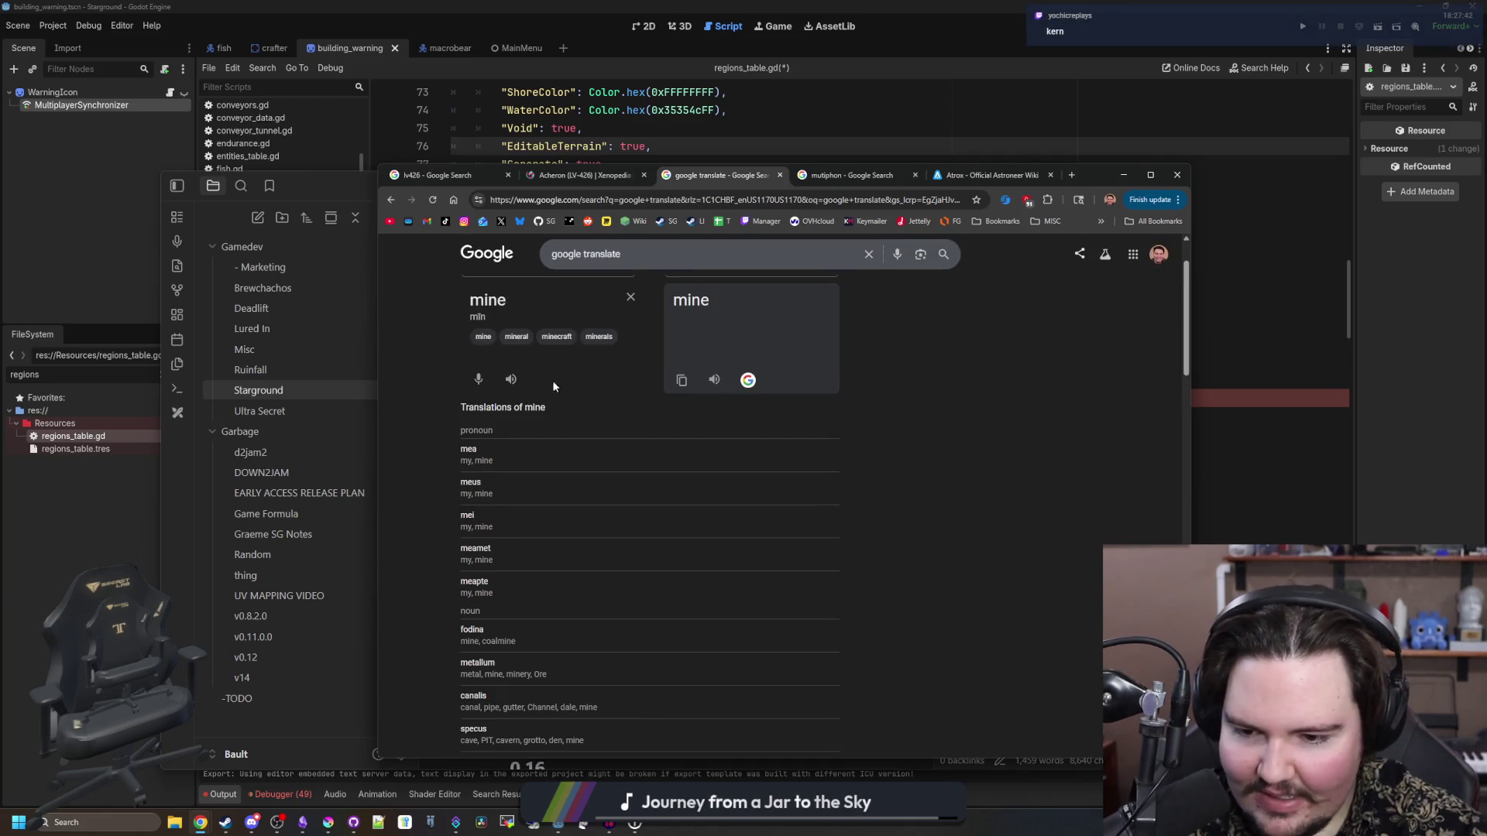
{"action": "scroll", "coordinate": [538, 394], "scroll_direction": "up", "scroll_amount": 3}
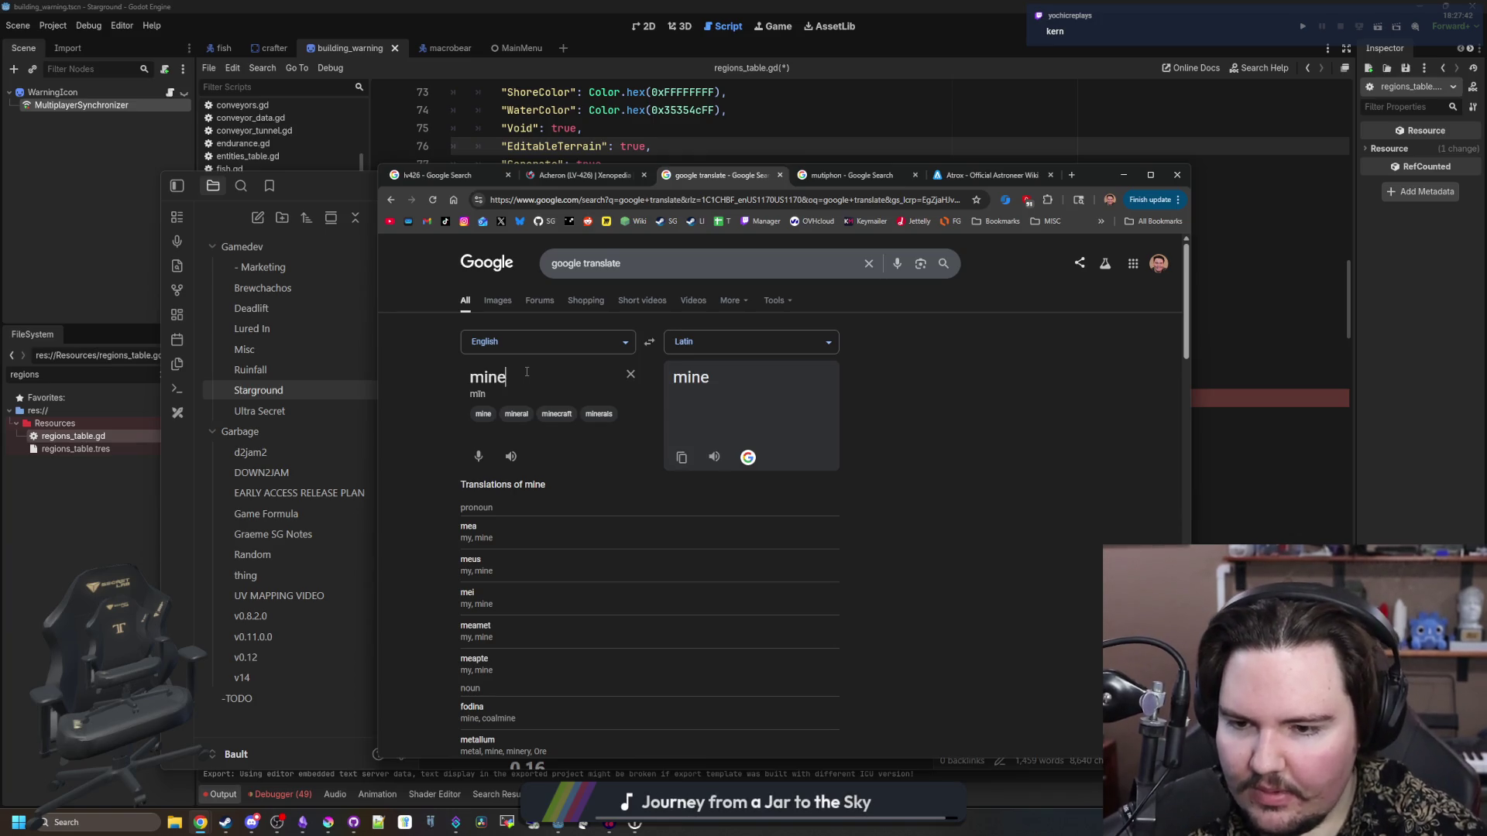
{"action": "key", "text": "BackSpace"}
{"action": "key", "text": "BackSpace"}
{"action": "key", "text": "BackSpace"}
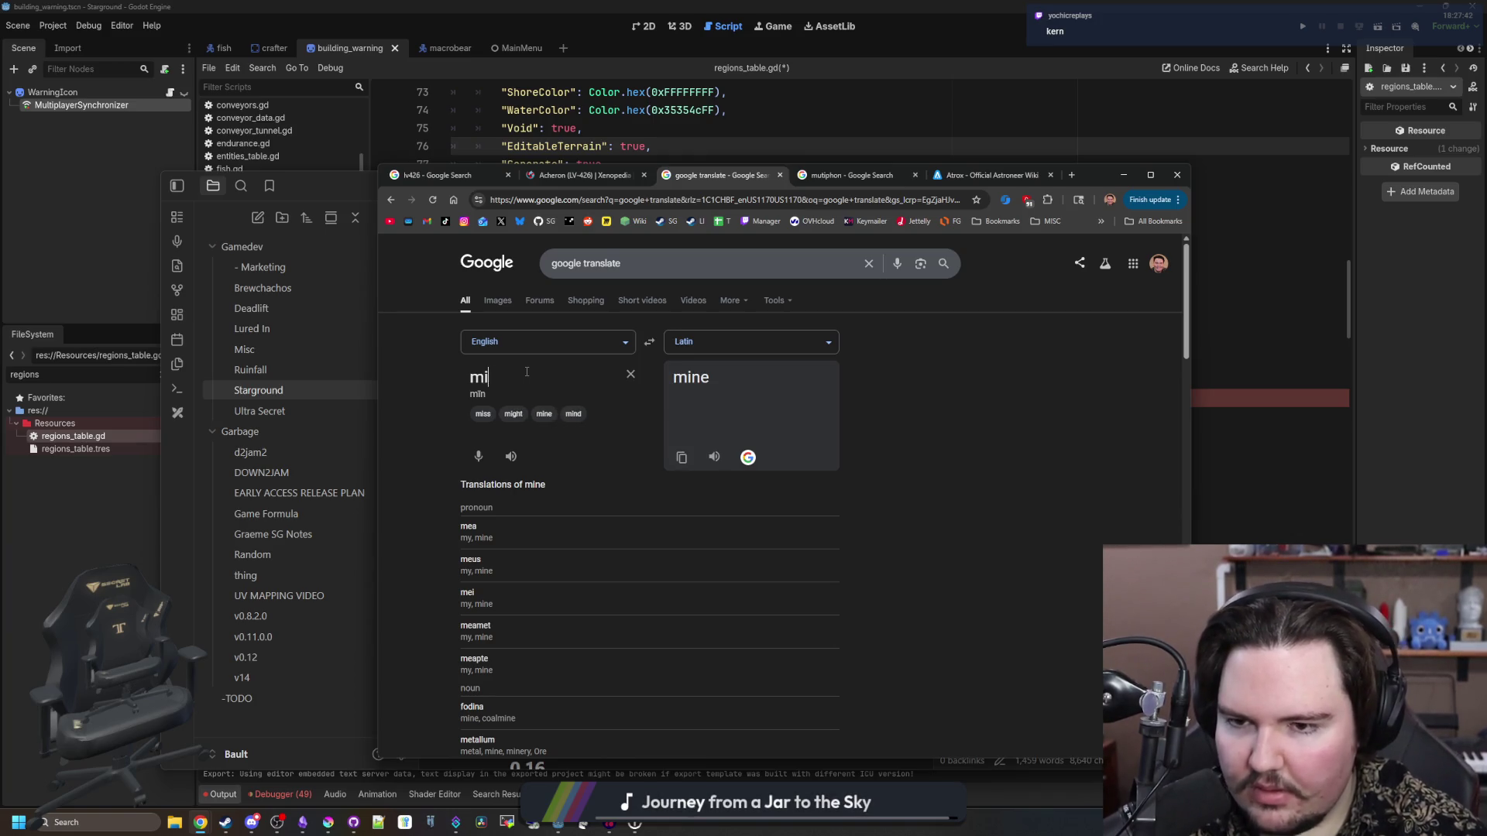
{"action": "type", "text": "mining"}
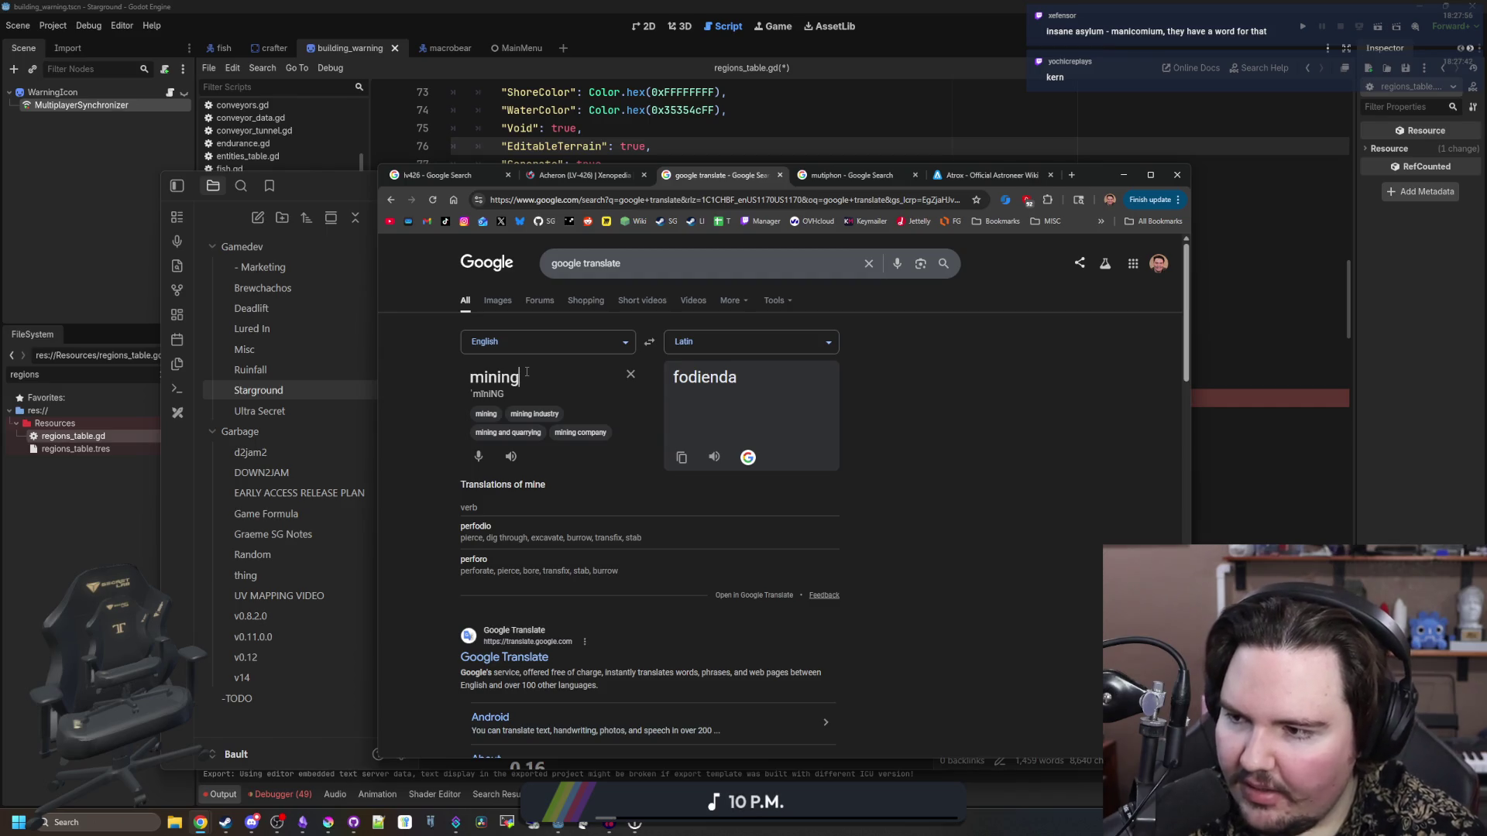
- Enter 'insane asylum', then replace it with 'manicomium' and accept the 'manicomio' suggestion
{"action": "key", "text": "BackSpace"}
{"action": "key", "text": "BackSpace"}
{"action": "key", "text": "BackSpace"}
{"action": "type", "text": "ins"}
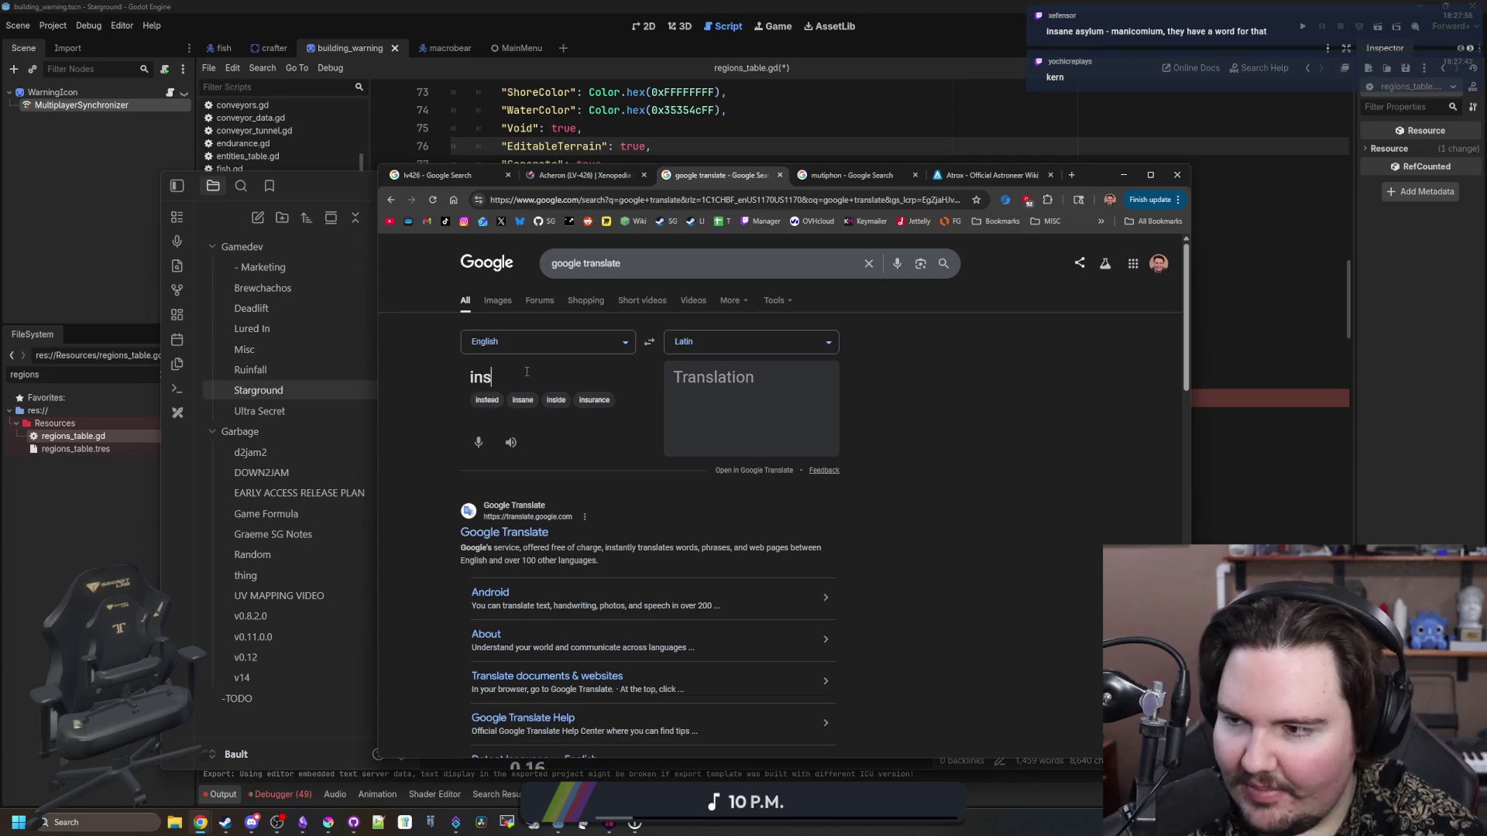
{"action": "type", "text": "ane asylum"}
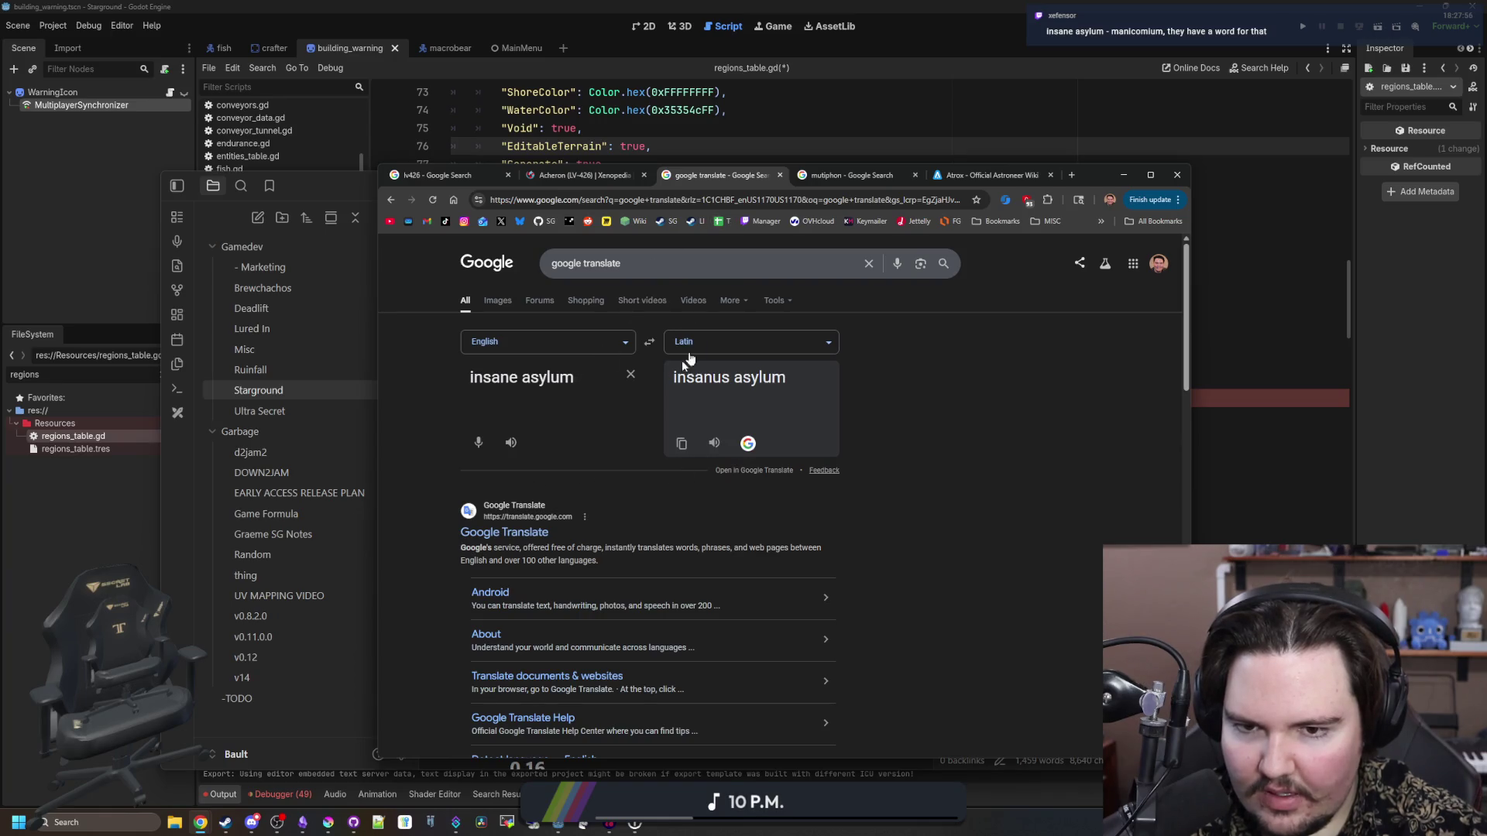
{"action": "key", "text": "ctrl+a"}
{"action": "type", "text": "manicomium"}
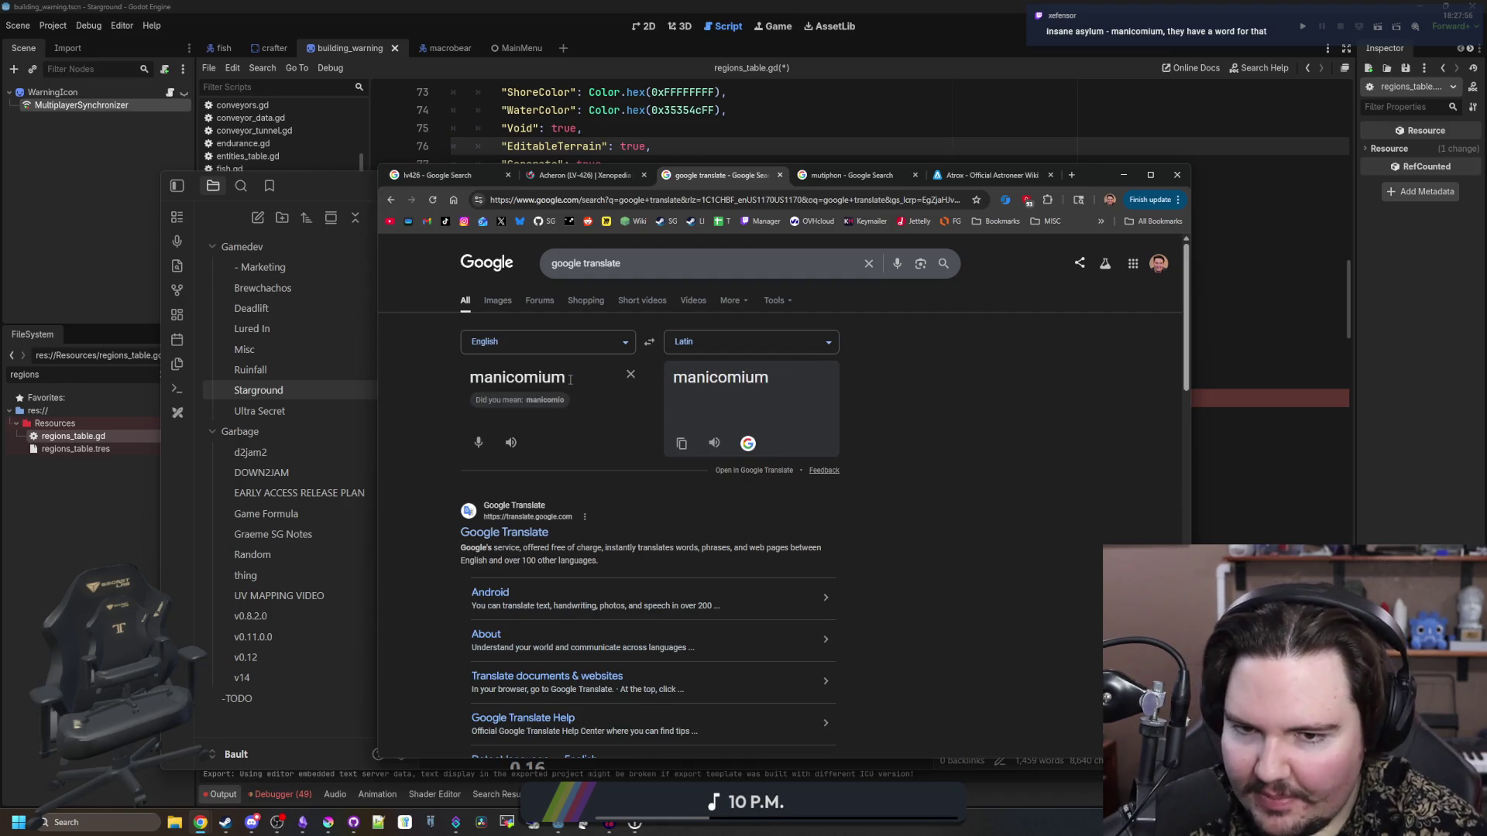
{"action": "left_click", "coordinate": [542, 400]}
- Swap to Latin→English and back, leaving 'insane asylum' rendered as 'insanus asylum'
{"action": "left_click", "coordinate": [654, 338]}
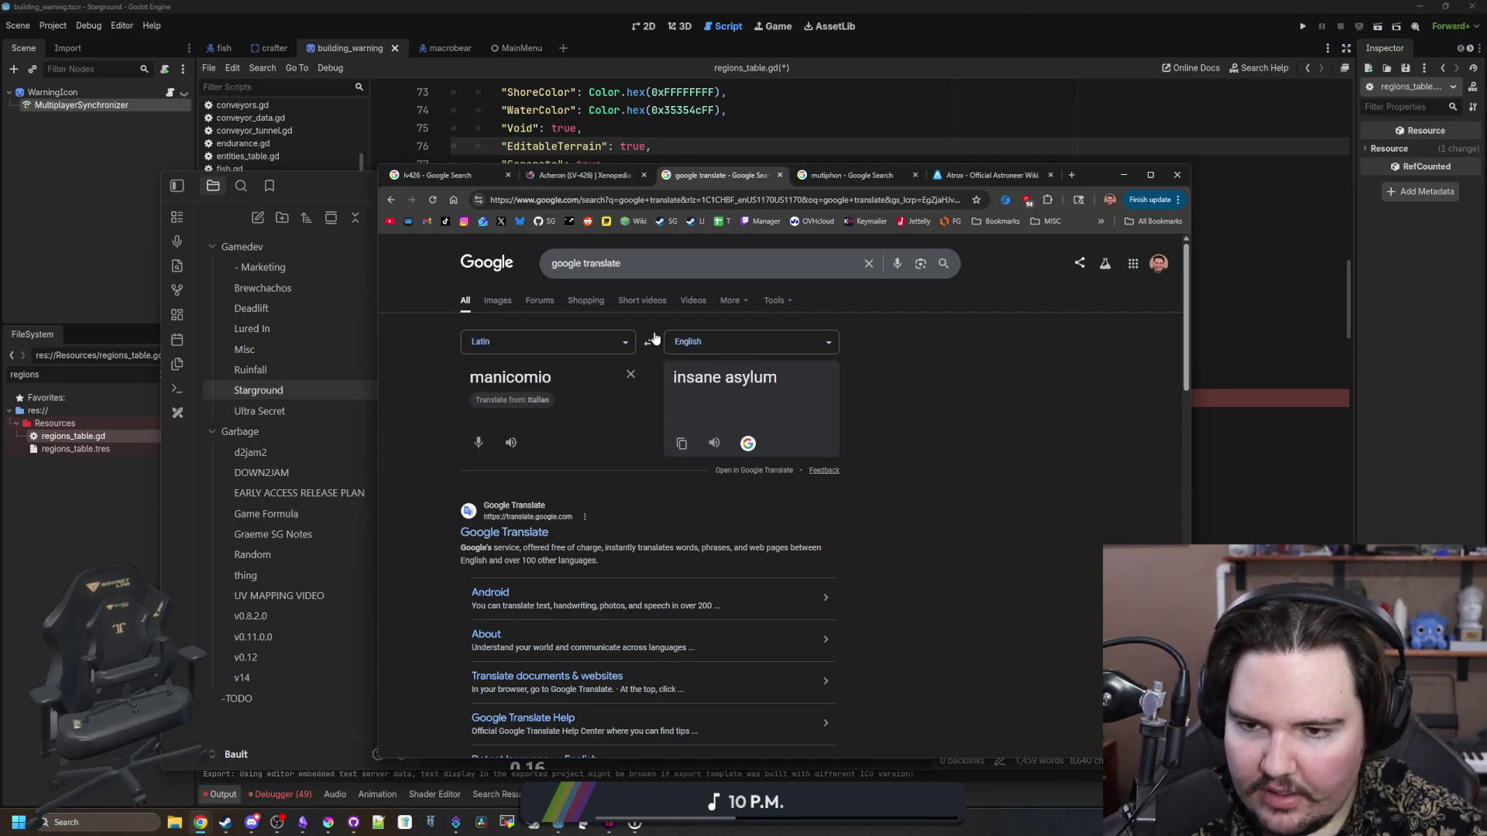
{"action": "left_click", "coordinate": [655, 338]}
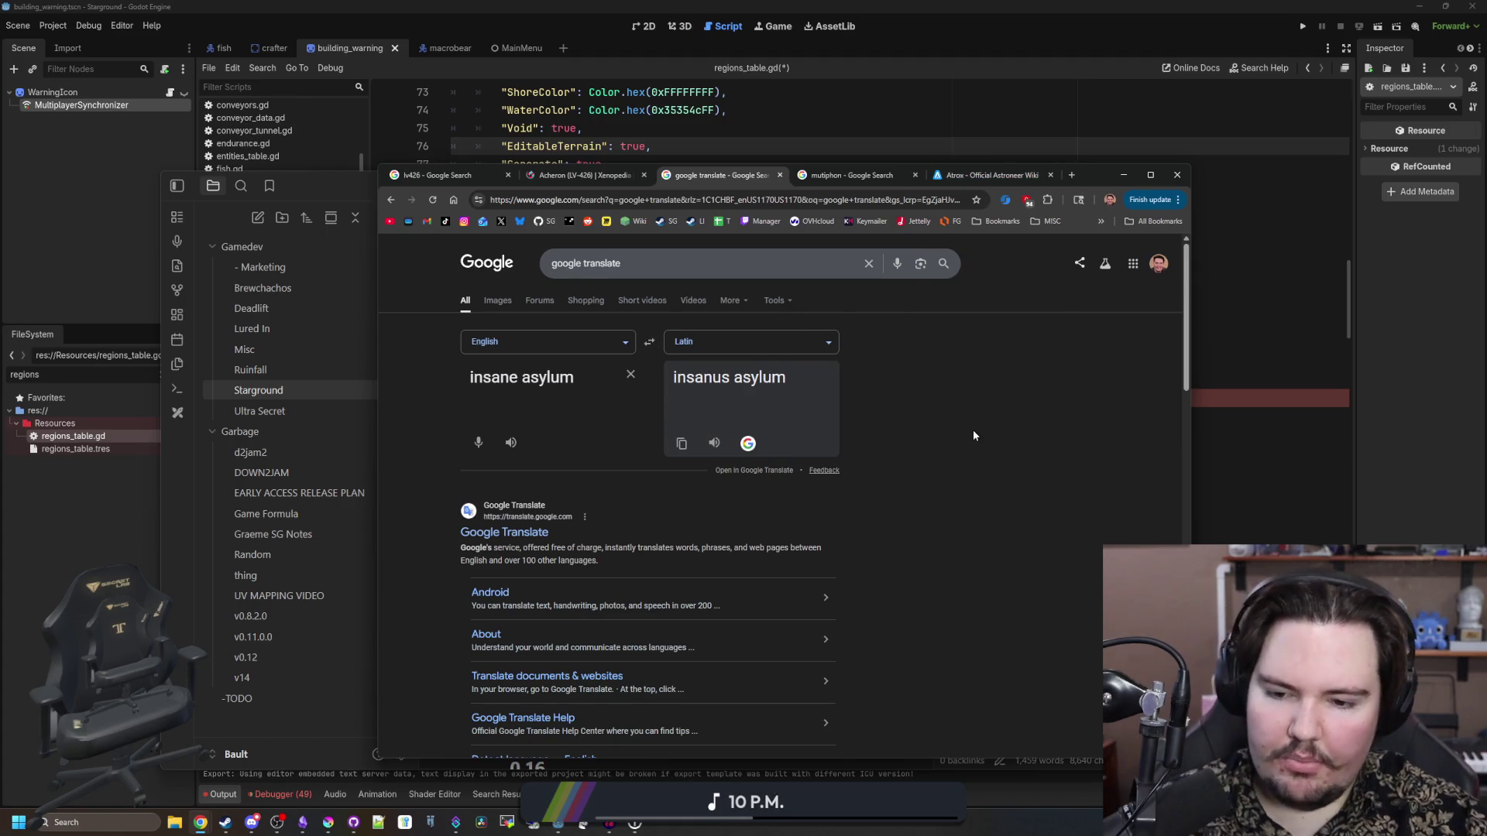
{"action": "scroll", "coordinate": [973, 435], "scroll_direction": "down", "scroll_amount": 10}
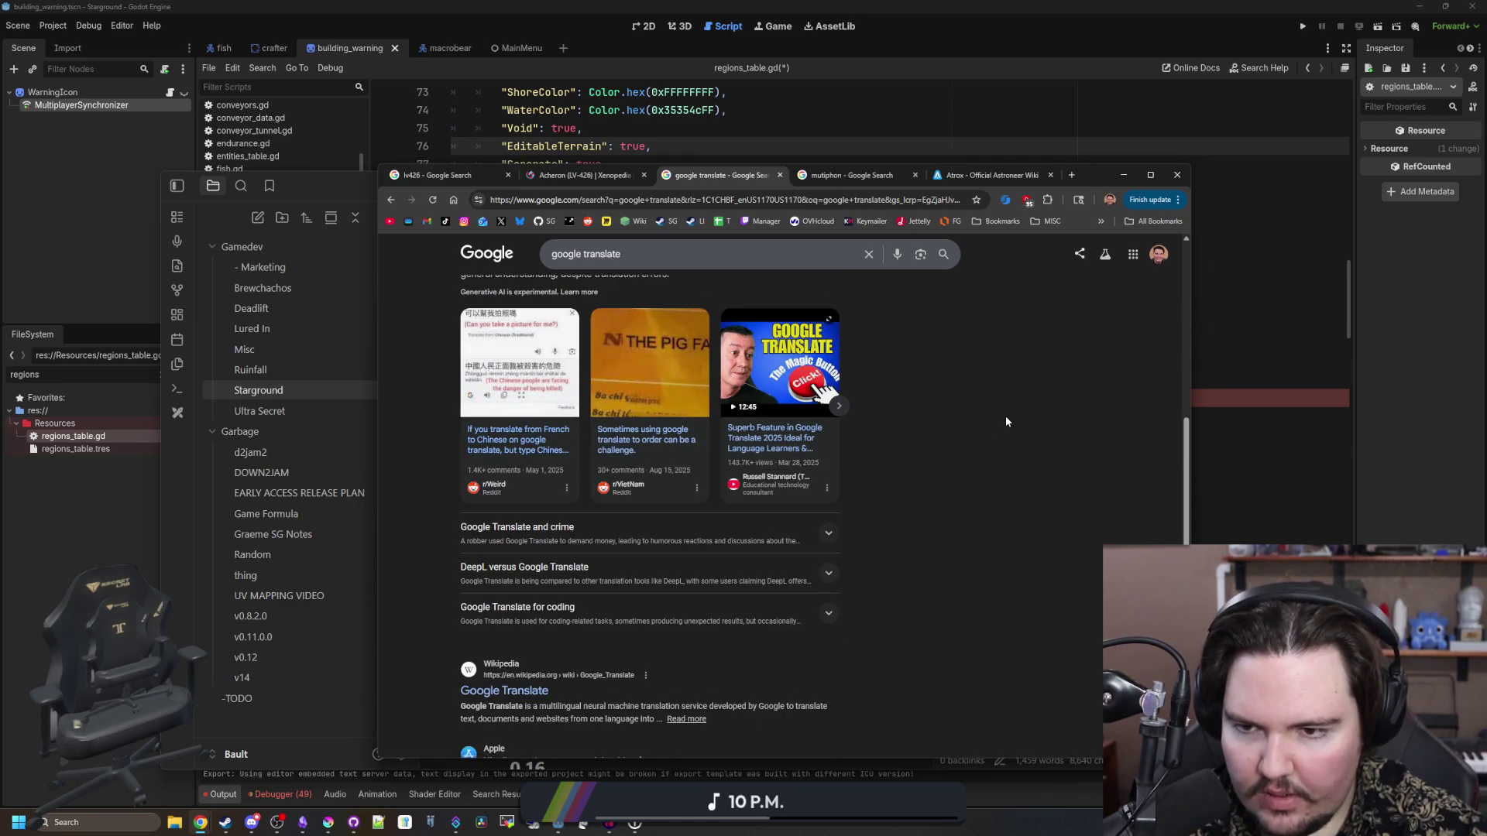
{"action": "scroll", "coordinate": [1005, 421], "scroll_direction": "down", "scroll_amount": 10}
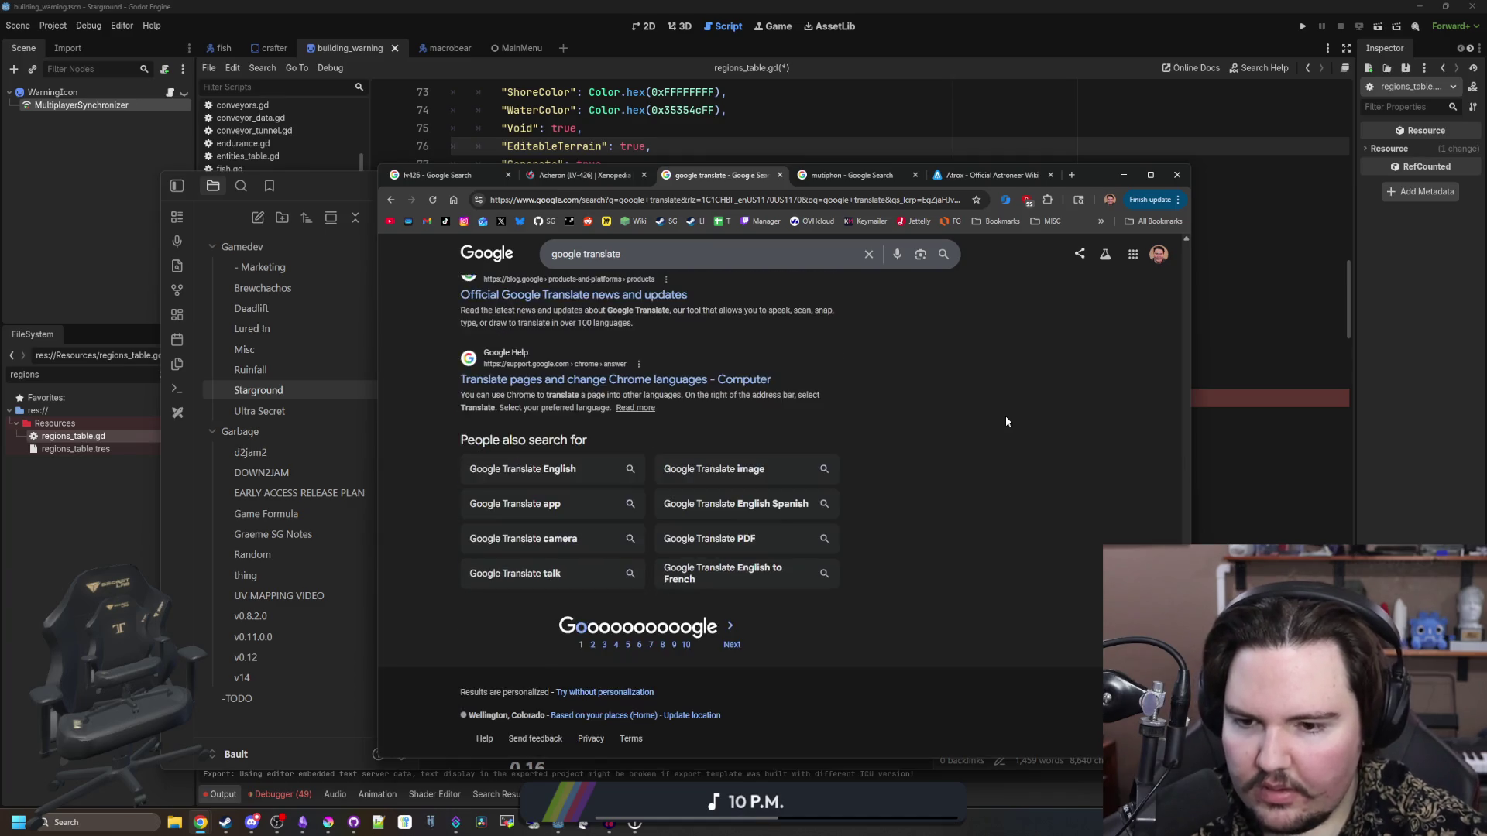
{"action": "scroll", "coordinate": [1005, 420], "scroll_direction": "up", "scroll_amount": 20}
{"action": "scroll", "coordinate": [1005, 421], "scroll_direction": "up", "scroll_amount": 1}
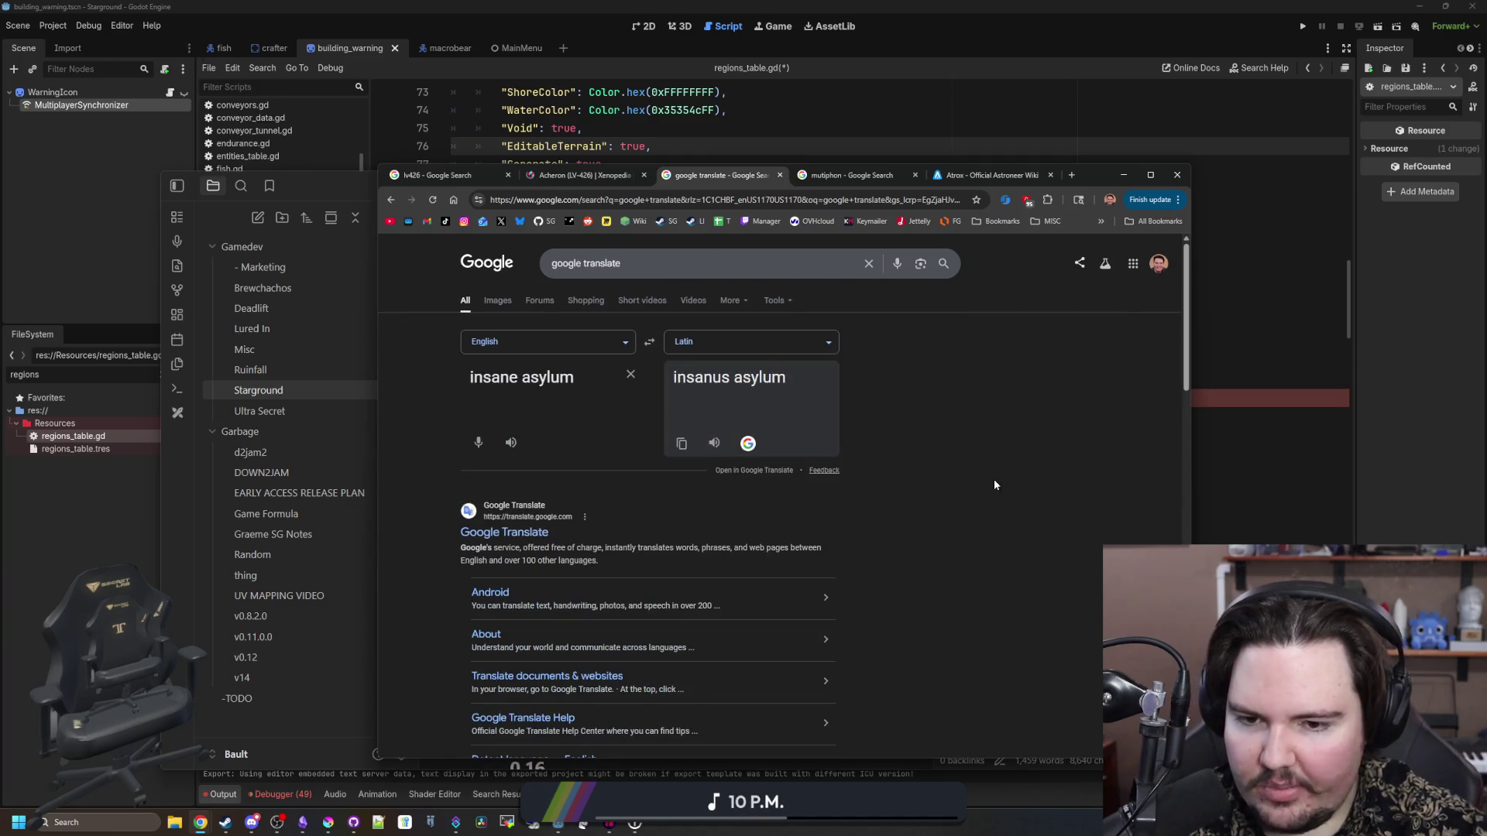
- In the Starground note, capitalise 'roxis' to 'Roxis' and select the planet name Arx
{"action": "left_click", "coordinate": [302, 822]}
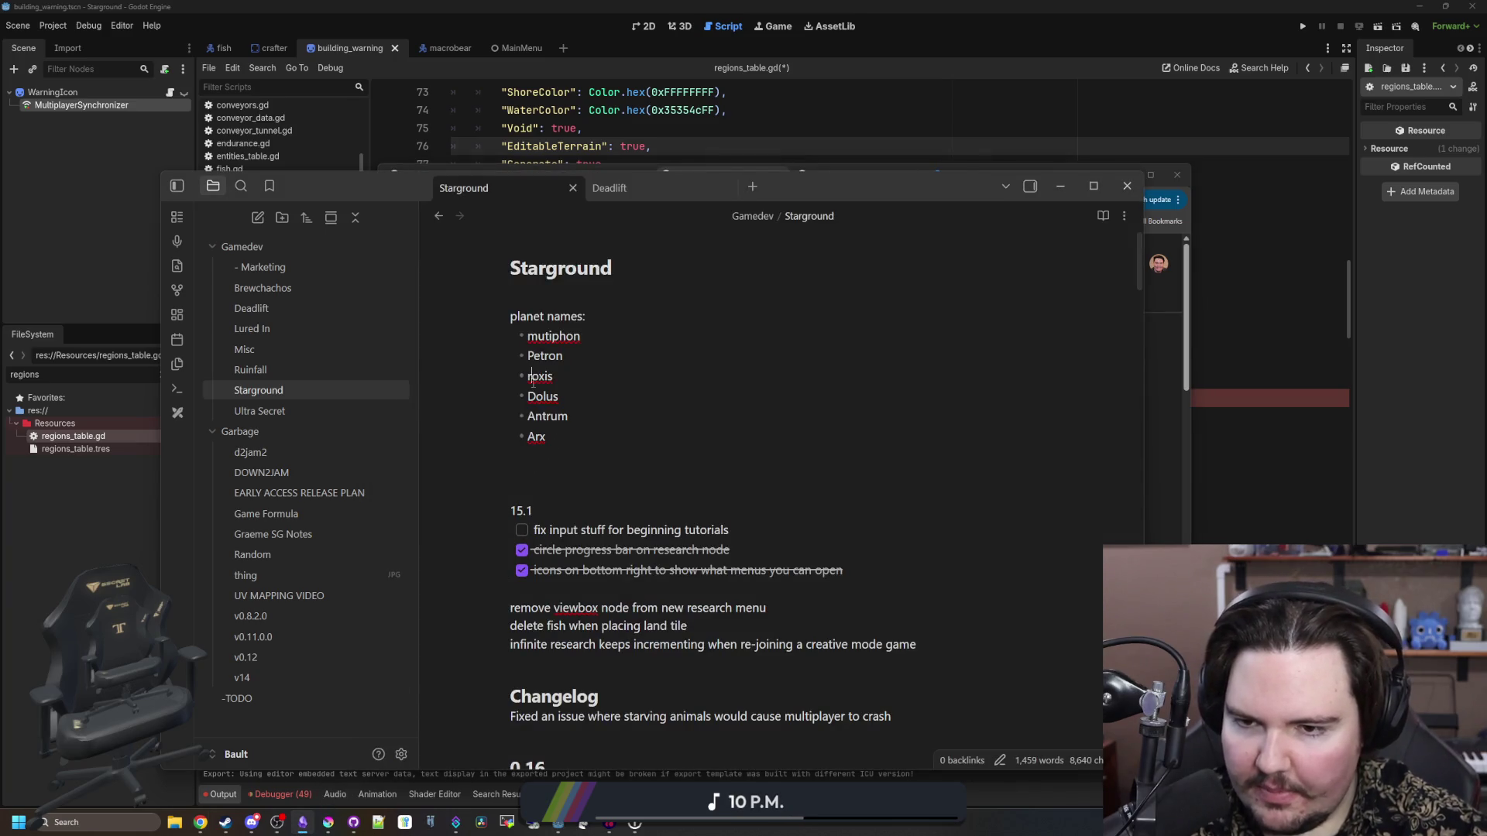
{"action": "key", "text": "BackSpace"}
{"action": "type", "text": "R"}
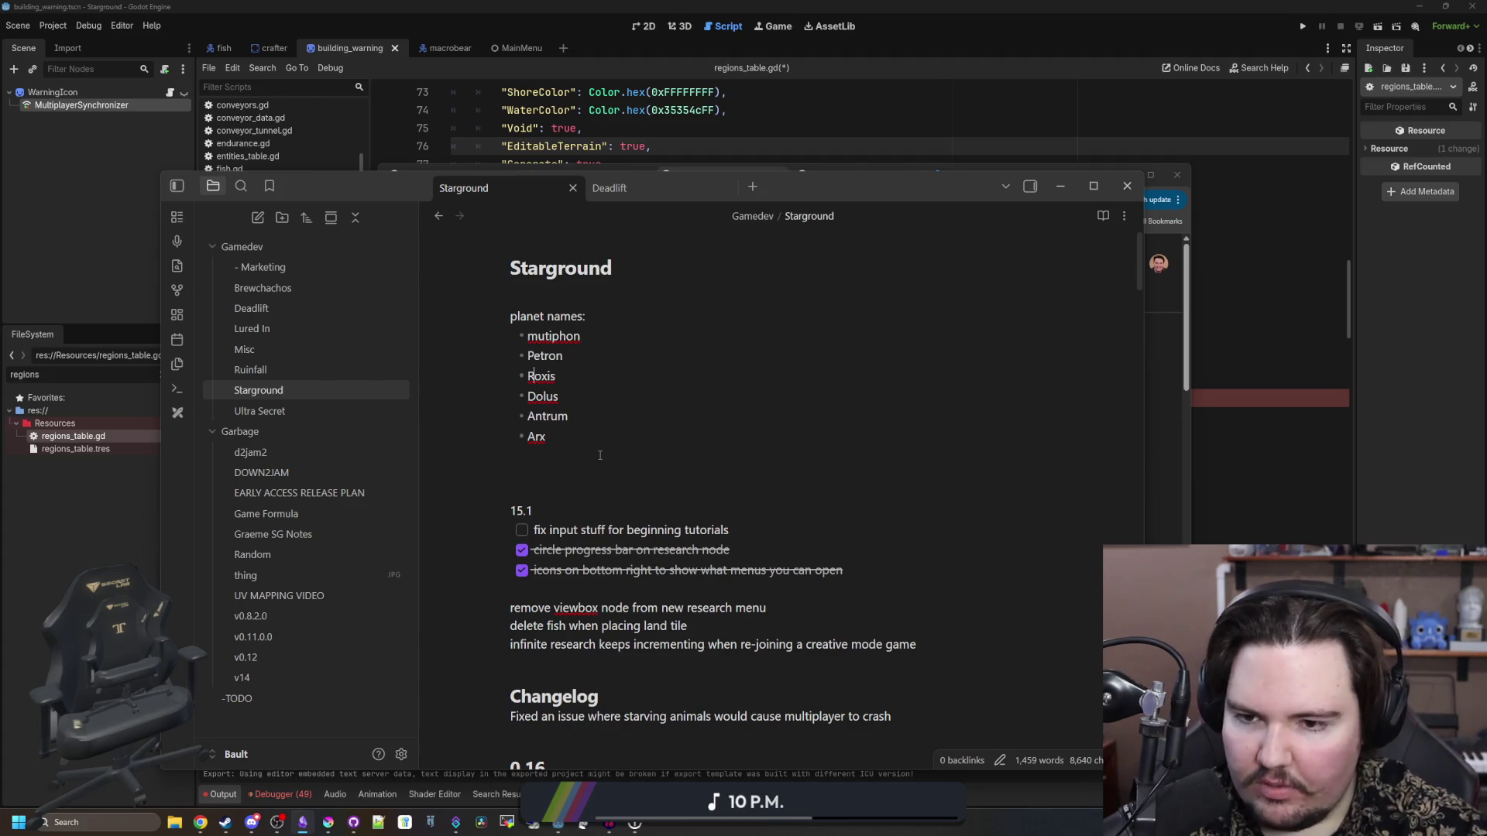
{"action": "left_click_drag", "start_coordinate": [545, 438], "coordinate": [531, 436]}
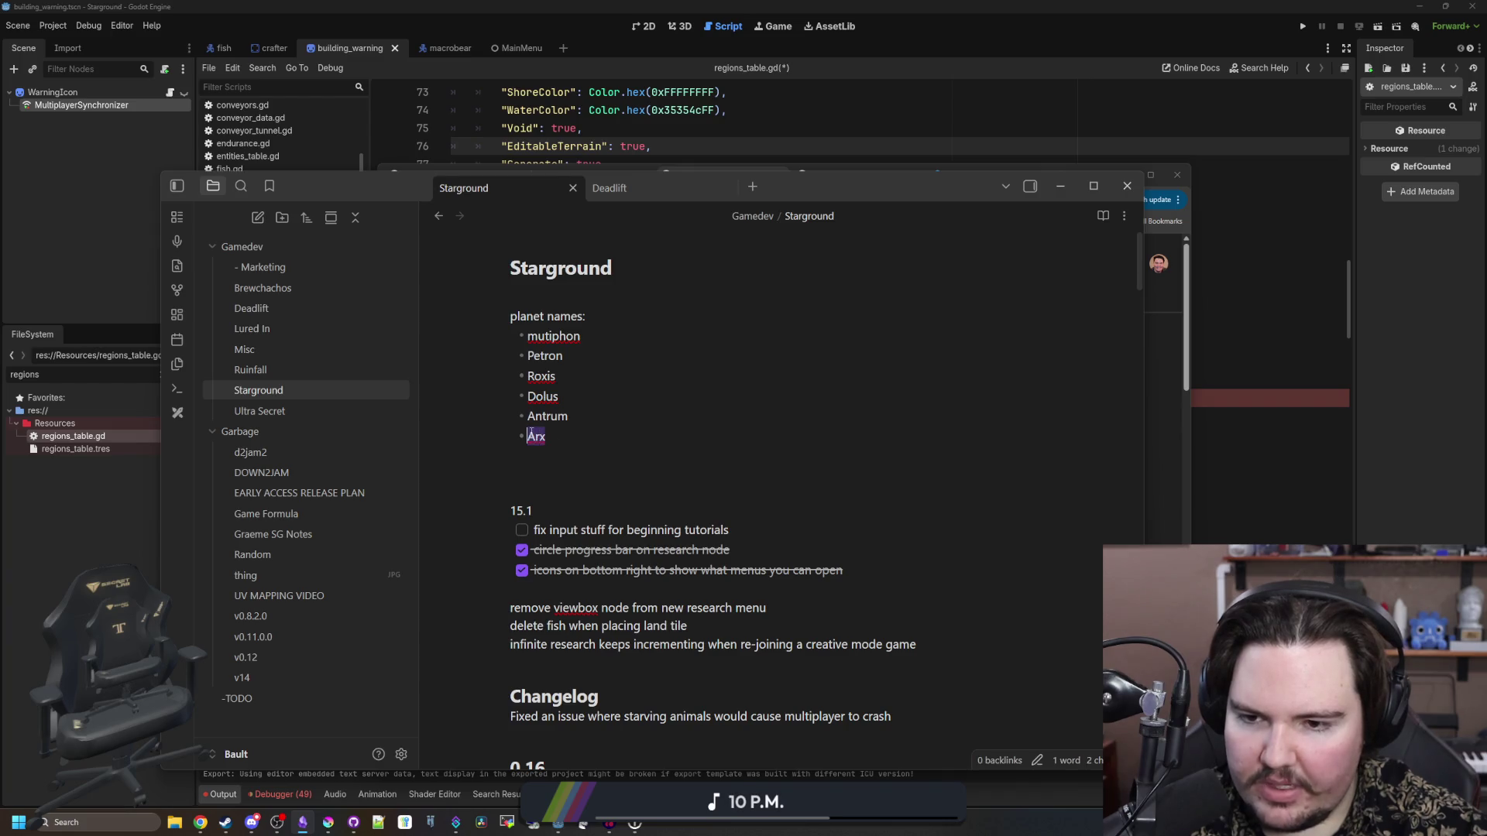
{"action": "left_click", "coordinate": [558, 433]}
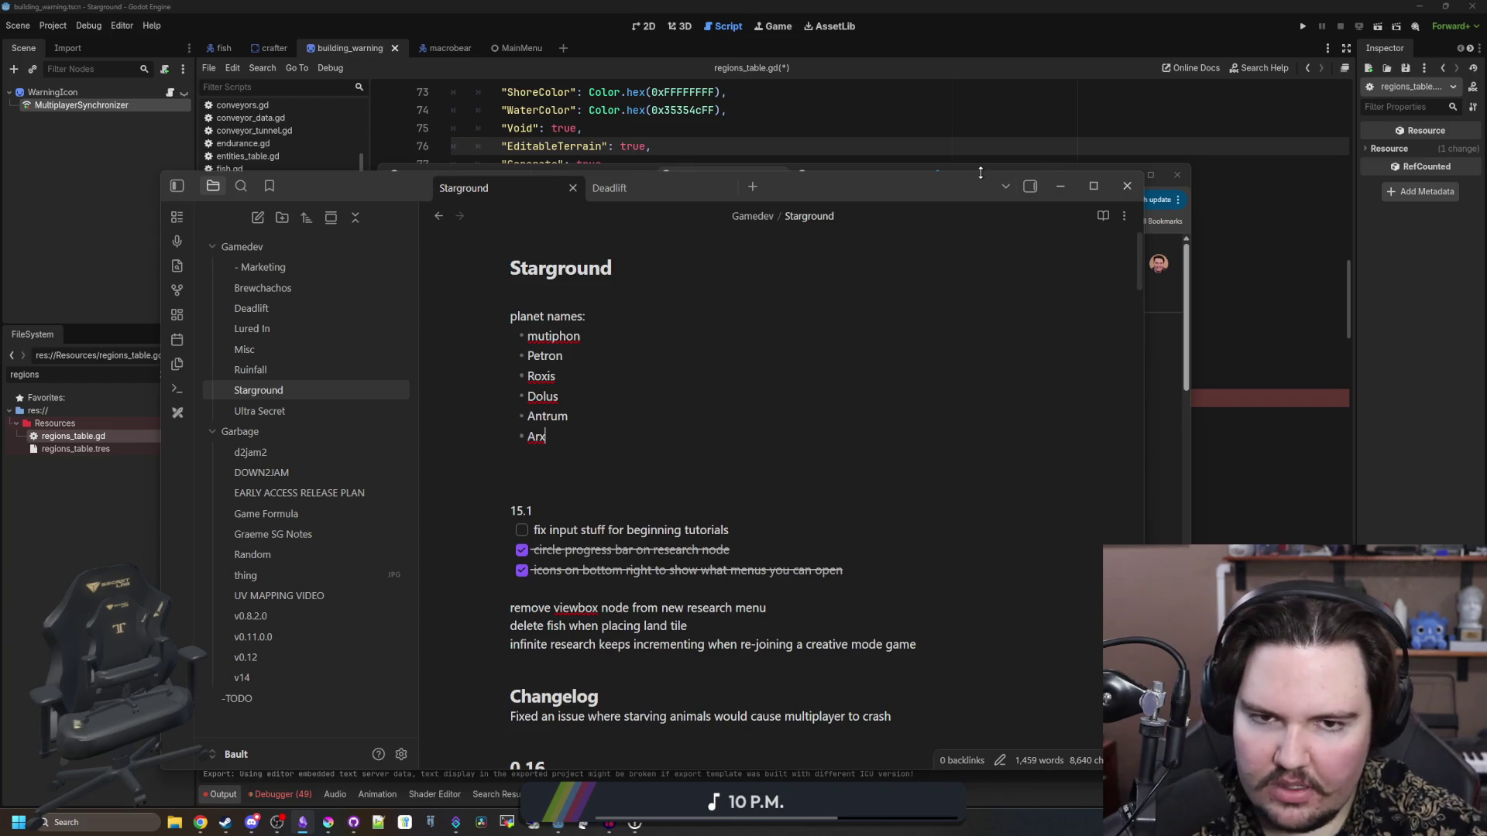
- Move the notes window aside and replace the translator's source text with 'stronghold'
{"action": "left_click_drag", "start_coordinate": [953, 187], "coordinate": [888, 315]}
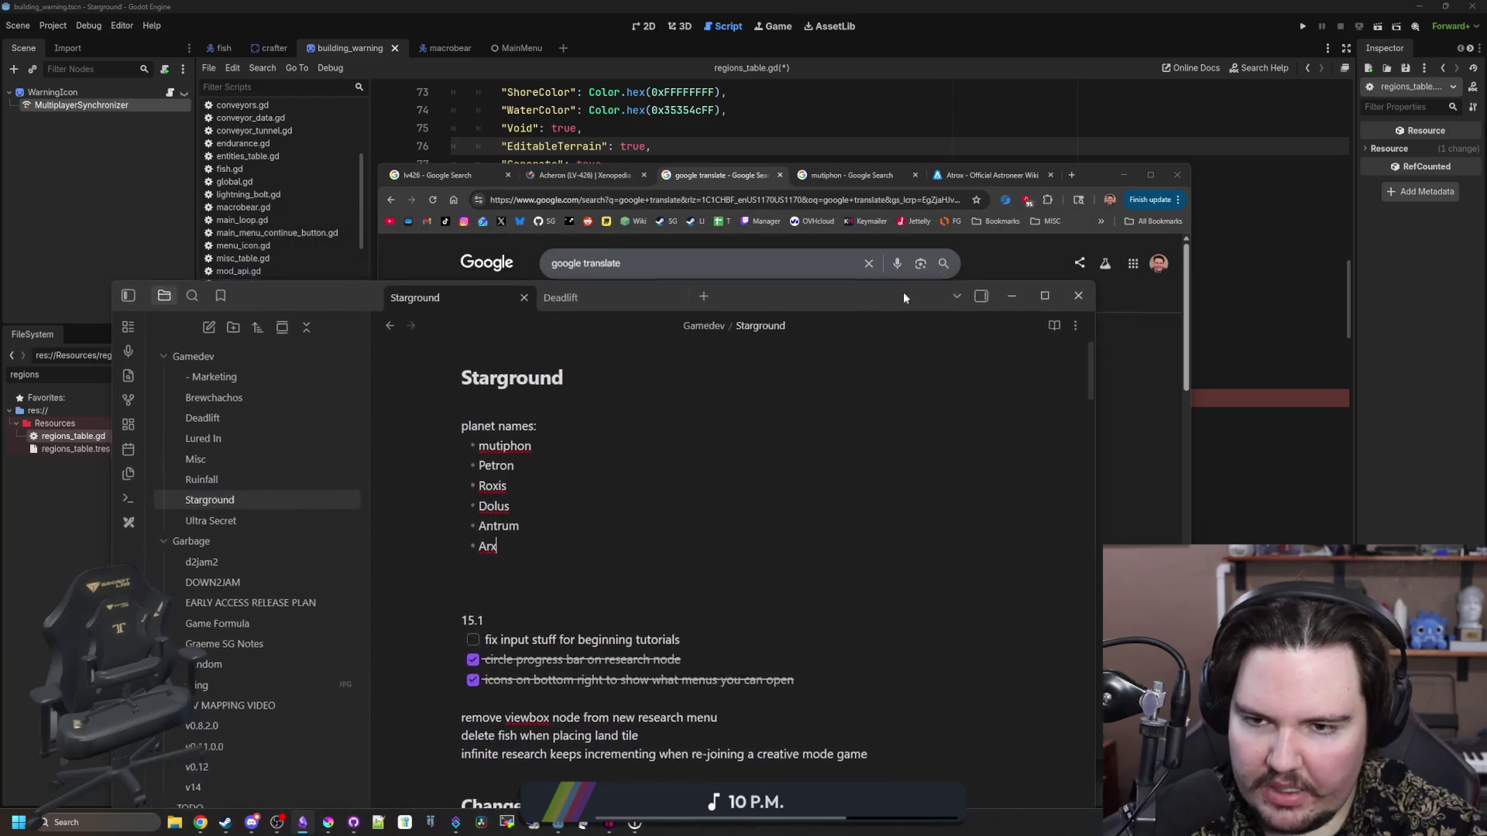
{"action": "left_click", "coordinate": [635, 288]}
{"action": "triple_click", "coordinate": [526, 378]}
{"action": "type", "text": "stronghold"}
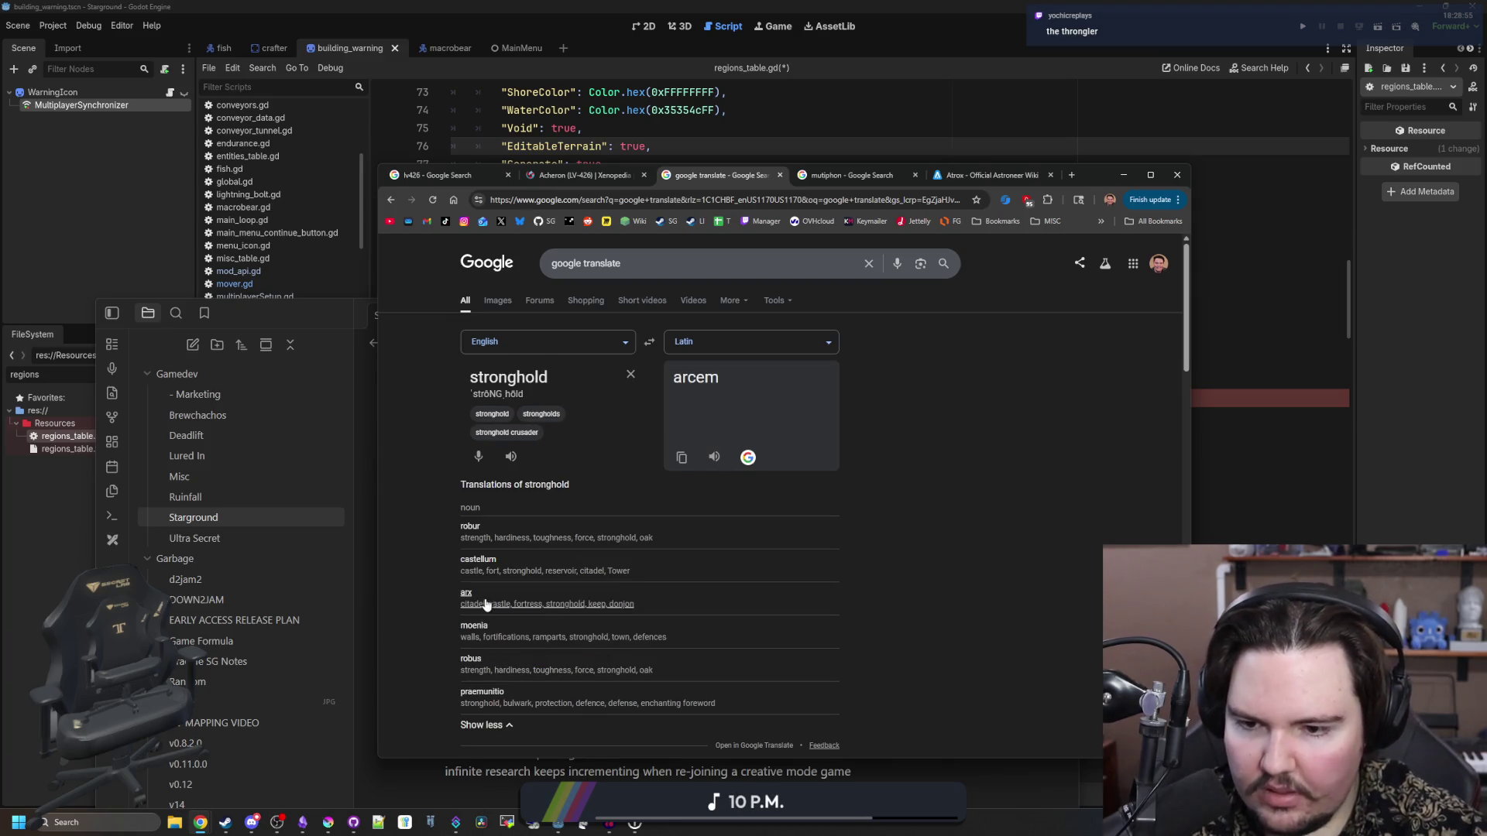
- Pick 'arx' from the Latin alternatives for stronghold, then clear the source box
{"action": "scroll", "coordinate": [748, 583], "scroll_direction": "down", "scroll_amount": 1}
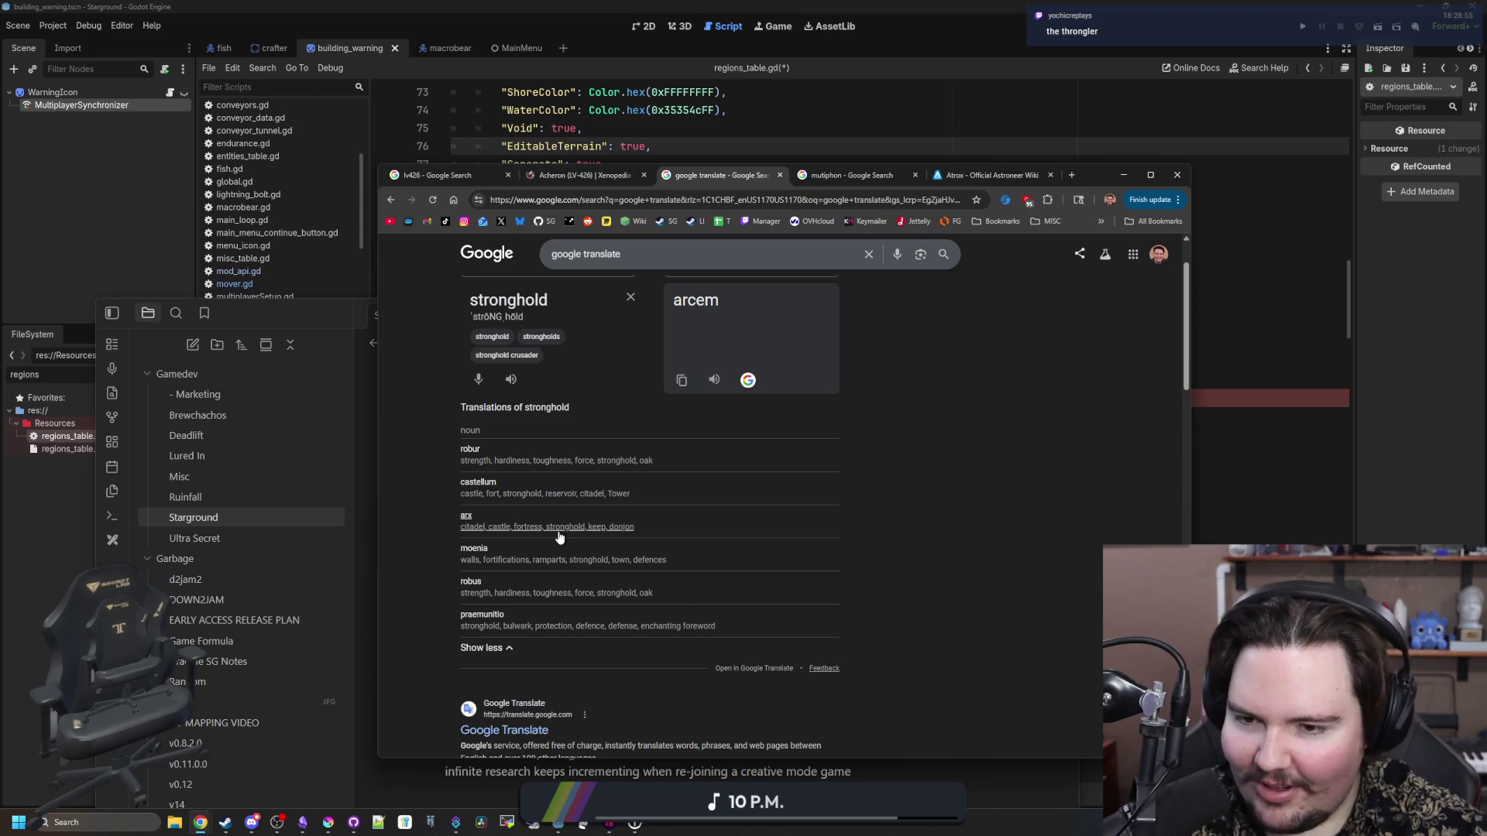
{"action": "scroll", "coordinate": [623, 410], "scroll_direction": "down", "scroll_amount": 1}
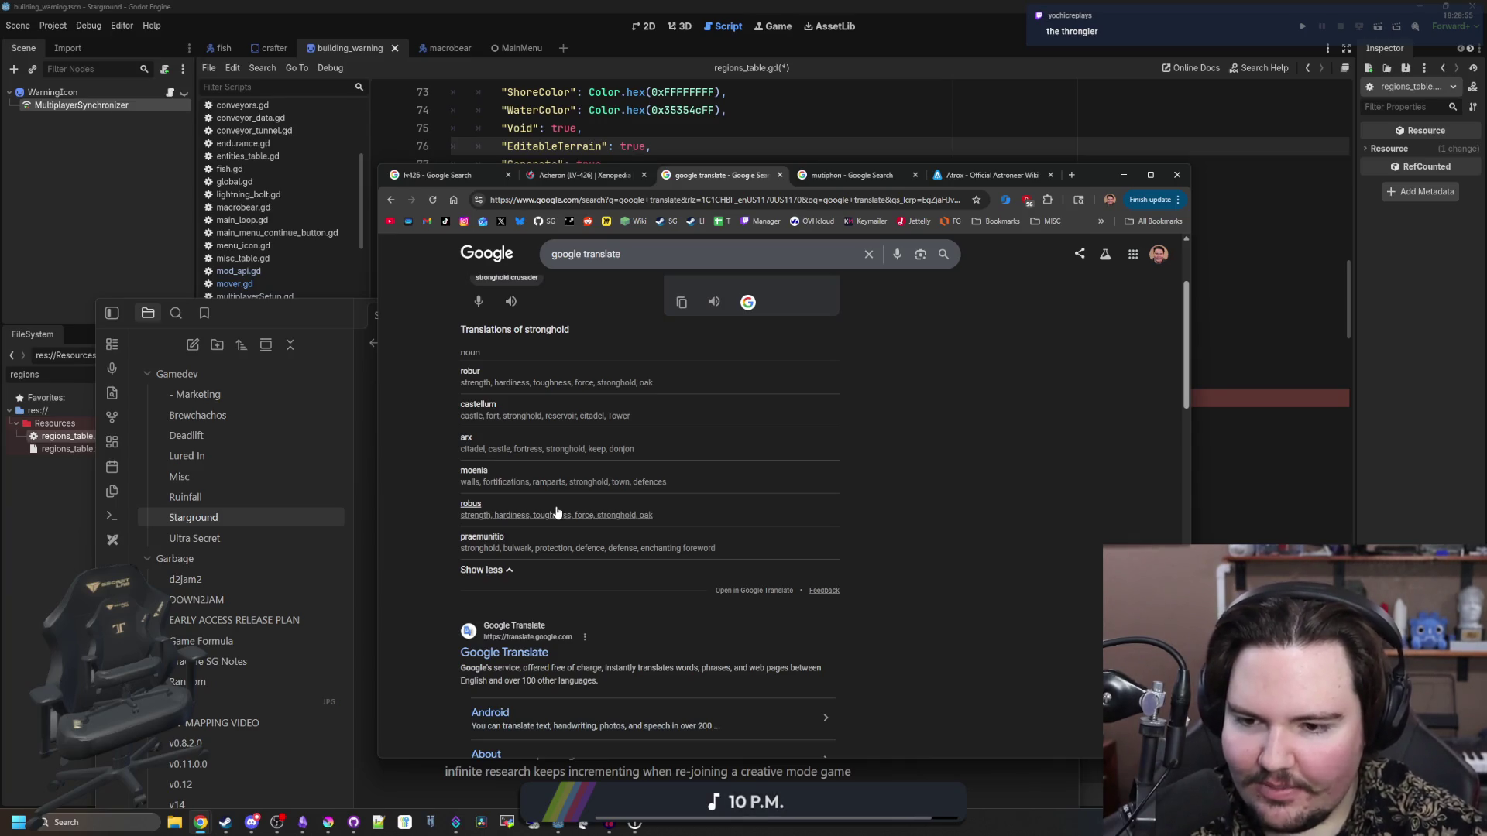
{"action": "left_click", "coordinate": [553, 445]}
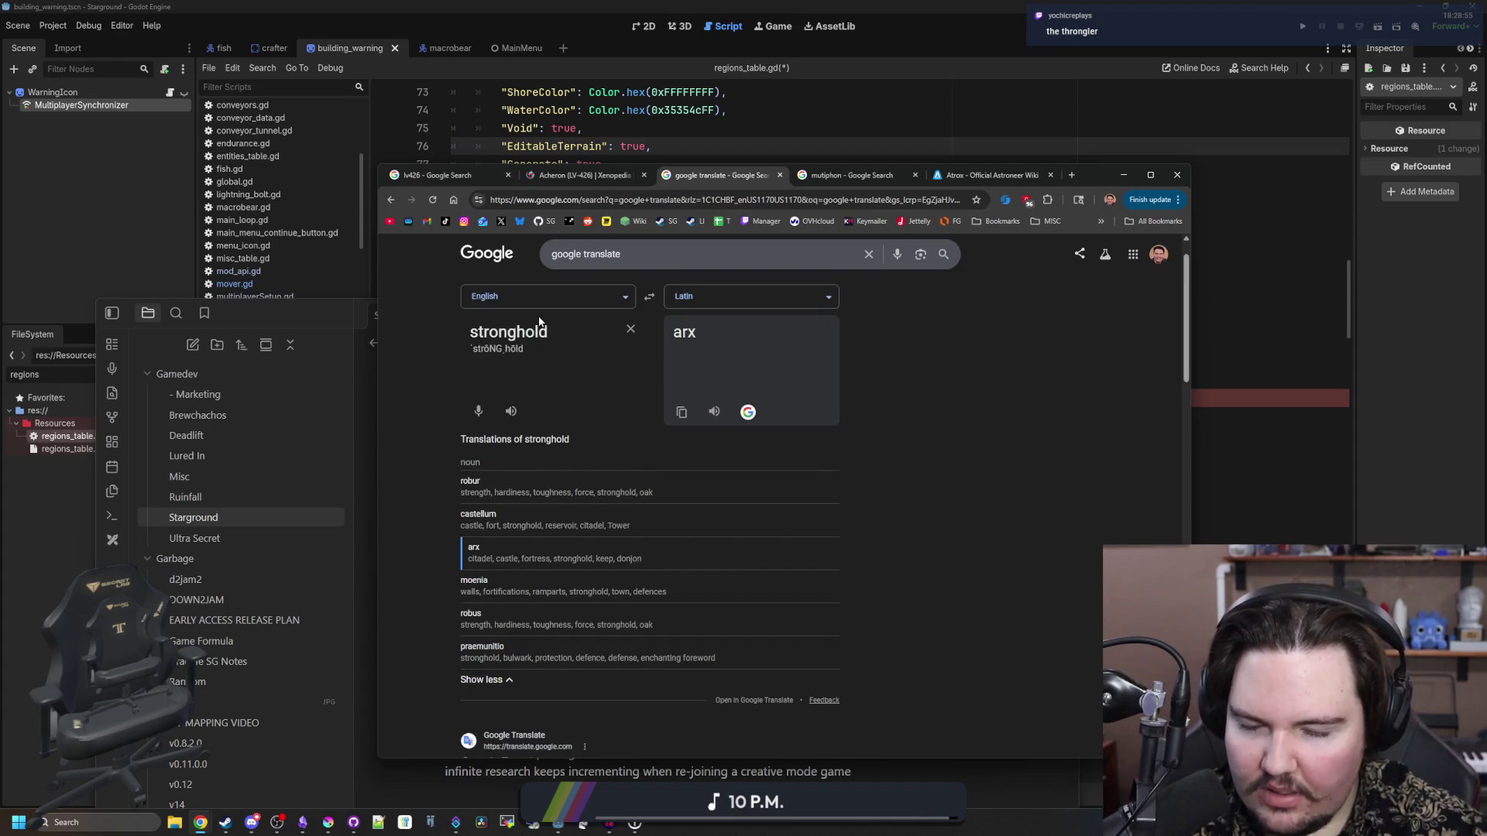
{"action": "left_click", "coordinate": [631, 330]}
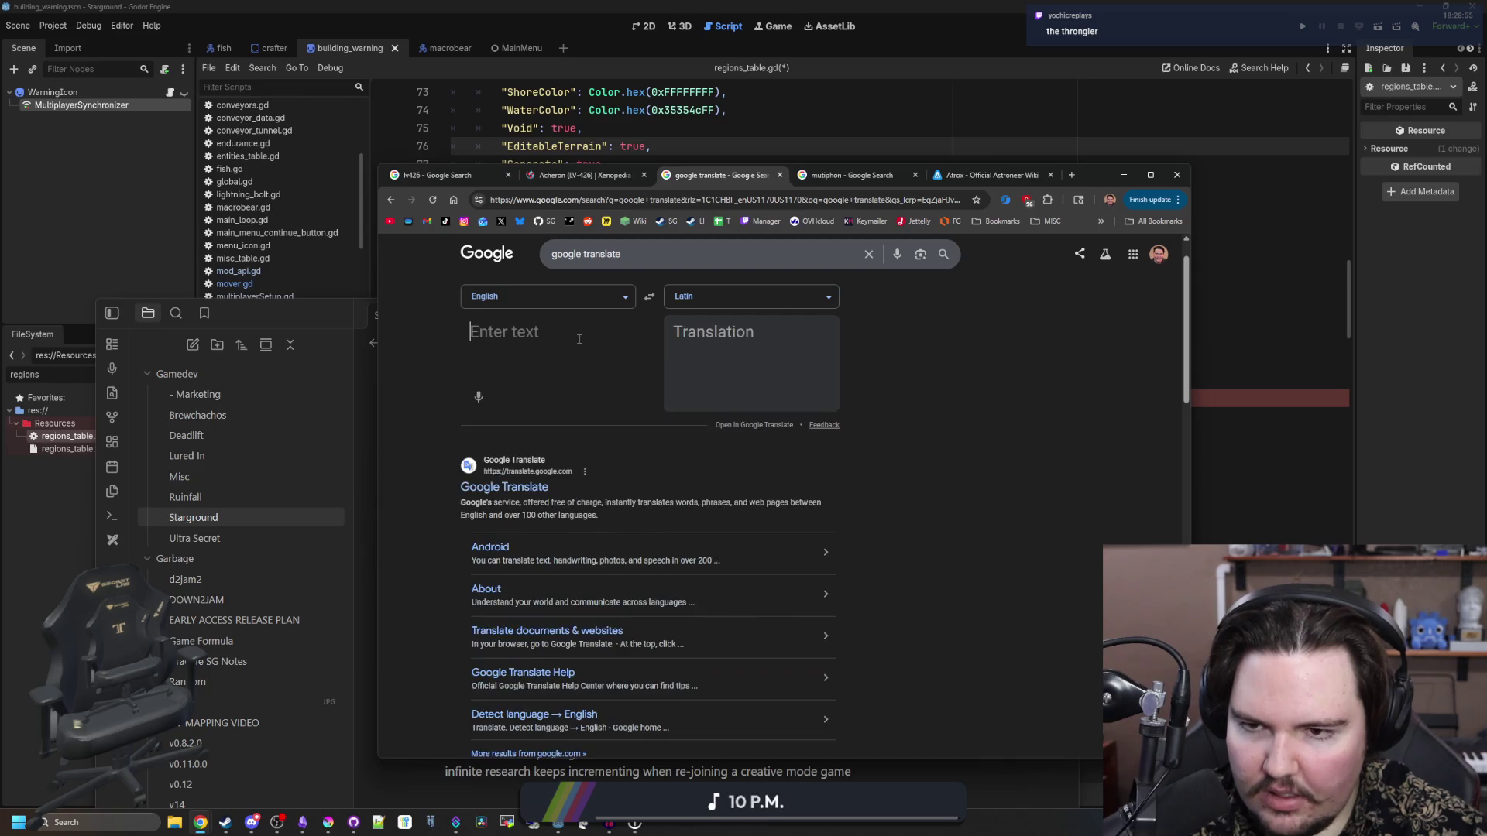
- Try 'fortress', 'fort', 'vile', then 'repulsive' (repulsiva) in Latin, then erase the input
{"action": "type", "text": "fortress"}
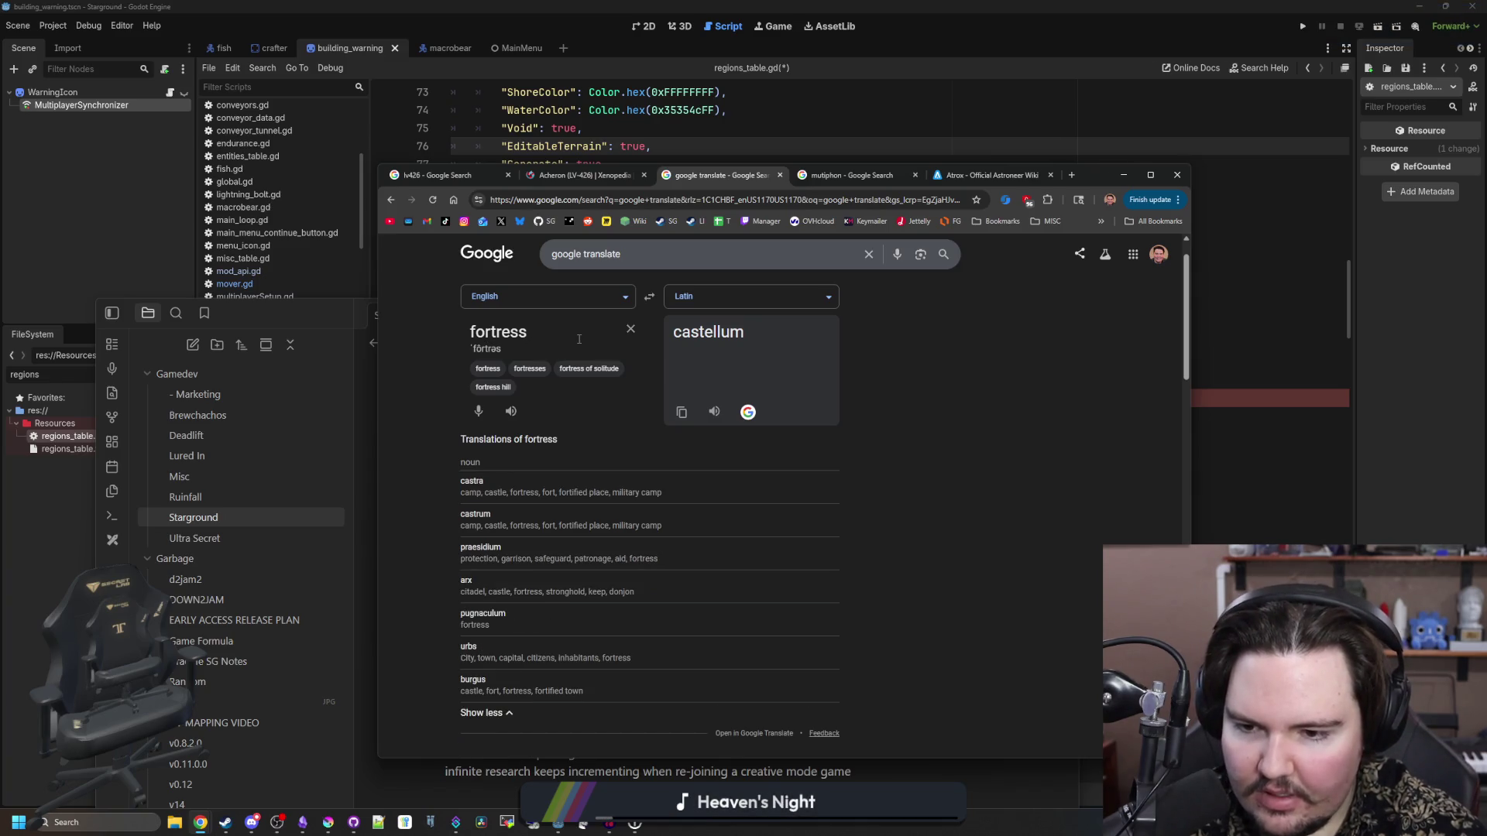
{"action": "key", "text": "BackSpace"}
{"action": "key", "text": "BackSpace"}
{"action": "key", "text": "BackSpace"}
{"action": "key", "text": "BackSpace"}
{"action": "key", "text": "BackSpace"}
{"action": "key", "text": "BackSpace"}
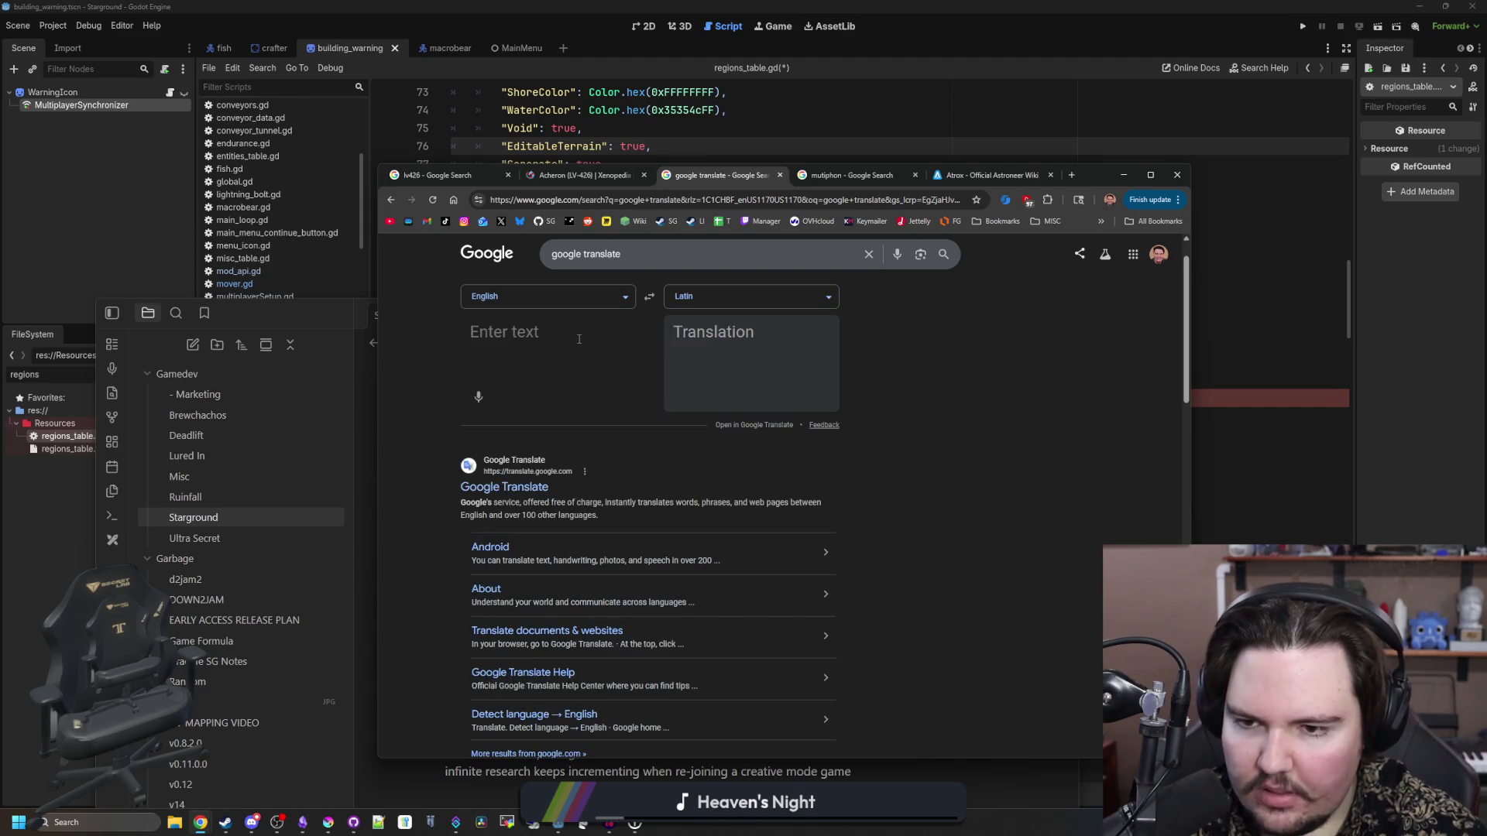
{"action": "type", "text": "vile"}
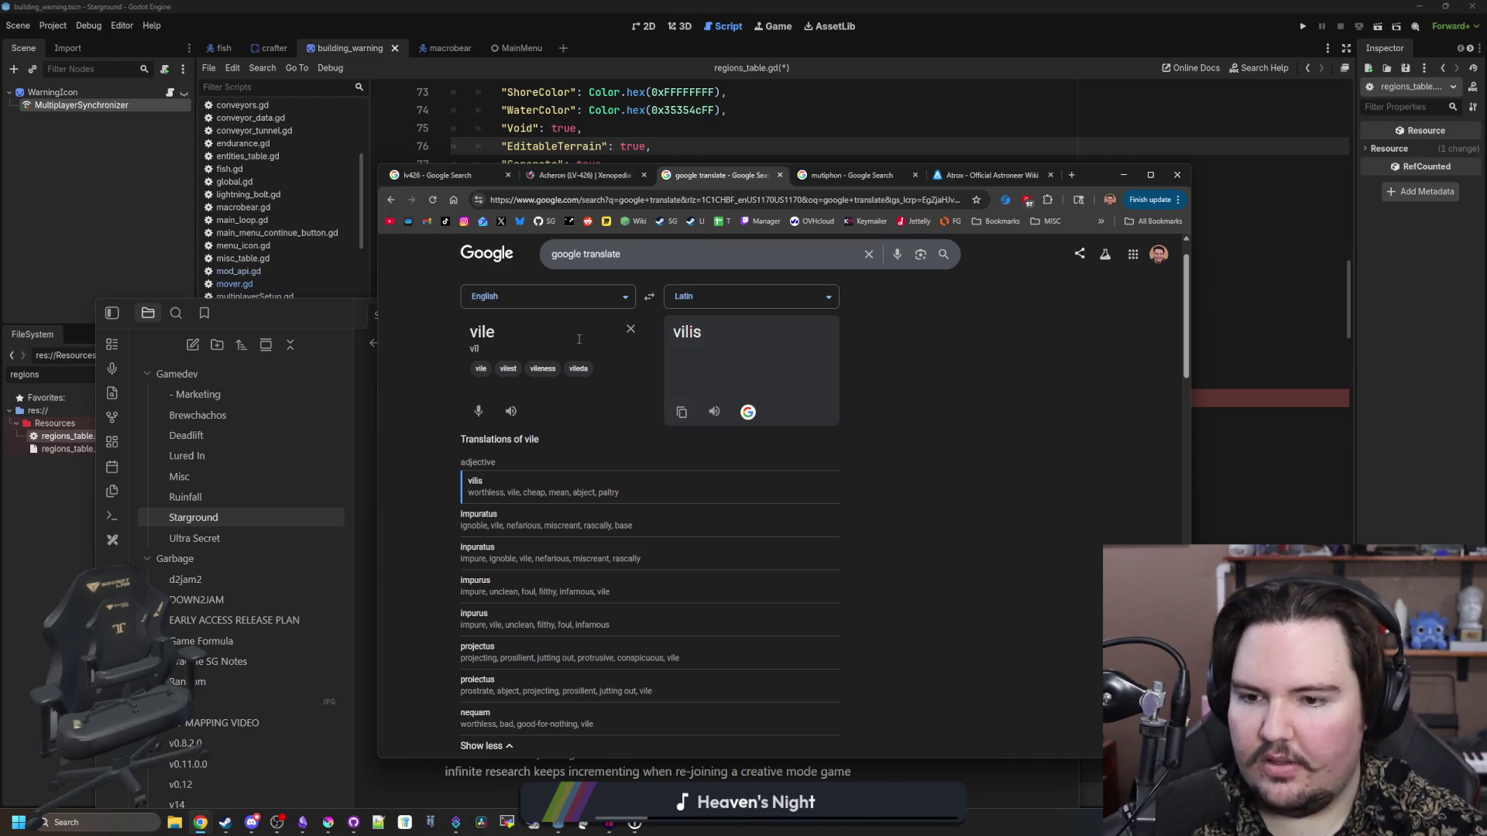
{"action": "scroll", "coordinate": [982, 461], "scroll_direction": "down", "scroll_amount": 1}
{"action": "type", "text": "repu"}
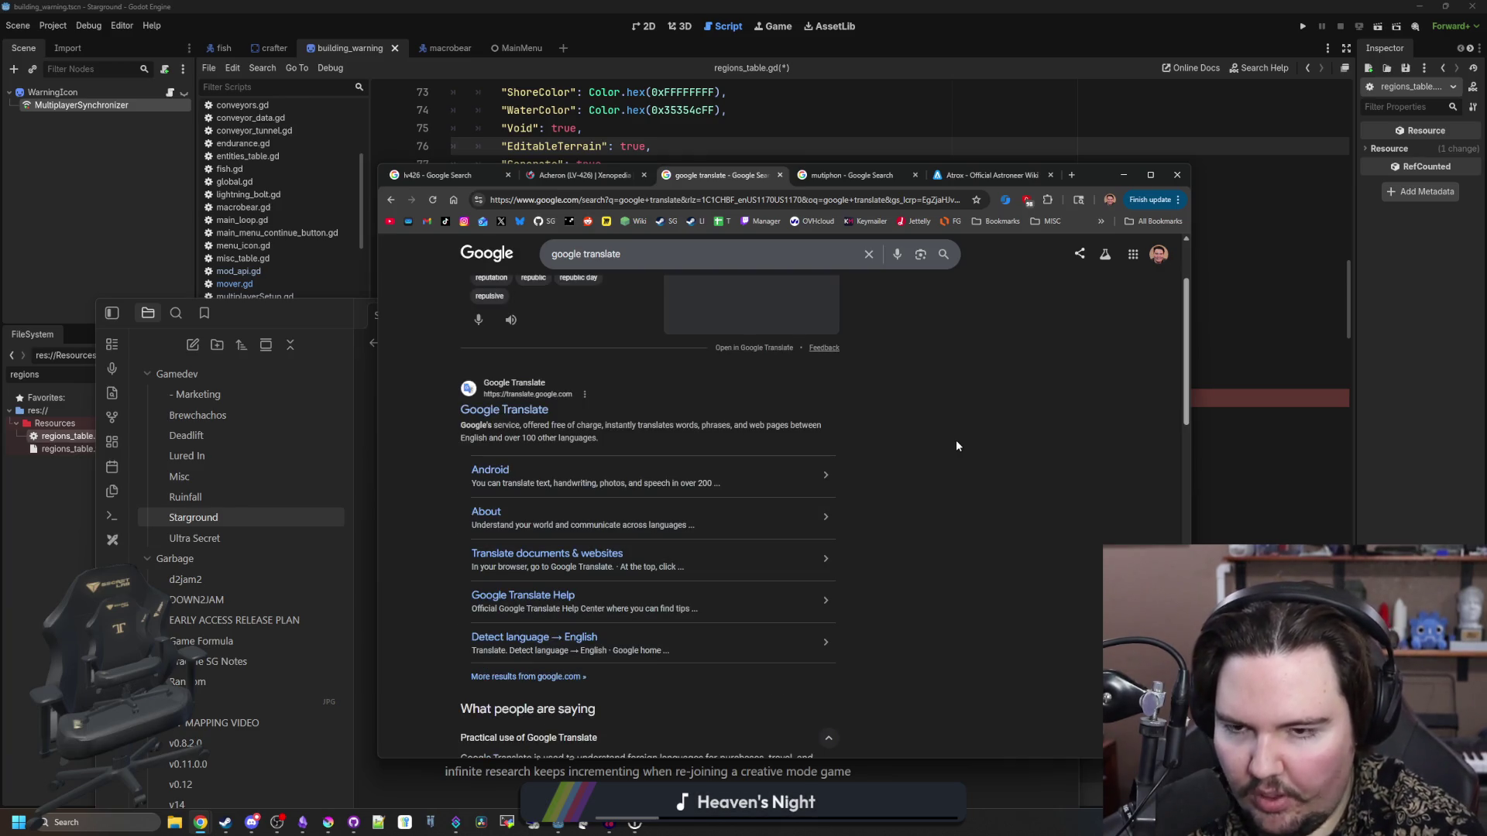
{"action": "type", "text": "lsive"}
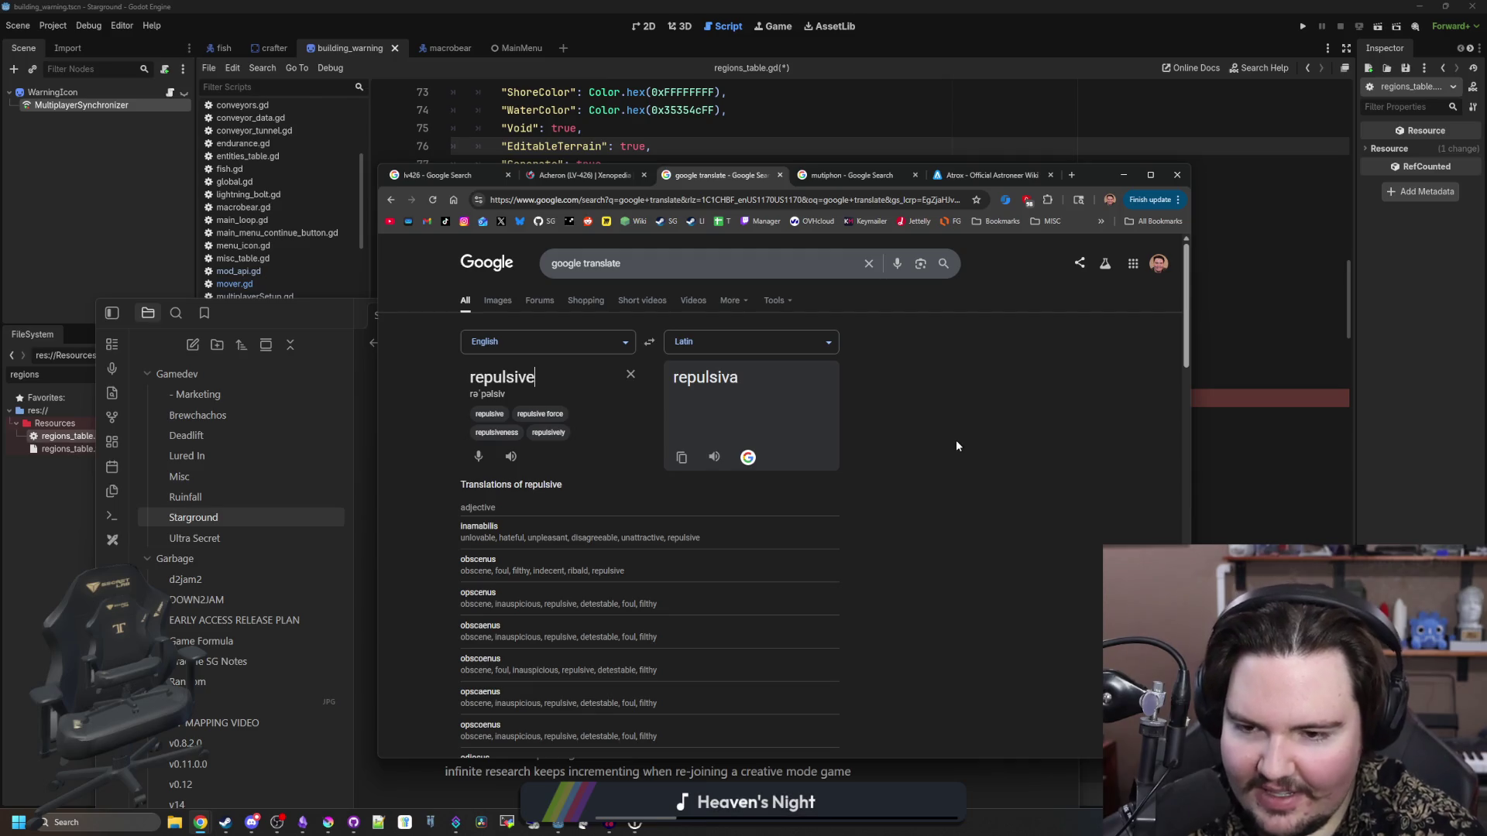
{"action": "scroll", "coordinate": [871, 481], "scroll_direction": "down", "scroll_amount": 2}
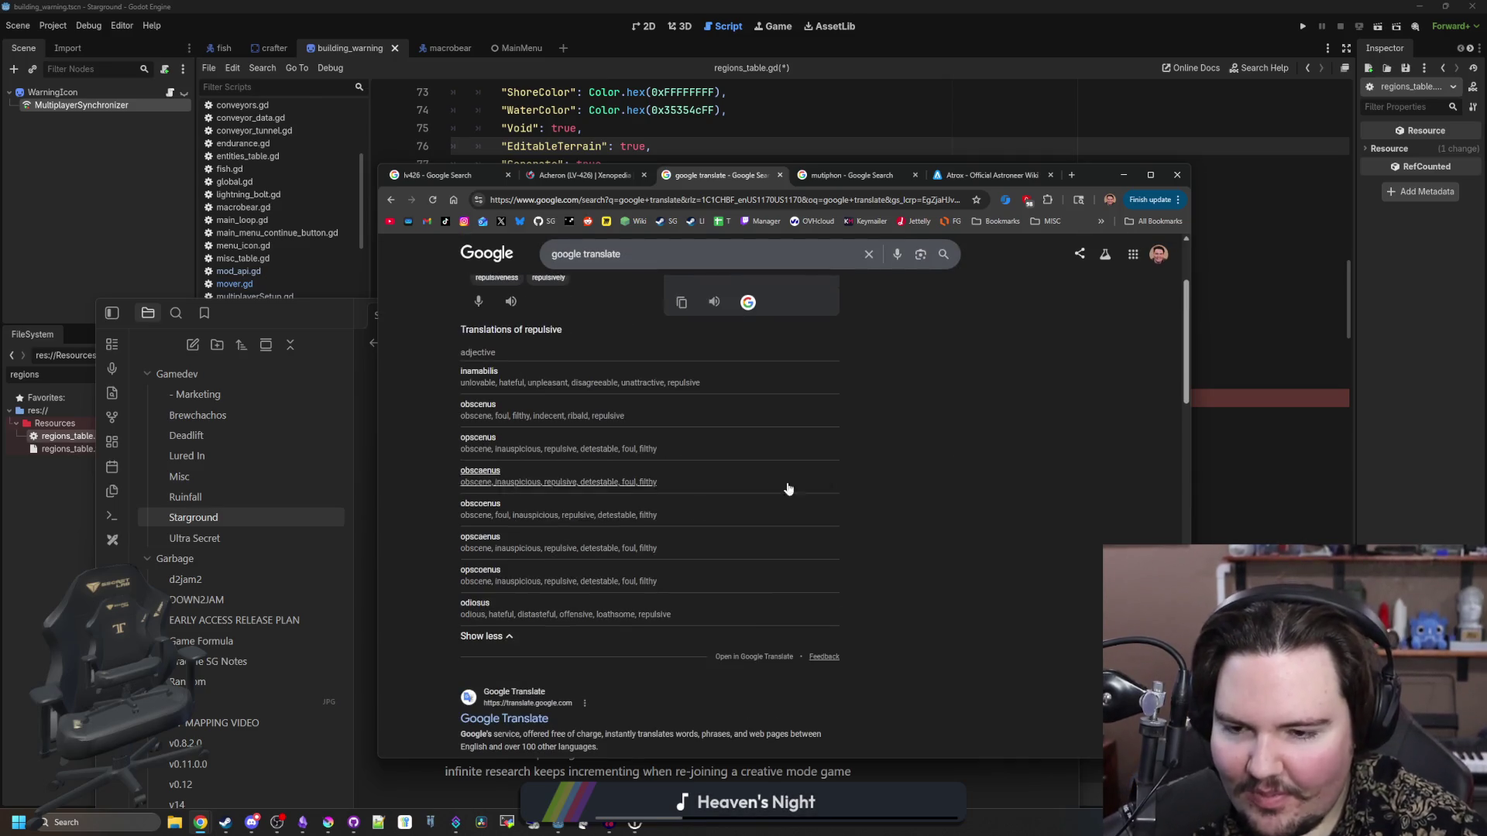
{"action": "scroll", "coordinate": [603, 548], "scroll_direction": "up", "scroll_amount": 2}
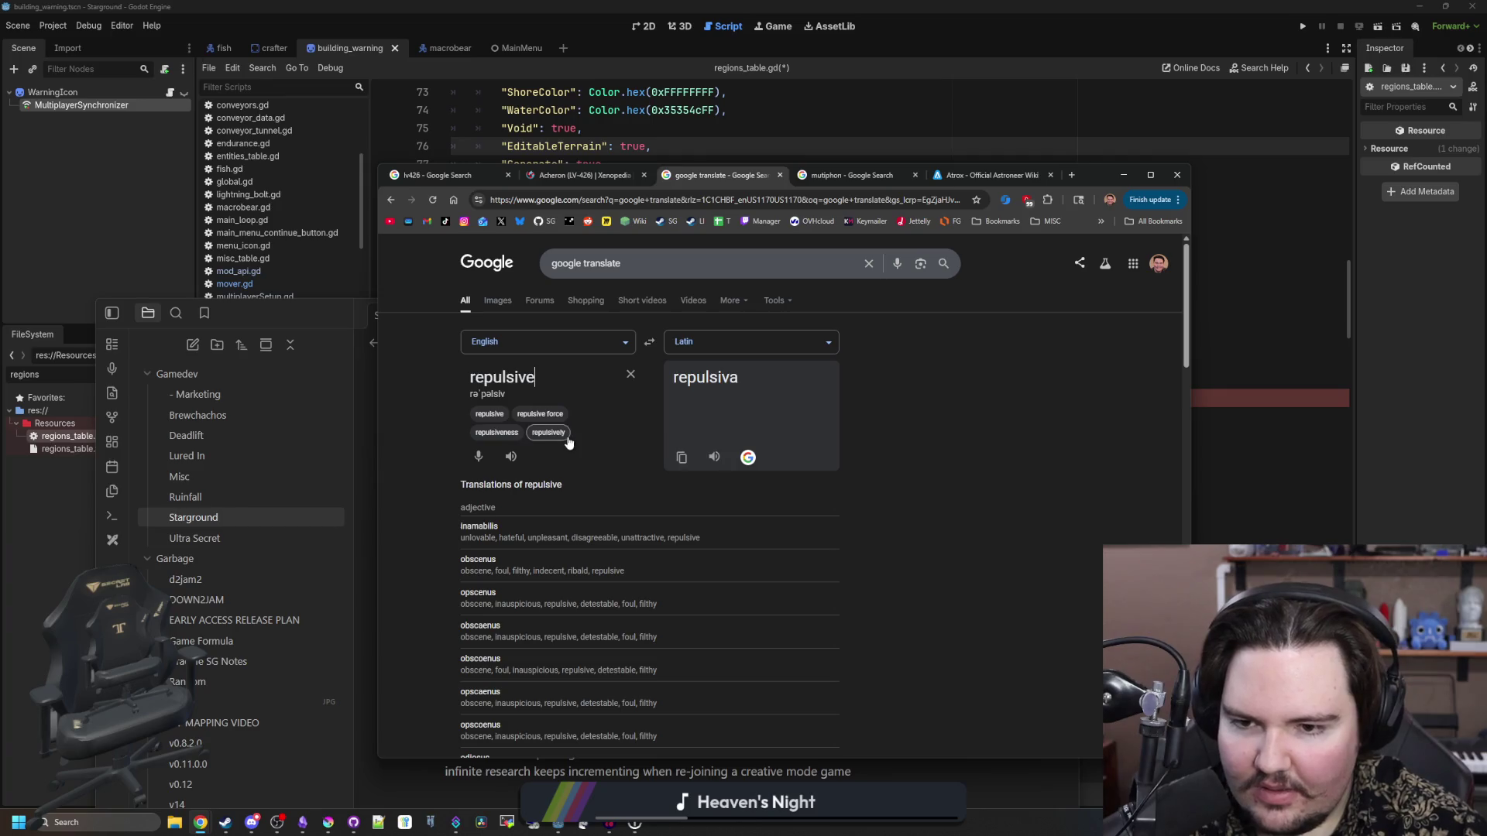
{"action": "key", "text": "BackSpace"}
{"action": "key", "text": "BackSpace"}
{"action": "key", "text": "BackSpace"}
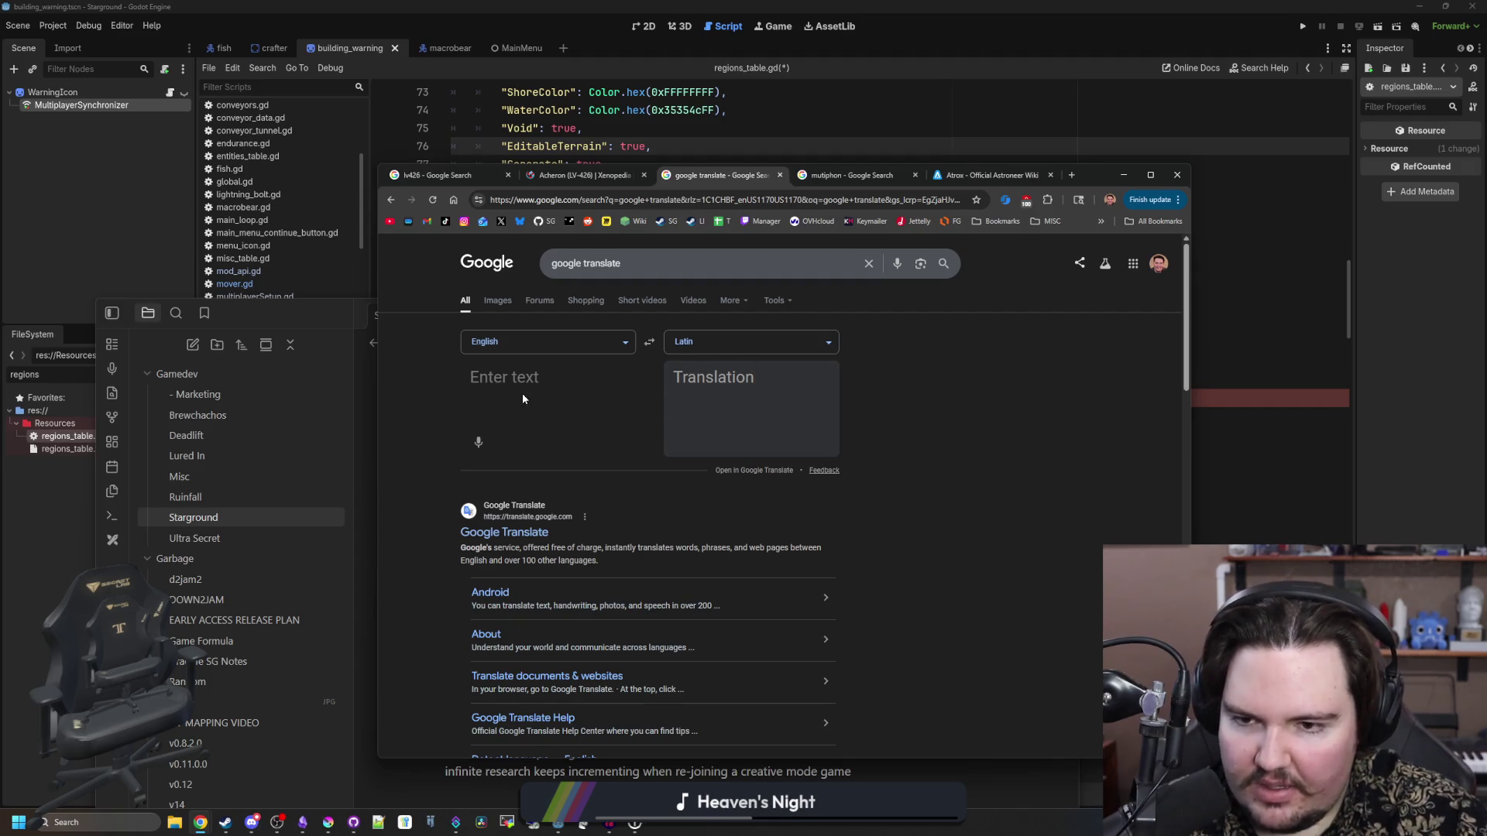
{"action": "type", "text": "acheron"}
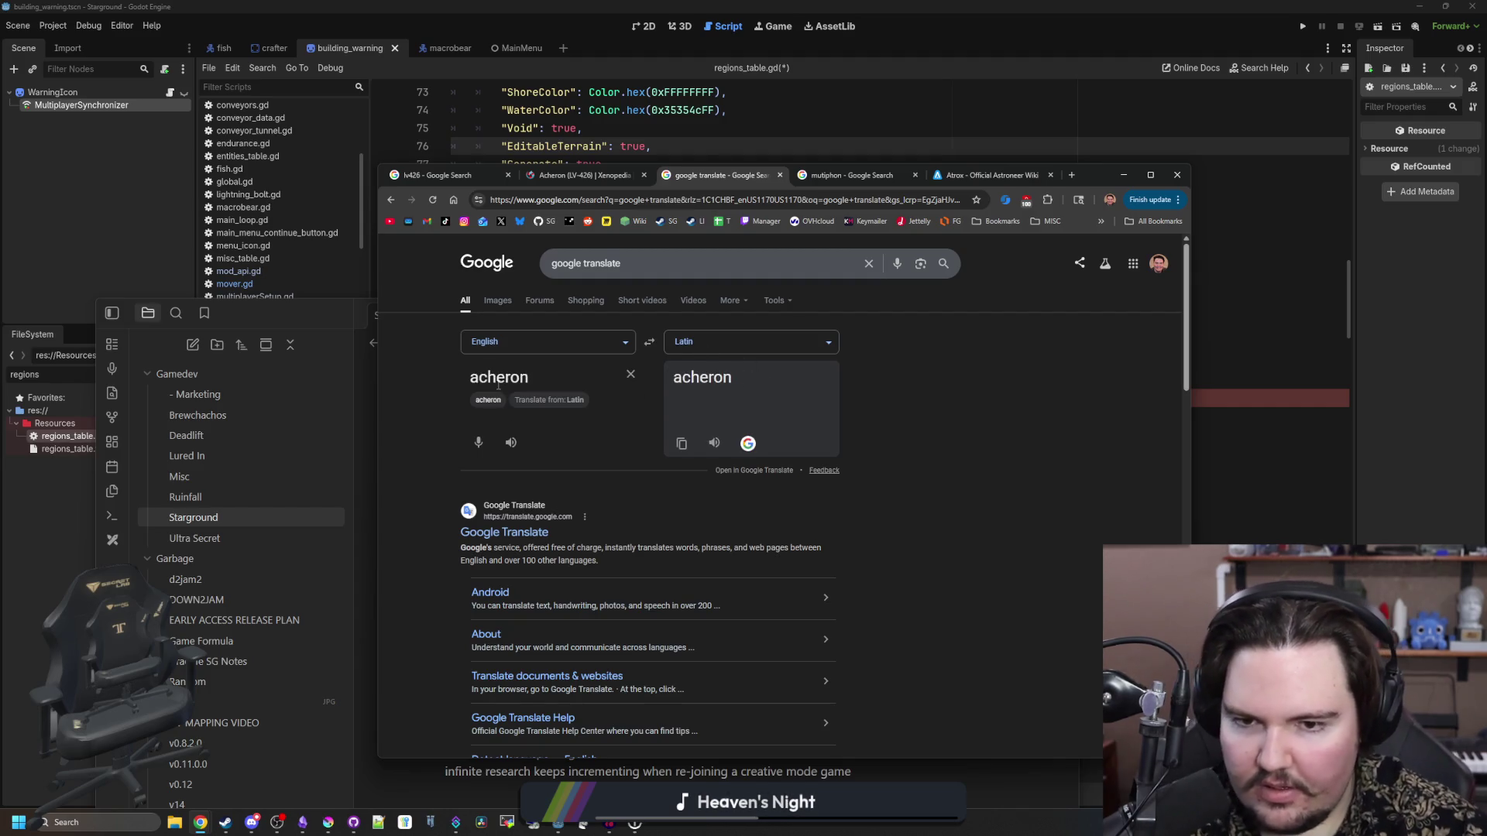
{"action": "left_click", "coordinate": [551, 400]}
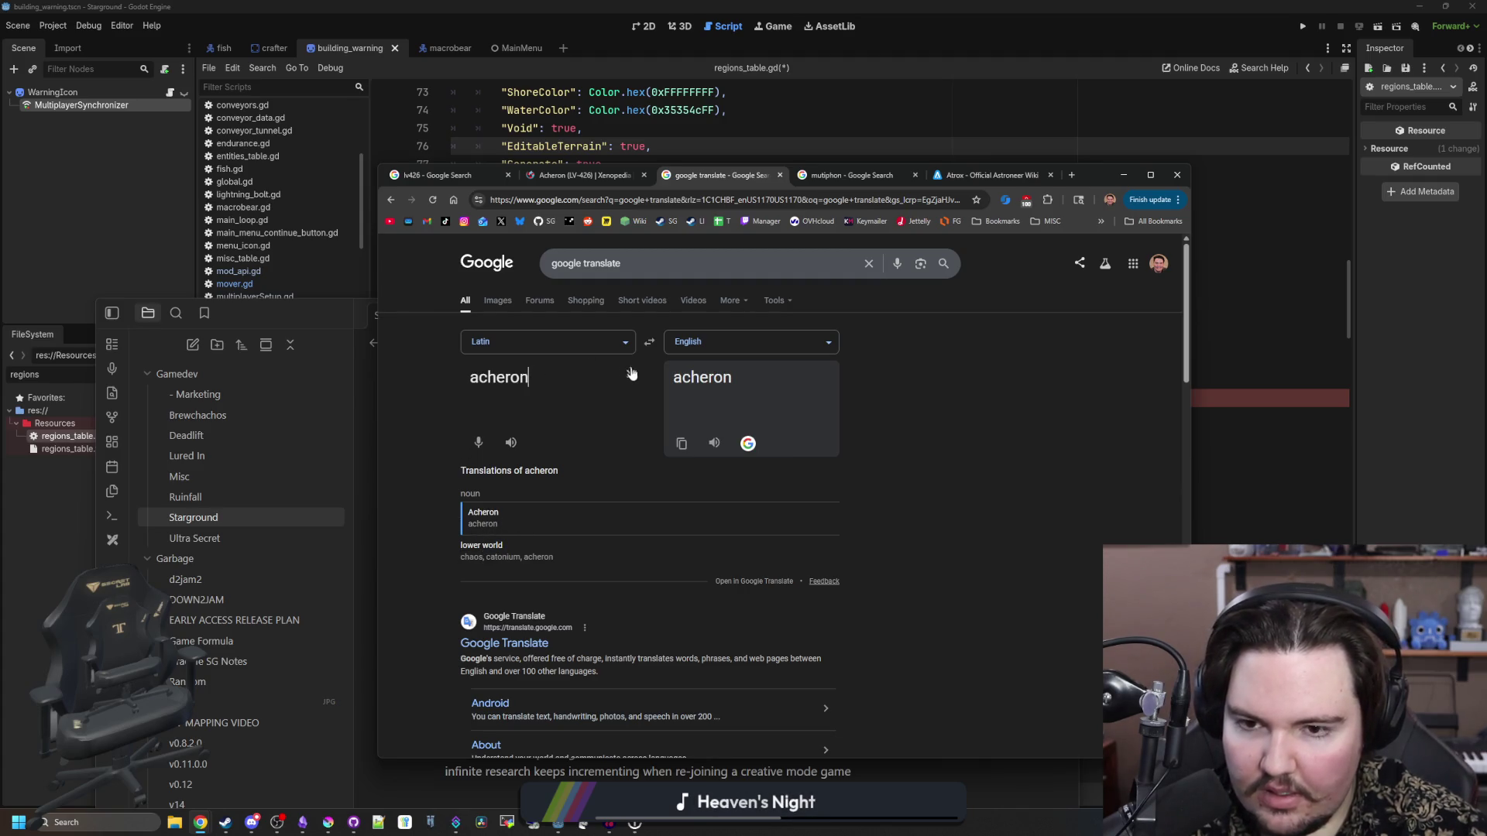
{"action": "left_click", "coordinate": [630, 374]}
{"action": "left_click", "coordinate": [648, 342]}
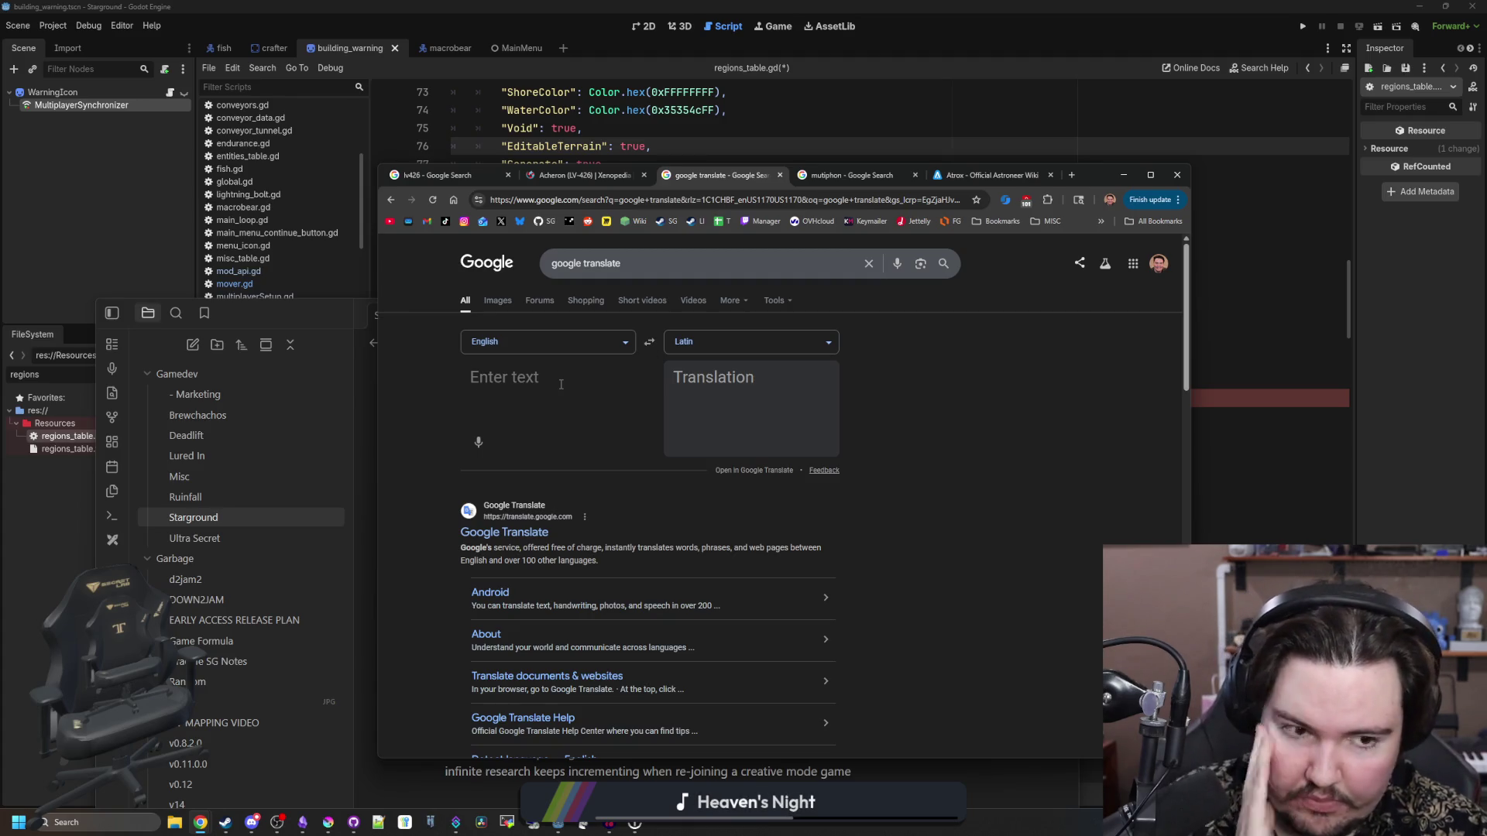
{"action": "type", "text": "deep"}
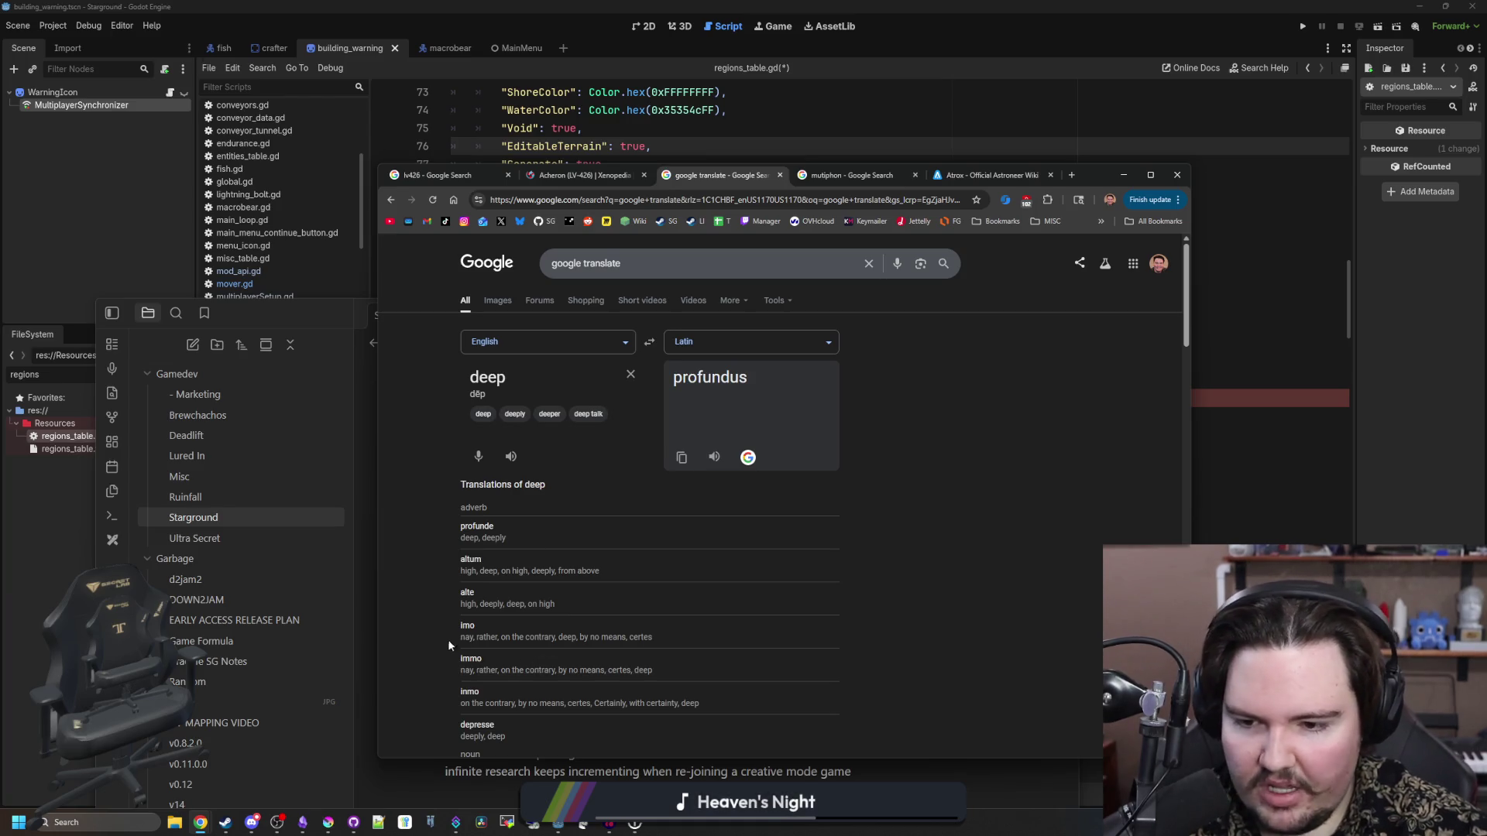
{"action": "scroll", "coordinate": [487, 629], "scroll_direction": "down", "scroll_amount": 3}
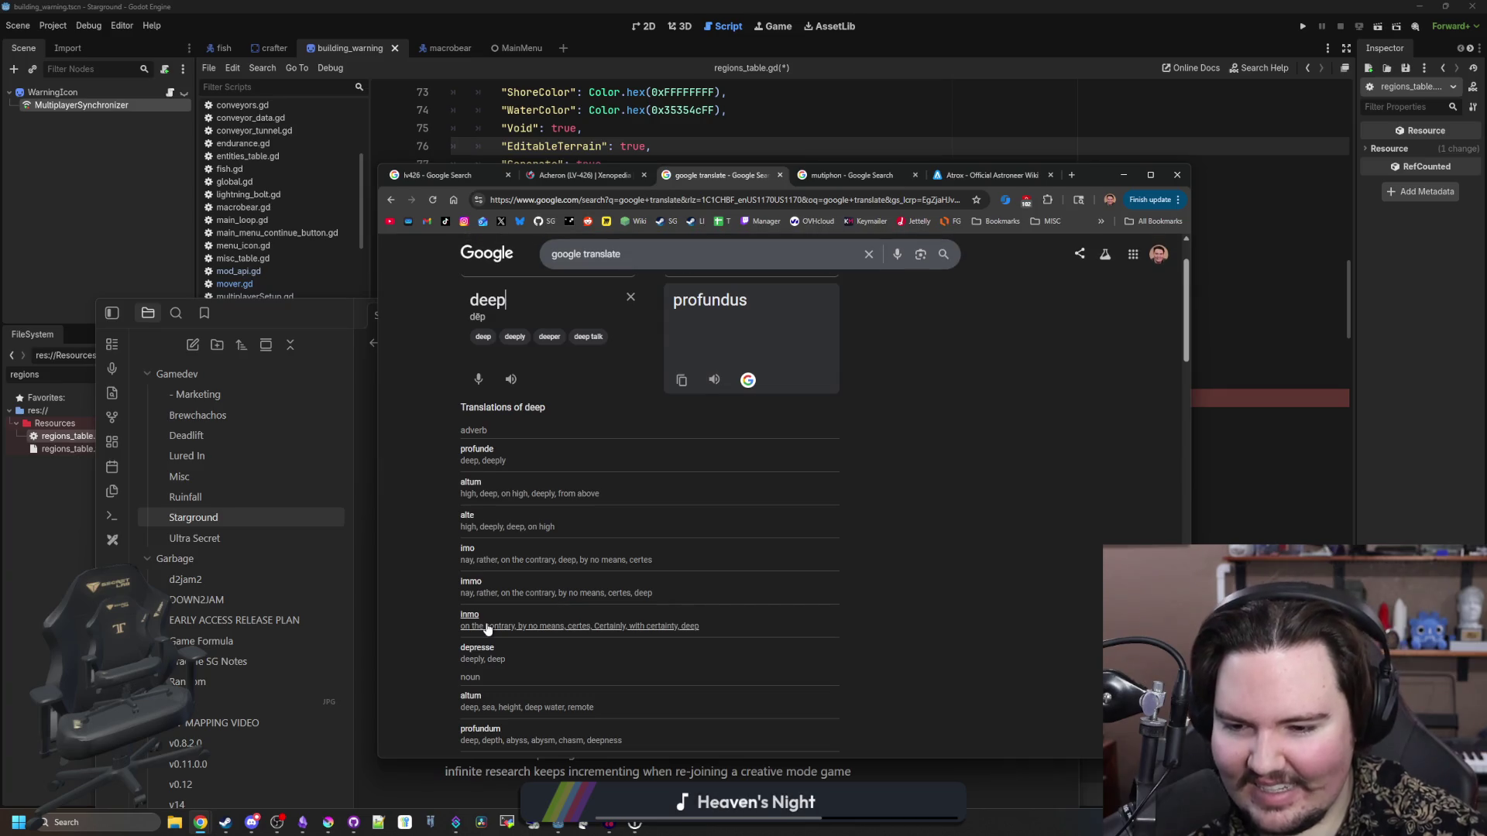
{"action": "scroll", "coordinate": [495, 627], "scroll_direction": "down", "scroll_amount": 2}
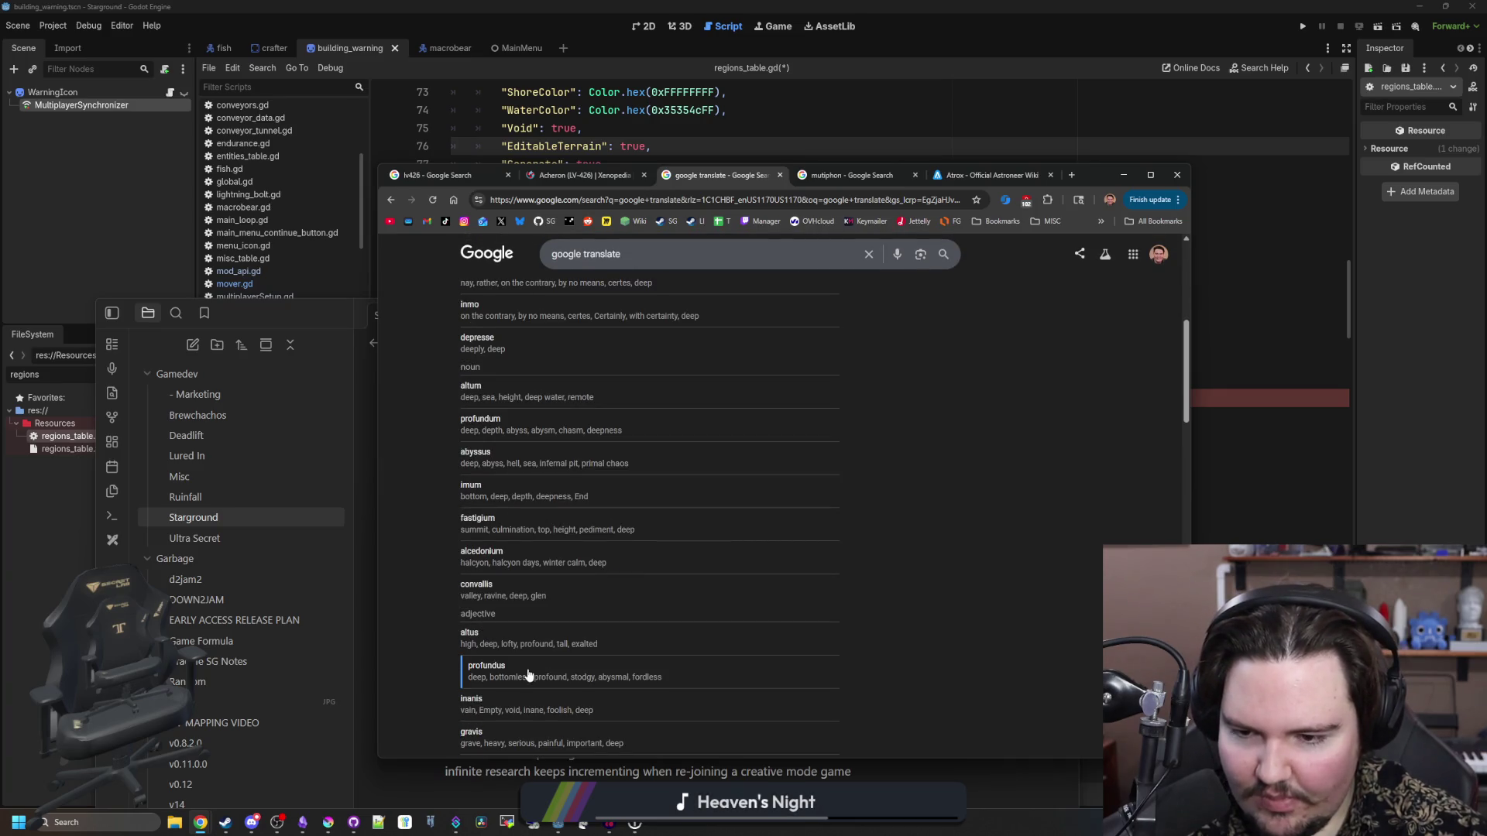
{"action": "scroll", "coordinate": [511, 629], "scroll_direction": "down", "scroll_amount": 1}
{"action": "scroll", "coordinate": [523, 629], "scroll_direction": "down", "scroll_amount": 1}
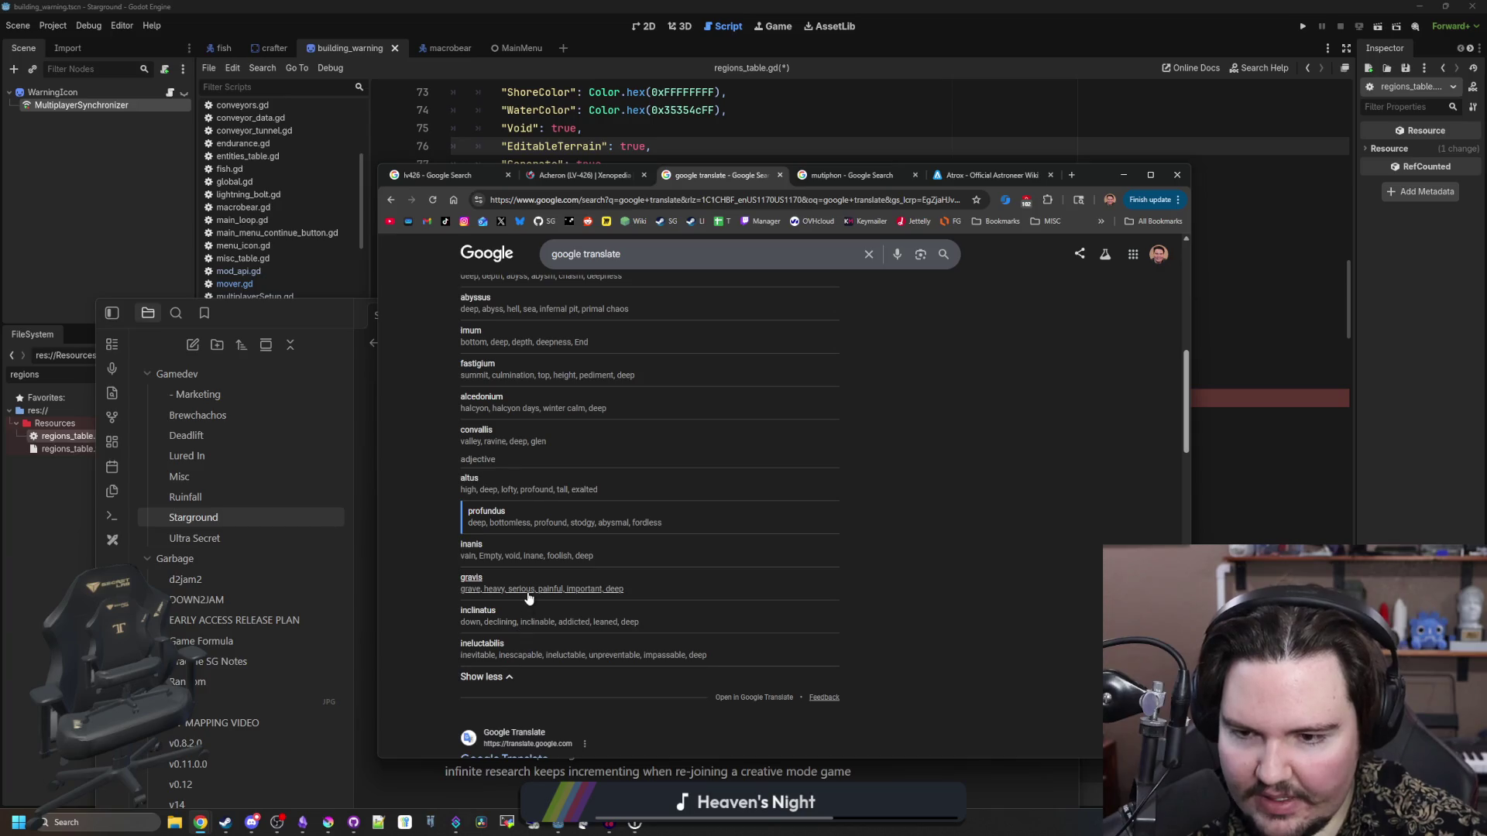
{"action": "scroll", "coordinate": [523, 655], "scroll_direction": "up", "scroll_amount": 10}
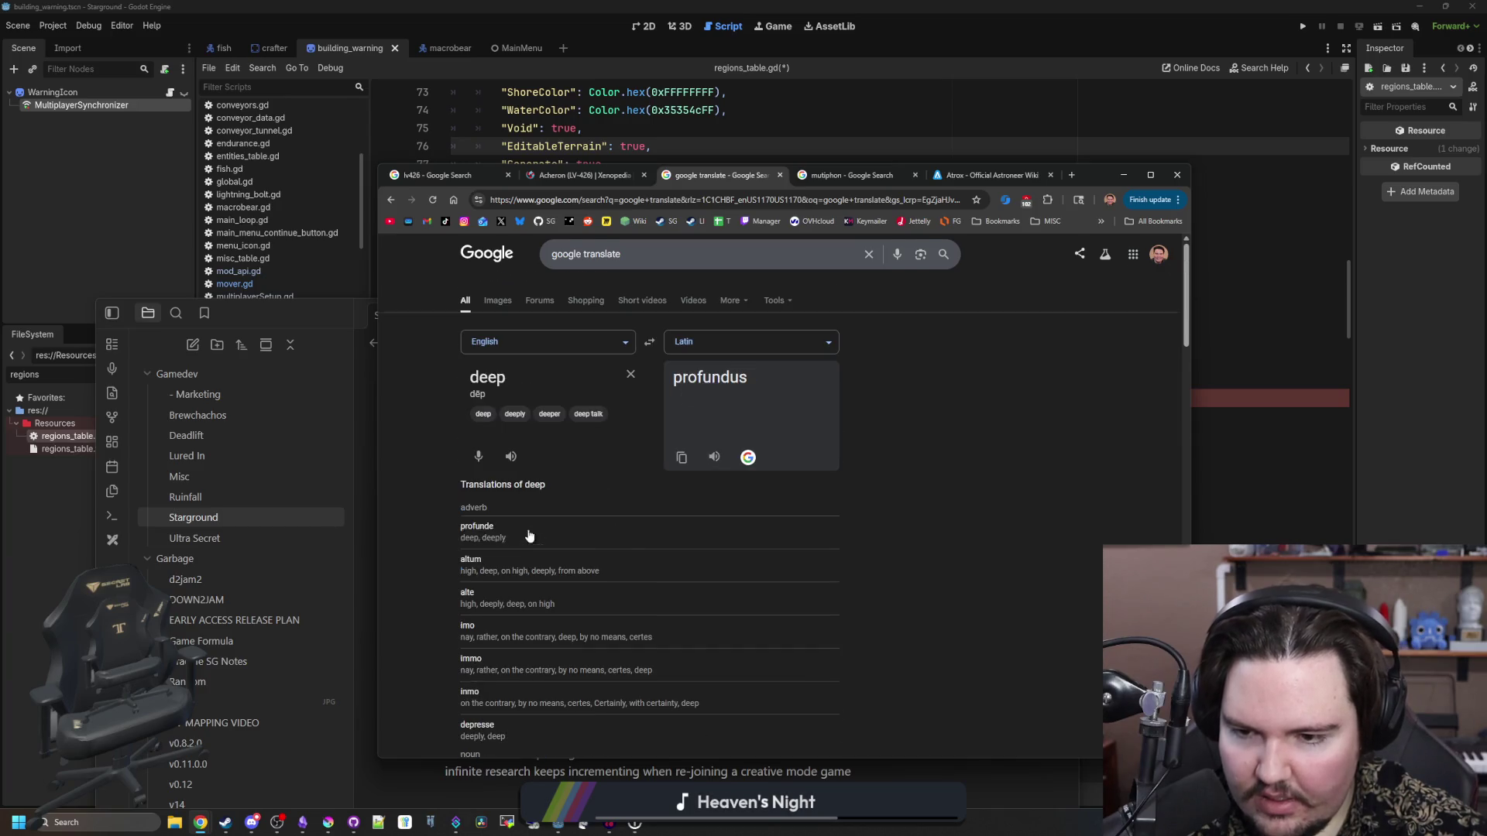
{"action": "double_click", "coordinate": [544, 381]}
{"action": "key", "text": "BackSpace"}
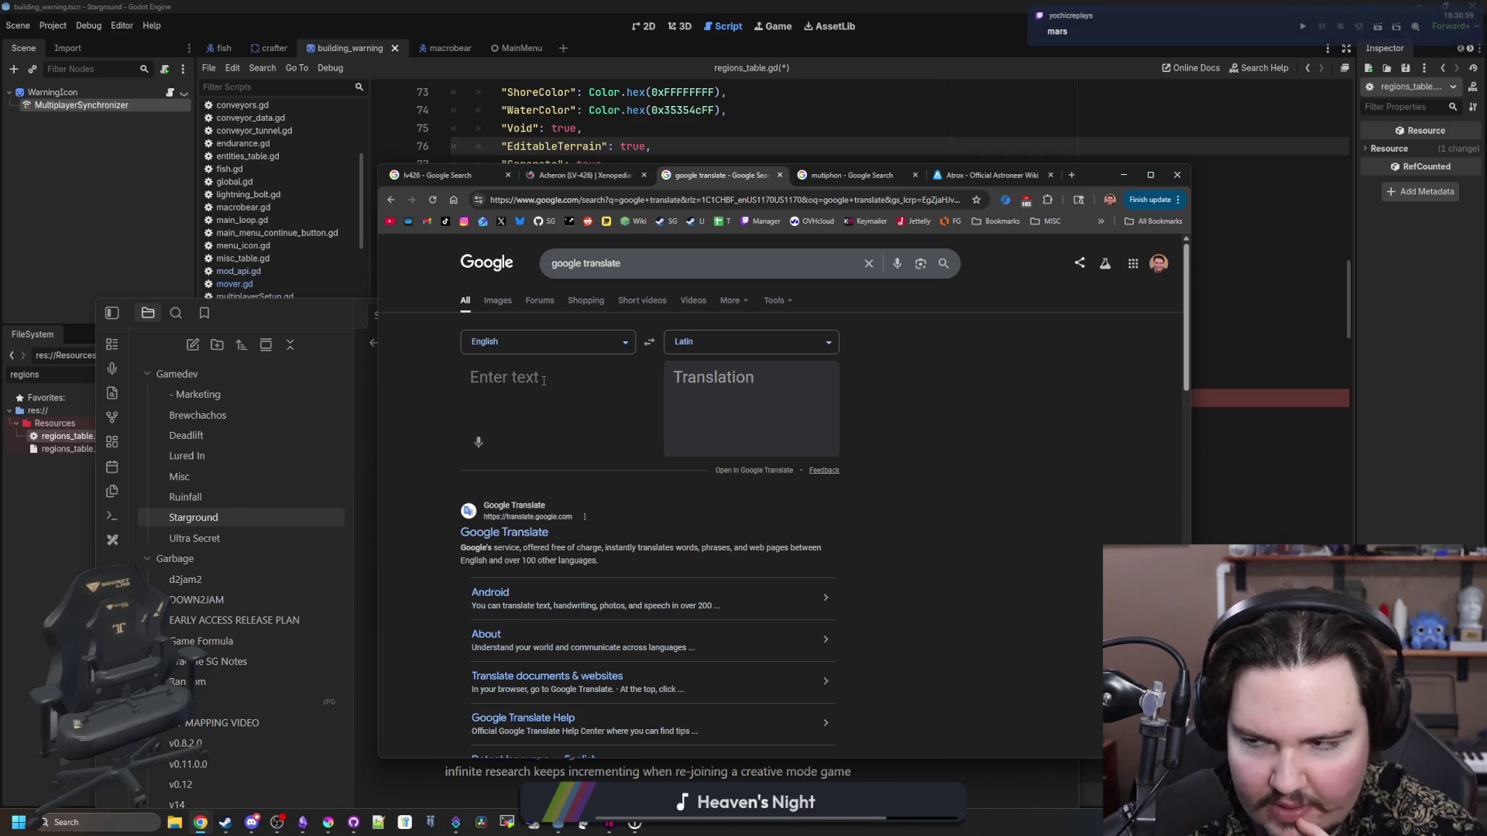
{"action": "type", "text": "mars"}
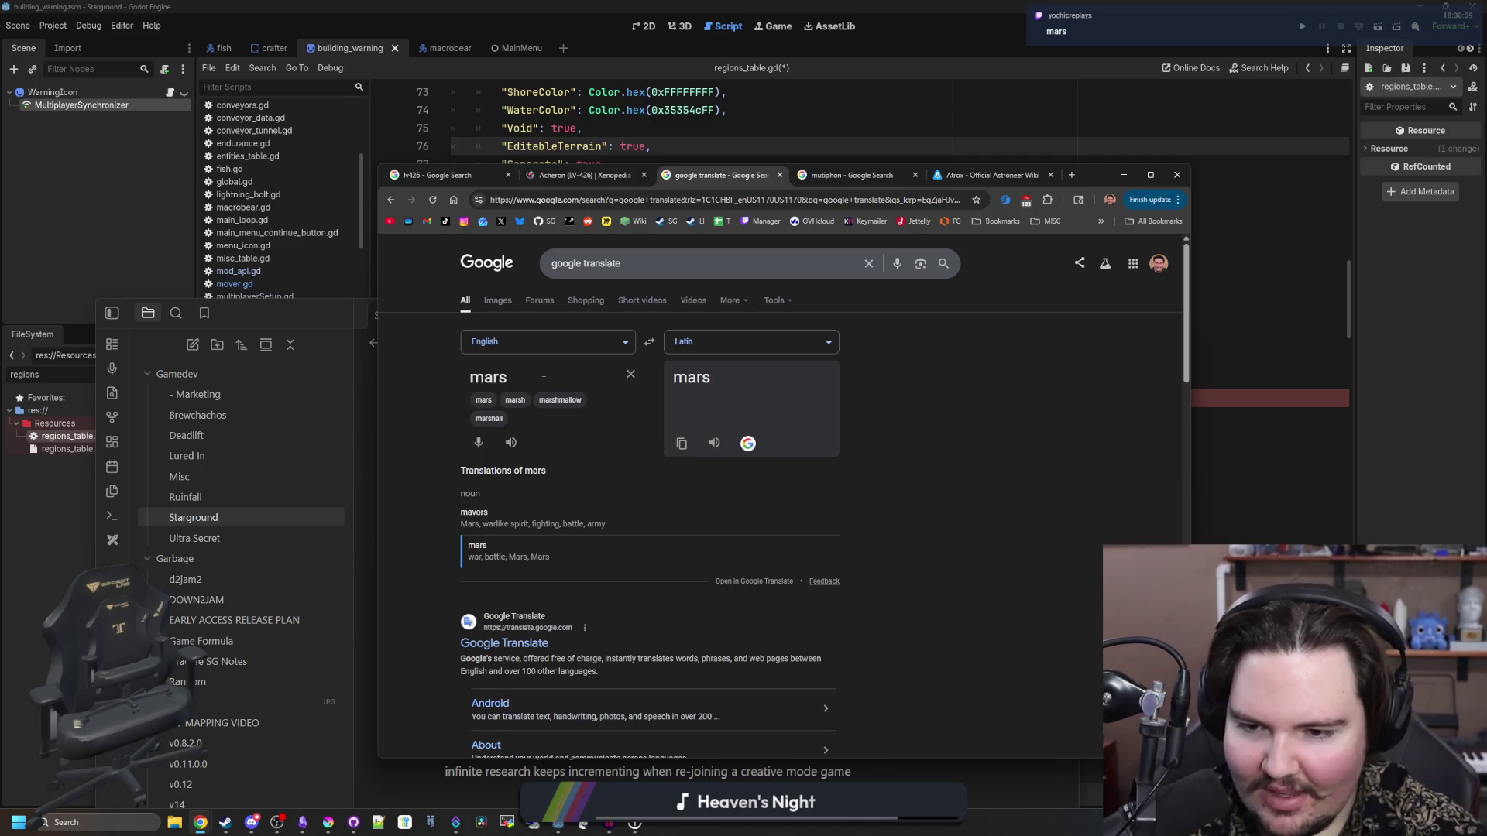
- Replace 'mars' with 'shadow' to get 'umbra', then return to the Obsidian Starground note
{"action": "key", "text": "BackSpace"}
{"action": "key", "text": "BackSpace"}
{"action": "key", "text": "BackSpace"}
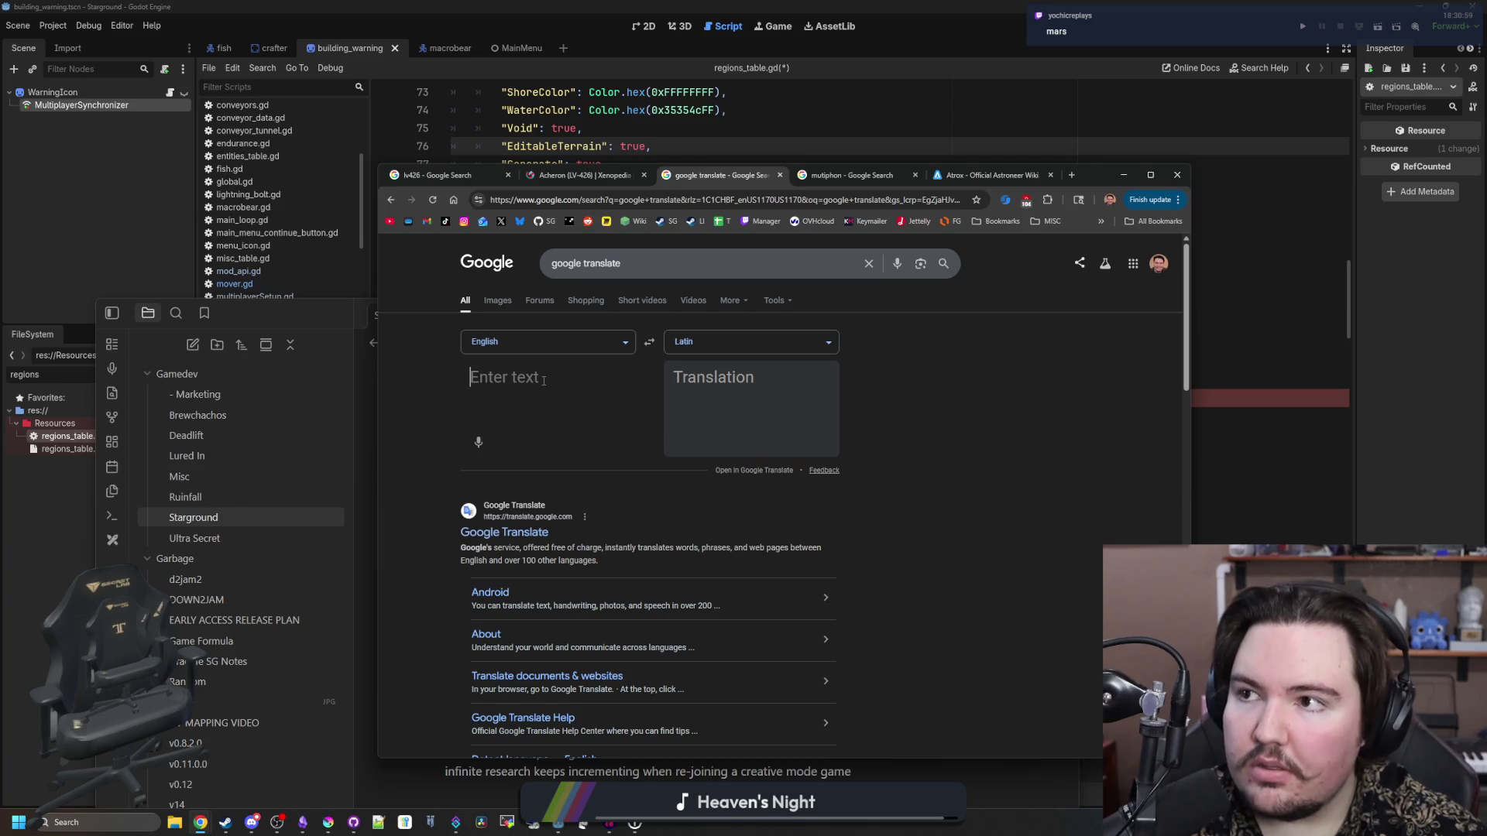
{"action": "type", "text": "shadow"}
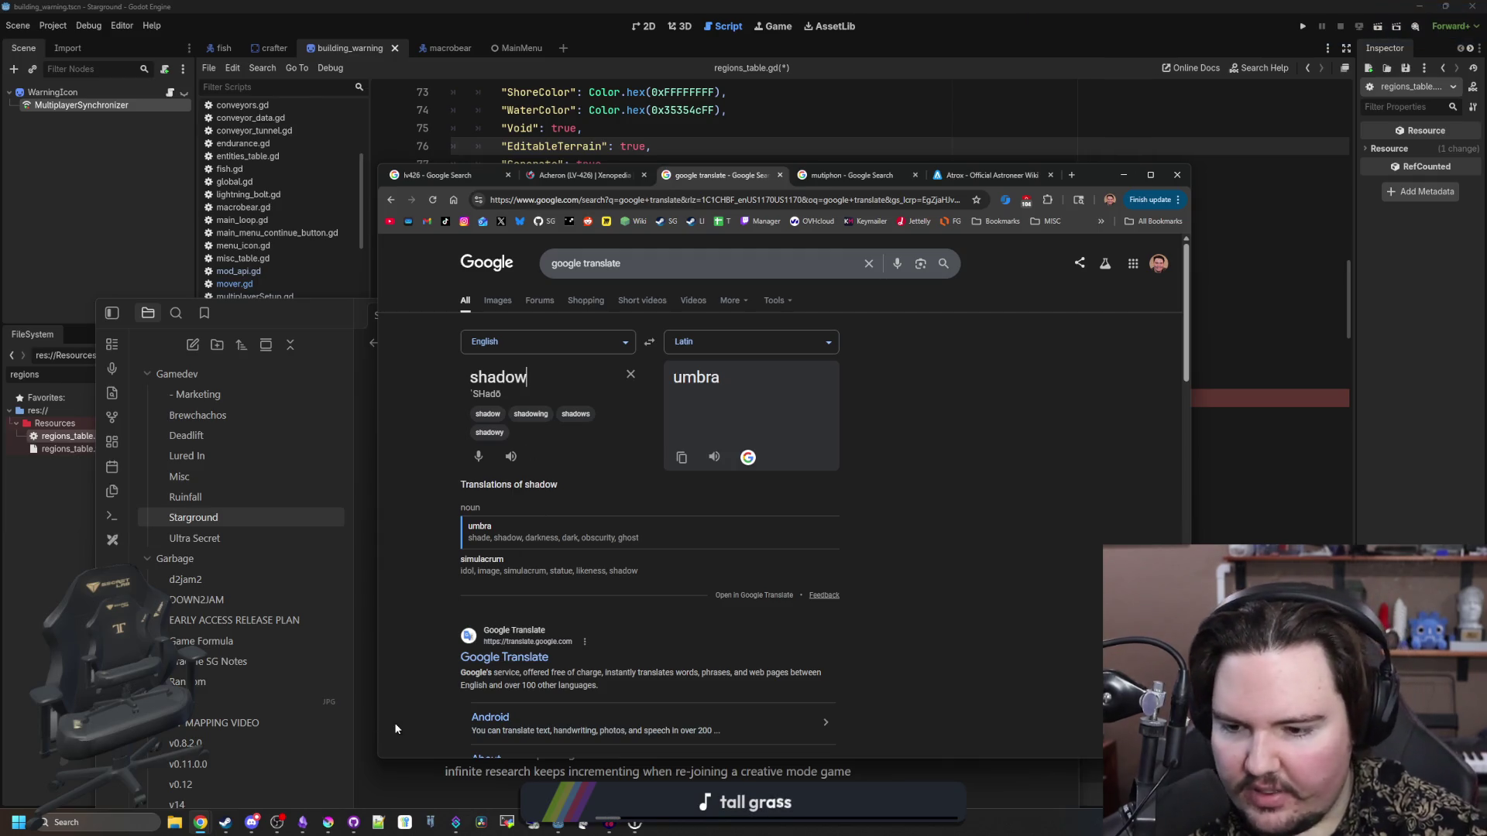
{"action": "left_click", "coordinate": [302, 822]}
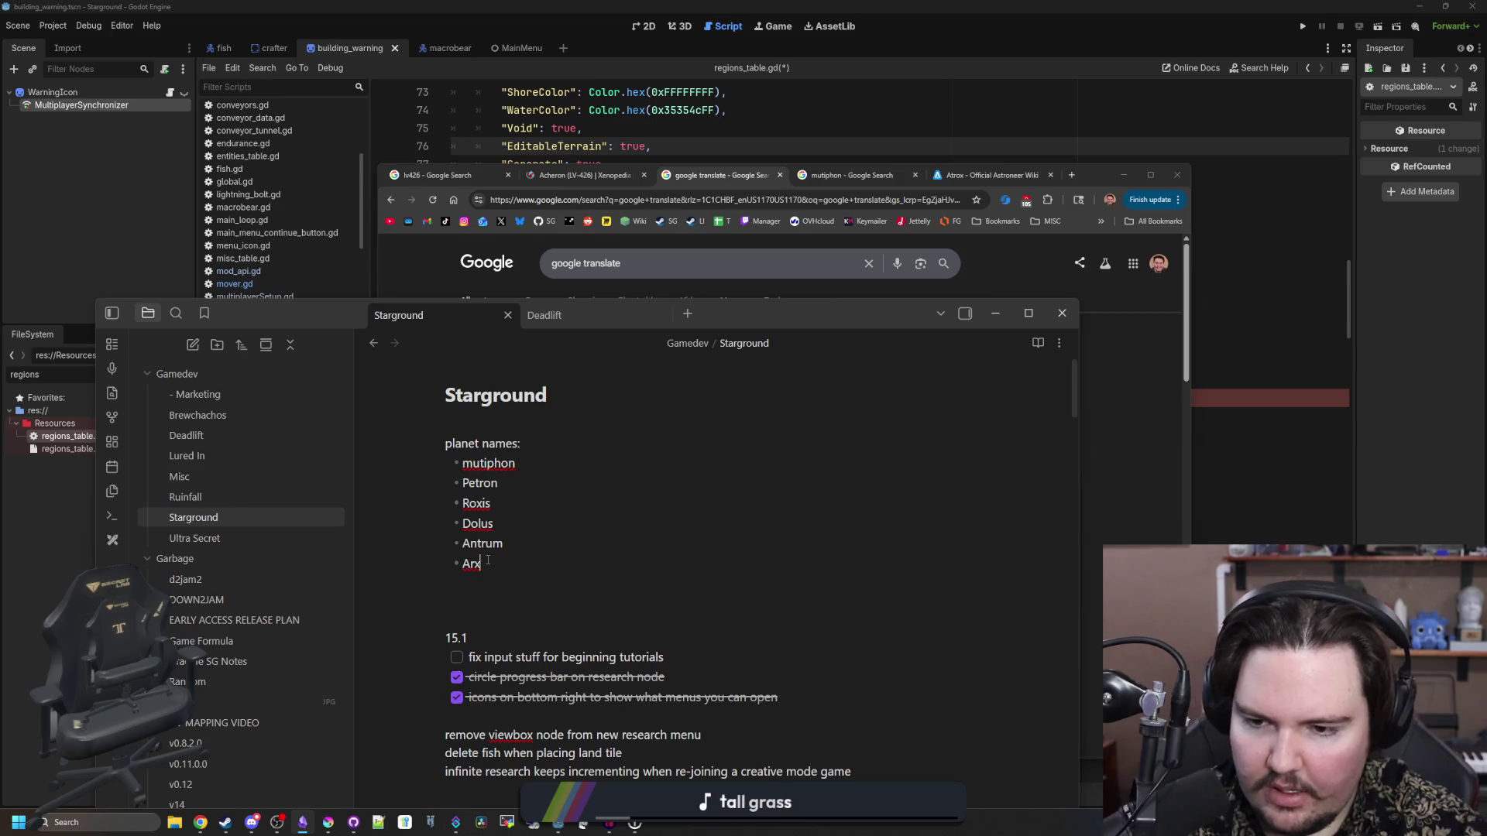
- Add Umbra as a bullet below Arx and capitalise 'mutiphon' to 'Mutiphon'
{"action": "key", "text": "Return"}
{"action": "type", "text": "Umbra"}
{"action": "key", "text": "Return"}
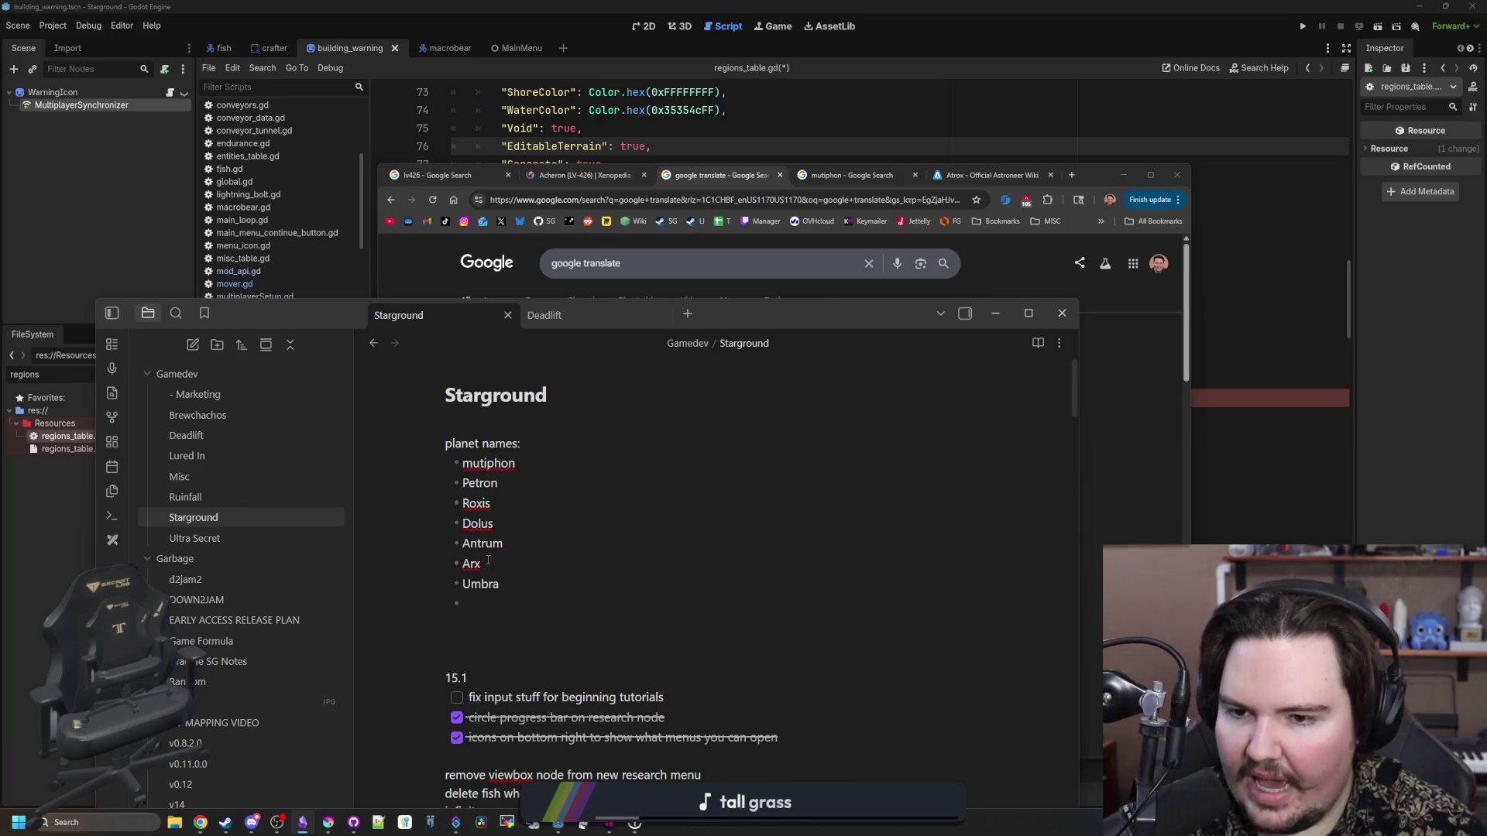
{"action": "key", "text": "Delete"}
{"action": "type", "text": "M"}
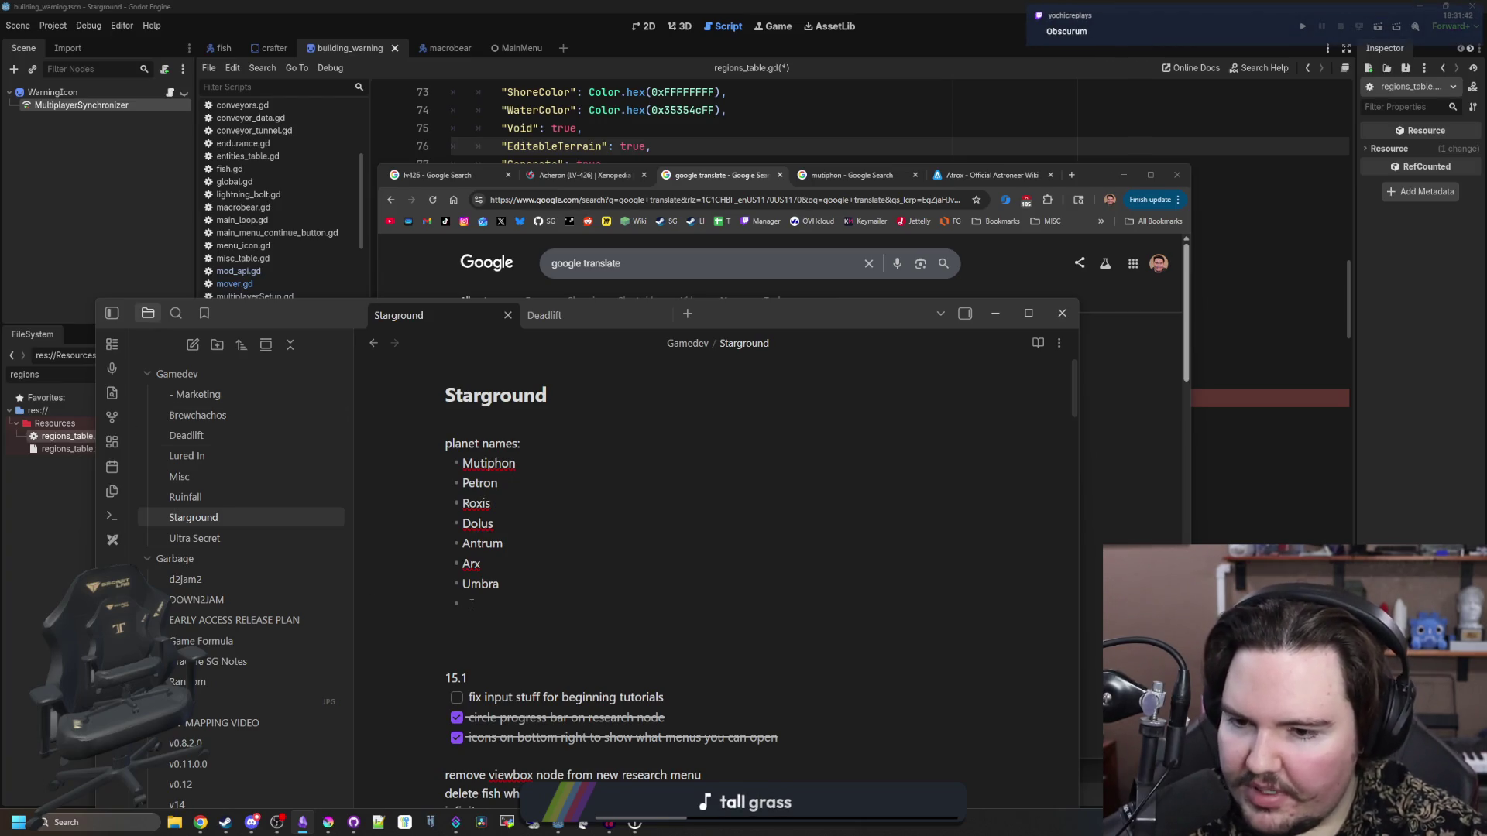
- Add Obscurum, Manicomium, Clostrum and Ferox as new bullets in the planet list
{"action": "type", "text": "Obscurum"}
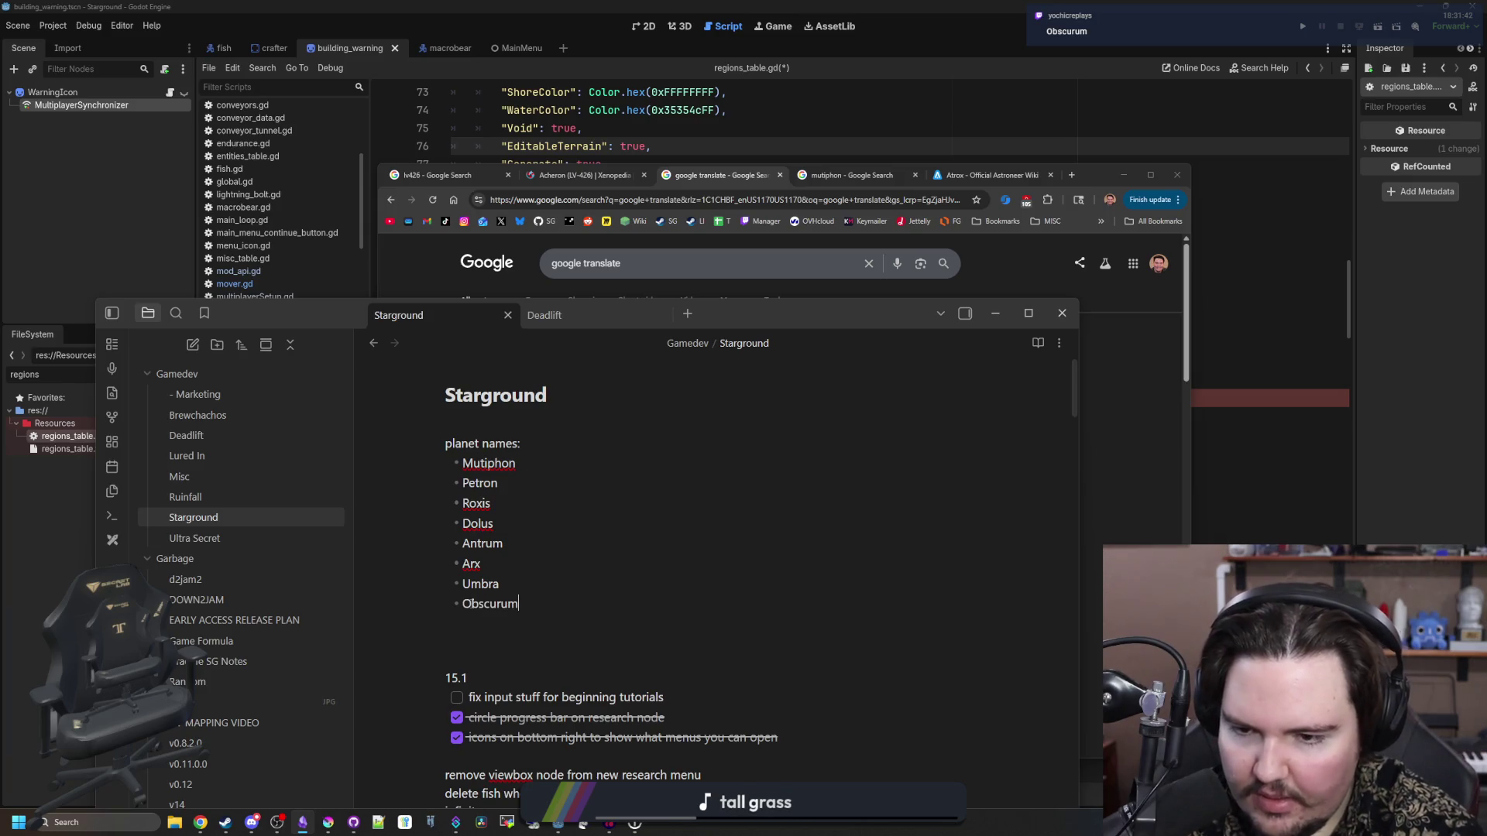
{"action": "key", "text": "Return"}
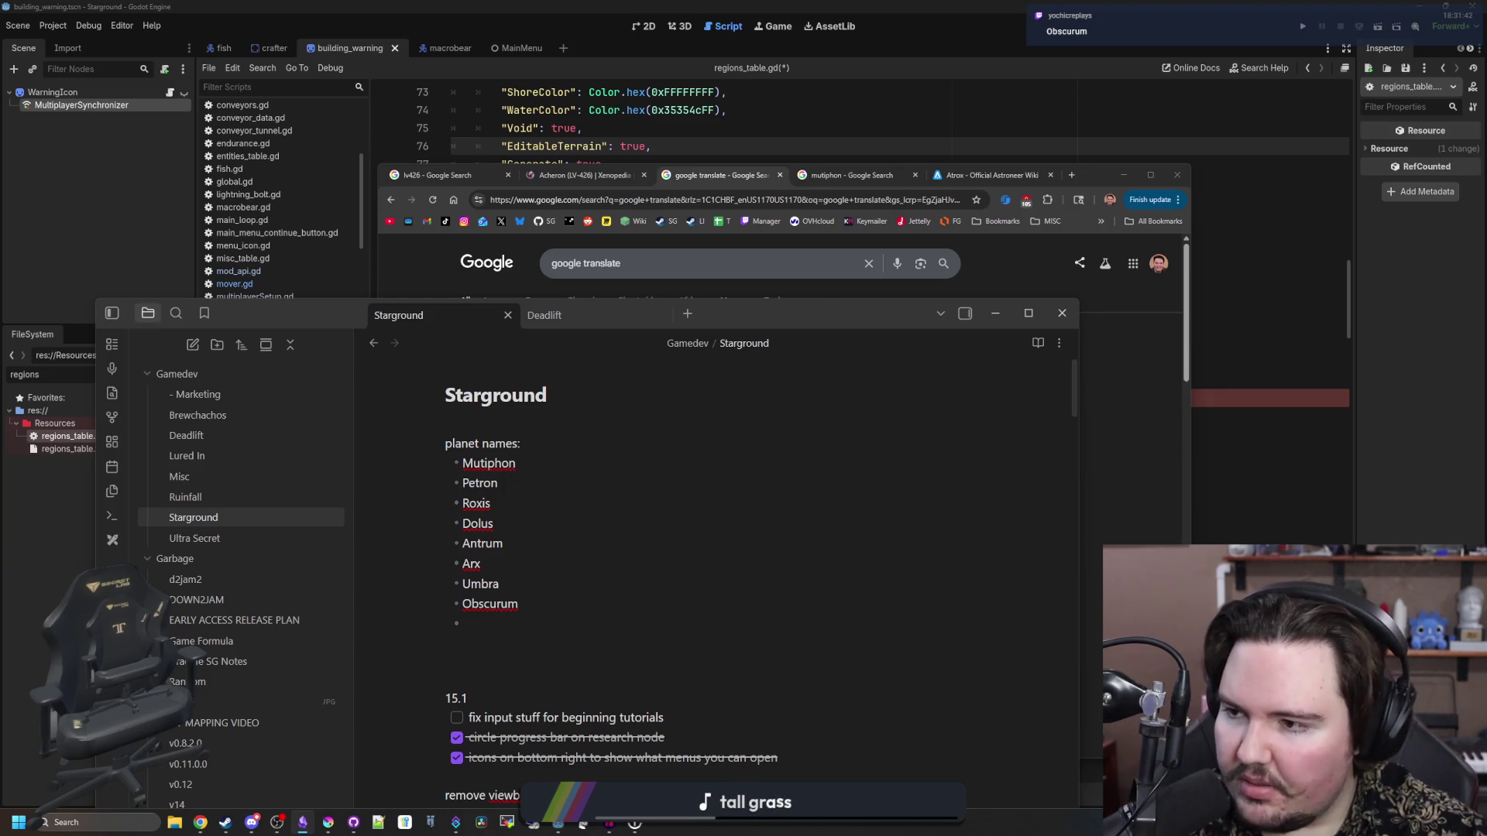
{"action": "type", "text": "Manicomium"}
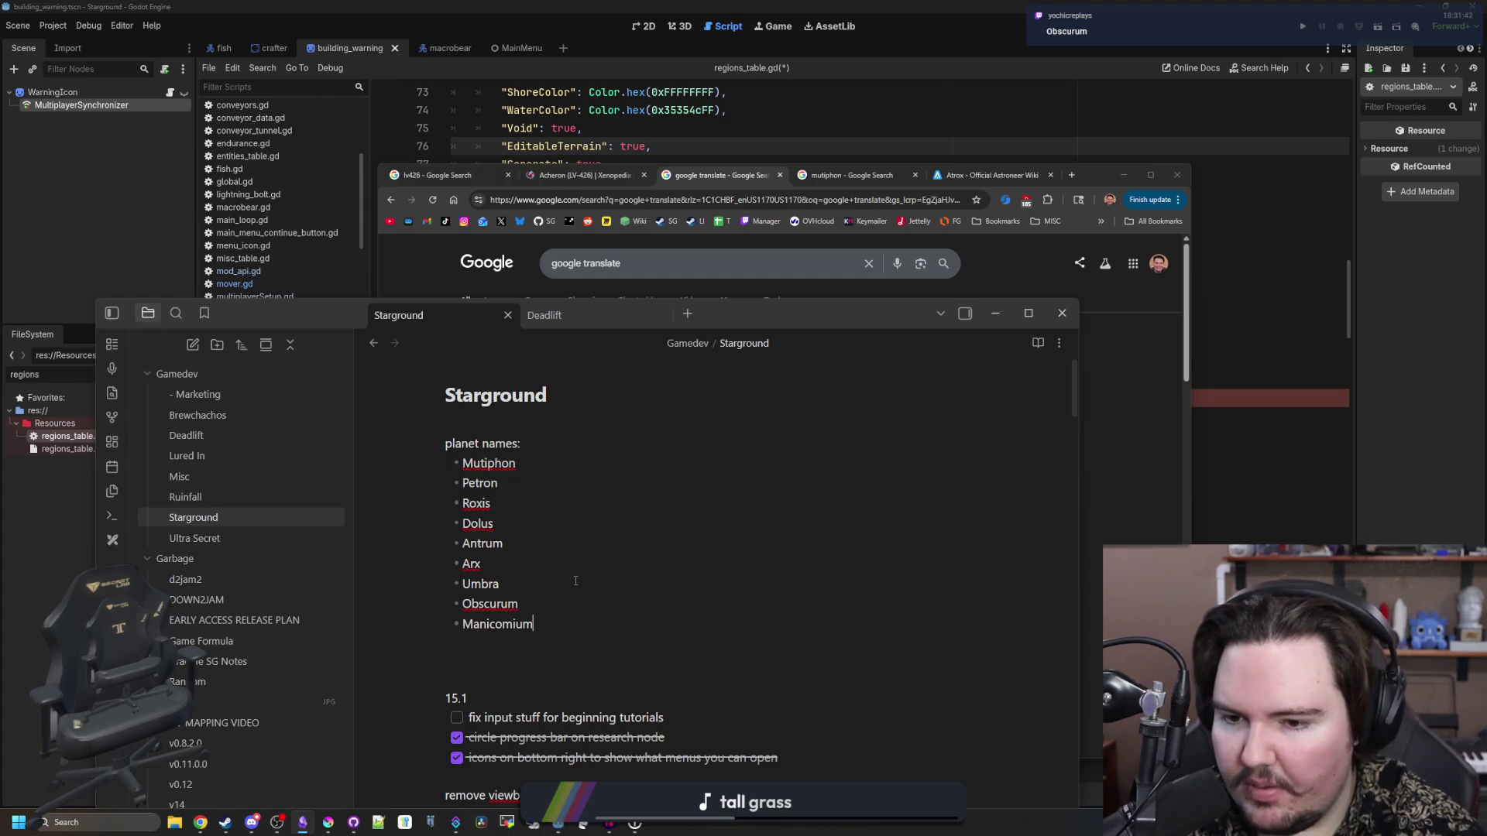
{"action": "key", "text": "Return"}
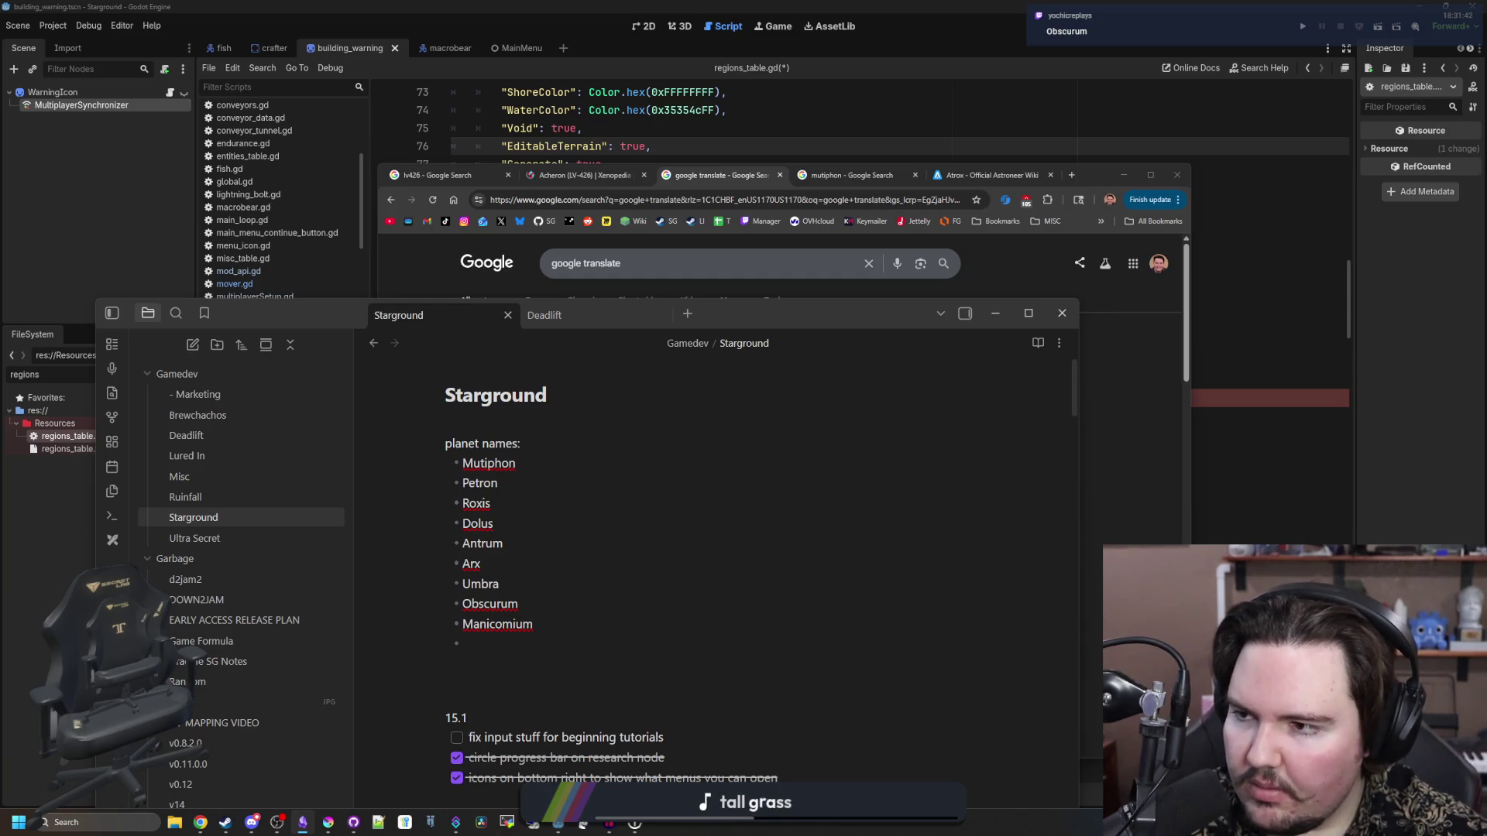
{"action": "type", "text": "Clostrum"}
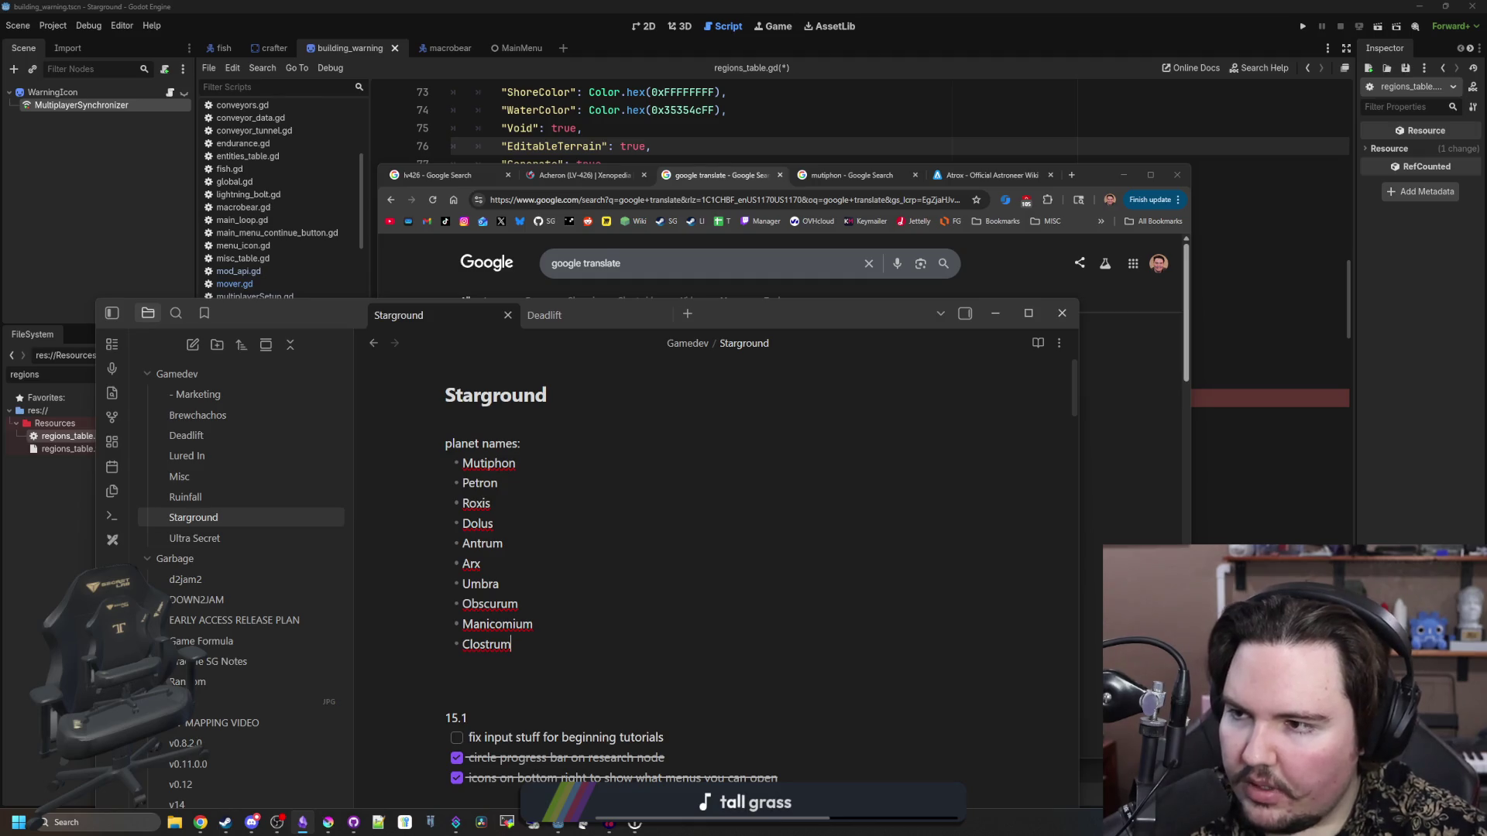
{"action": "key", "text": "Return"}
{"action": "type", "text": "Ferox"}
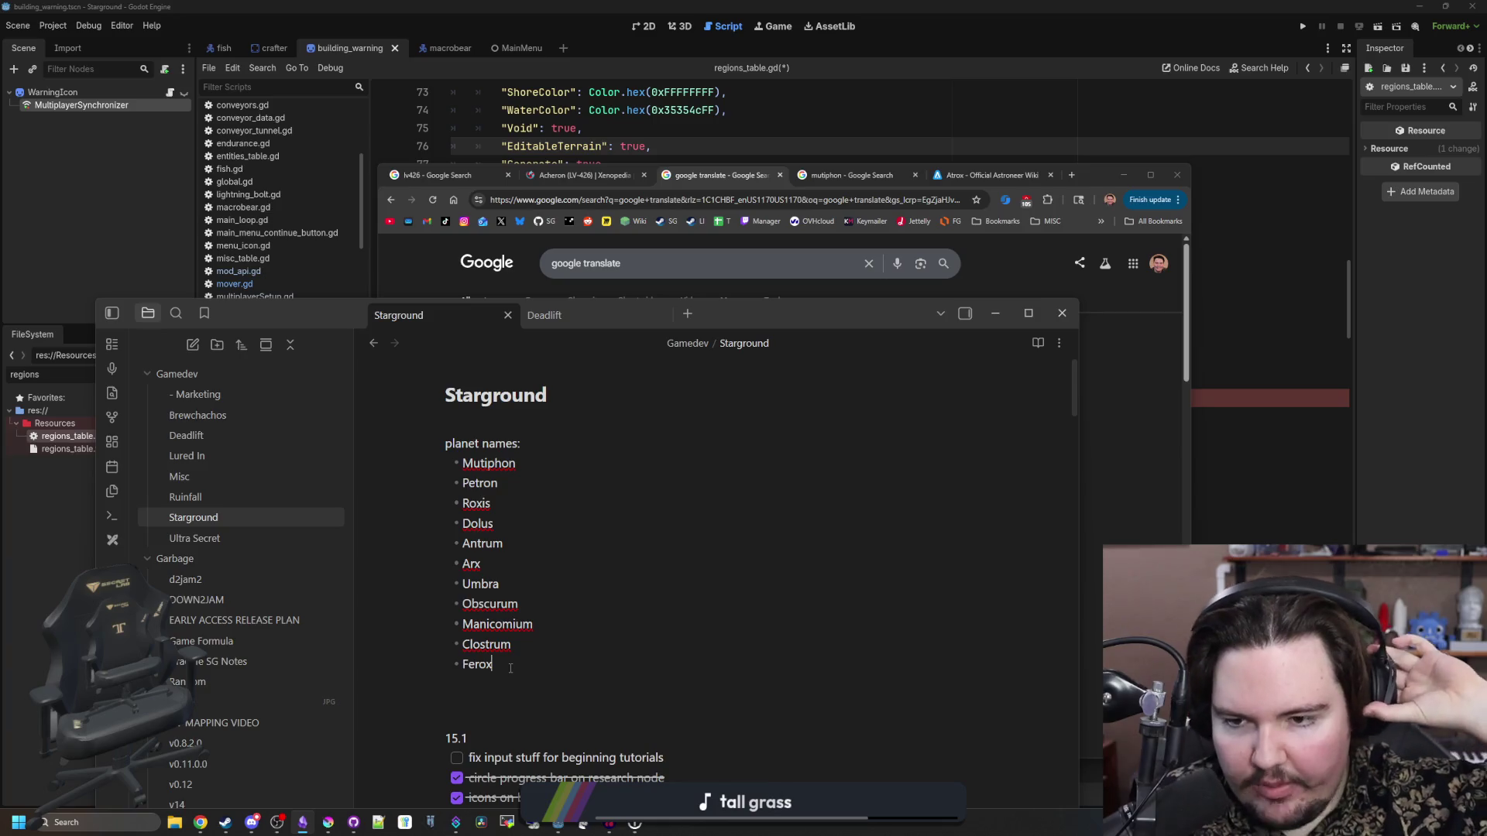
{"action": "left_click", "coordinate": [520, 463]}
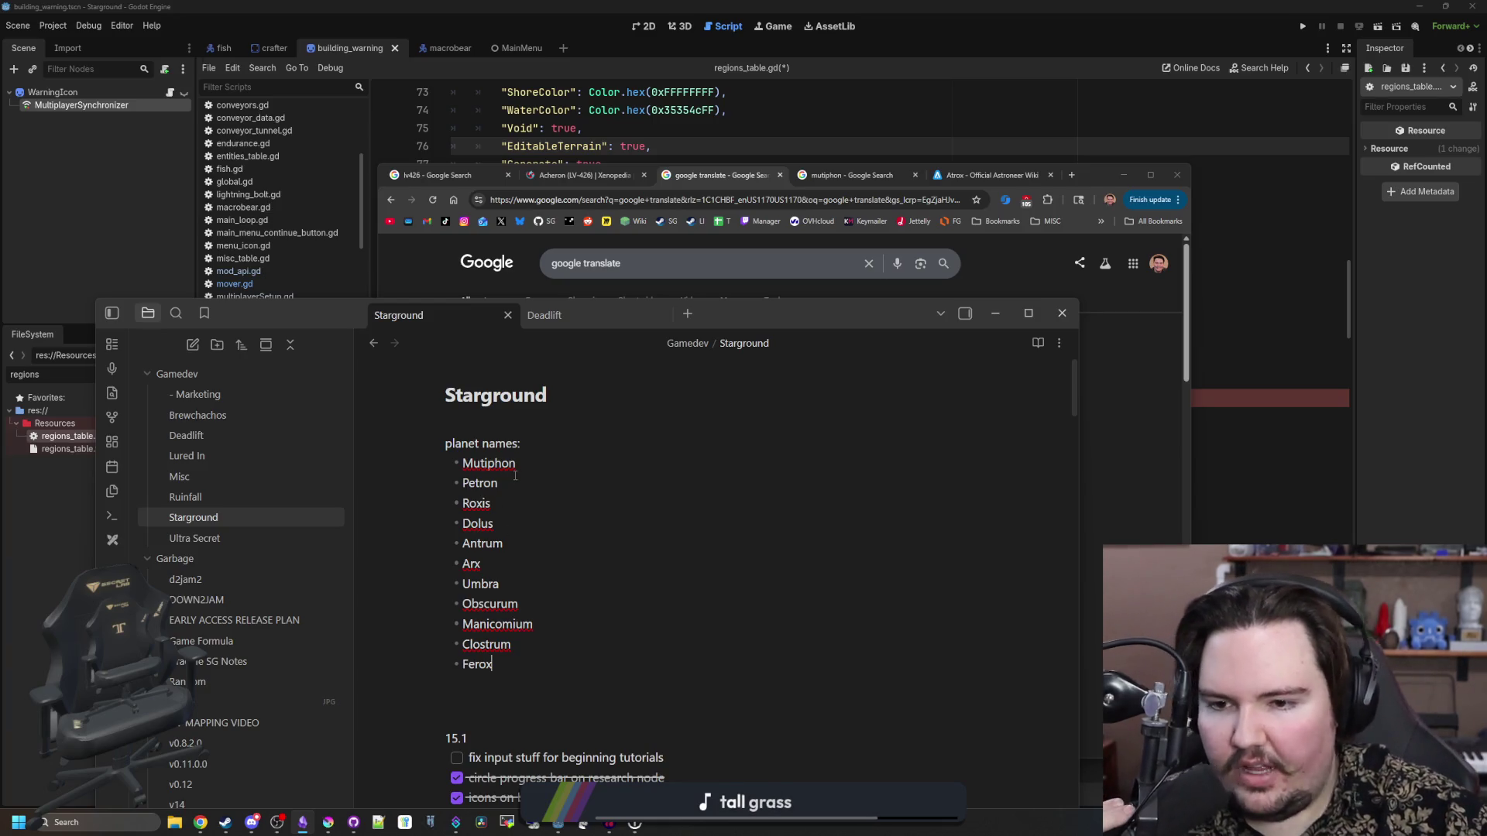
- Trail Mutiphon, Manicomium, Obscurum and Clostrum with dash markers
{"action": "type", "text": "---"}
{"action": "left_click", "coordinate": [554, 624]}
{"action": "type", "text": "-----"}
{"action": "left_click", "coordinate": [540, 603]}
{"action": "type", "text": "-----"}
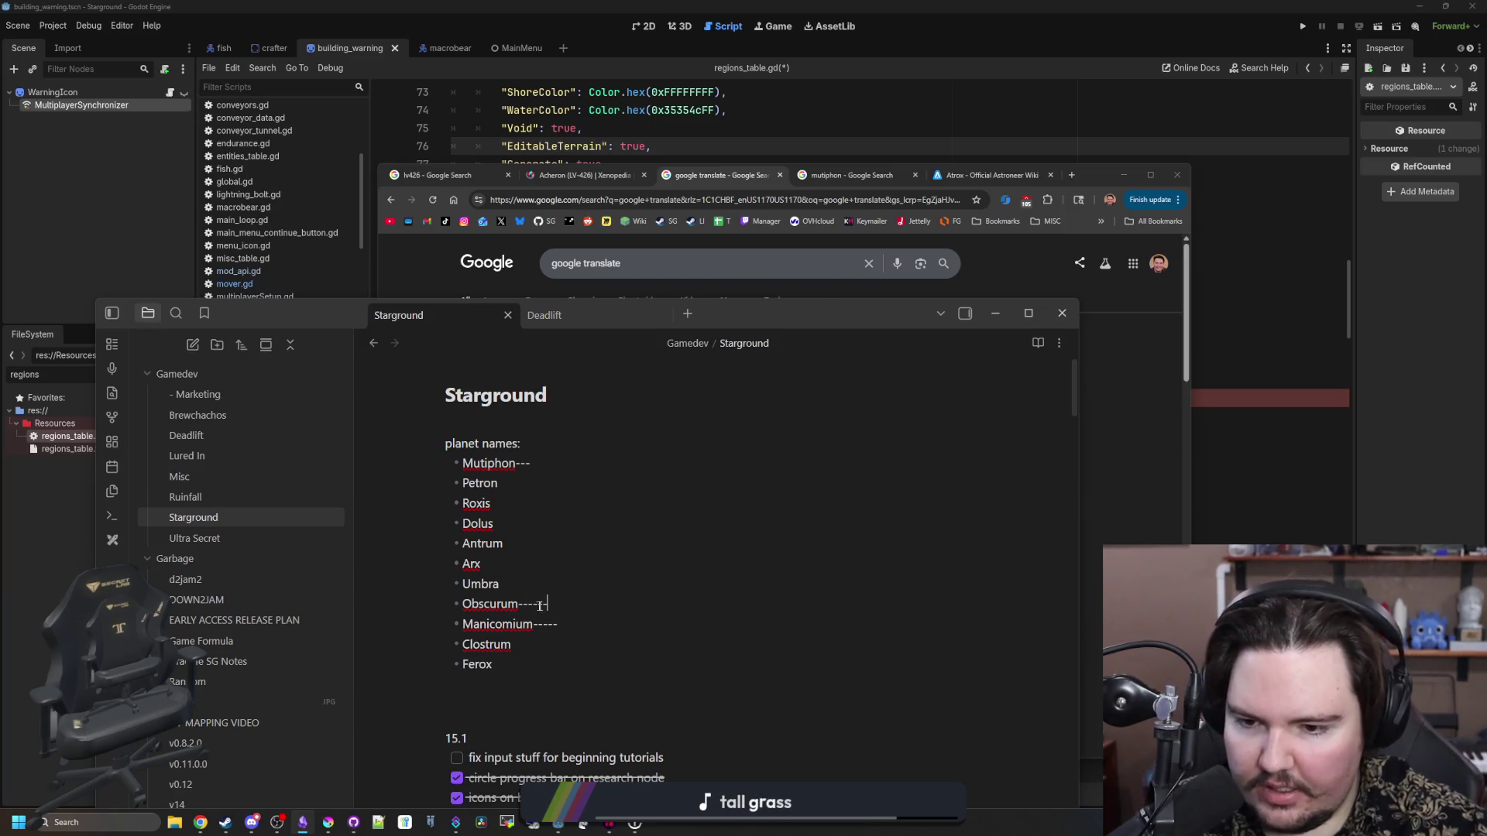
{"action": "left_click", "coordinate": [526, 644]}
{"action": "type", "text": "---------"}
{"action": "left_click", "coordinate": [569, 624]}
{"action": "type", "text": "-"}
{"action": "left_click", "coordinate": [578, 605]}
{"action": "type", "text": "---"}
{"action": "left_click", "coordinate": [573, 645]}
{"action": "type", "text": "--"}
{"action": "left_click", "coordinate": [566, 465]}
{"action": "type", "text": "-------"}
- Append Orcus as a new bullet after Ferox, then return focus to Obsidian
{"action": "left_click", "coordinate": [577, 484]}
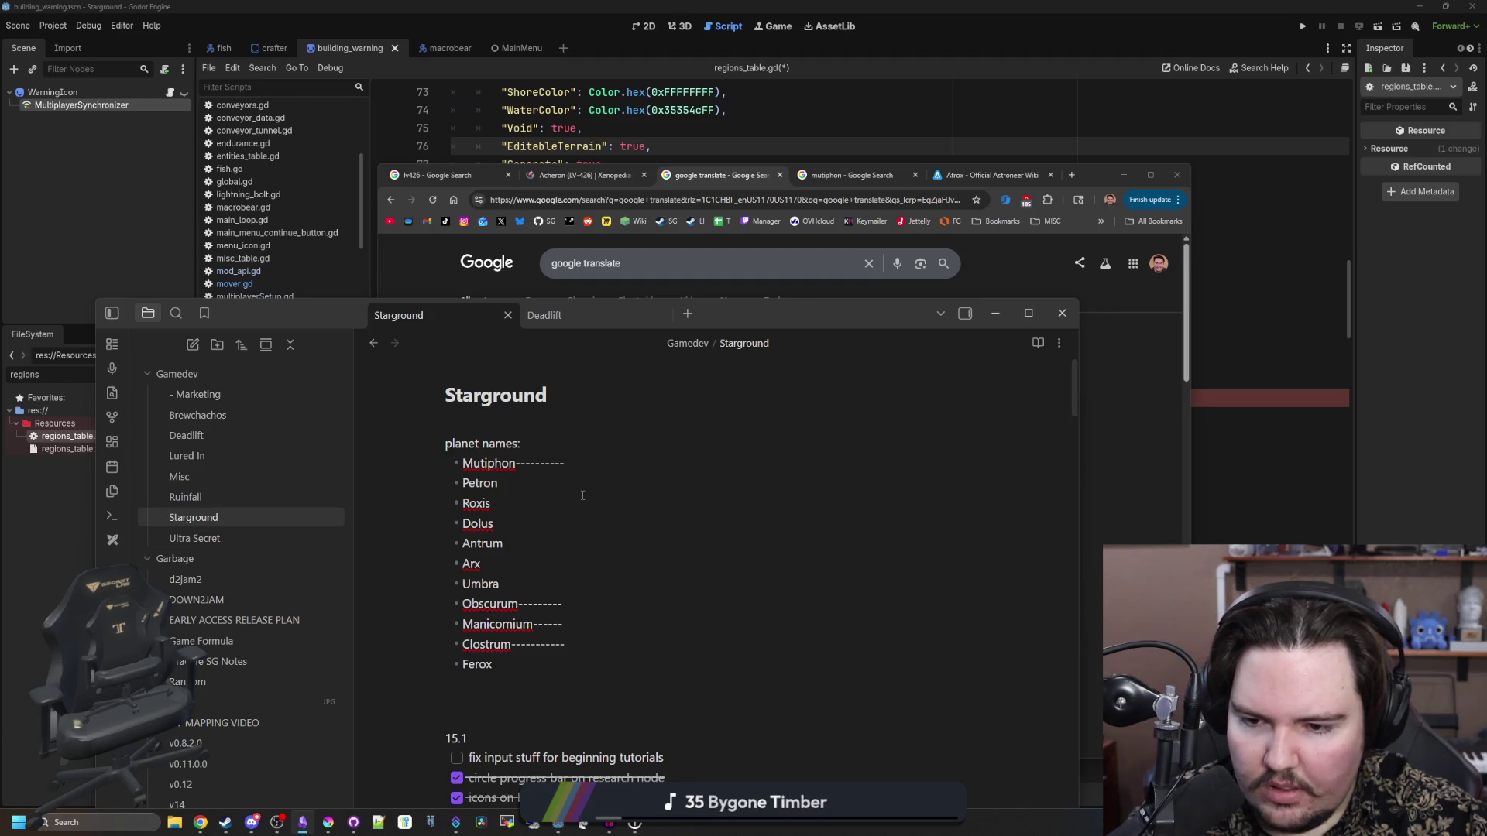
{"action": "left_click", "coordinate": [582, 495]}
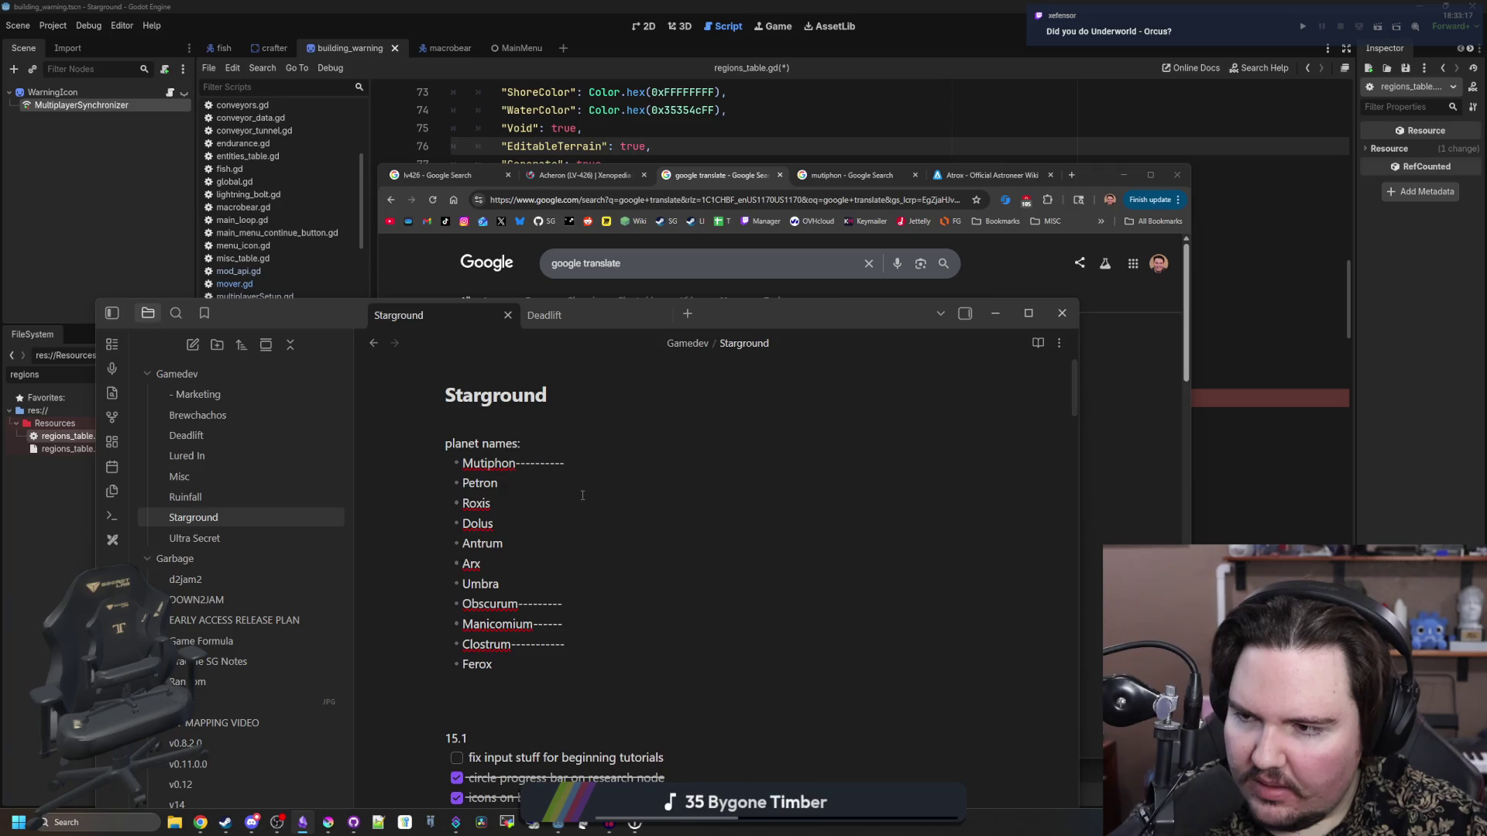
{"action": "key", "text": "Down"}
{"action": "key", "text": "Down"}
{"action": "key", "text": "Down"}
{"action": "key", "text": "Return"}
{"action": "type", "text": "Orcus"}
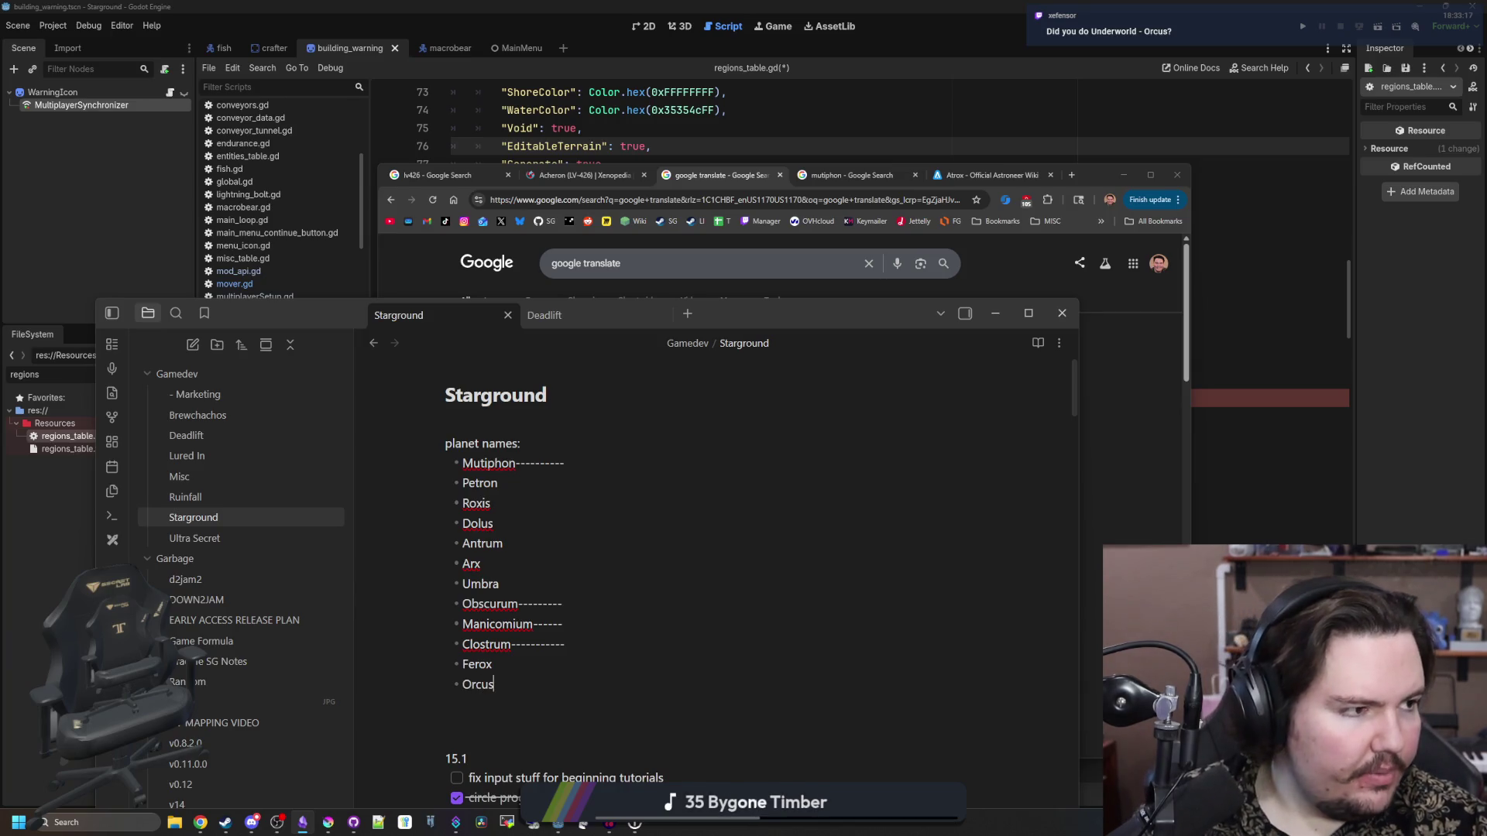
{"action": "key", "text": "alt+Tab"}
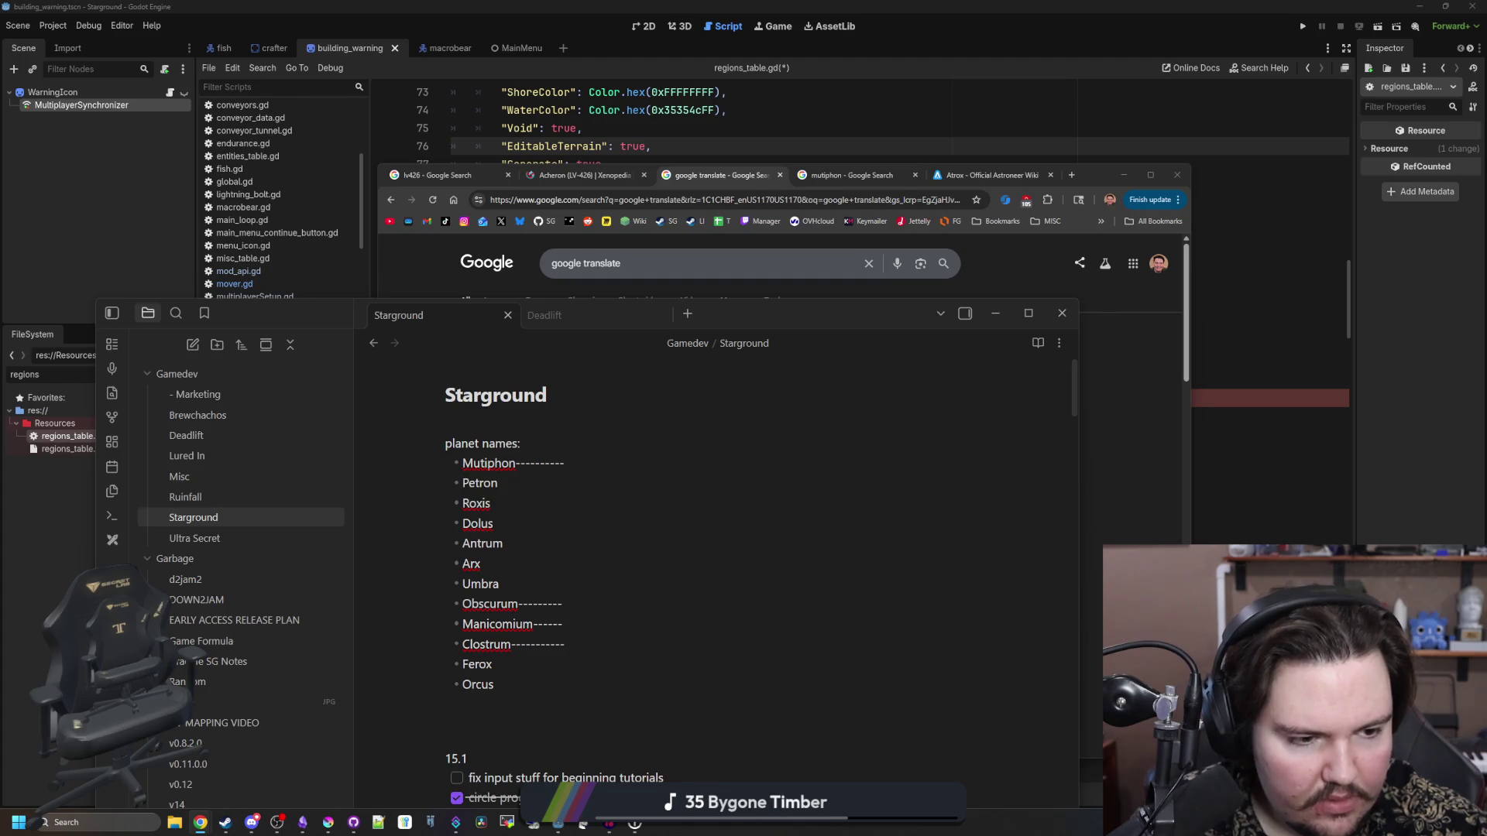
{"action": "left_click", "coordinate": [515, 700]}
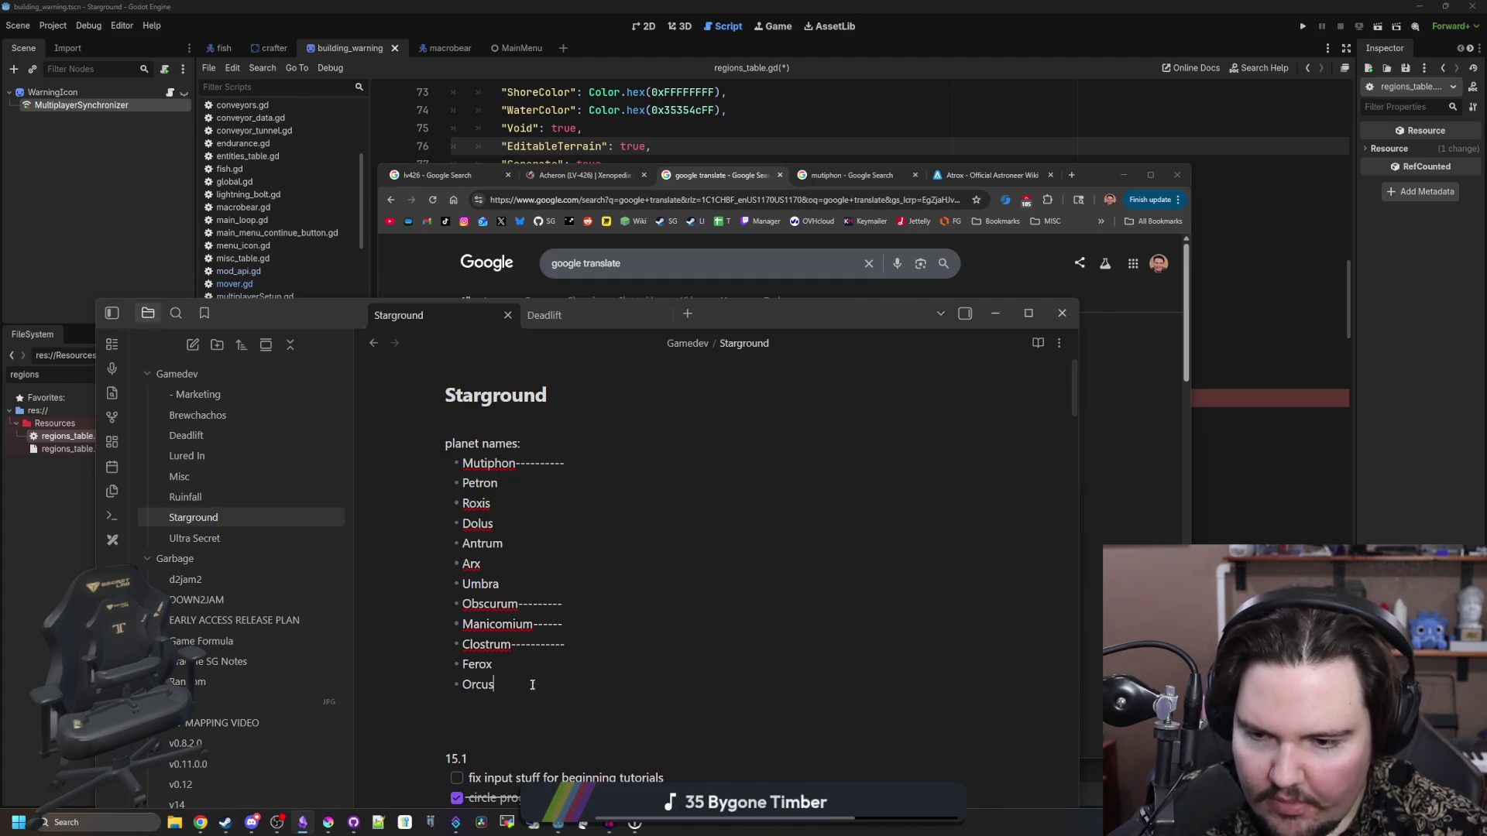
- Minimize the browser and drag the Obsidian note so regions_table.gd shows above it
{"action": "scroll", "coordinate": [705, 496], "scroll_direction": "down", "scroll_amount": 1}
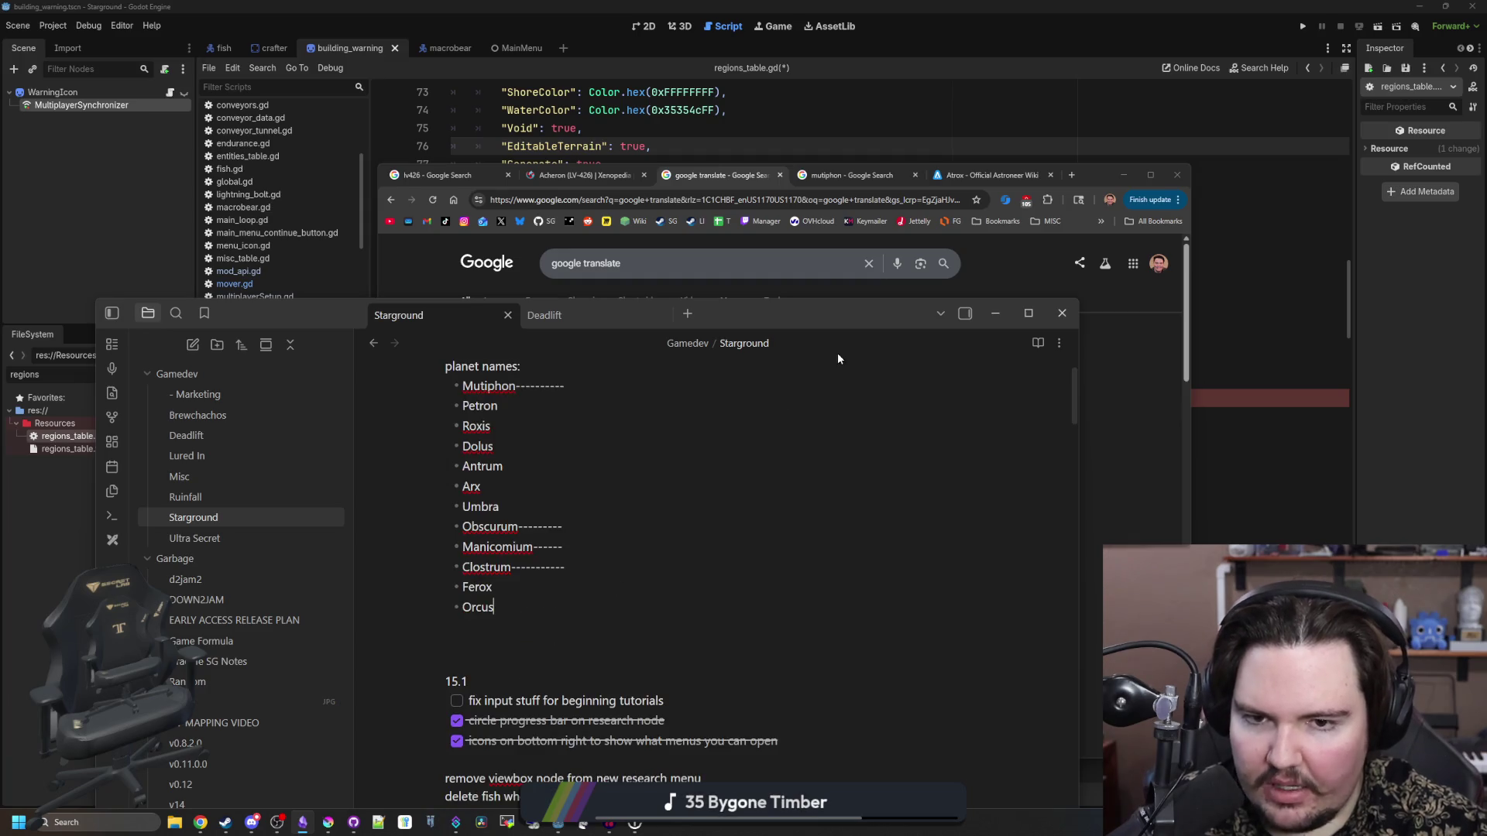
{"action": "scroll", "coordinate": [619, 569], "scroll_direction": "up", "scroll_amount": 1}
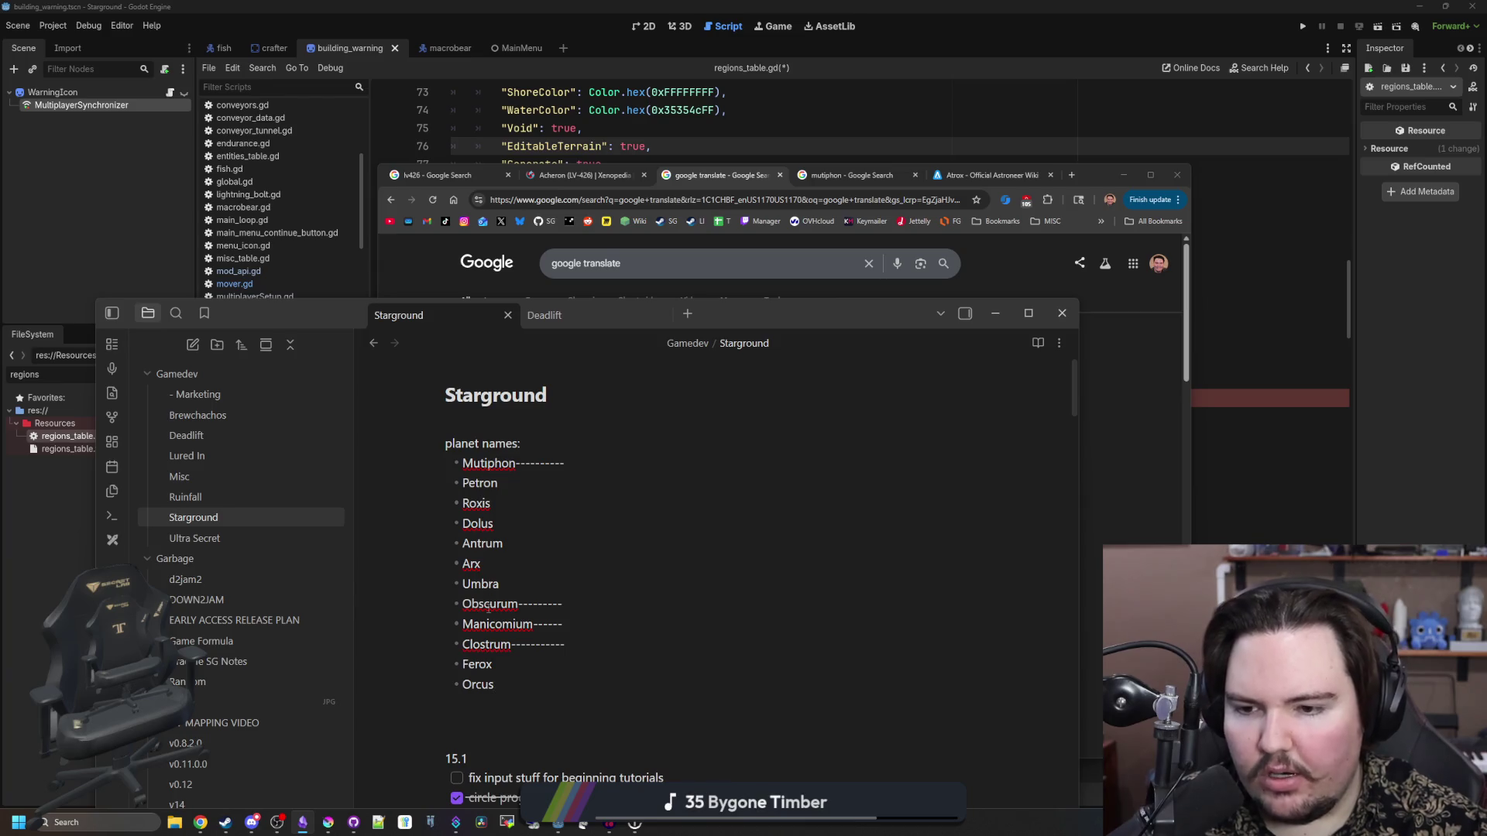
{"action": "left_click", "coordinate": [1116, 175]}
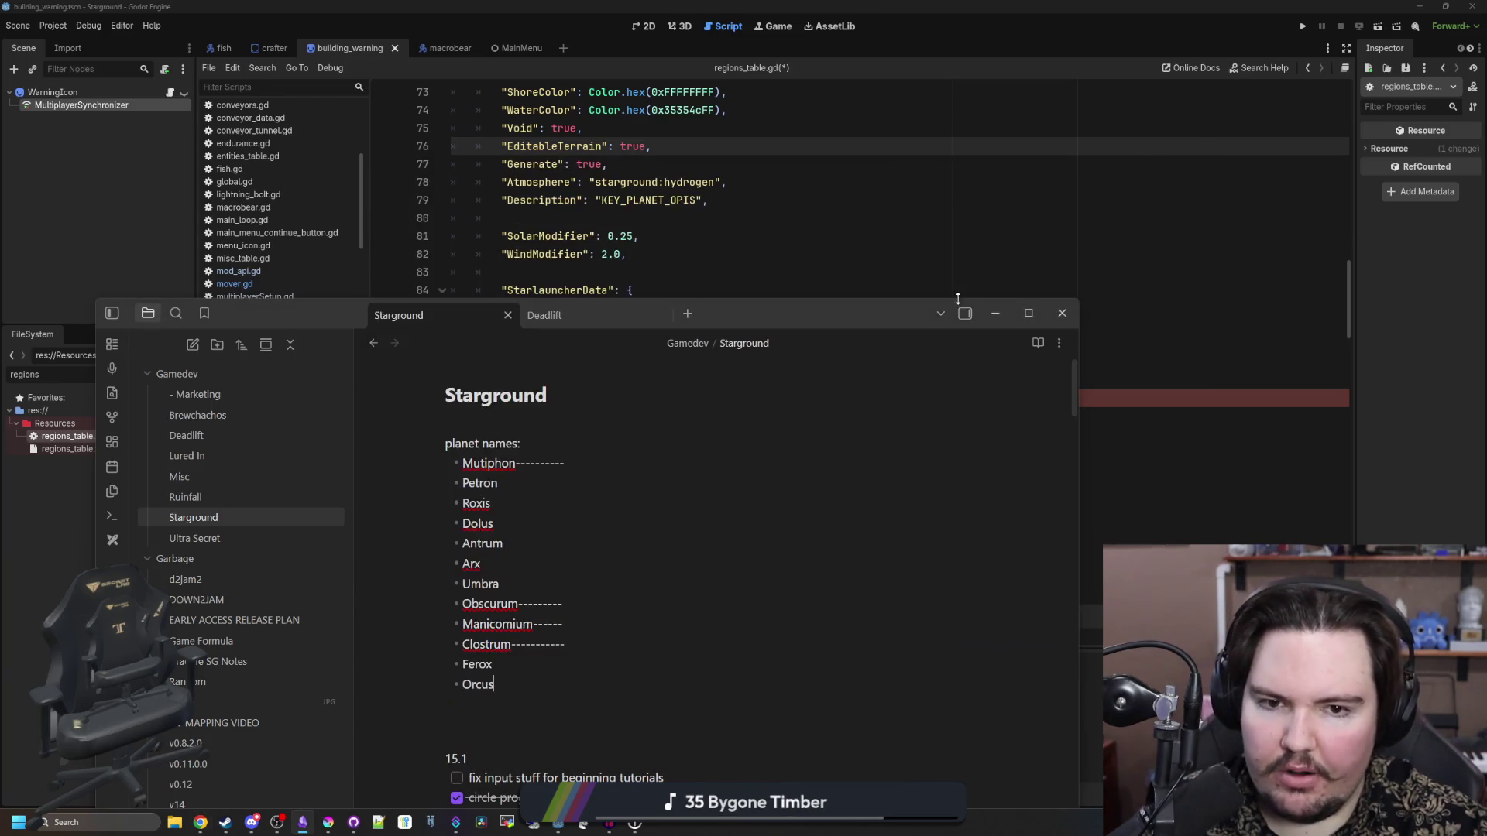
{"action": "mouse_move", "coordinate": [863, 300]}
{"action": "left_mouse_down"}
{"action": "mouse_move", "coordinate": [798, 797]}
{"action": "mouse_move", "coordinate": [850, 313]}
{"action": "mouse_move", "coordinate": [880, 218]}
{"action": "left_mouse_up"}
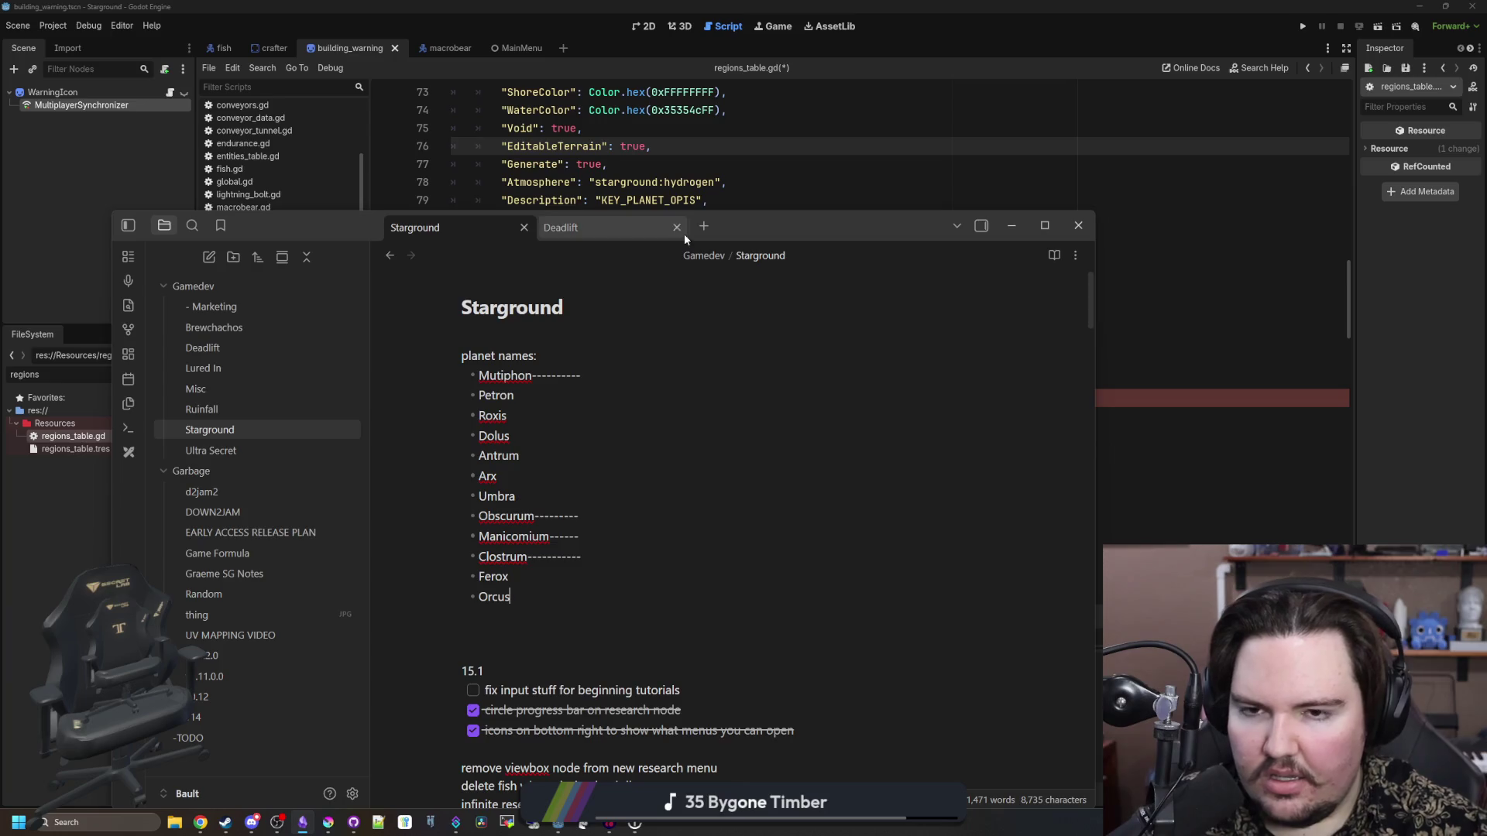
{"action": "mouse_move", "coordinate": [769, 231]}
{"action": "left_mouse_down"}
{"action": "mouse_move", "coordinate": [788, 604]}
{"action": "mouse_move", "coordinate": [847, 198]}
{"action": "mouse_move", "coordinate": [759, 210]}
{"action": "left_mouse_up"}
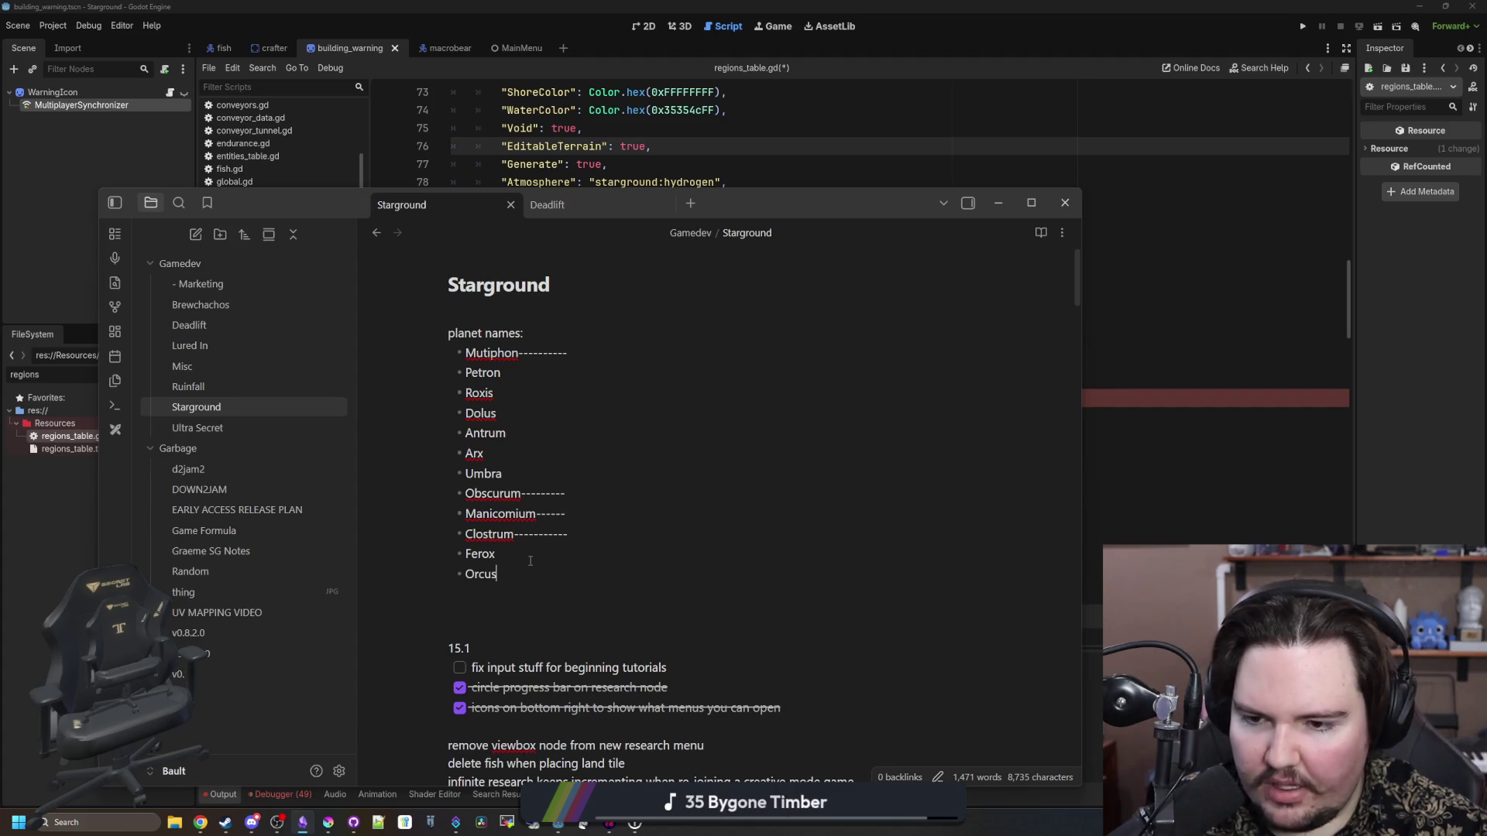
- Trail Orcus with a run of dashes and open a new line below it
{"action": "type", "text": "--------------"}
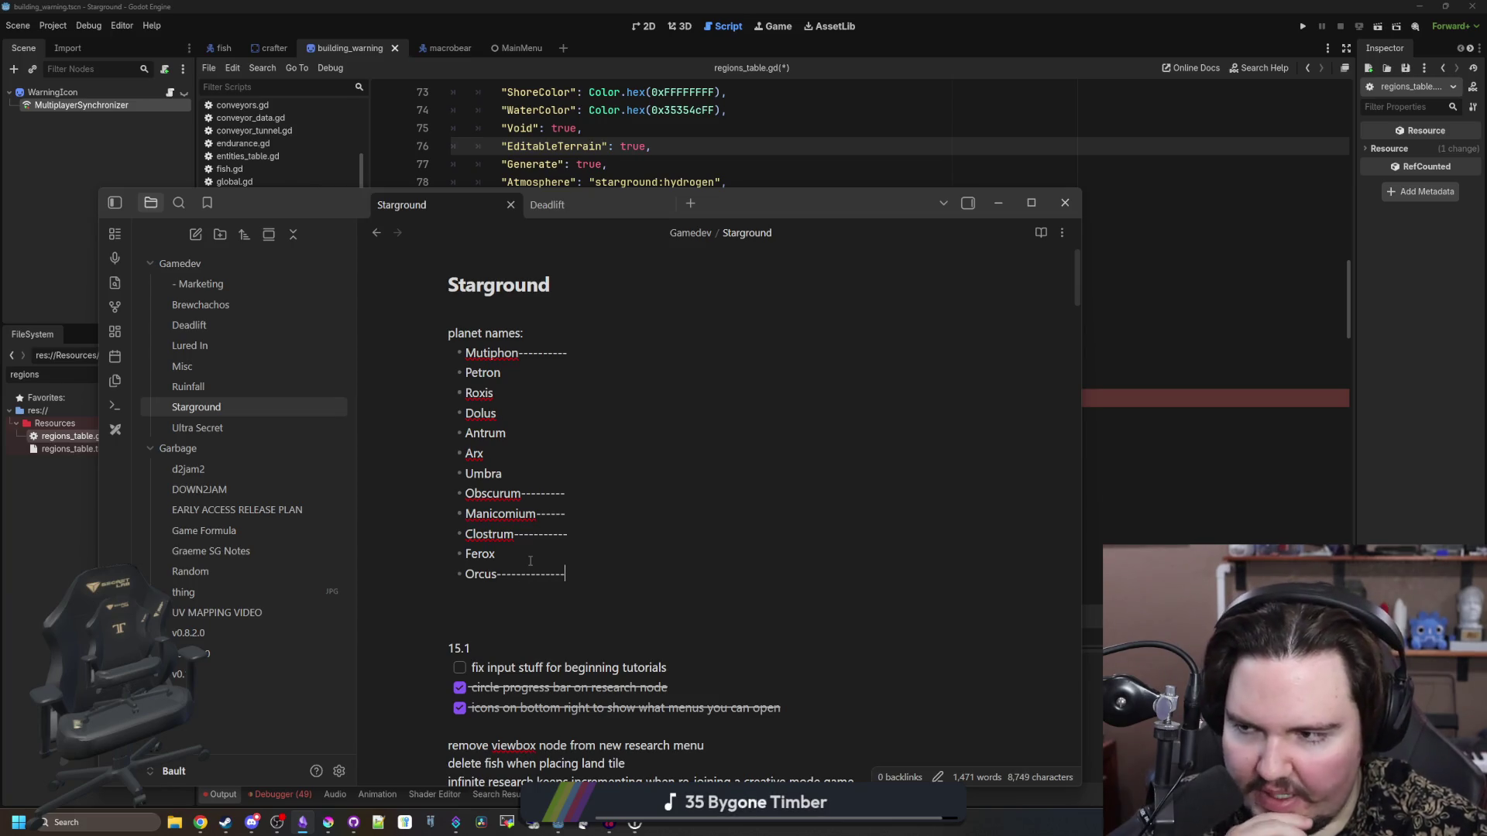
{"action": "left_click", "coordinate": [530, 560]}
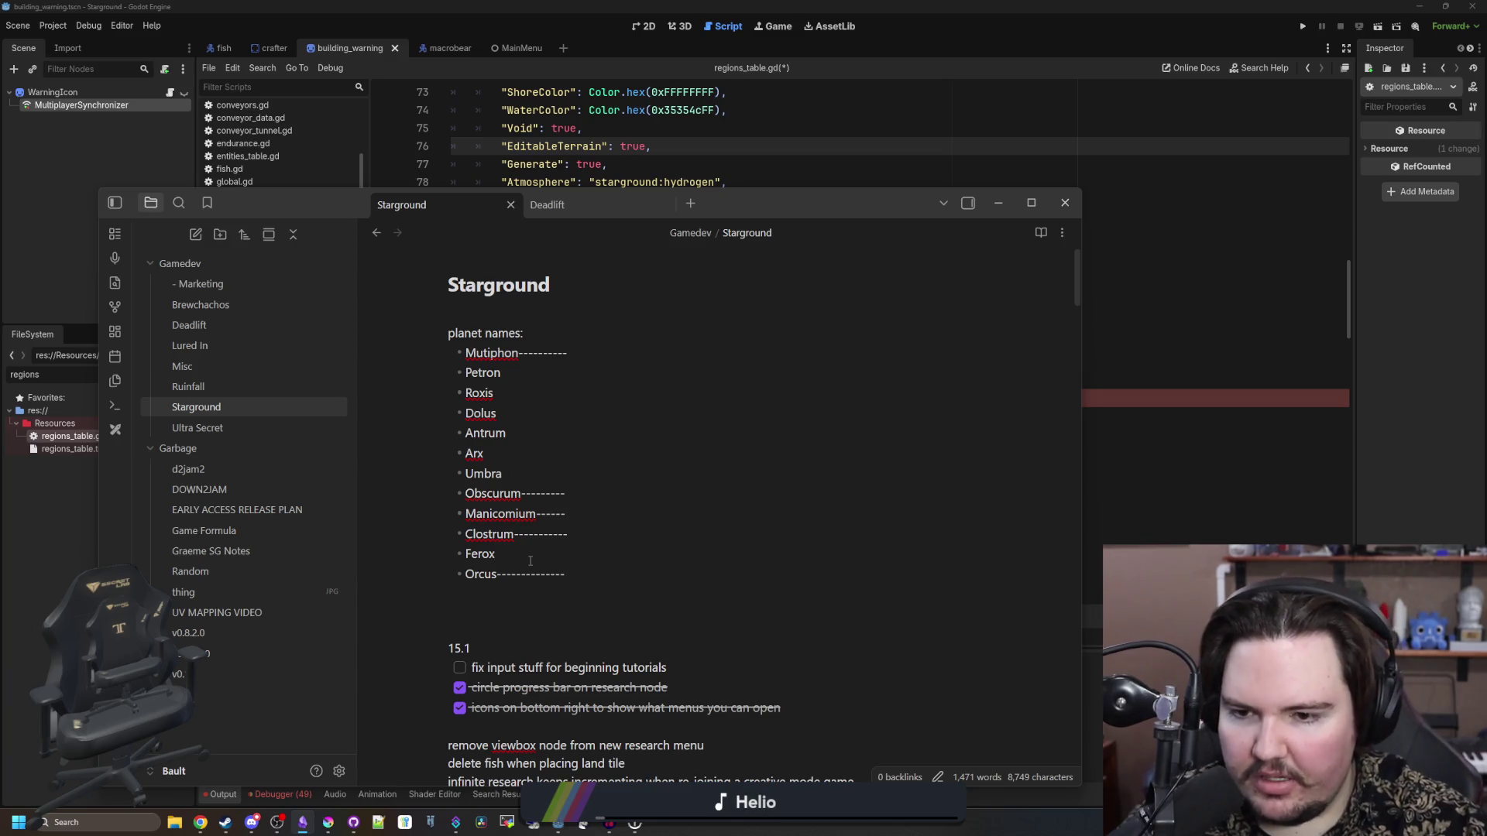
{"action": "key", "text": "Up"}
{"action": "key", "text": "Up"}
{"action": "key", "text": "Up"}
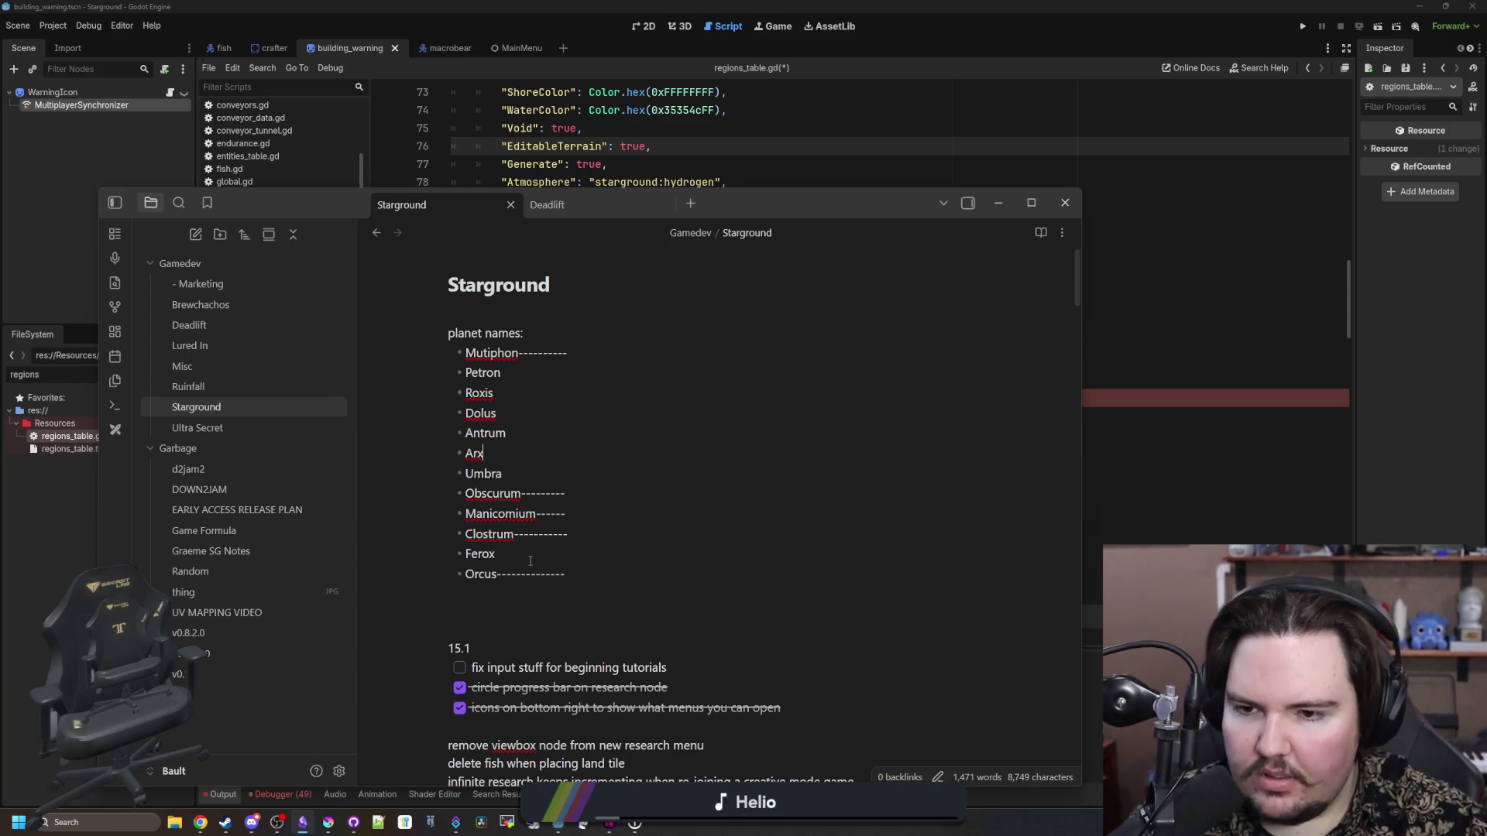
{"action": "key", "text": "Down"}
{"action": "key", "text": "Down"}
{"action": "key", "text": "Down"}
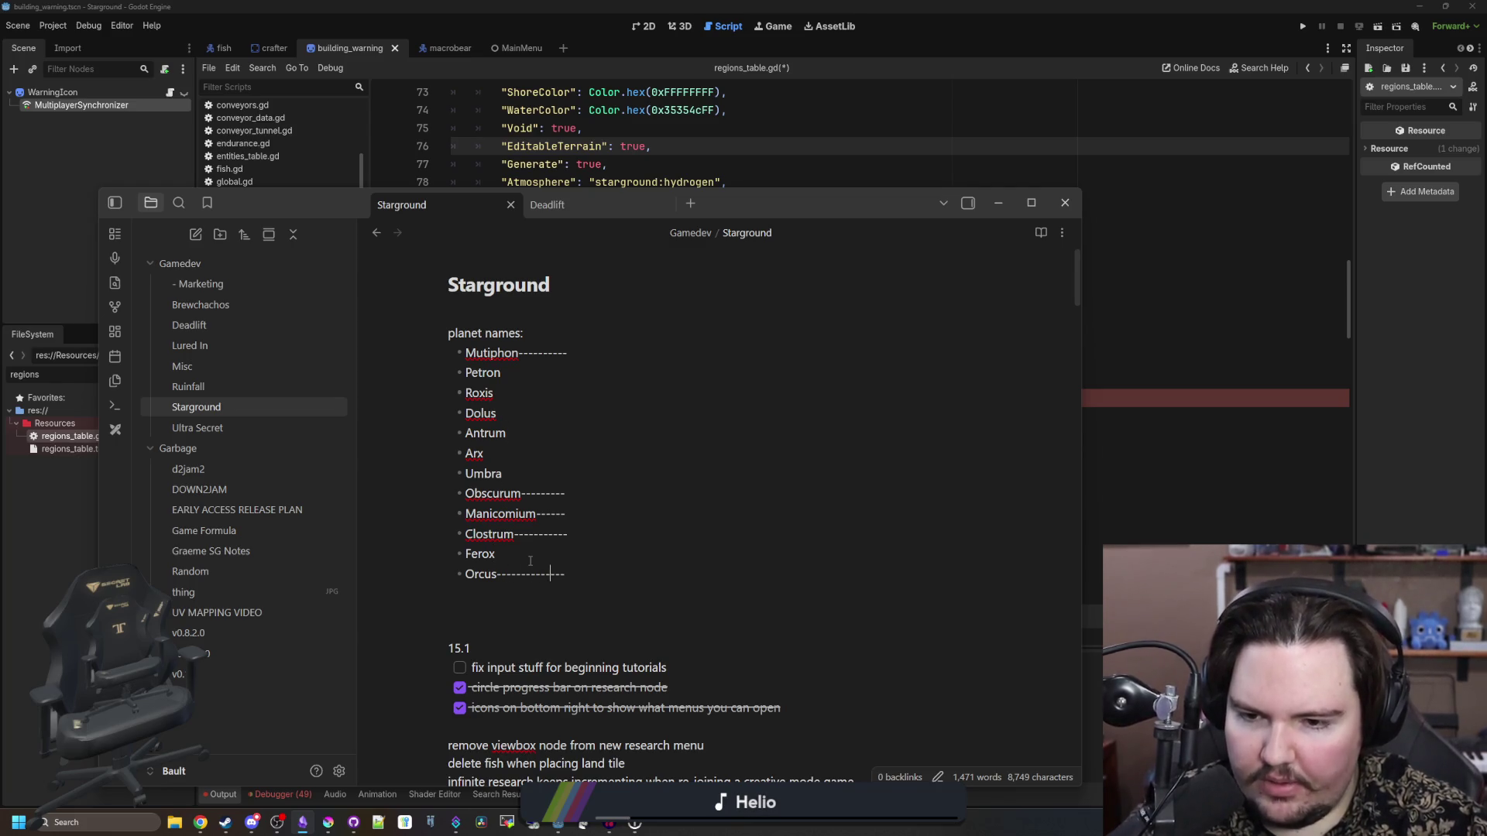
{"action": "key", "text": "End"}
{"action": "key", "text": "Return"}
{"action": "key", "text": "Return"}
- Write a second bullet list: Arx, Dolus, Roxis, Petron and Umbra
{"action": "type", "text": "- Mar"}
{"action": "key", "text": "BackSpace"}
{"action": "key", "text": "BackSpace"}
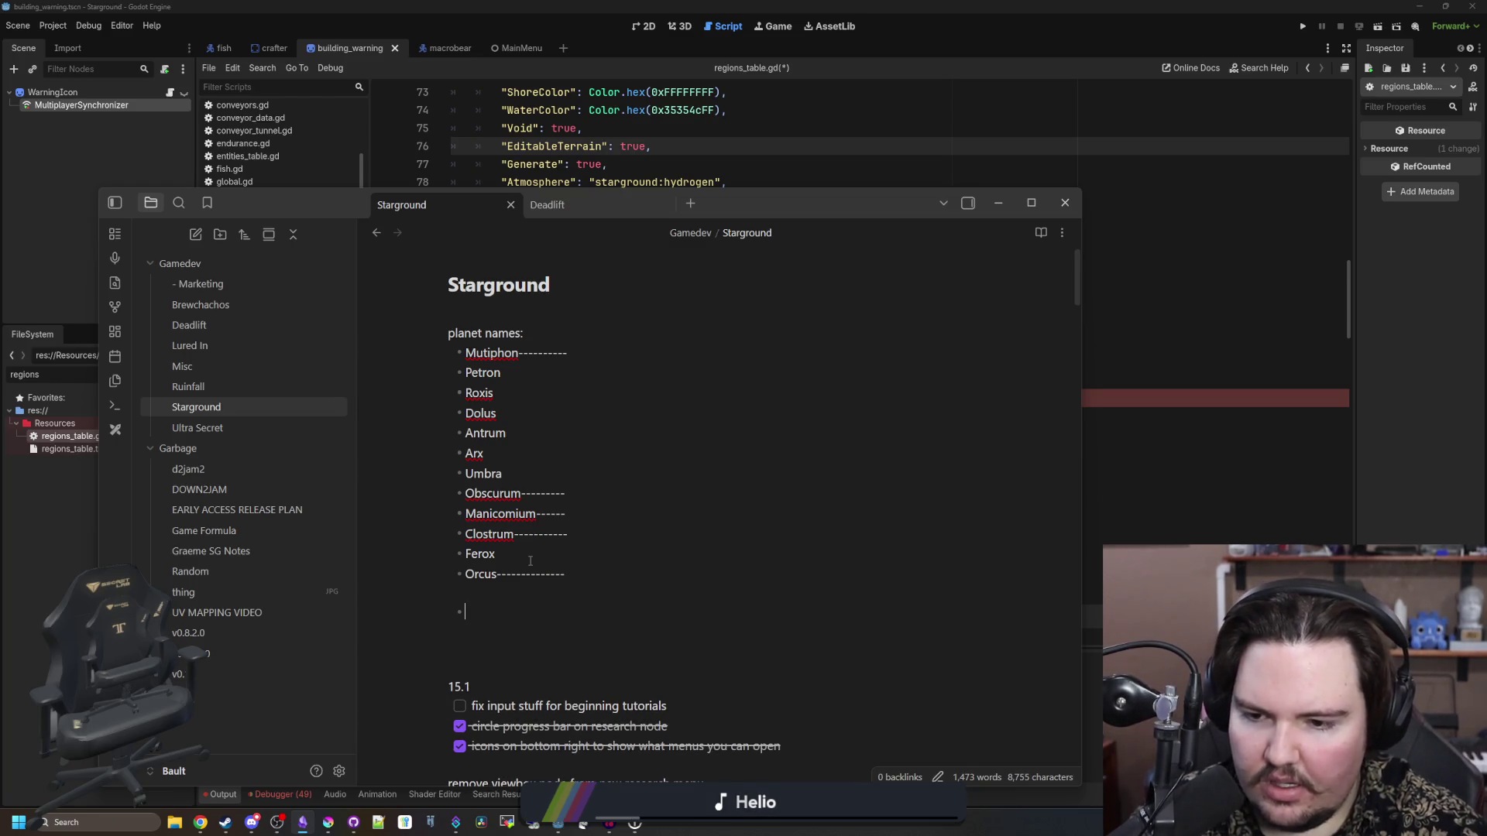
{"action": "type", "text": "Arx"}
{"action": "key", "text": "Return"}
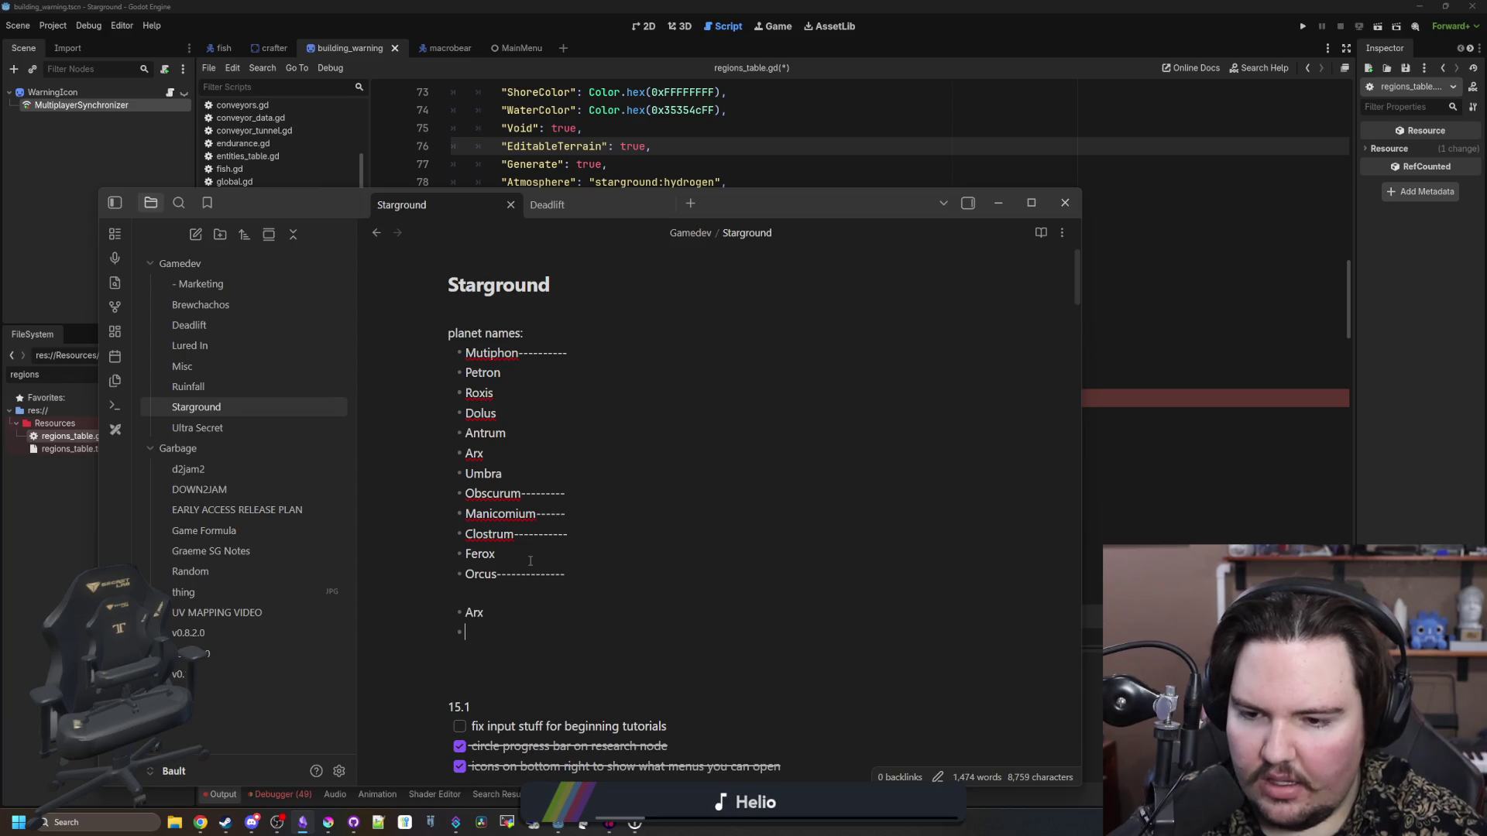
{"action": "type", "text": "Dolus"}
{"action": "key", "text": "Return"}
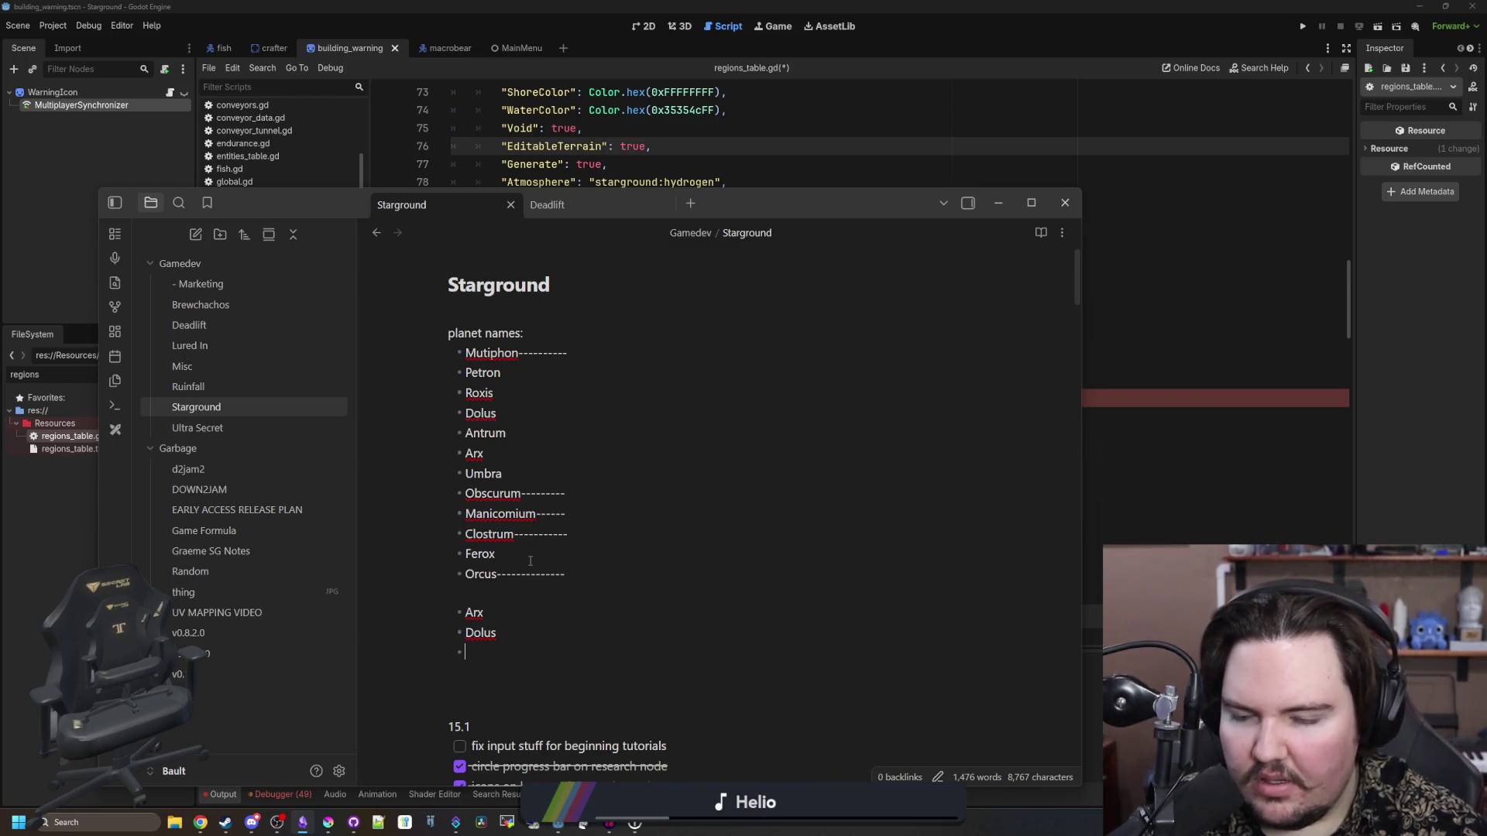
{"action": "type", "text": "Roxis"}
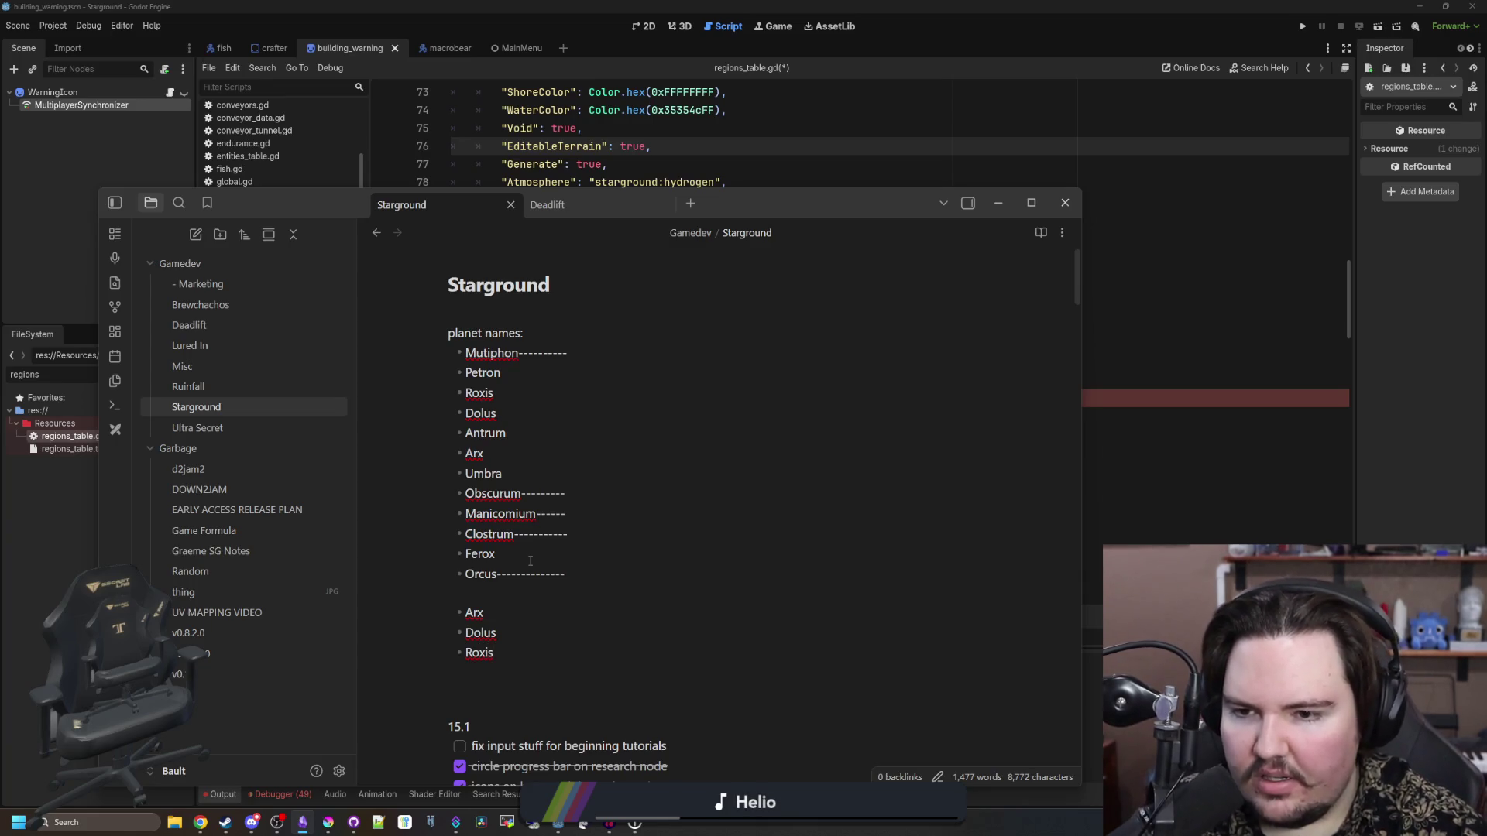
{"action": "key", "text": "Return"}
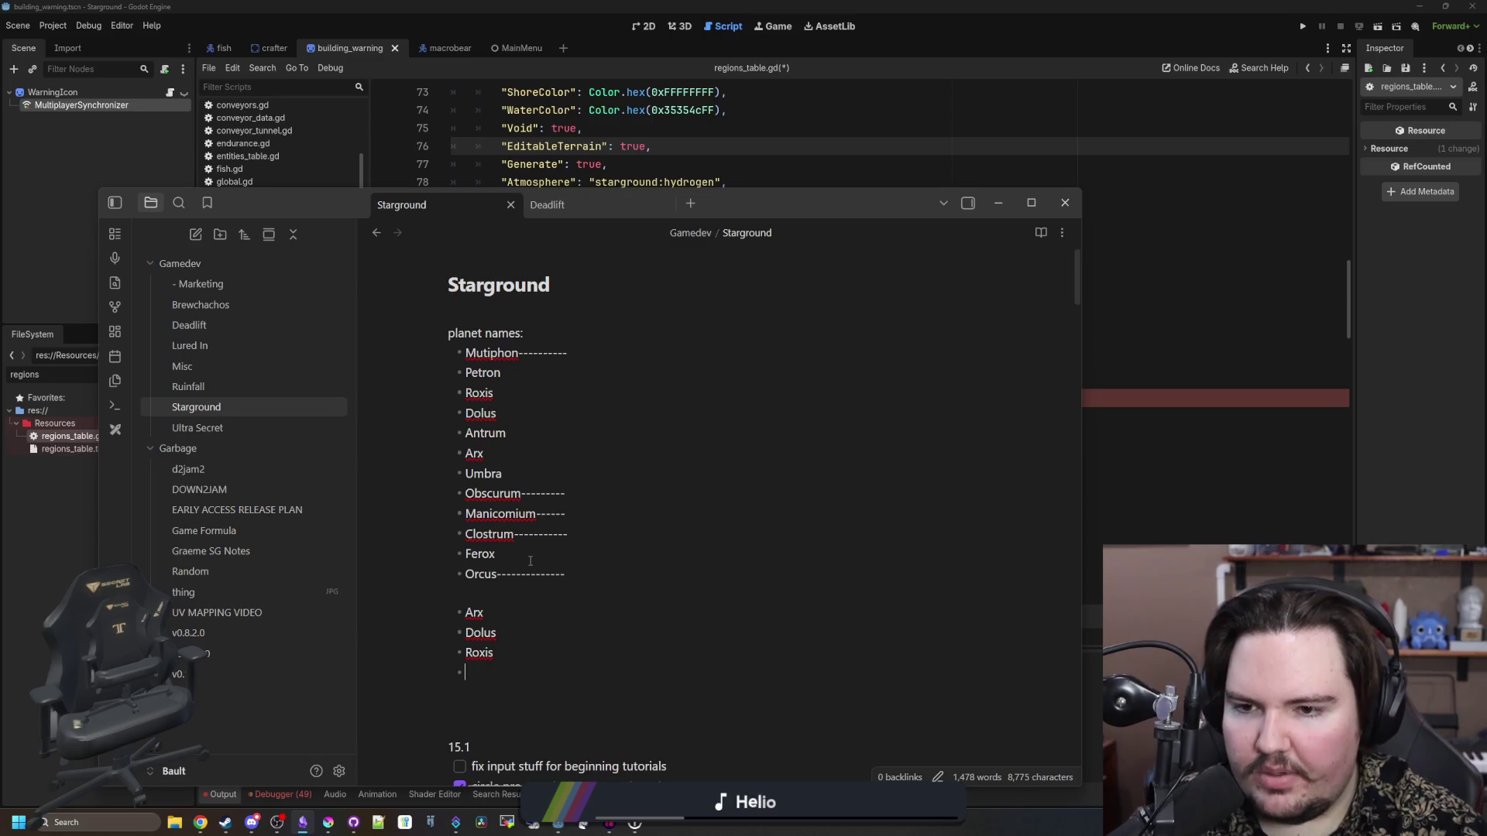
{"action": "type", "text": "Petron"}
{"action": "key", "text": "Return"}
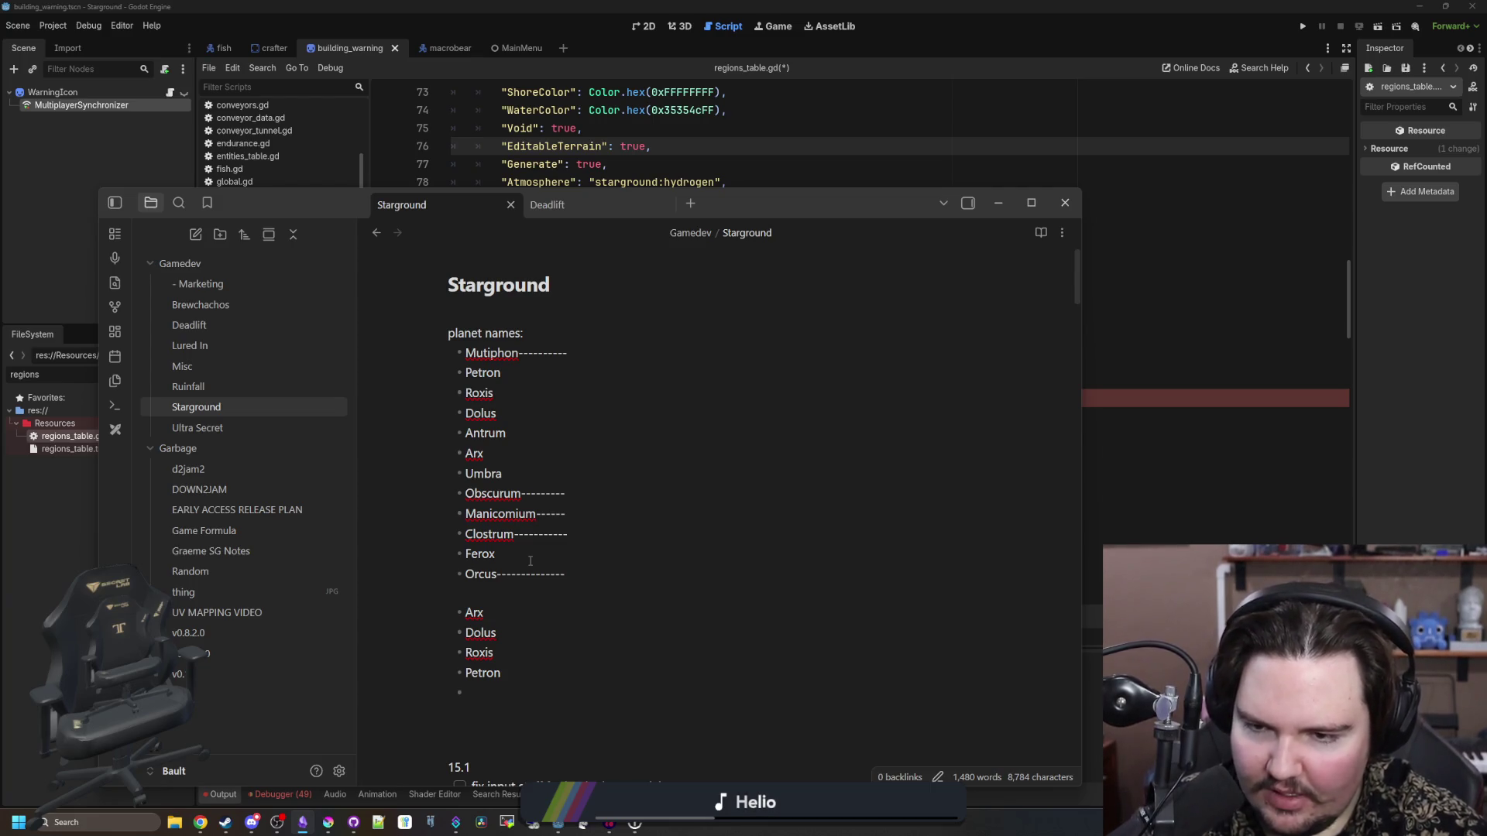
{"action": "type", "text": "Umbra"}
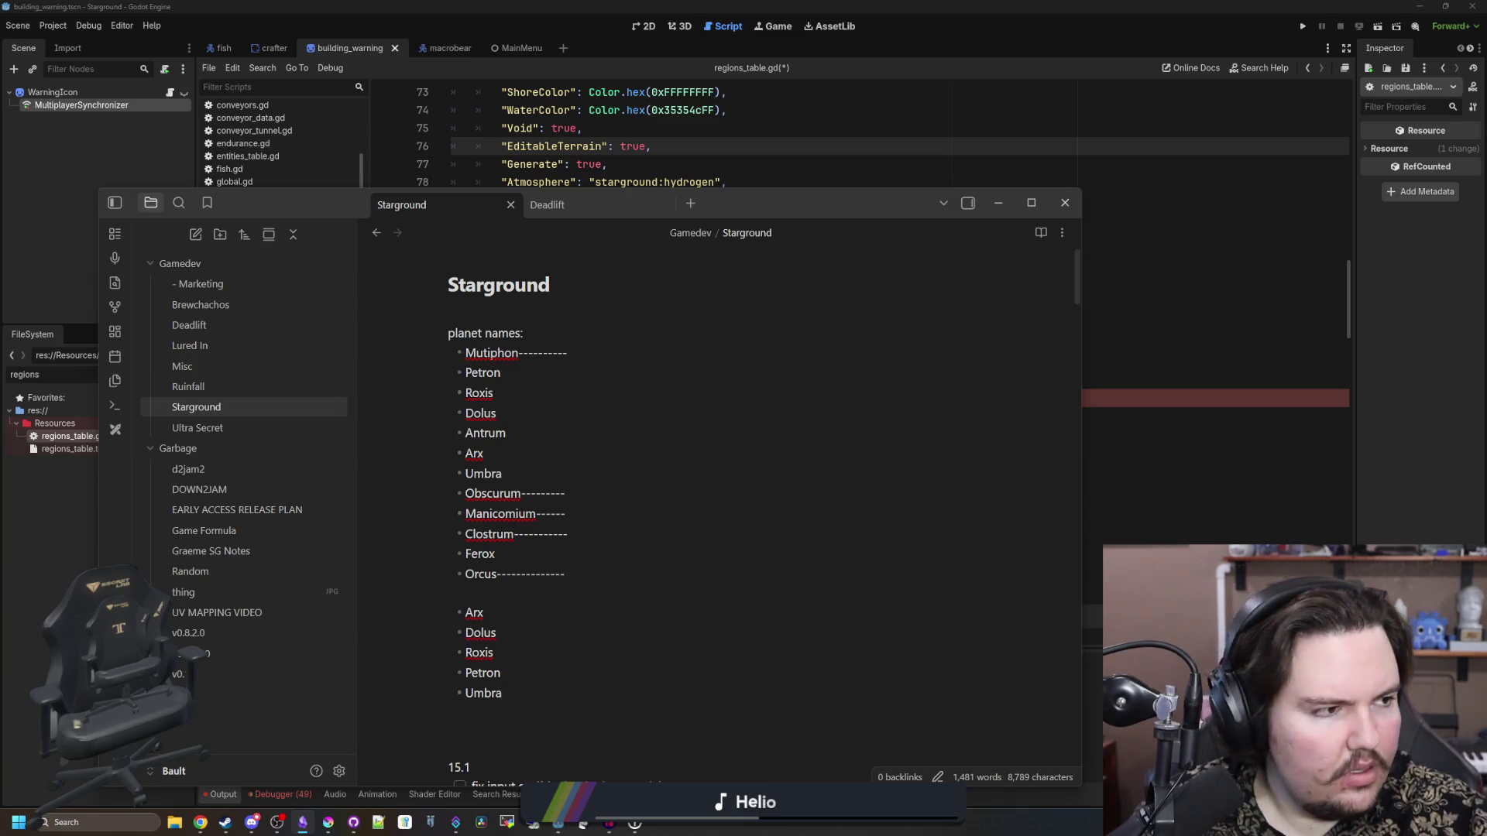
{"action": "key", "text": "alt+Tab"}
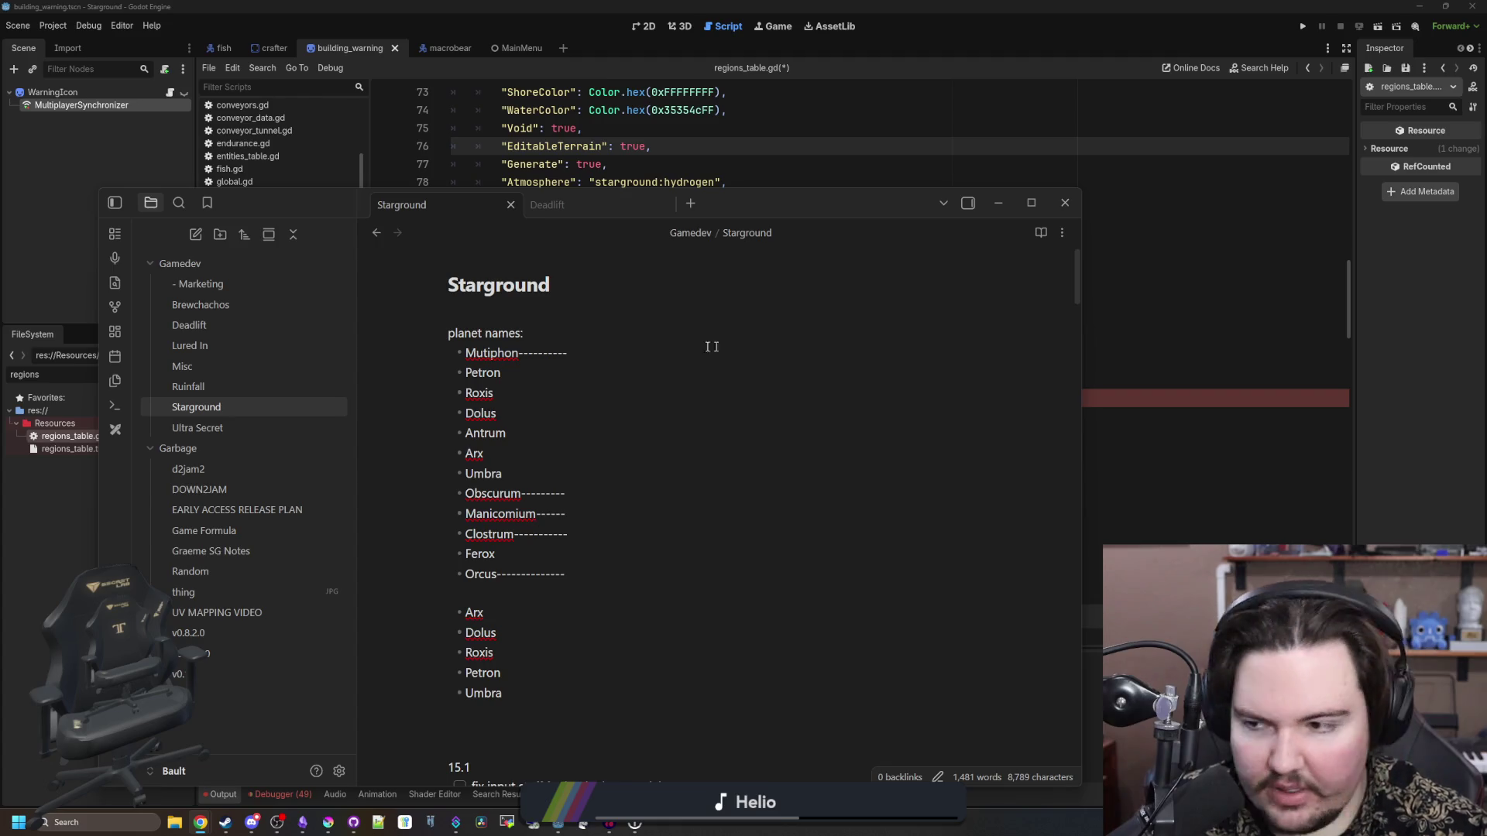
{"action": "left_click", "coordinate": [530, 599]}
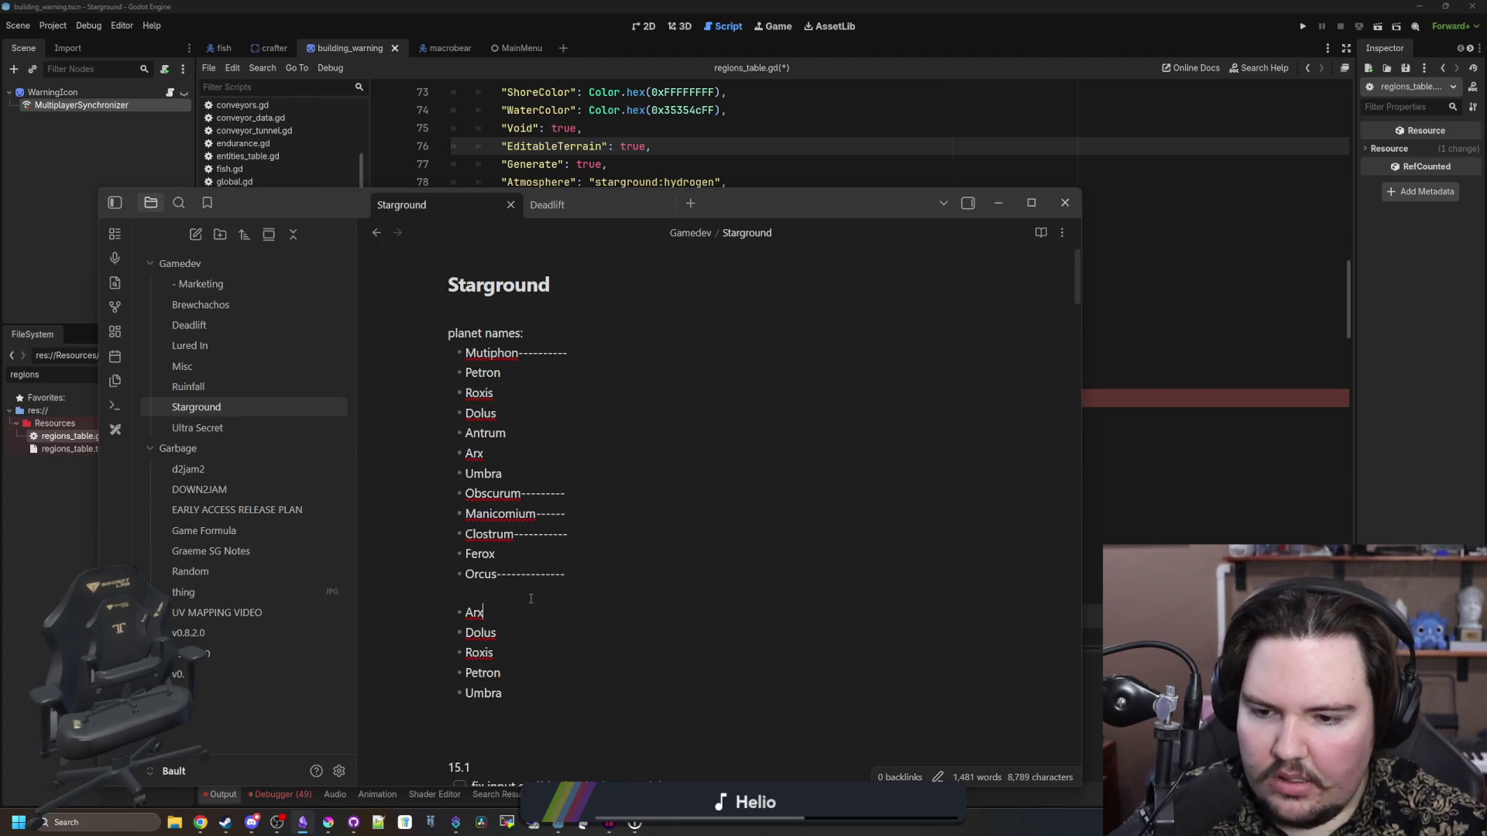
- Append rows of dashes to the Umbra, Dolus and Roxis lines, leaving Petron unmarked
{"action": "scroll", "coordinate": [526, 608], "scroll_direction": "down", "scroll_amount": 1}
{"action": "type", "text": "---------"}
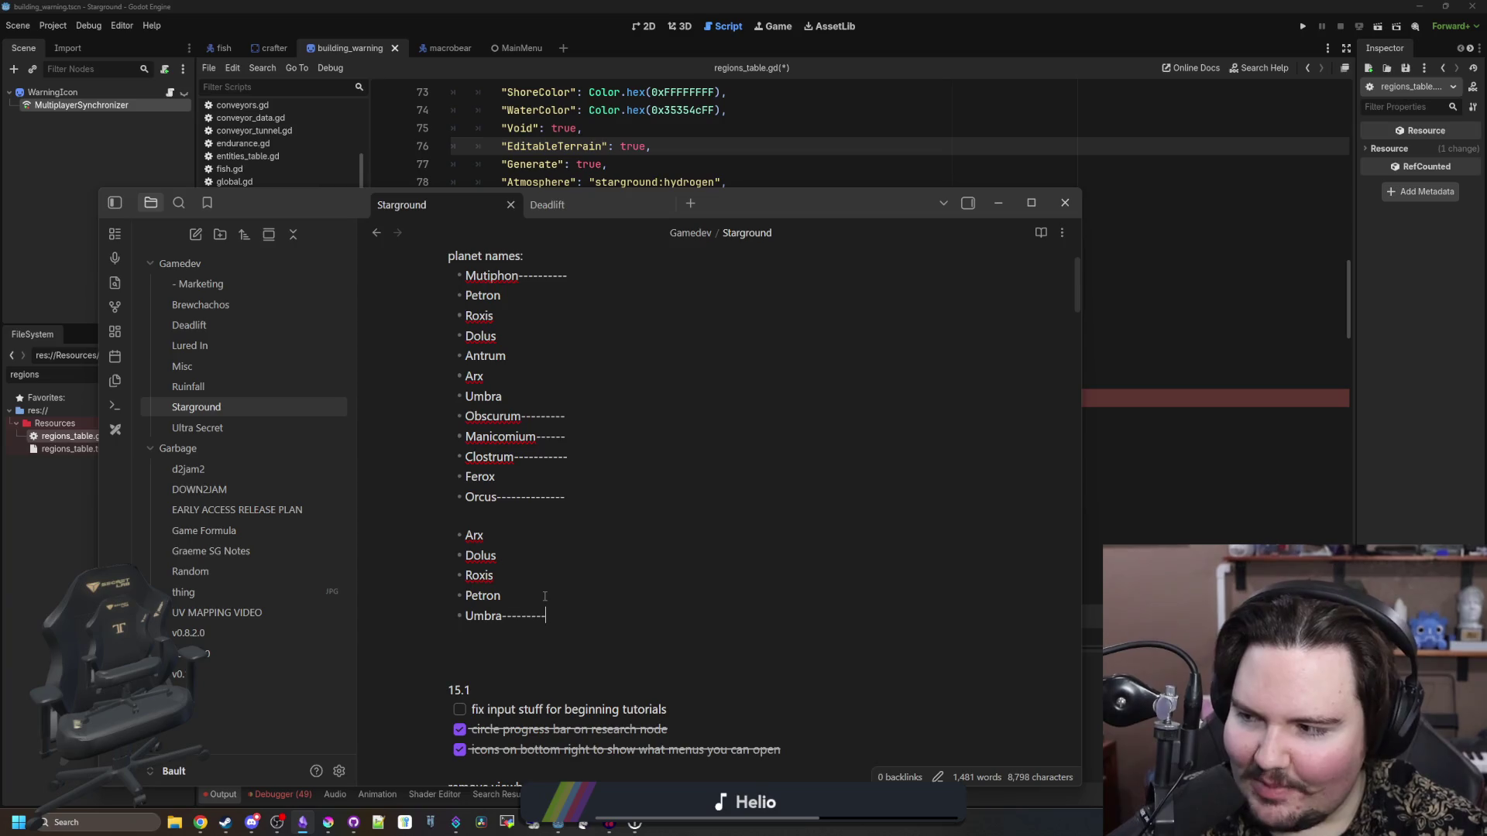
{"action": "left_click", "coordinate": [545, 596]}
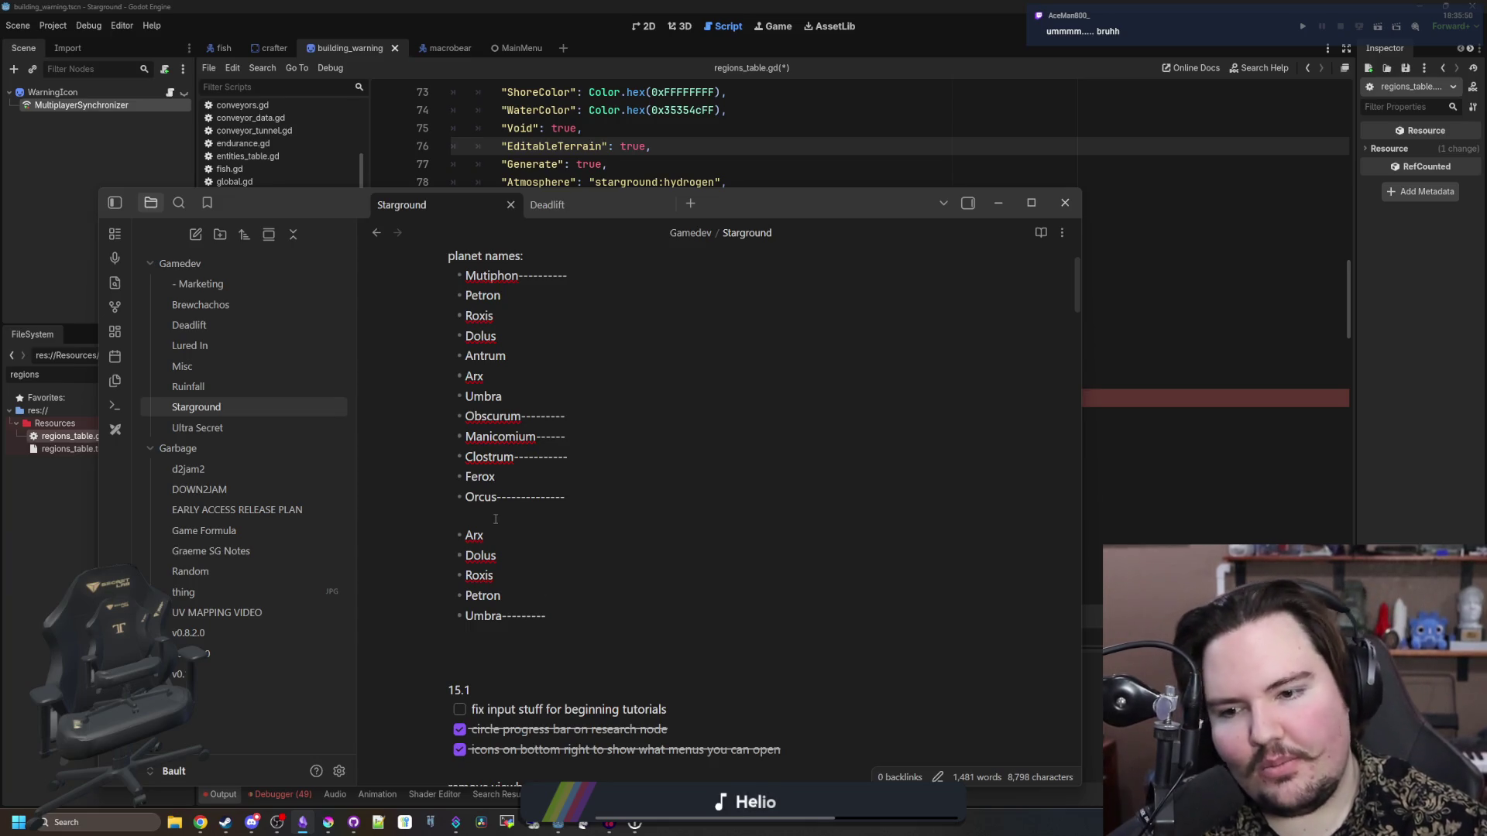
{"action": "left_click", "coordinate": [519, 550]}
{"action": "type", "text": "------------"}
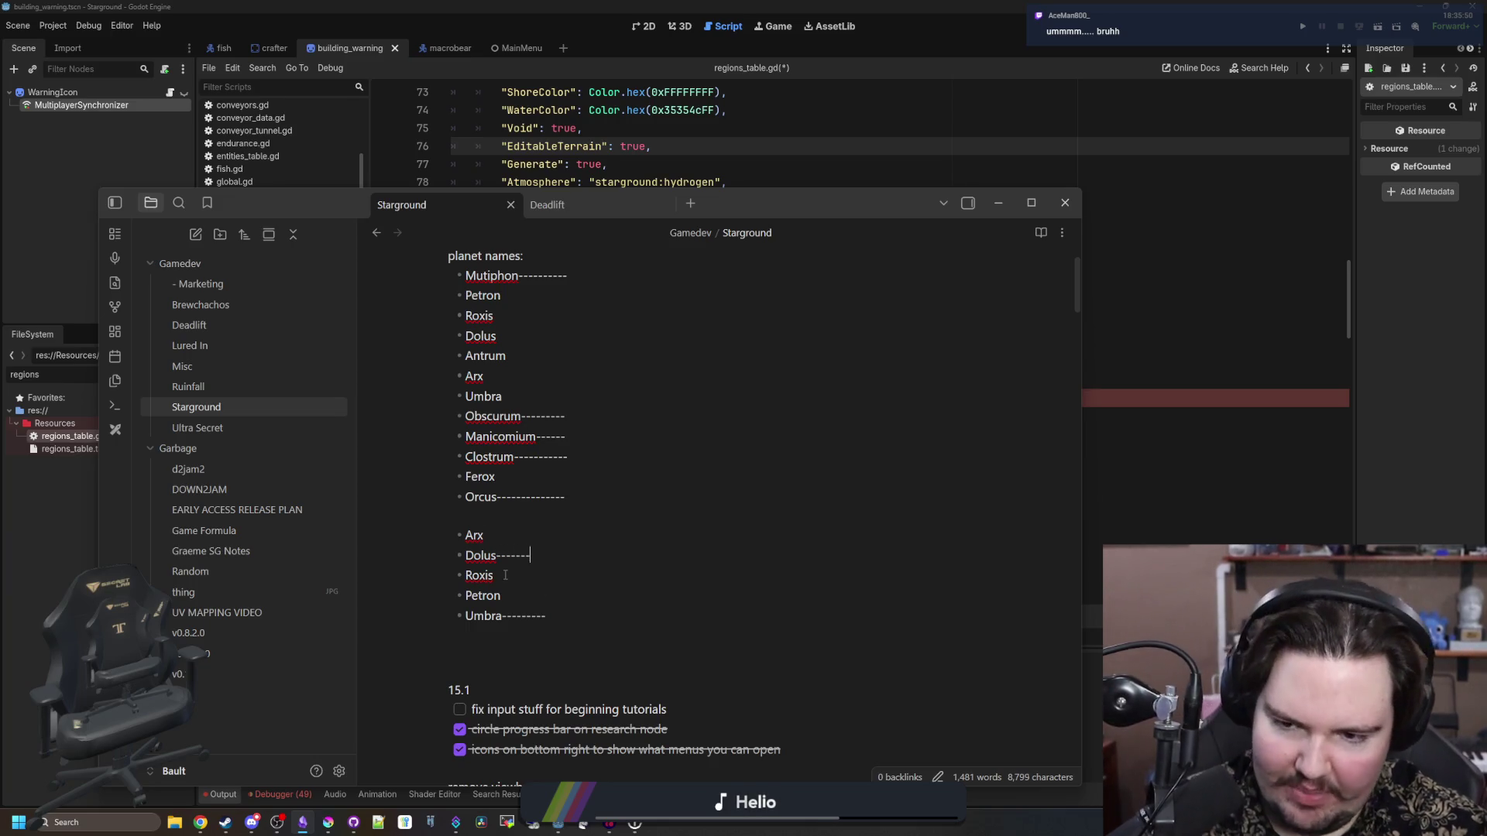
{"action": "left_click", "coordinate": [505, 574]}
{"action": "type", "text": "-------------"}
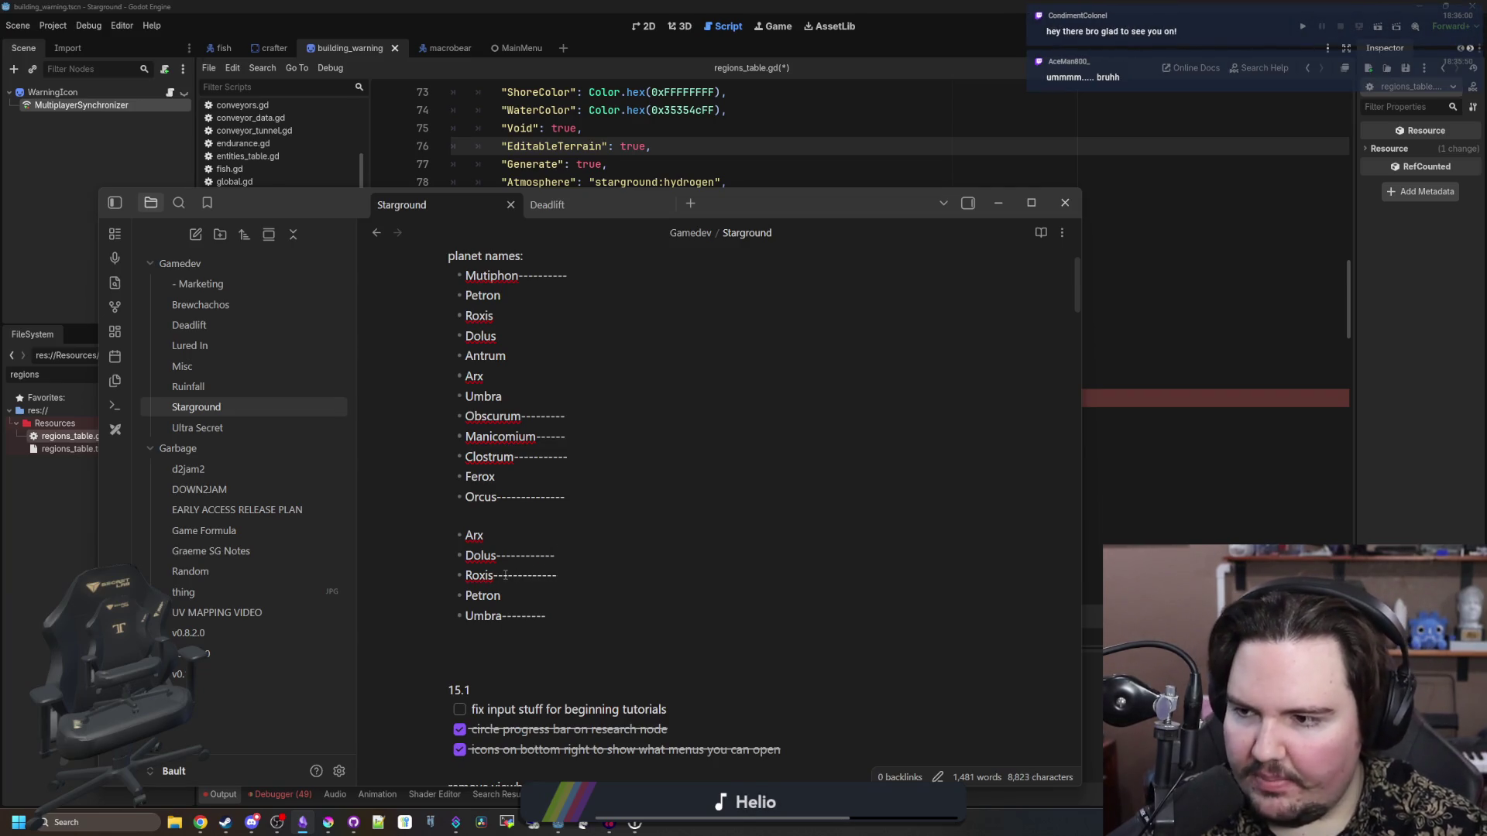
- Select and deselect the words Antrum and the lower Arx in the planet list
{"action": "left_click", "coordinate": [528, 297]}
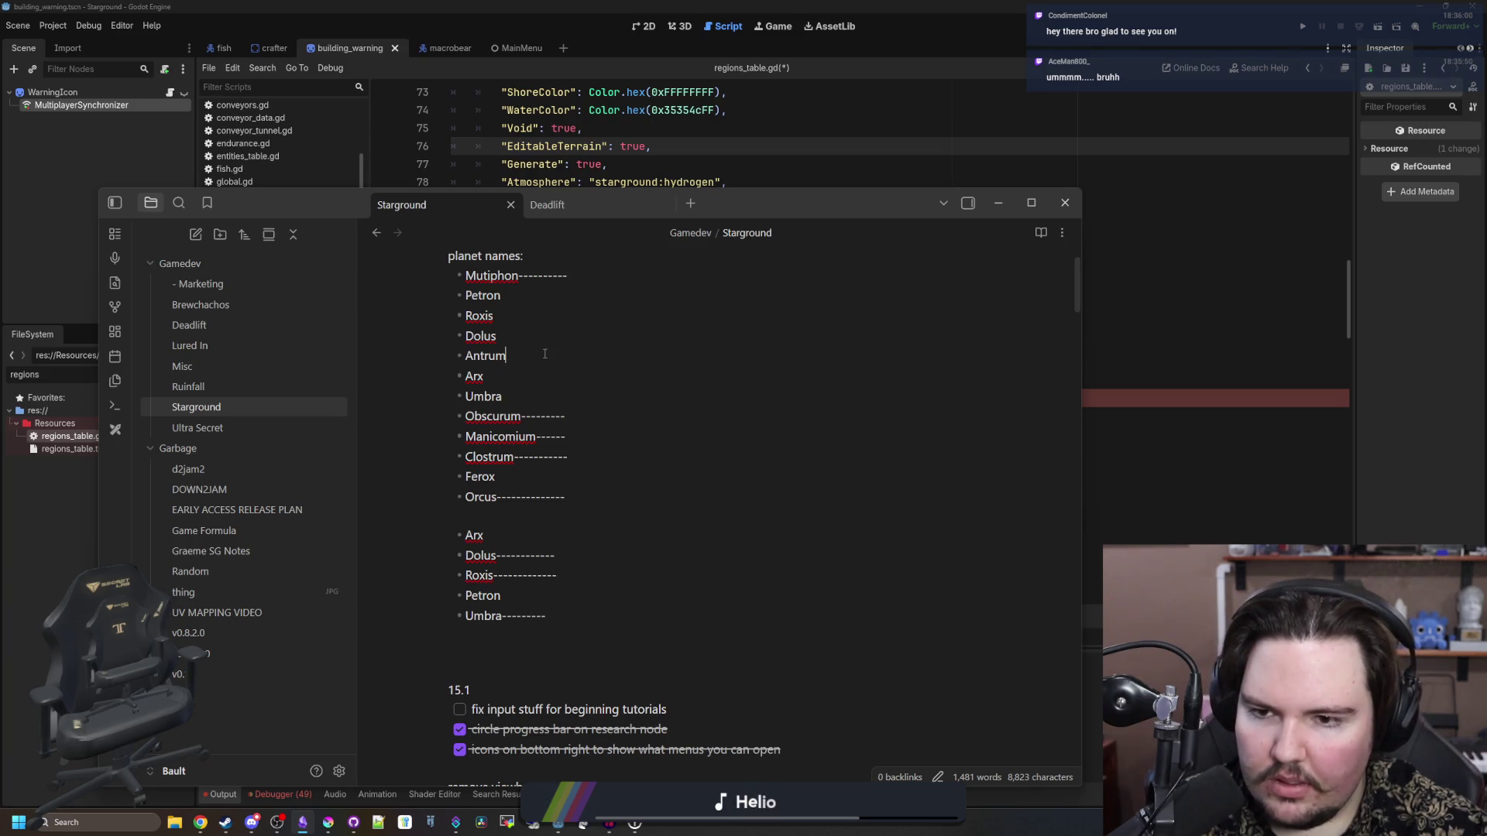
{"action": "left_click_drag", "start_coordinate": [544, 354], "coordinate": [450, 360]}
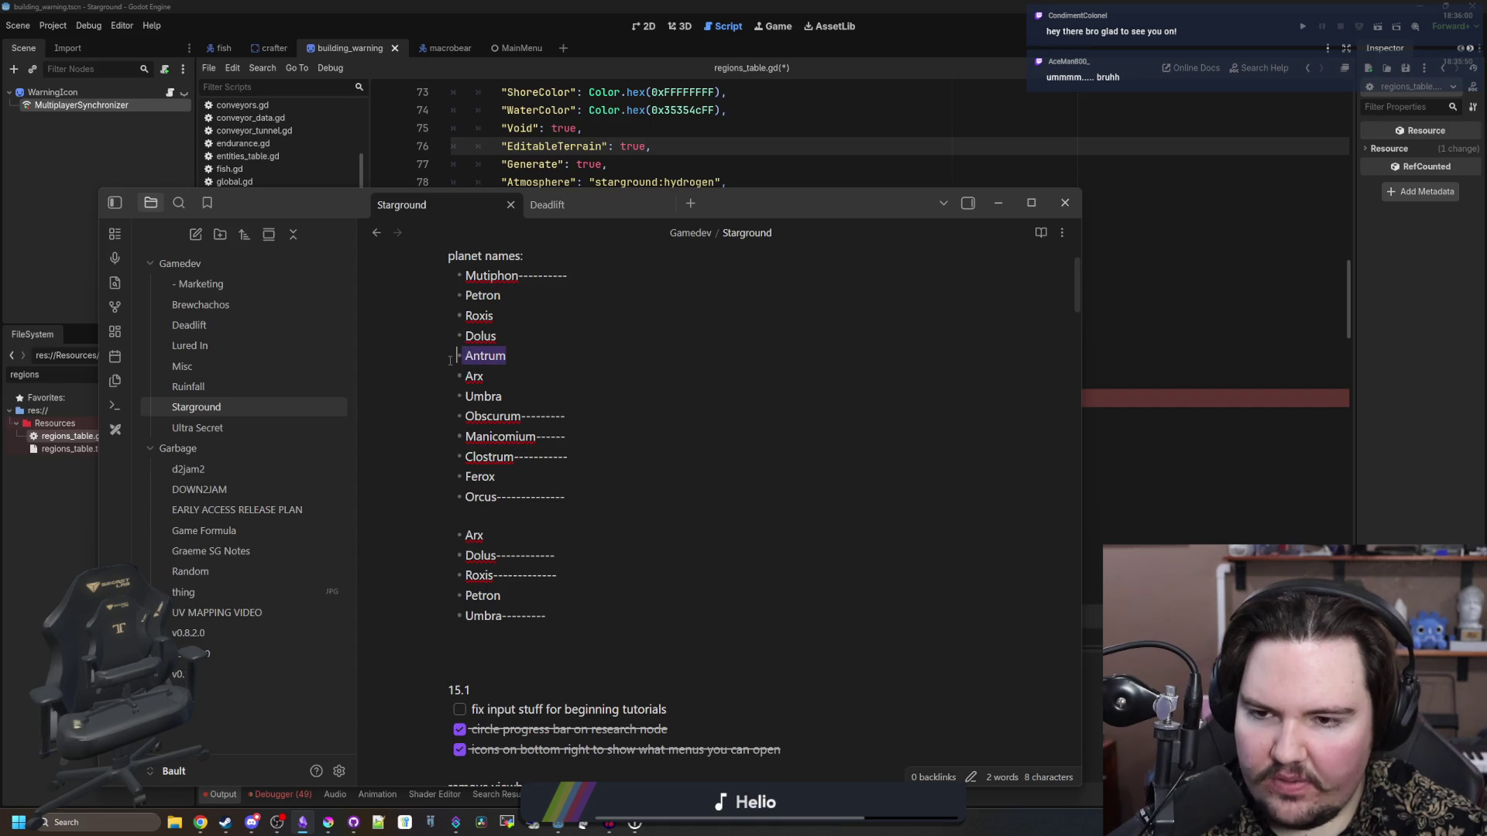
{"action": "left_click", "coordinate": [527, 354]}
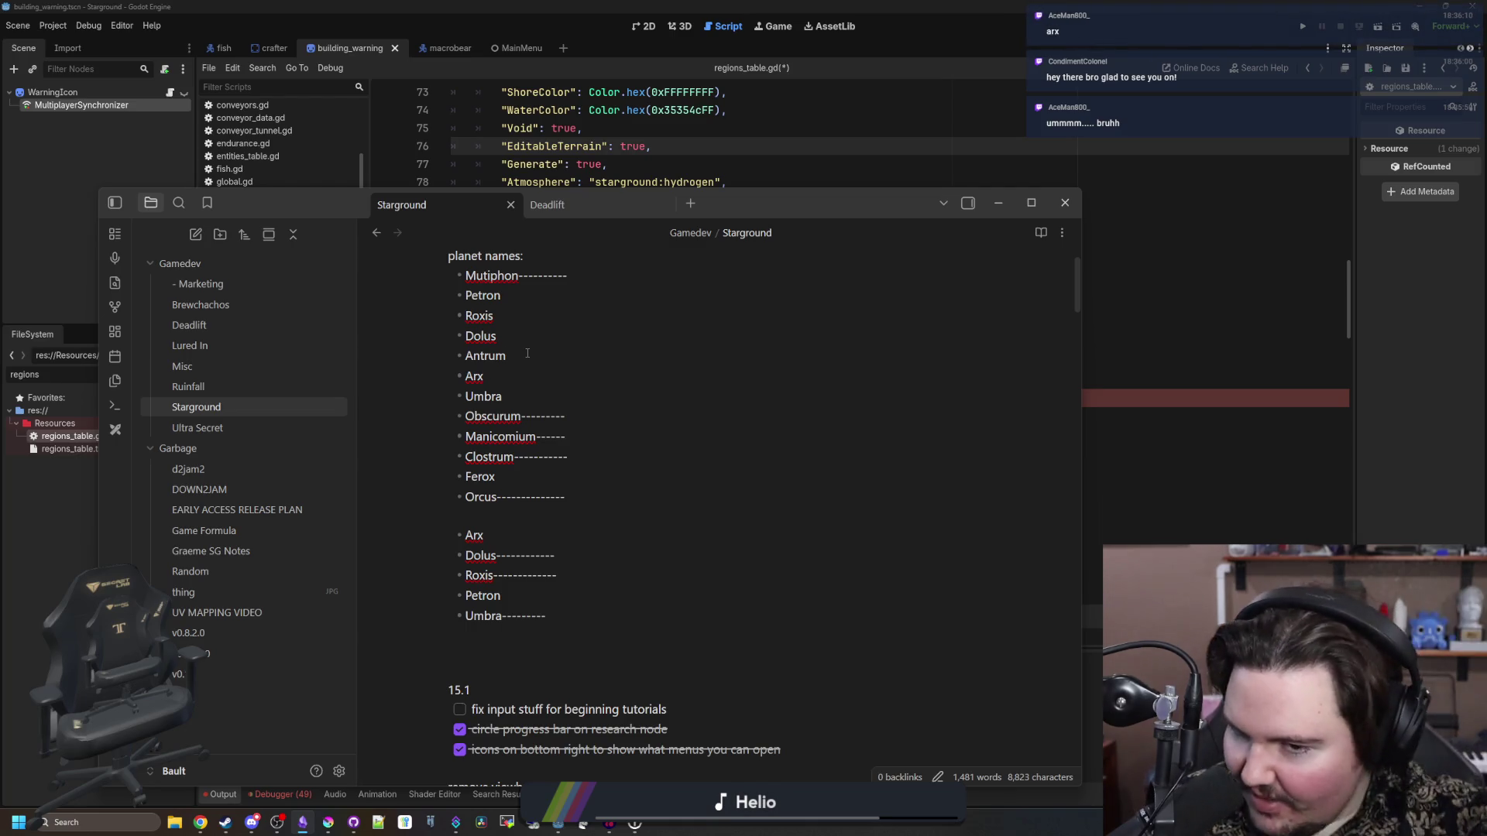
{"action": "double_click", "coordinate": [474, 535]}
{"action": "left_click", "coordinate": [495, 537]}
{"action": "left_click_drag", "start_coordinate": [496, 537], "coordinate": [469, 537]}
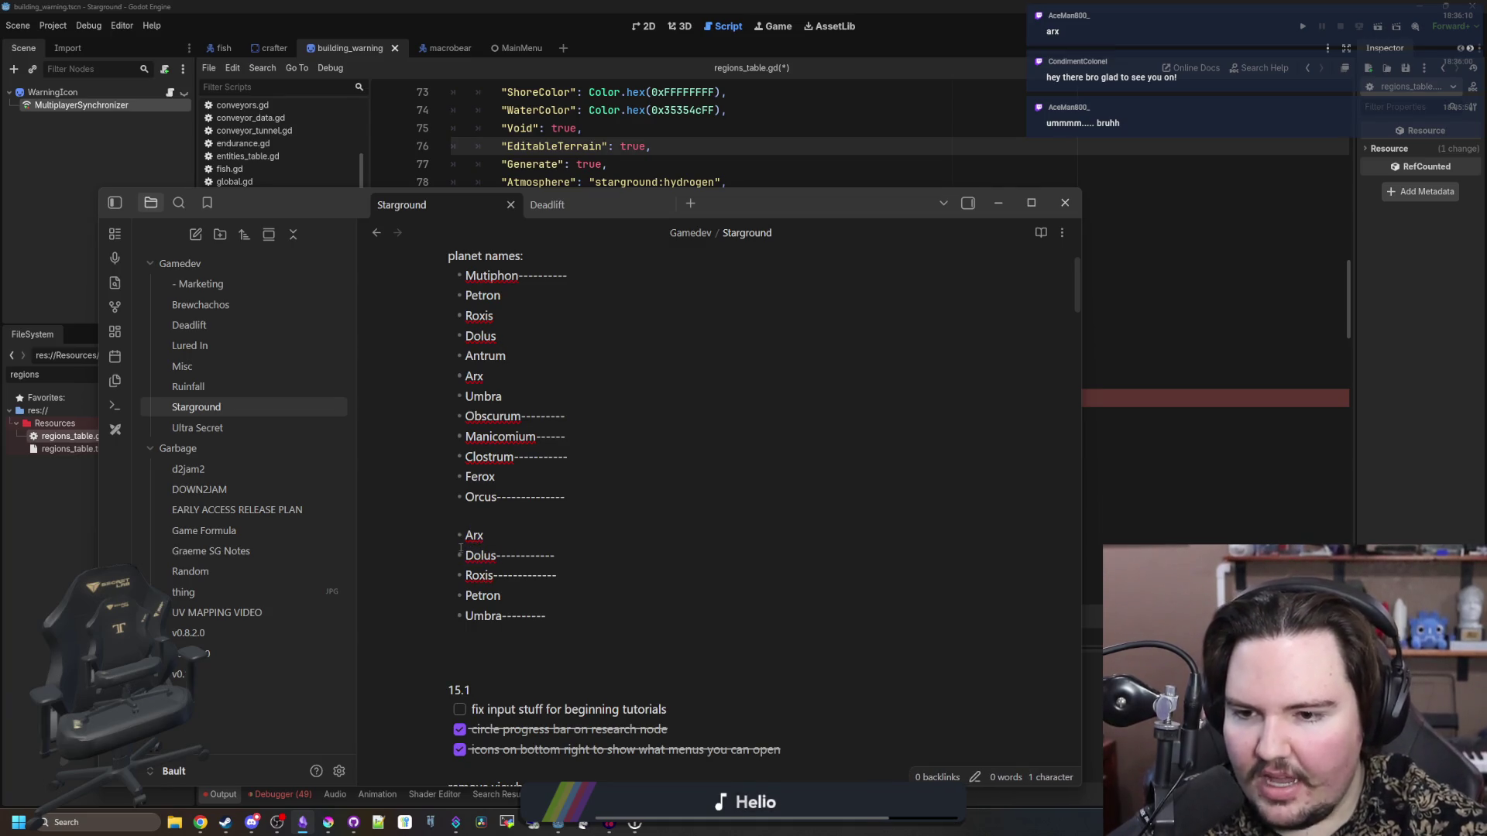
{"action": "left_click_drag", "start_coordinate": [474, 540], "coordinate": [466, 535]}
{"action": "left_click", "coordinate": [467, 535]}
{"action": "double_click", "coordinate": [468, 534]}
{"action": "left_click", "coordinate": [467, 534]}
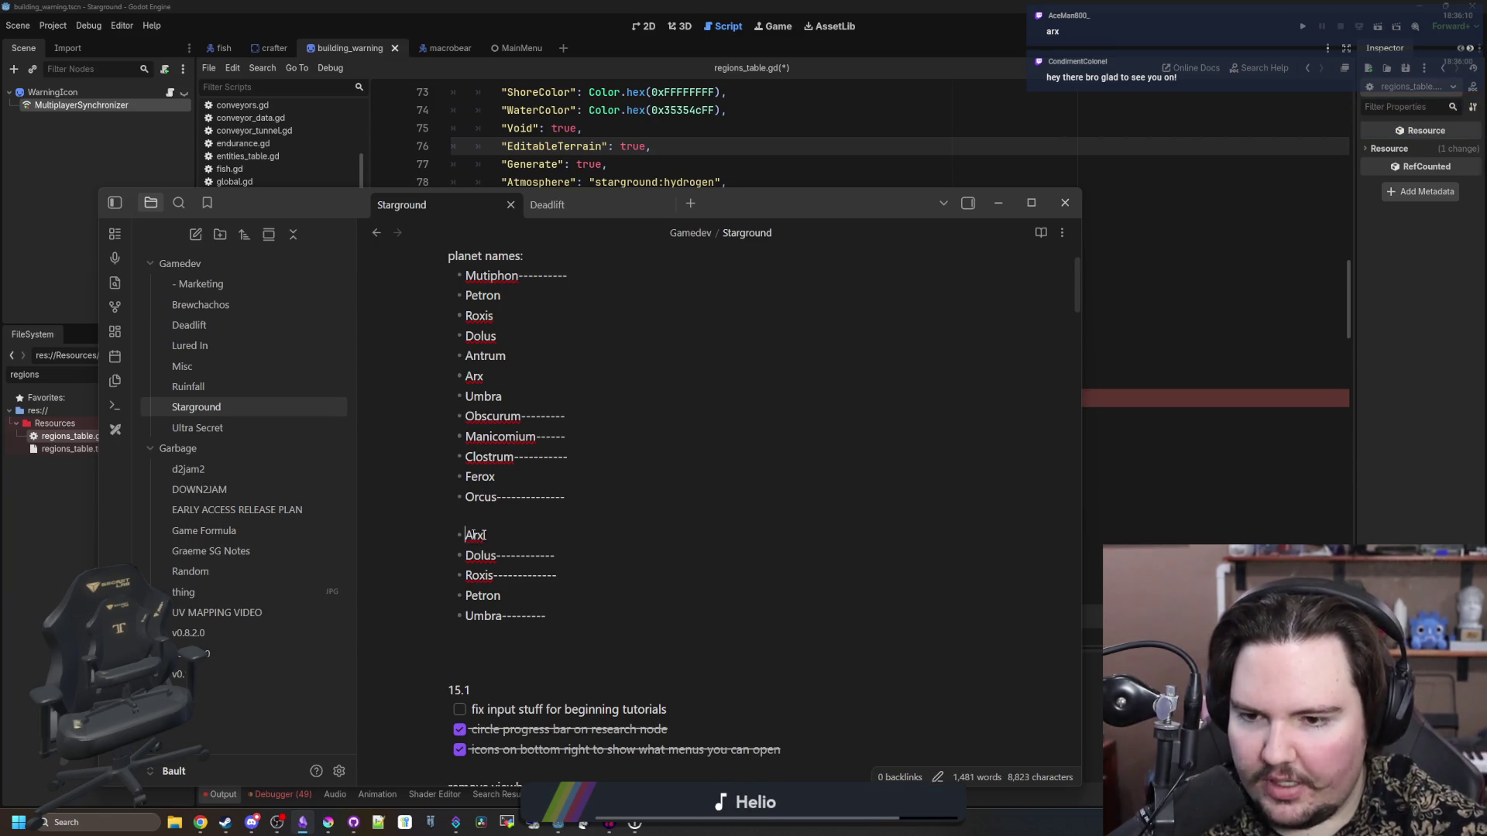
- Move the notes window slightly right and down
{"action": "left_click_drag", "start_coordinate": [799, 206], "coordinate": [862, 243]}
{"action": "left_click_drag", "start_coordinate": [554, 573], "coordinate": [527, 573]}
{"action": "left_click", "coordinate": [780, 133]}
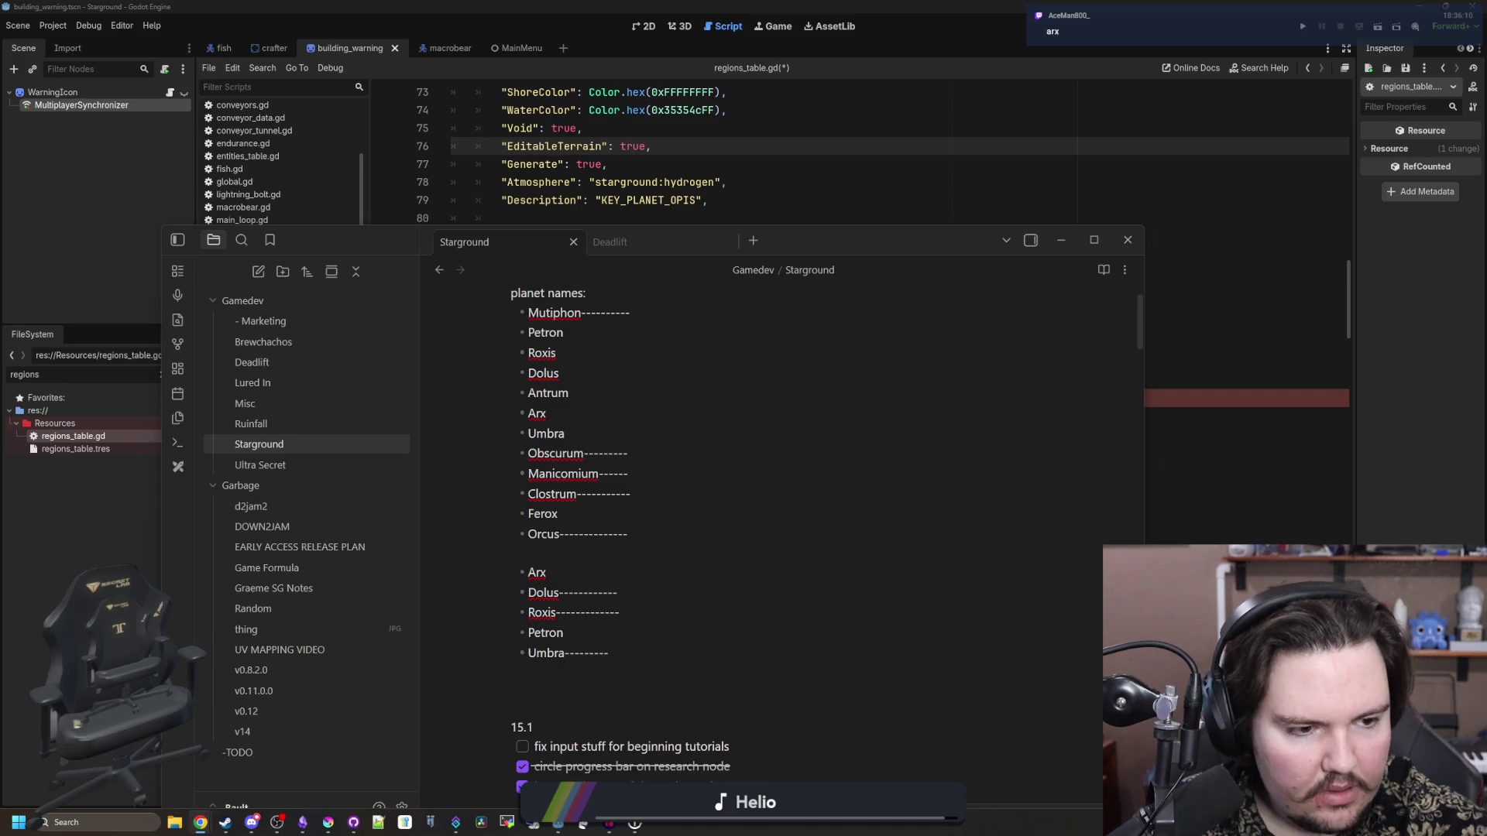
- Rename the region_opis key to region_arx and its Name value to Arx
{"action": "left_click", "coordinate": [749, 166]}
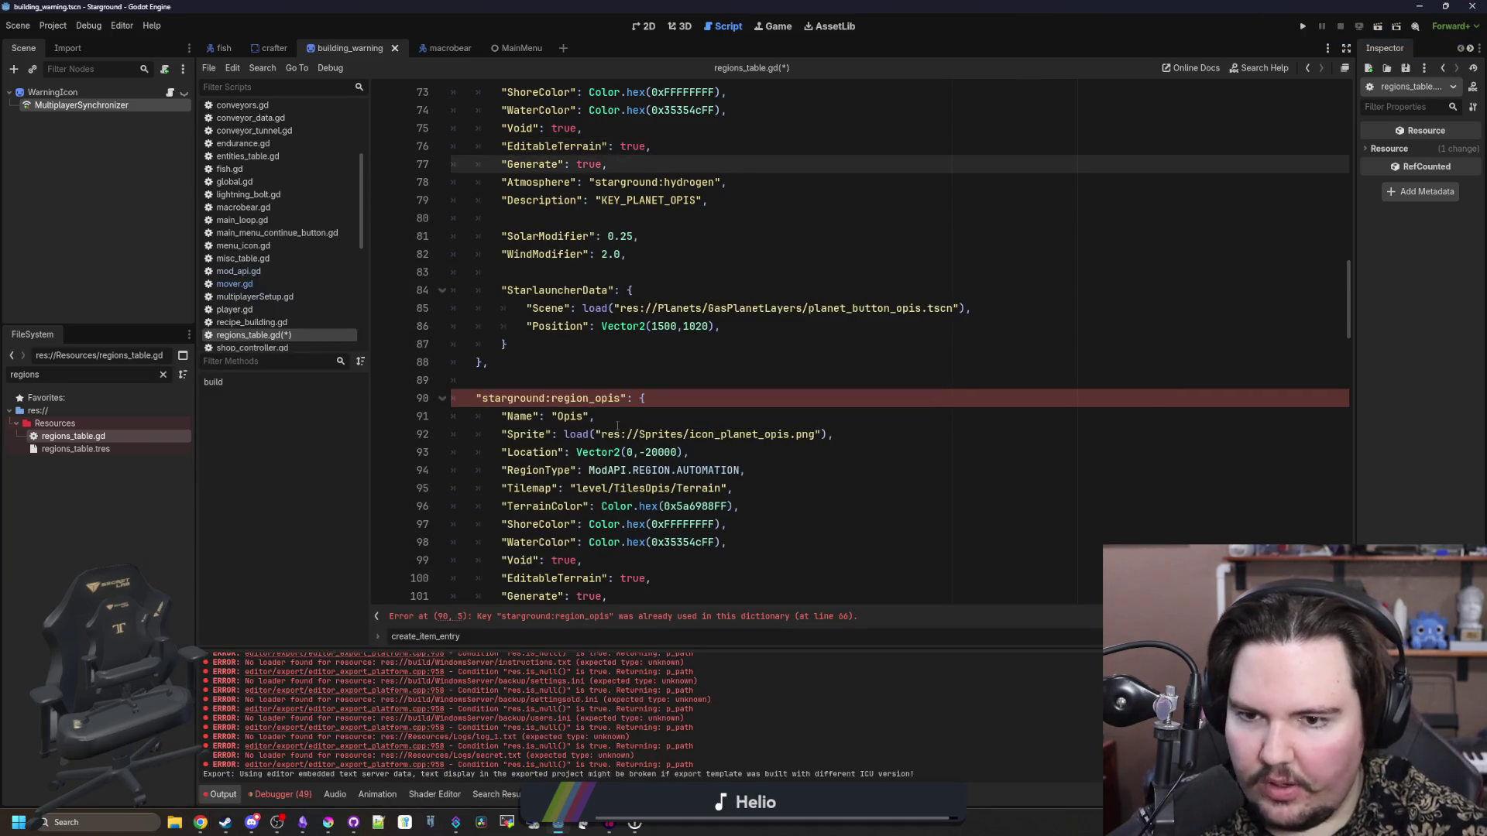
{"action": "double_click", "coordinate": [623, 400]}
{"action": "left_click", "coordinate": [623, 400]}
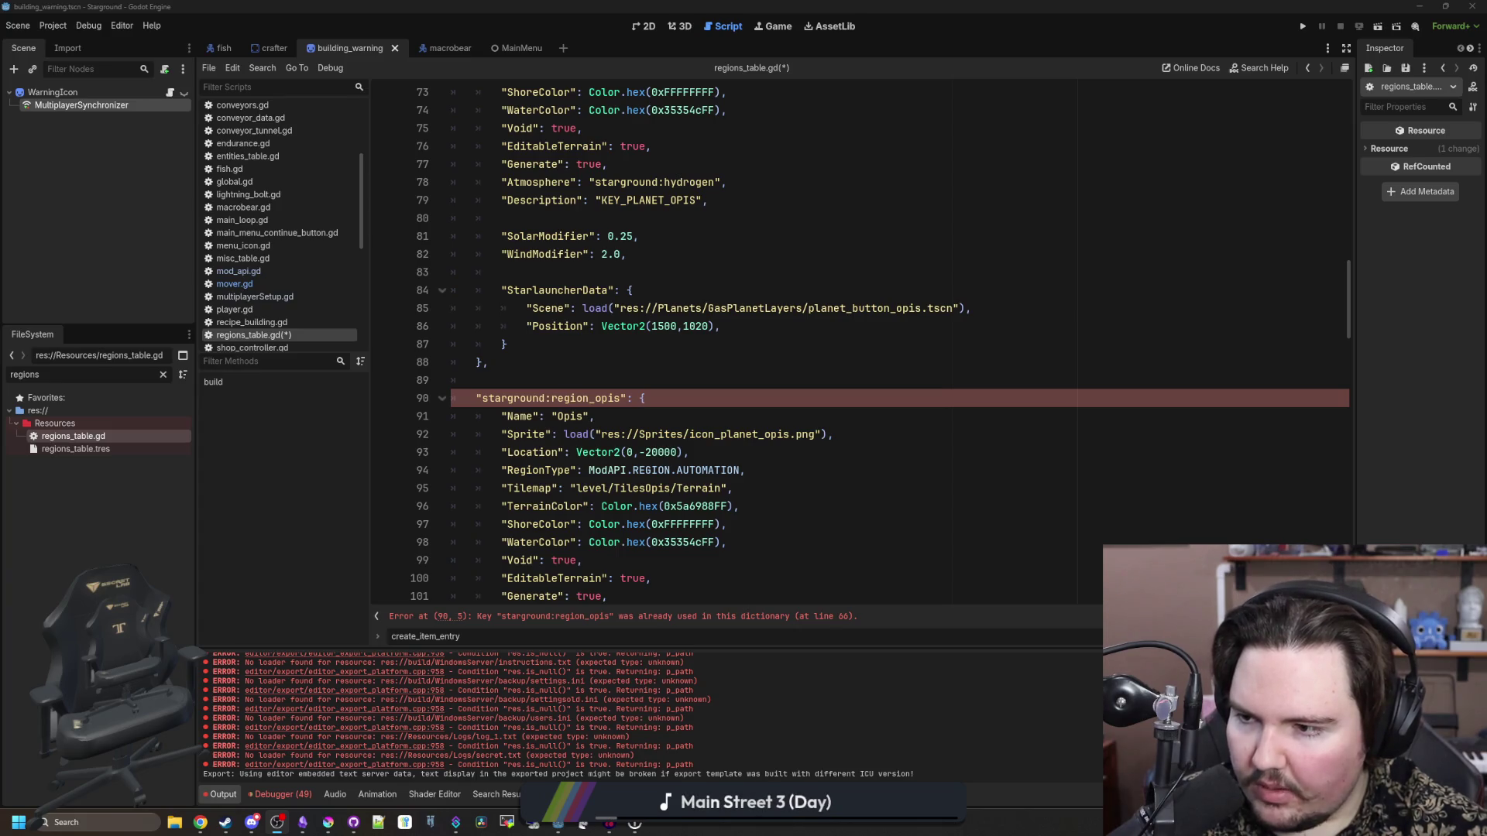
{"action": "left_click", "coordinate": [641, 398]}
{"action": "left_click", "coordinate": [623, 398]}
{"action": "key", "text": "BackSpace"}
{"action": "key", "text": "BackSpace"}
{"action": "key", "text": "BackSpace"}
{"action": "type", "text": "arx"}
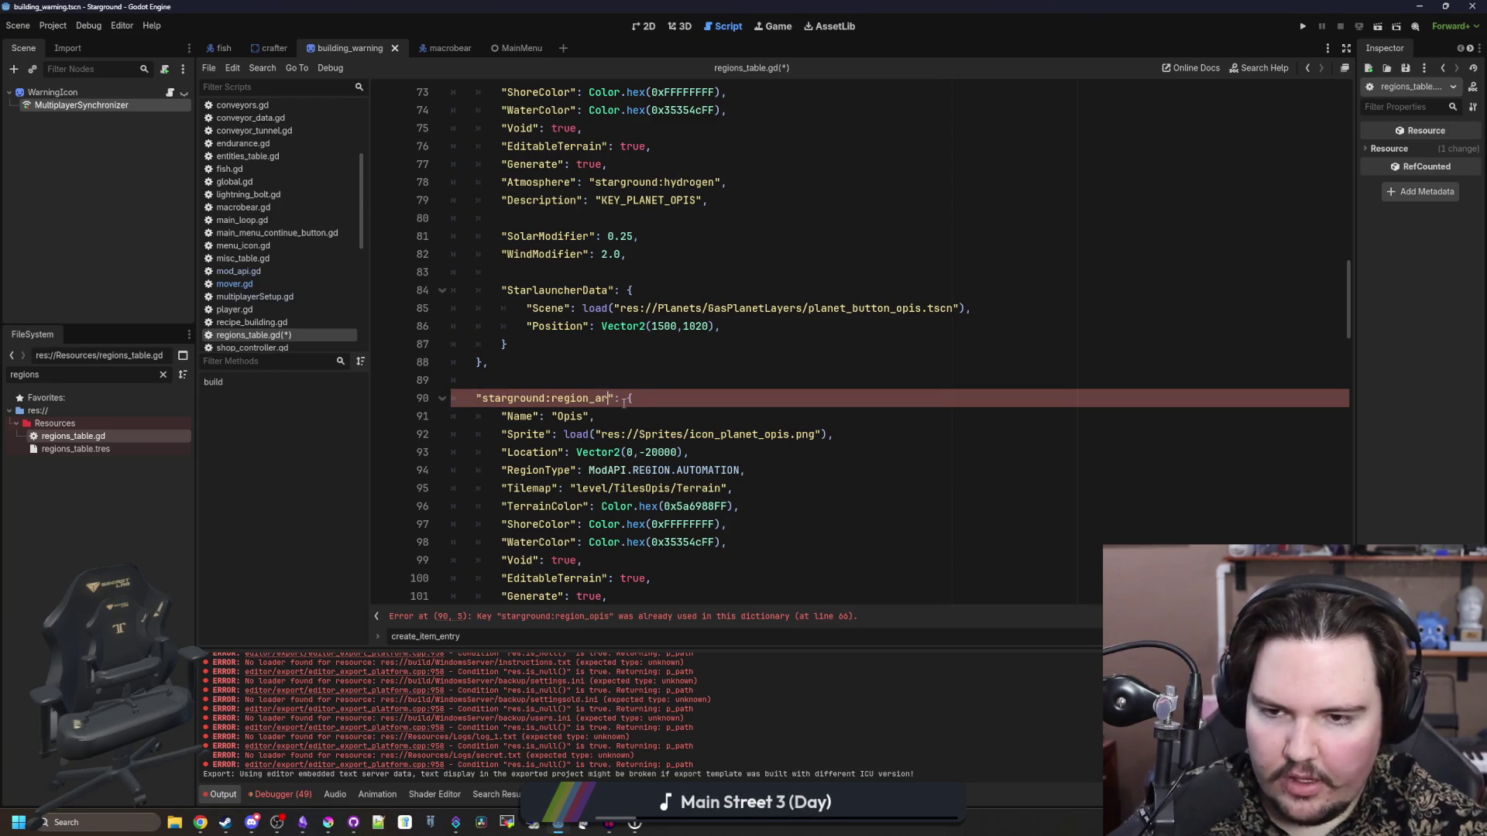
{"action": "double_click", "coordinate": [570, 416]}
{"action": "key", "text": "BackSpace"}
{"action": "type", "text": "Arx"}
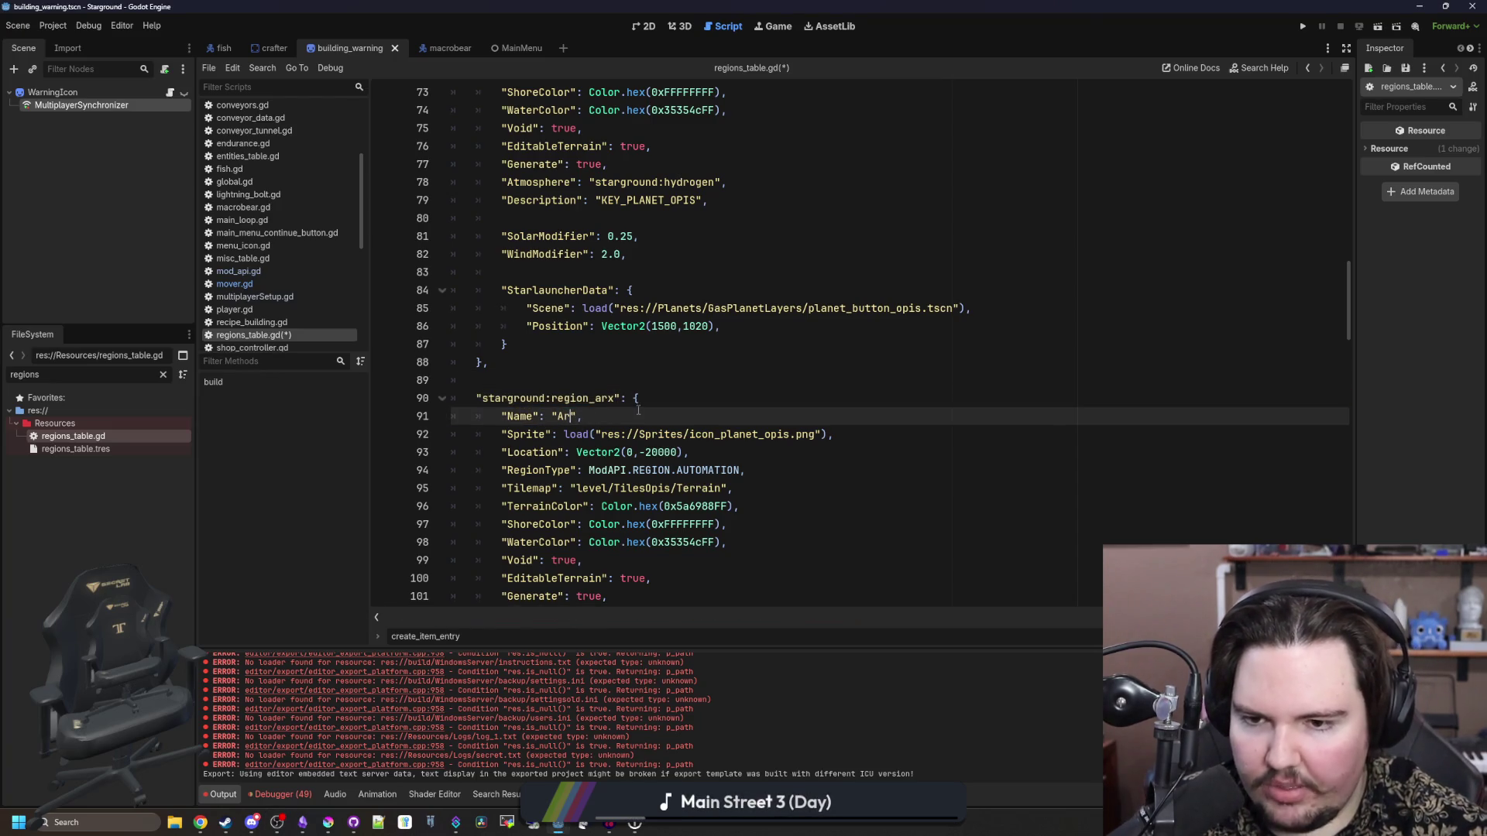
- Review the Tilemap, RegionType, Atmosphere (hydrogen) and Generate lines of the Arx entry
{"action": "left_click", "coordinate": [662, 403]}
{"action": "scroll", "coordinate": [661, 404], "scroll_direction": "down", "scroll_amount": 2}
{"action": "left_click", "coordinate": [763, 380]}
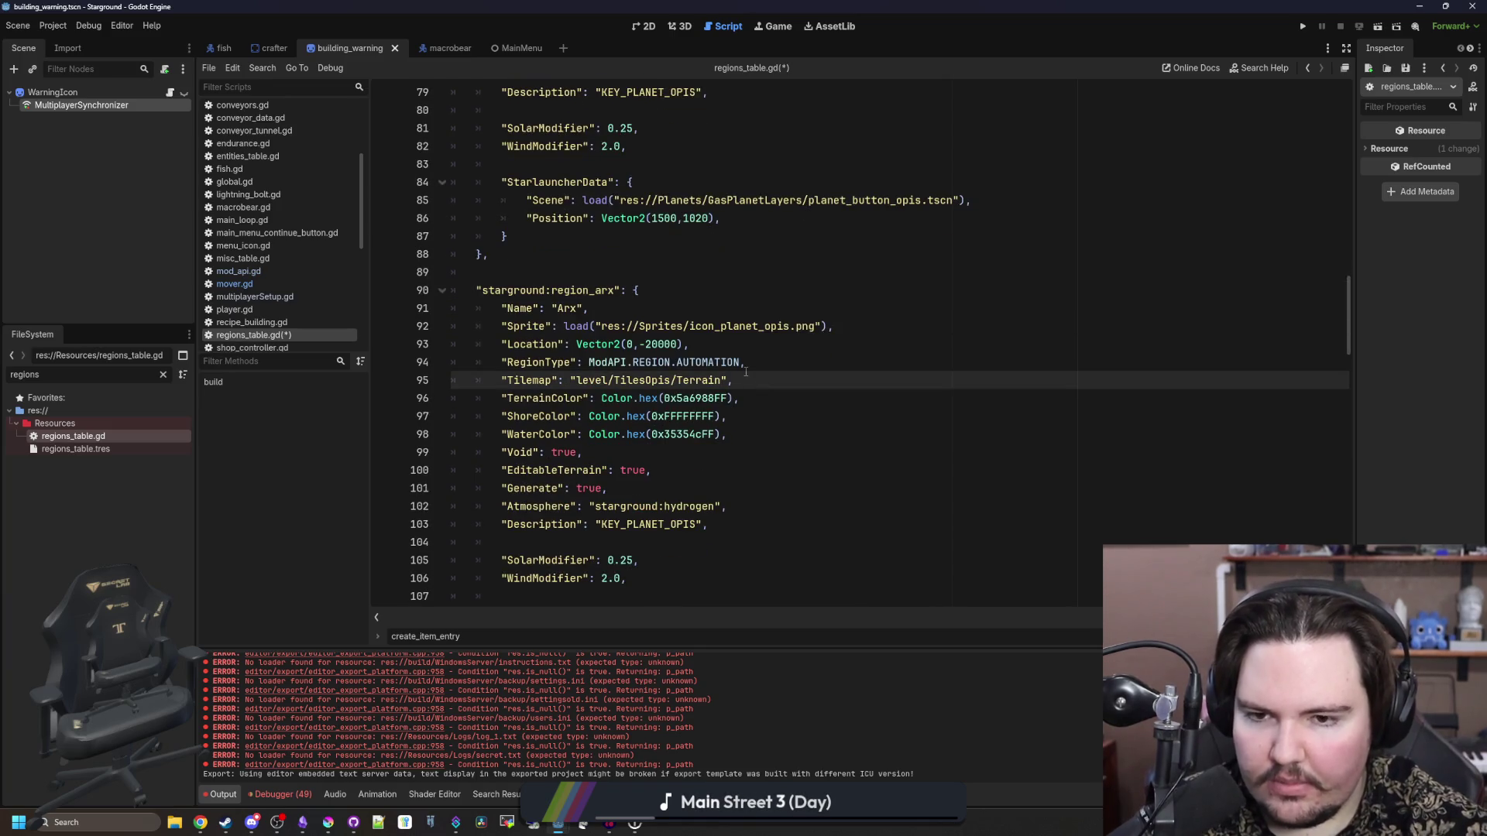
{"action": "left_click", "coordinate": [764, 357]}
{"action": "scroll", "coordinate": [673, 357], "scroll_direction": "down", "scroll_amount": 1}
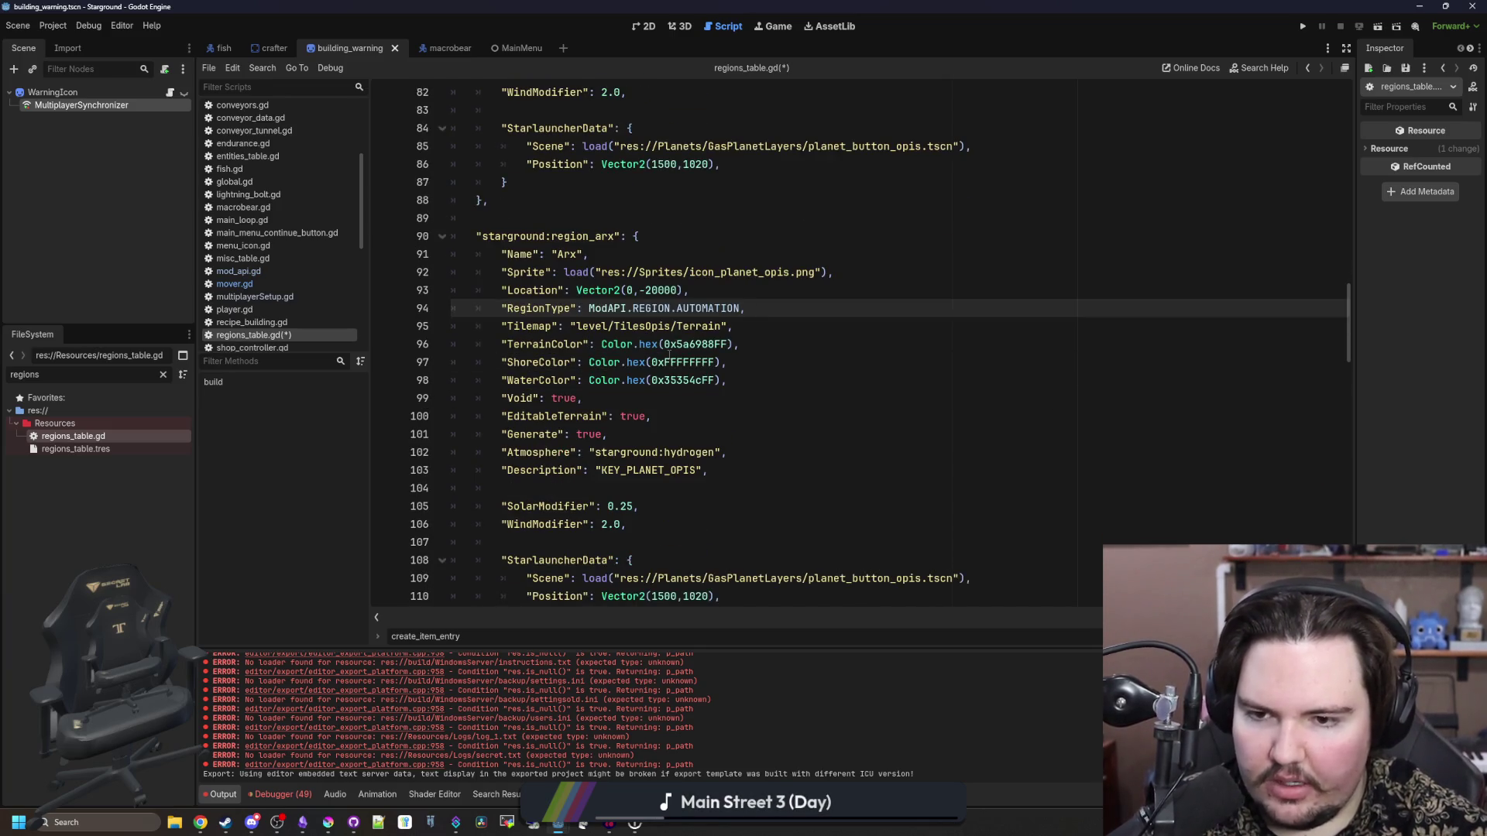
{"action": "scroll", "coordinate": [669, 355], "scroll_direction": "down", "scroll_amount": 1}
{"action": "left_click", "coordinate": [731, 394]}
{"action": "double_click", "coordinate": [710, 397]}
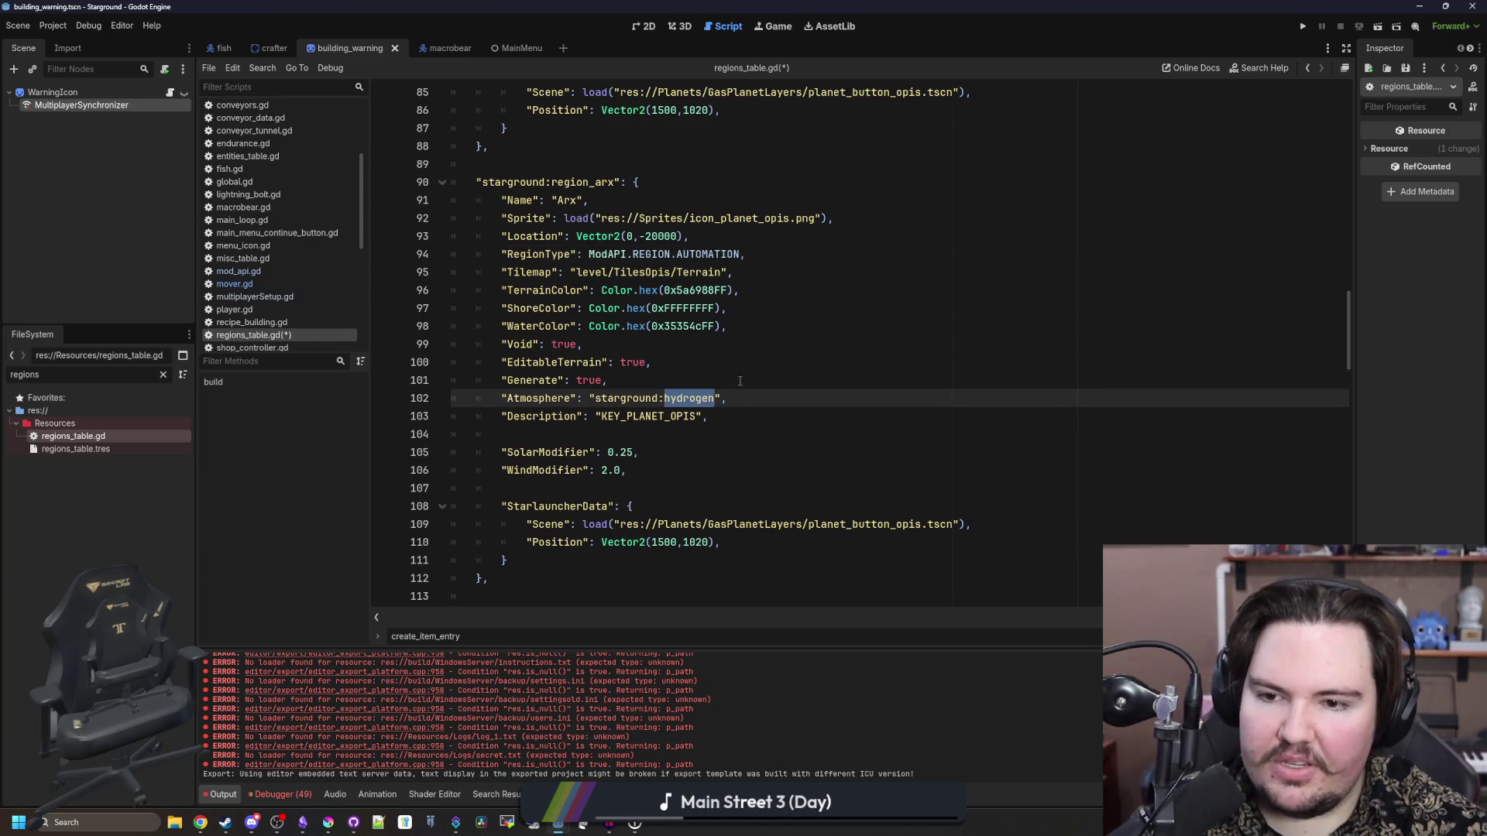
{"action": "left_click", "coordinate": [726, 385]}
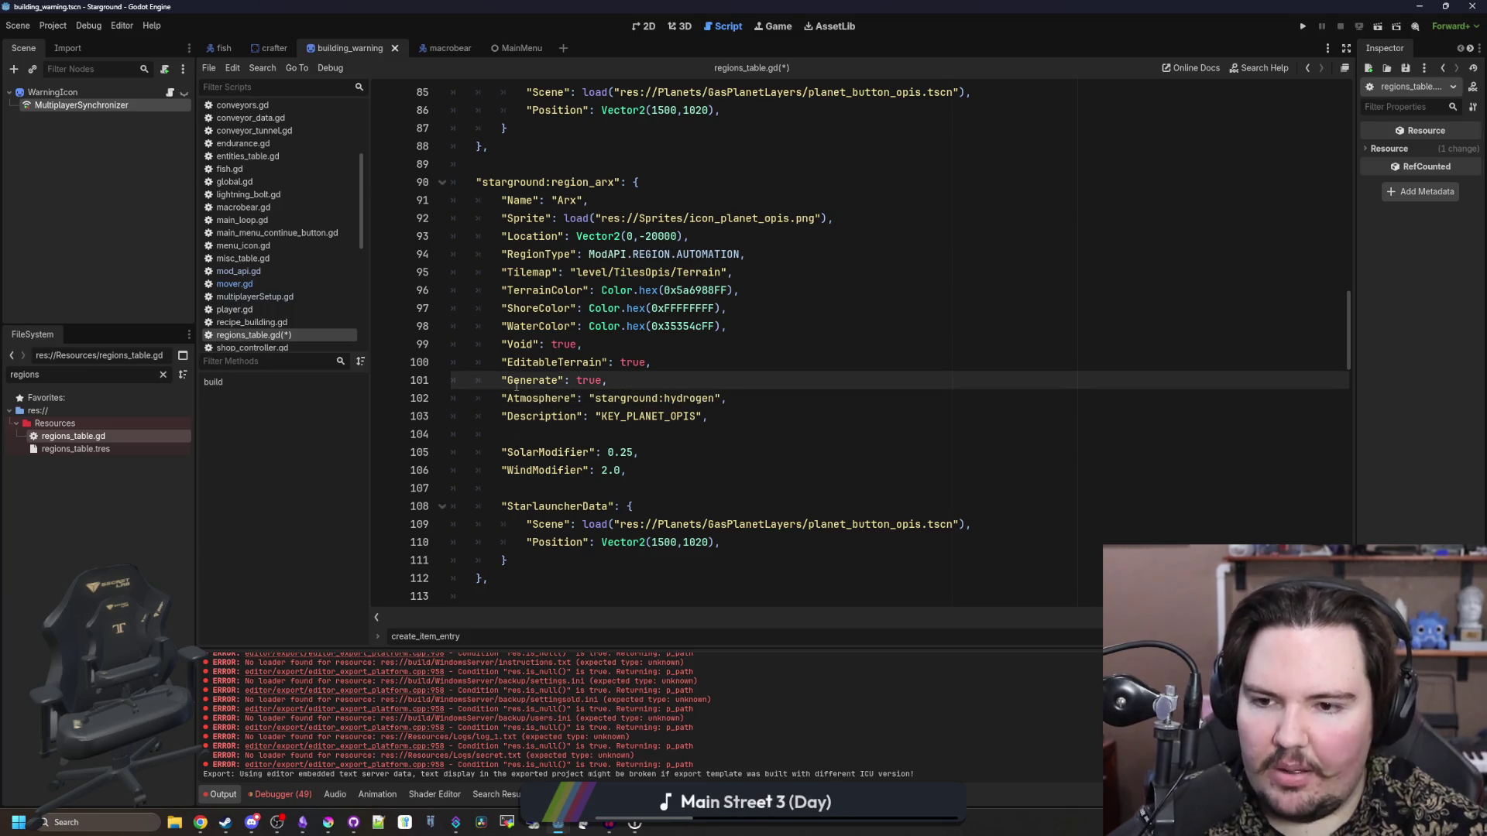
{"action": "left_click", "coordinate": [499, 415]}
{"action": "left_click_drag", "start_coordinate": [499, 403], "coordinate": [763, 405]}
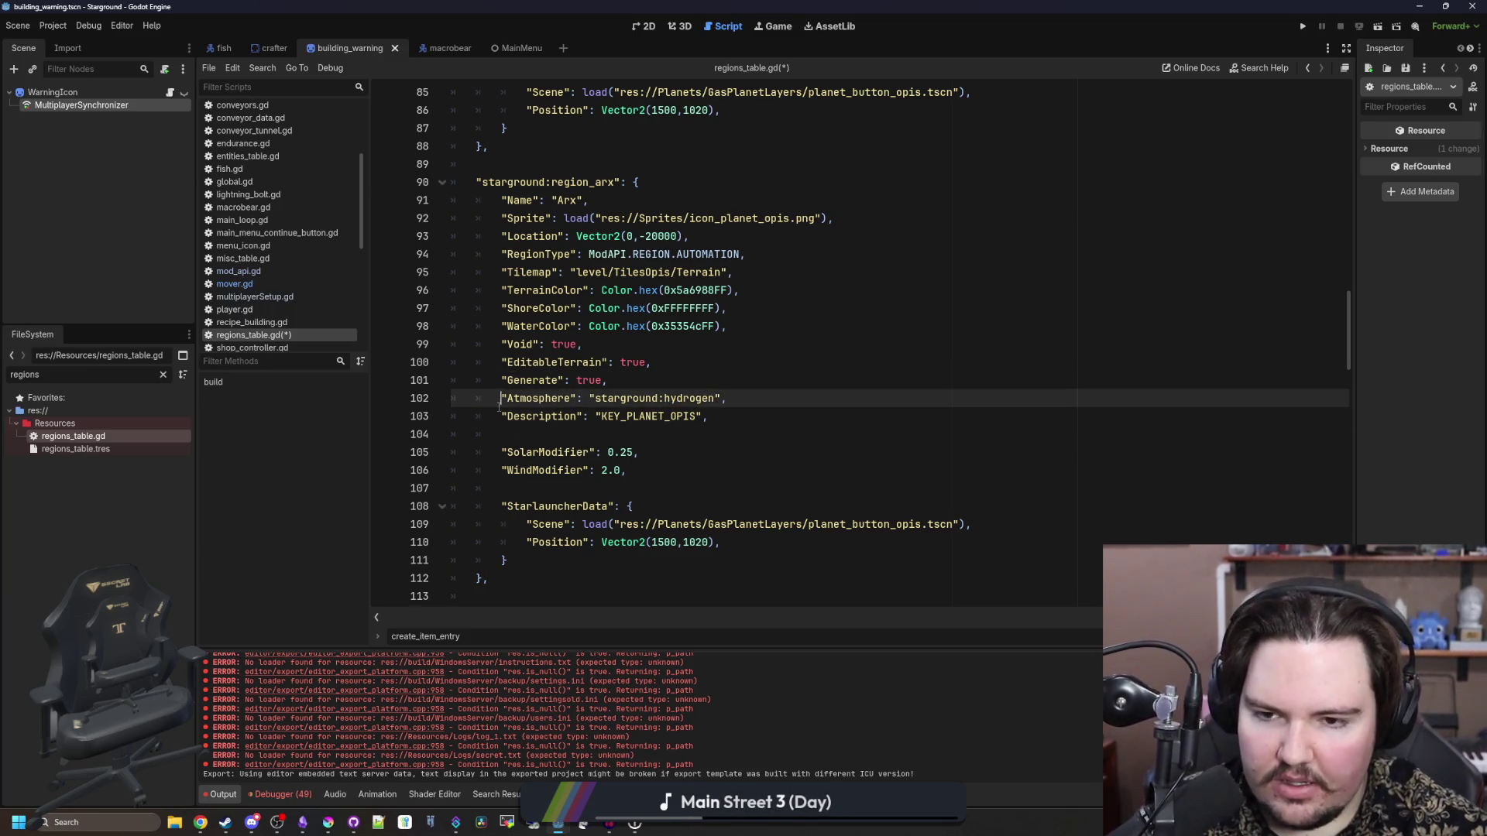
{"action": "left_click", "coordinate": [762, 405]}
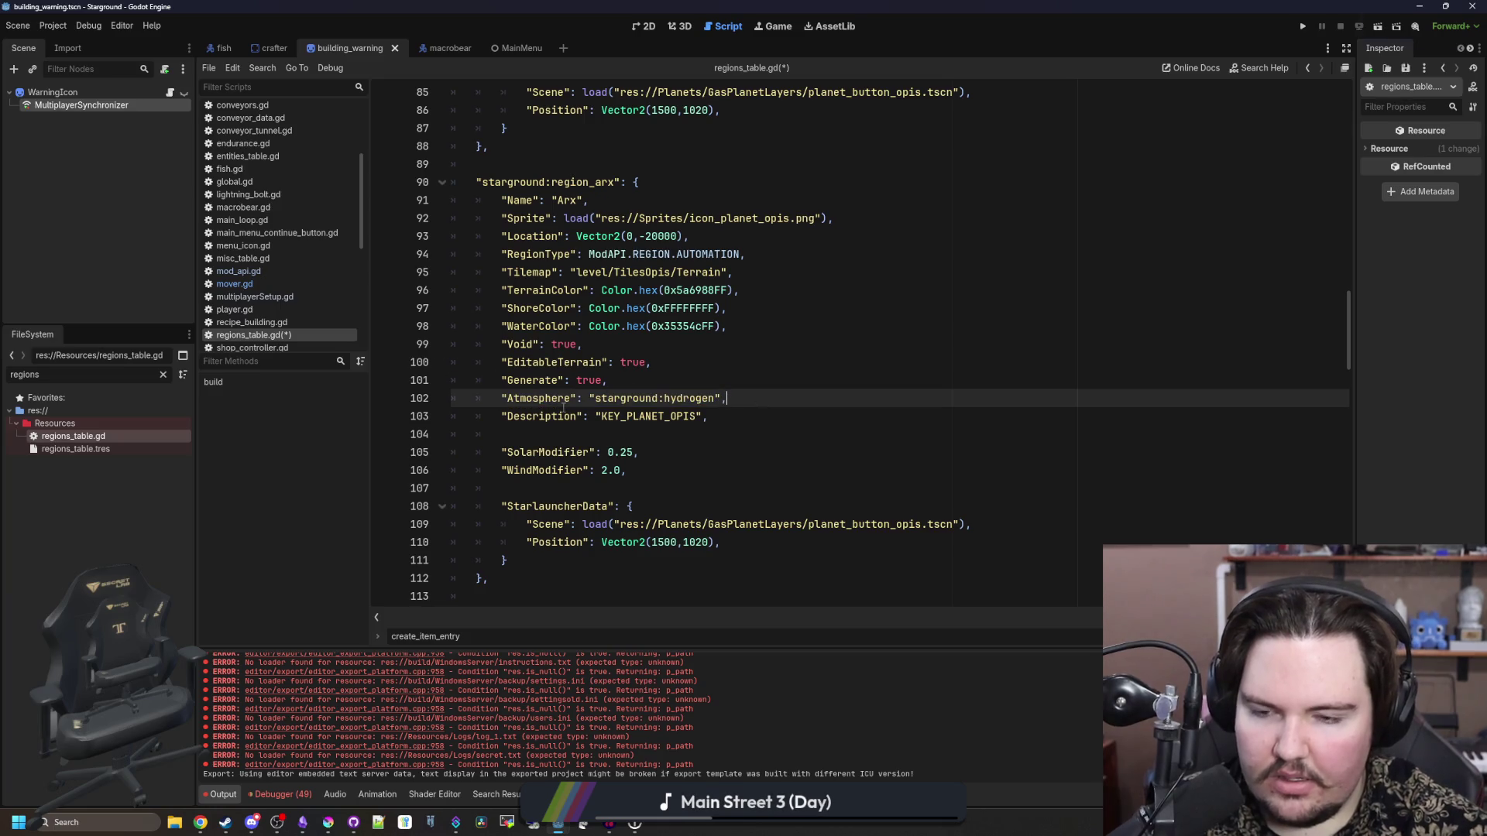
{"action": "left_click_drag", "start_coordinate": [713, 399], "coordinate": [502, 401]}
{"action": "left_click", "coordinate": [663, 381]}
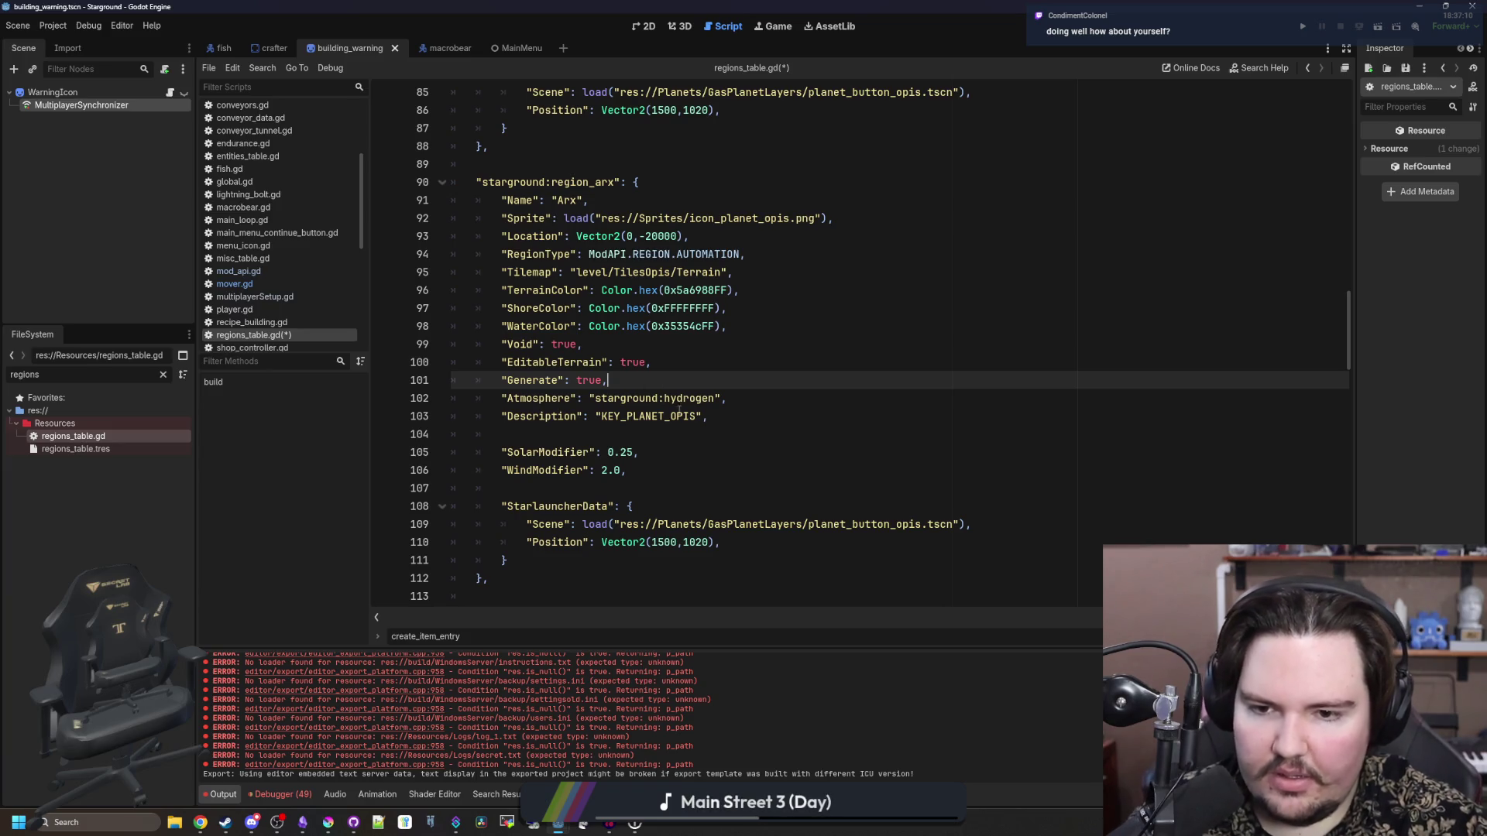
- Change the Description key from KEY_PLANET_OPIS to KEY_PLANET_ARX and save regions_table.gd
{"action": "left_click_drag", "start_coordinate": [700, 416], "coordinate": [671, 416]}
{"action": "type", "text": "ARX"}
{"action": "left_click", "coordinate": [825, 426]}
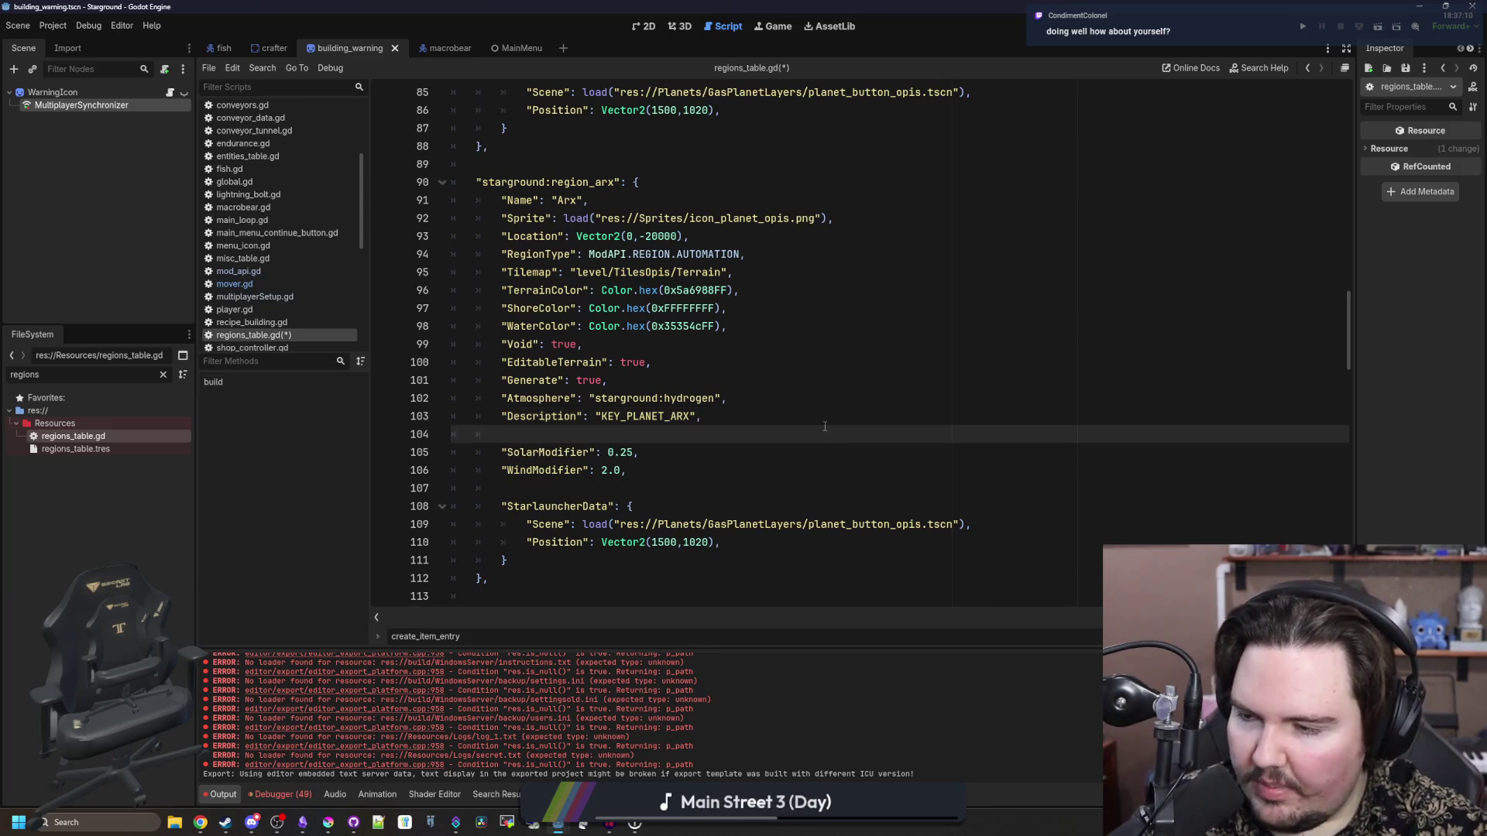
{"action": "left_click", "coordinate": [720, 469]}
{"action": "left_click", "coordinate": [720, 457]}
{"action": "left_click", "coordinate": [653, 432]}
{"action": "key", "text": "ctrl+s"}
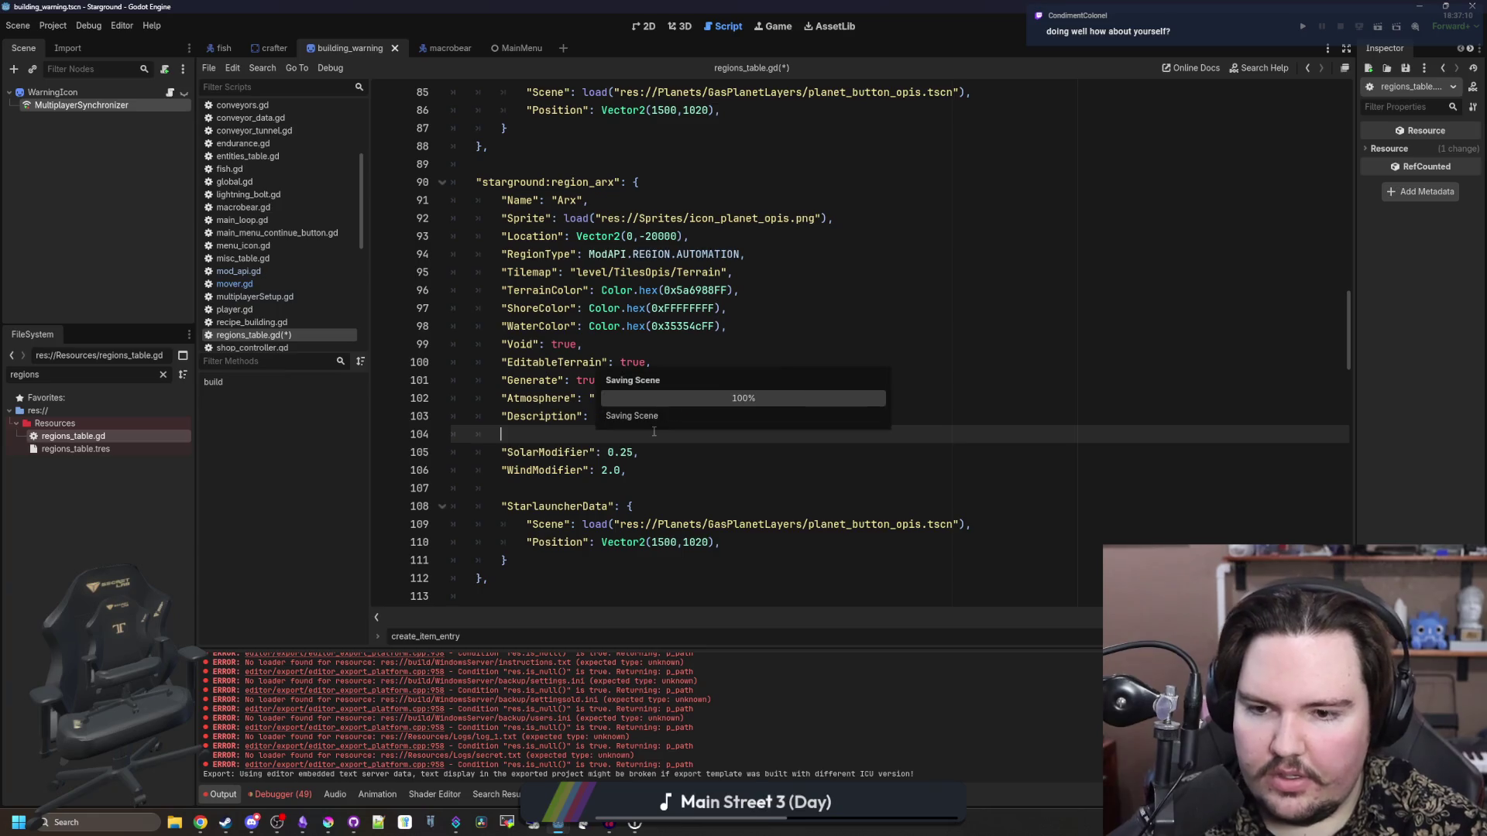
- Scroll back up and open the planet_button_opis.tscn scene from its path
{"action": "scroll", "coordinate": [653, 432], "scroll_direction": "down", "scroll_amount": 9}
{"action": "scroll", "coordinate": [711, 490], "scroll_direction": "up", "scroll_amount": 8}
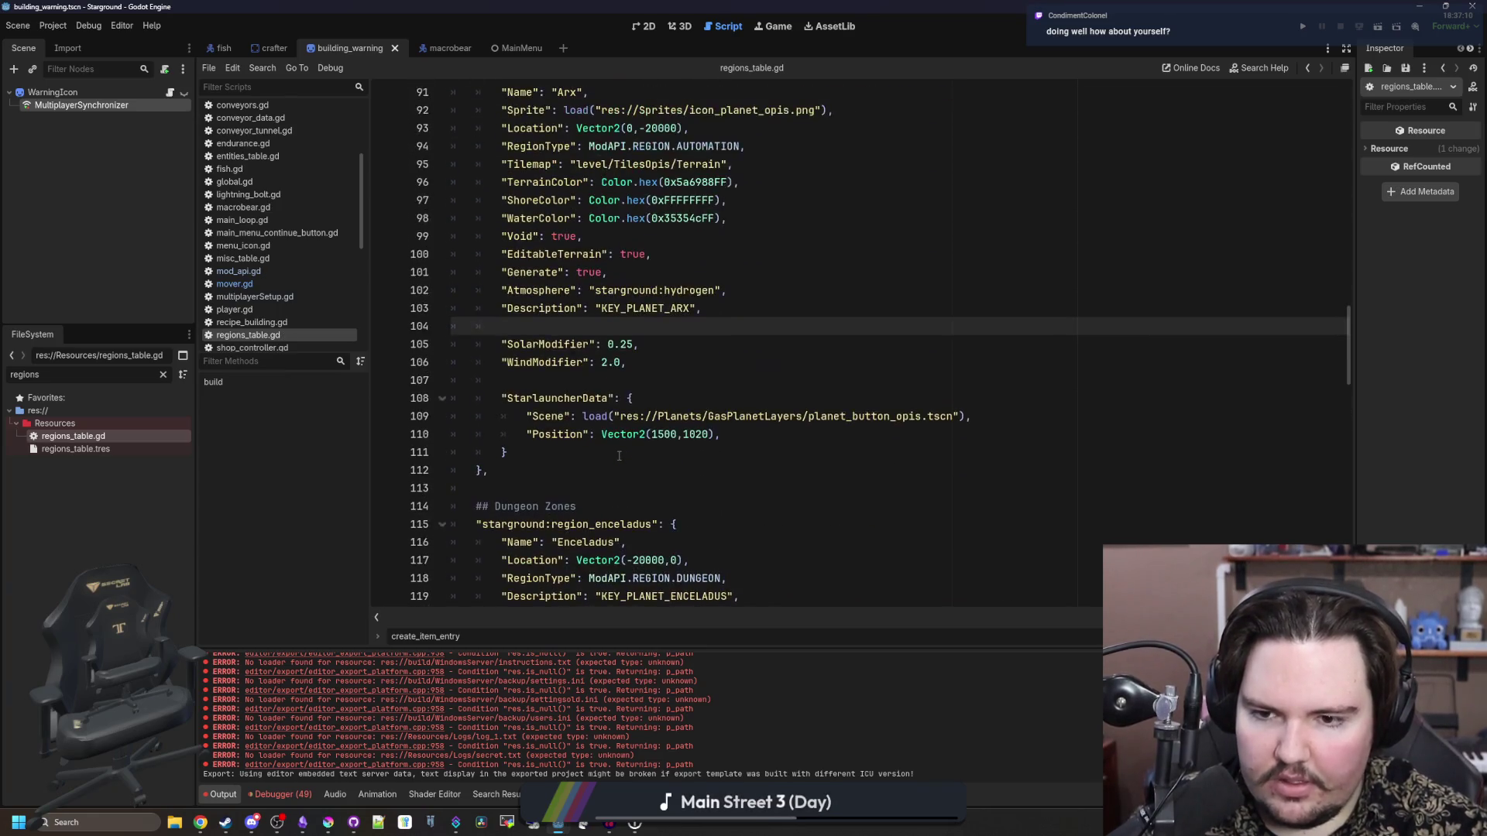
{"action": "scroll", "coordinate": [834, 502], "scroll_direction": "up", "scroll_amount": 1}
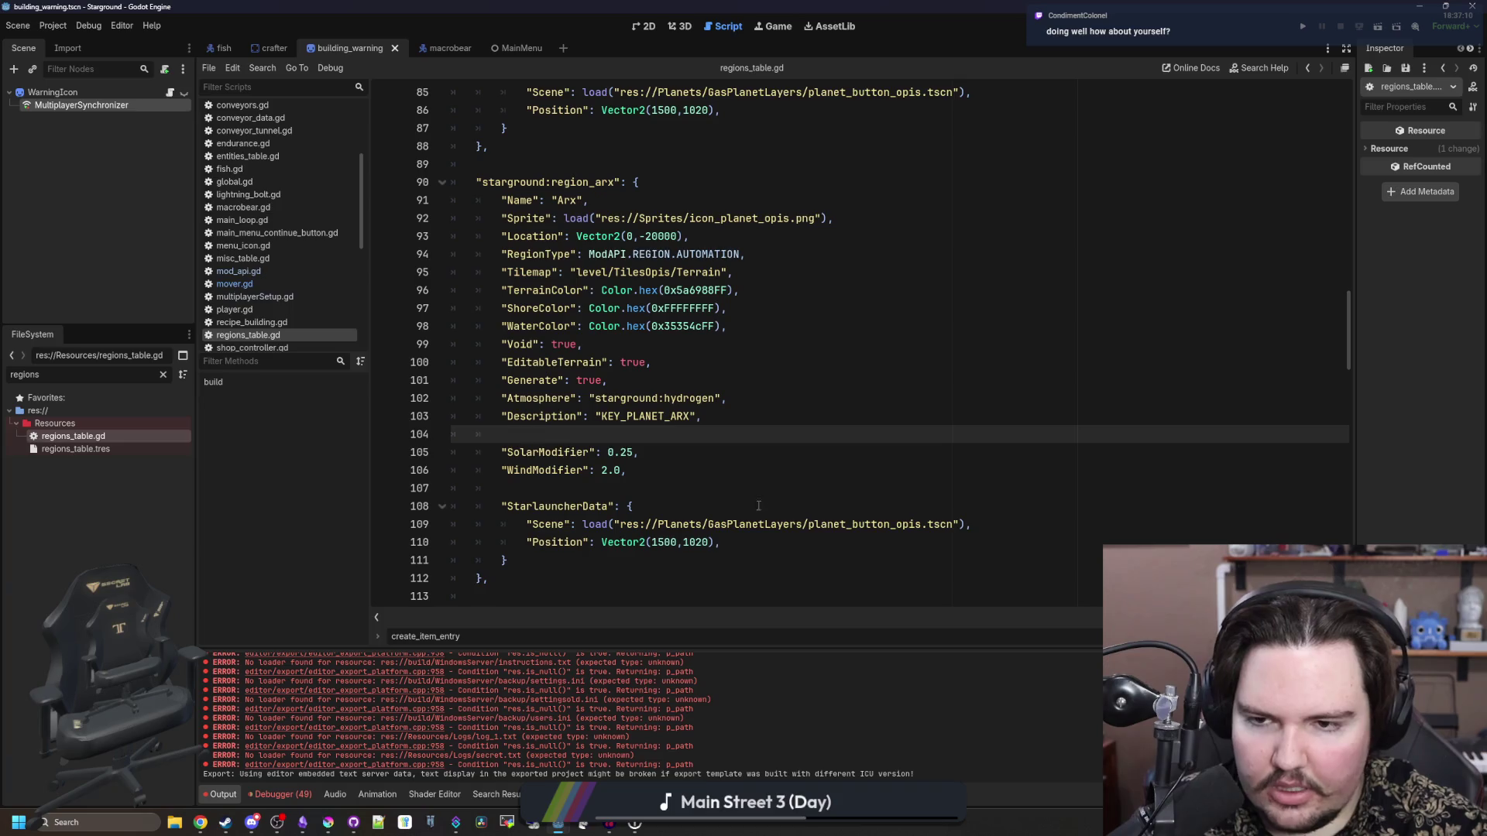
{"action": "left_click", "coordinate": [611, 489]}
{"action": "left_click", "coordinate": [781, 526], "text": "ctrl"}
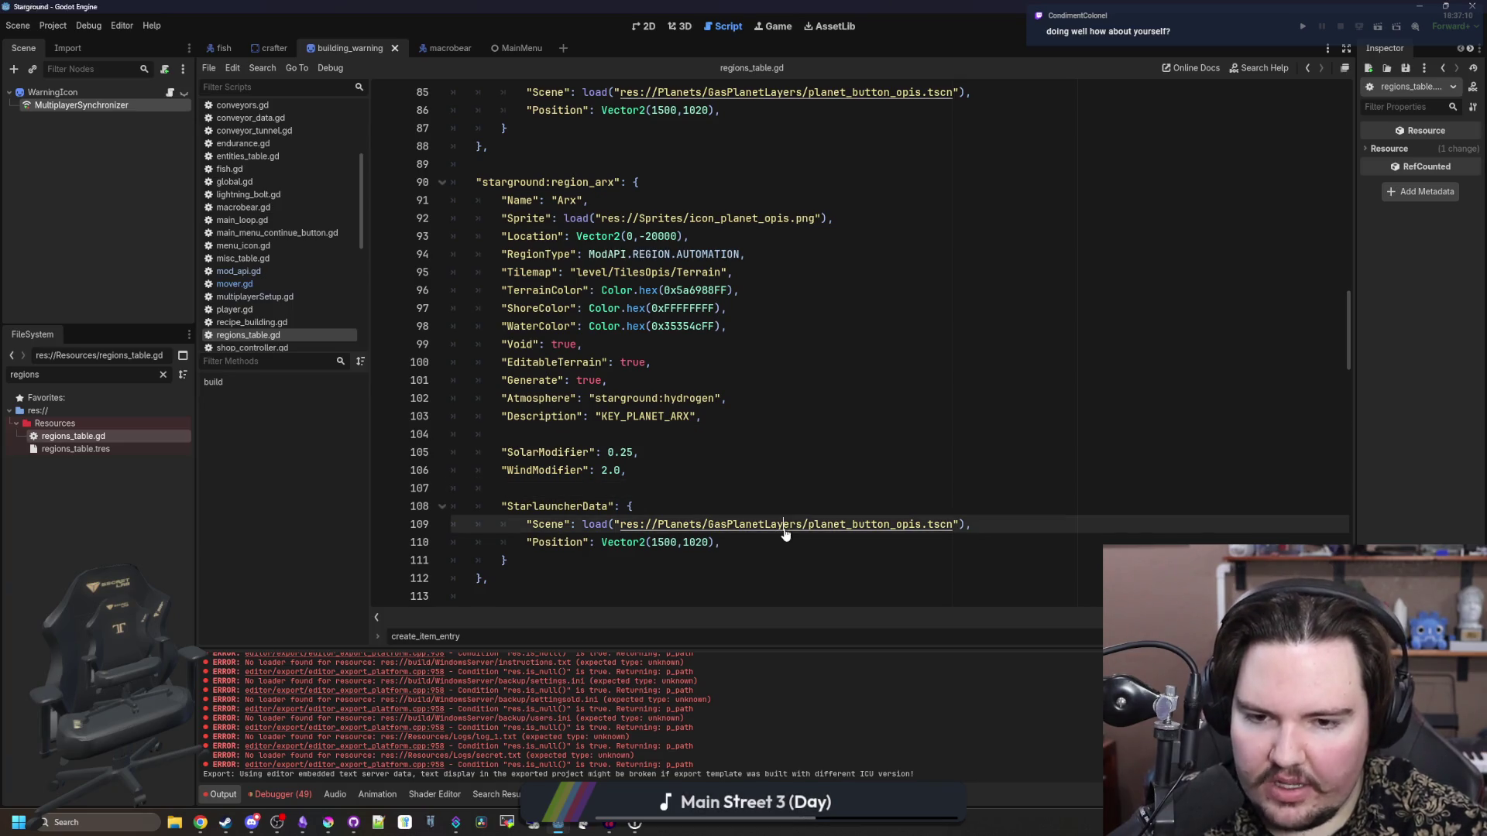
- Search Google for 'pixel planet generator' and open Deep-Fold's itch.io page, maximized
{"action": "scroll", "coordinate": [532, 360], "scroll_direction": "up", "scroll_amount": 3}
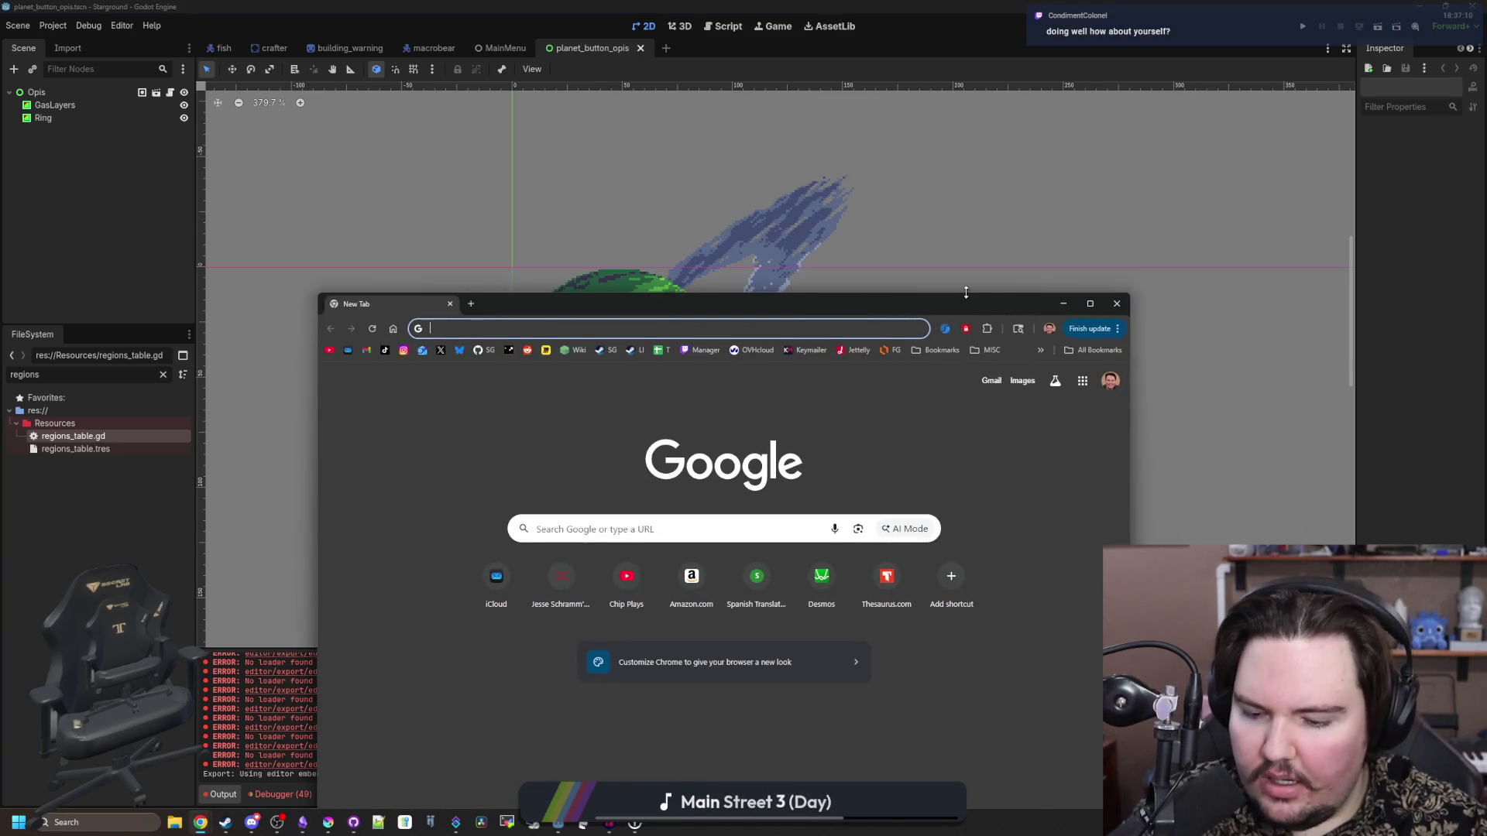
{"action": "type", "text": "pixel planet "}
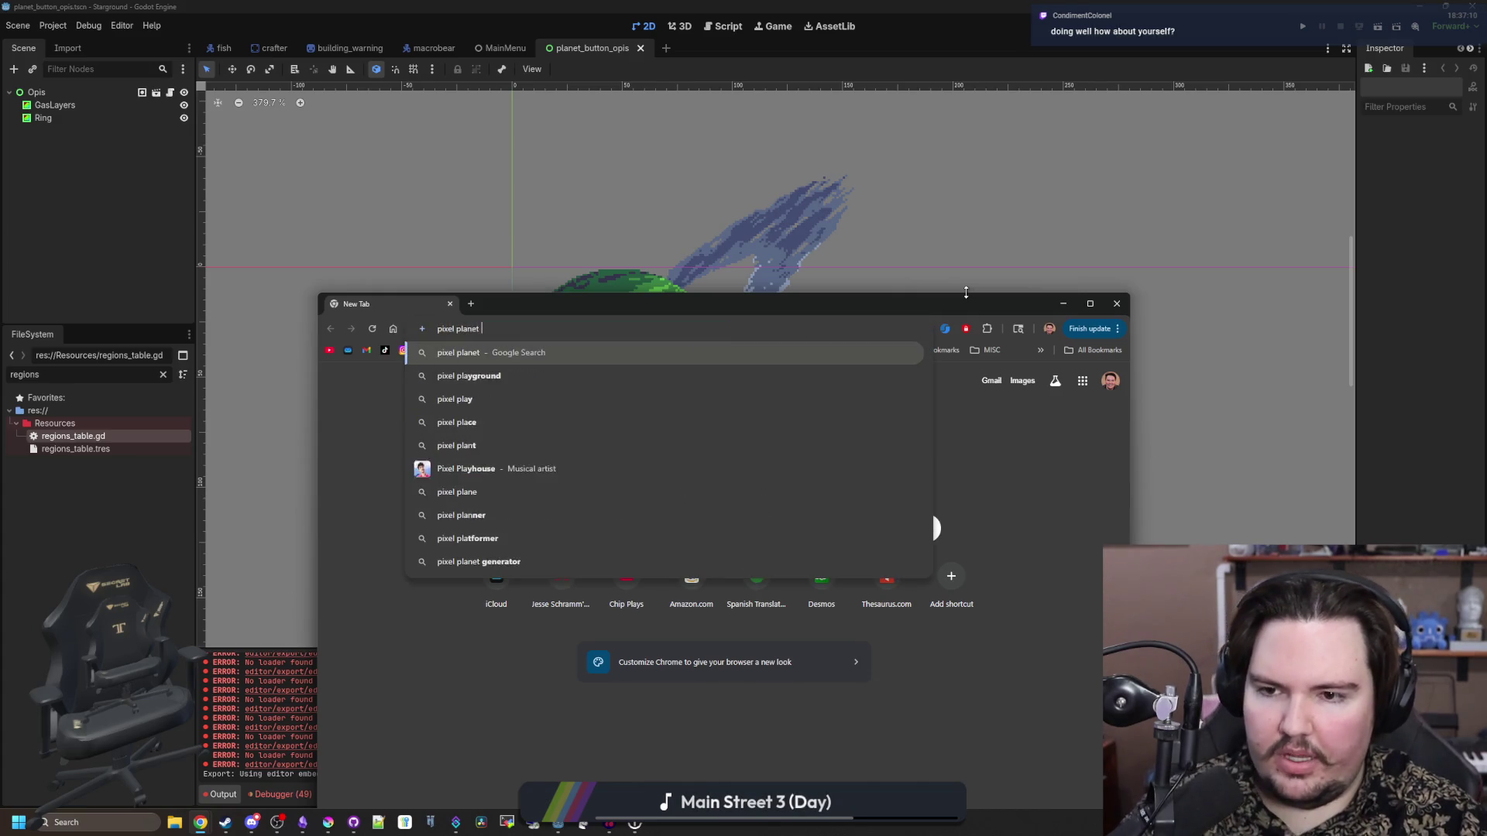
{"action": "type", "text": "generator"}
{"action": "key", "text": "Return"}
{"action": "left_click", "coordinate": [426, 488]}
{"action": "double_click", "coordinate": [617, 299]}
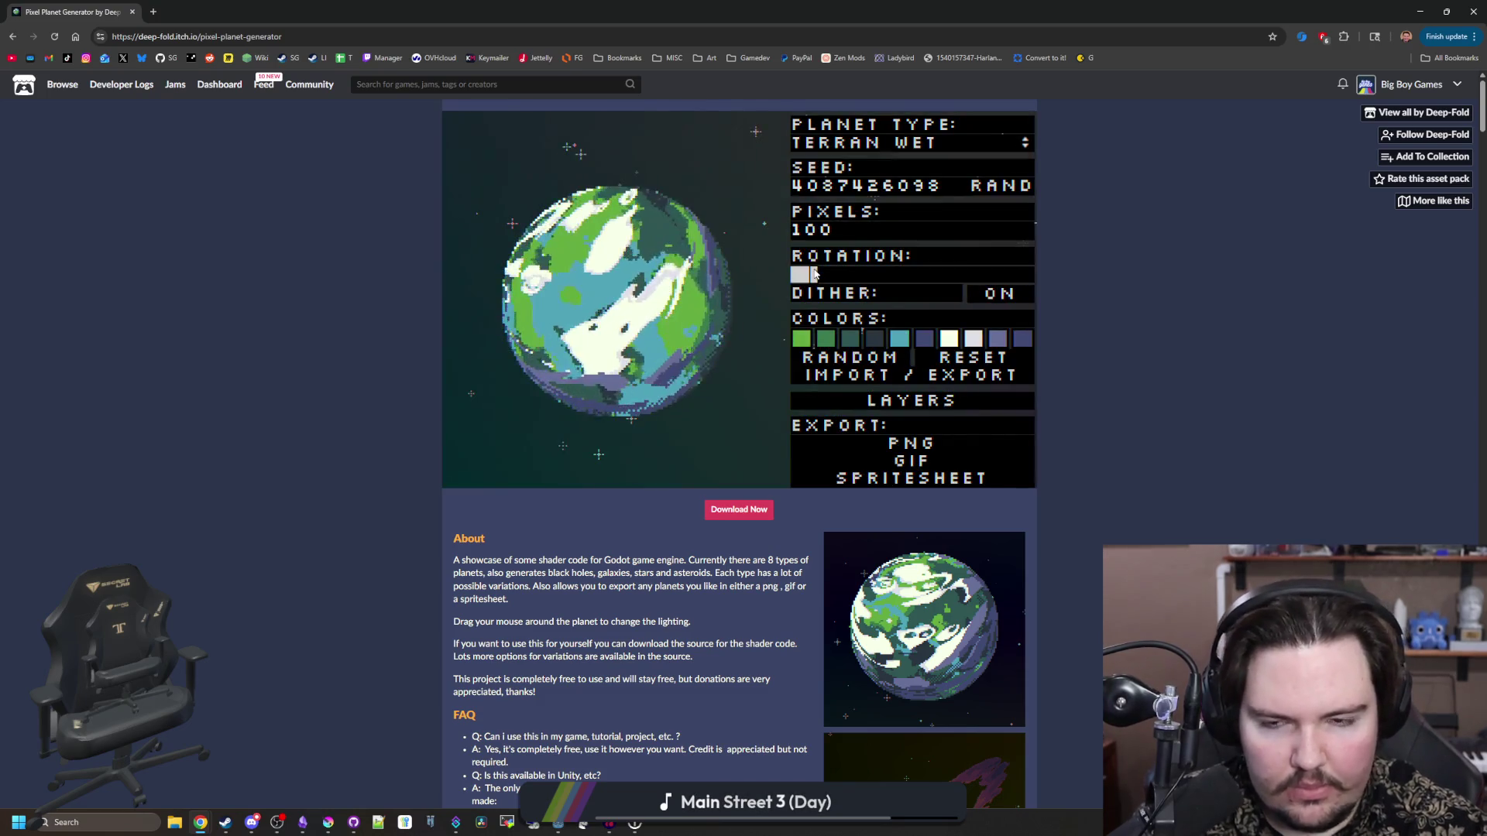
- Preview the Black Hole, Asteroid, Lava World and Ice World planet types
{"action": "left_click", "coordinate": [910, 142]}
{"action": "left_click", "coordinate": [882, 368]}
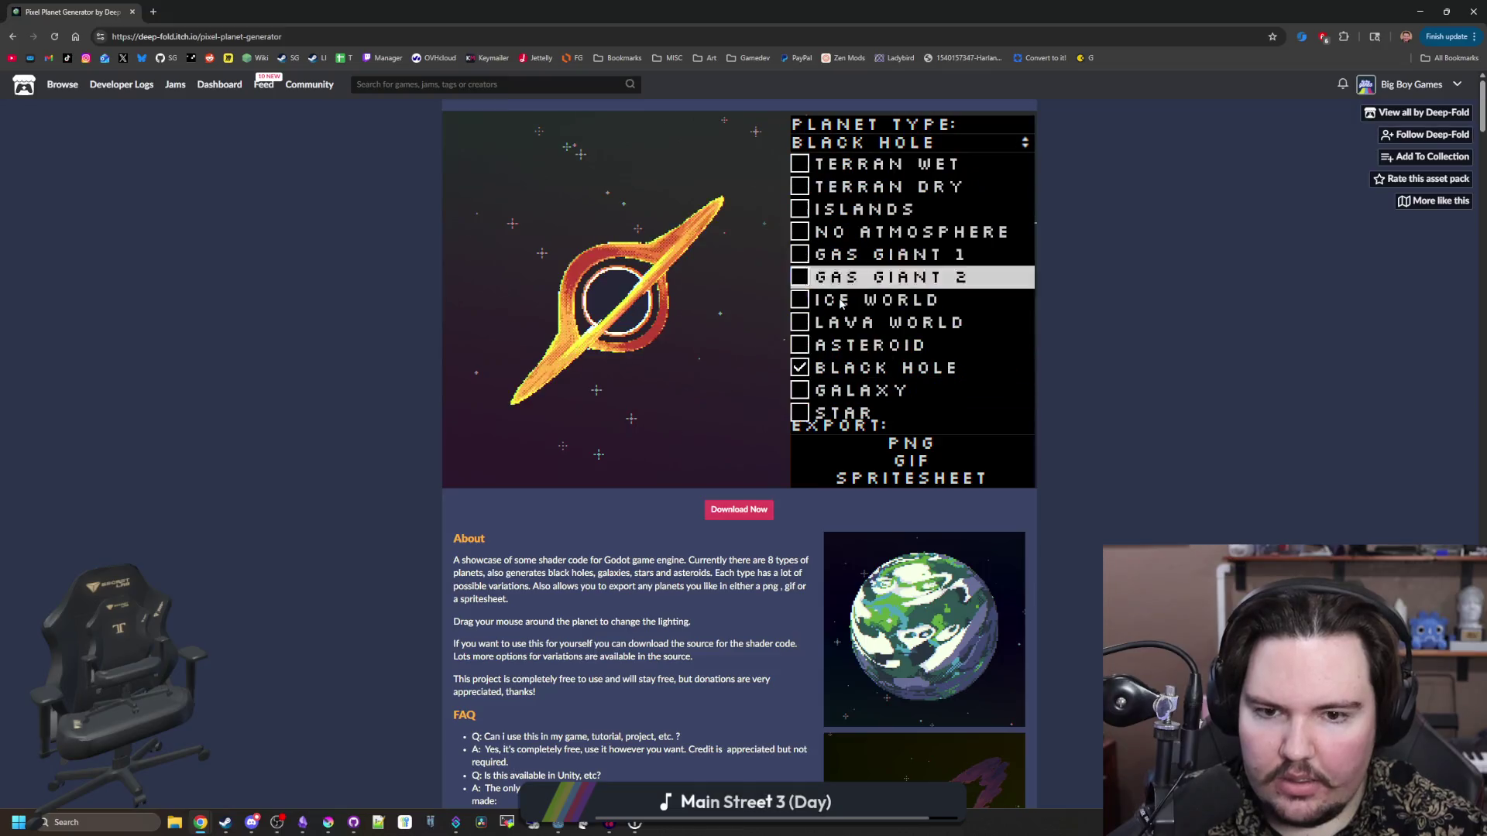
{"action": "left_click", "coordinate": [848, 345]}
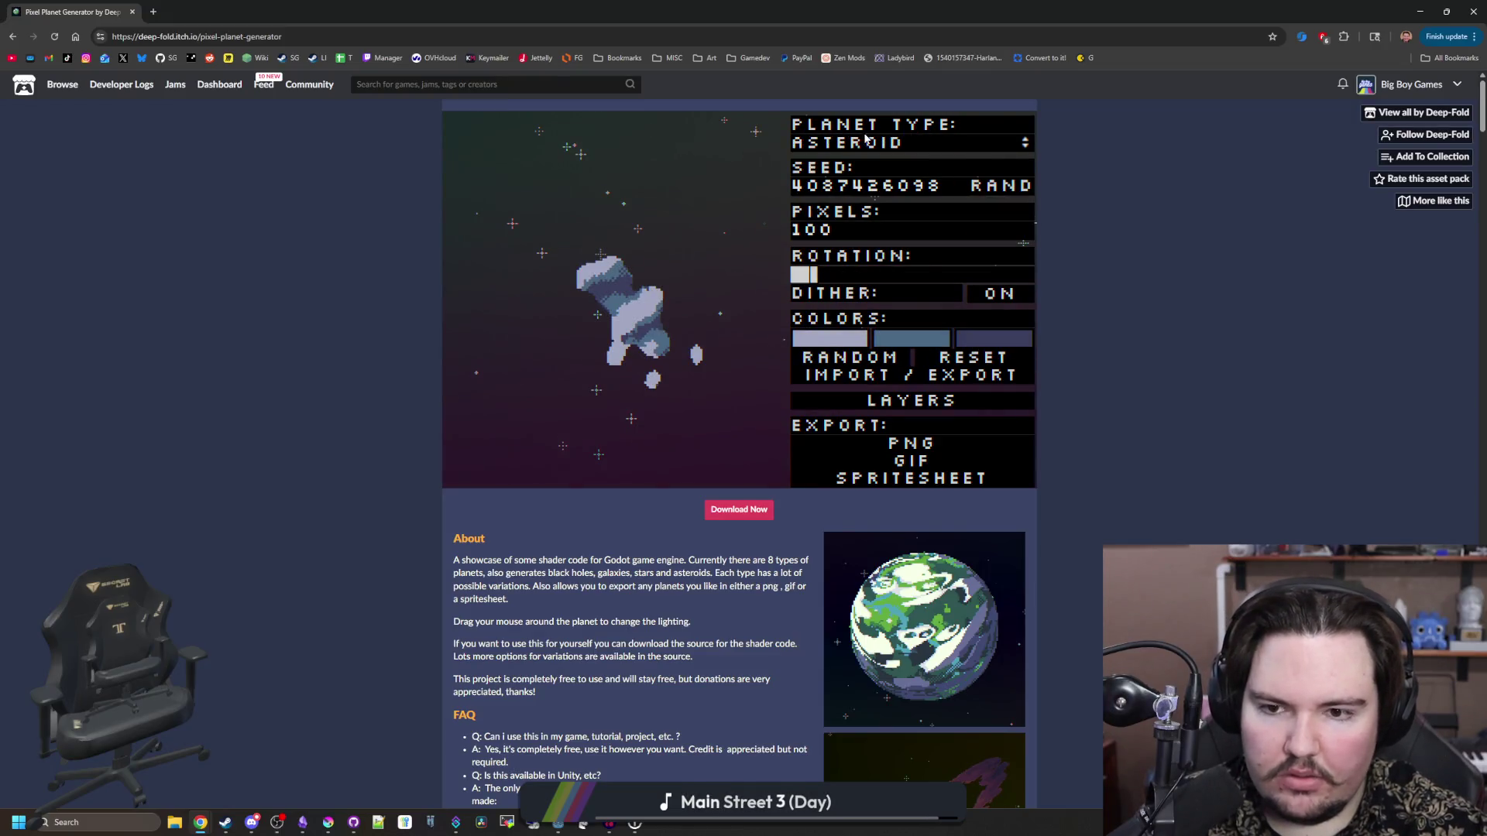
{"action": "left_click", "coordinate": [865, 140]}
{"action": "left_click", "coordinate": [844, 322]}
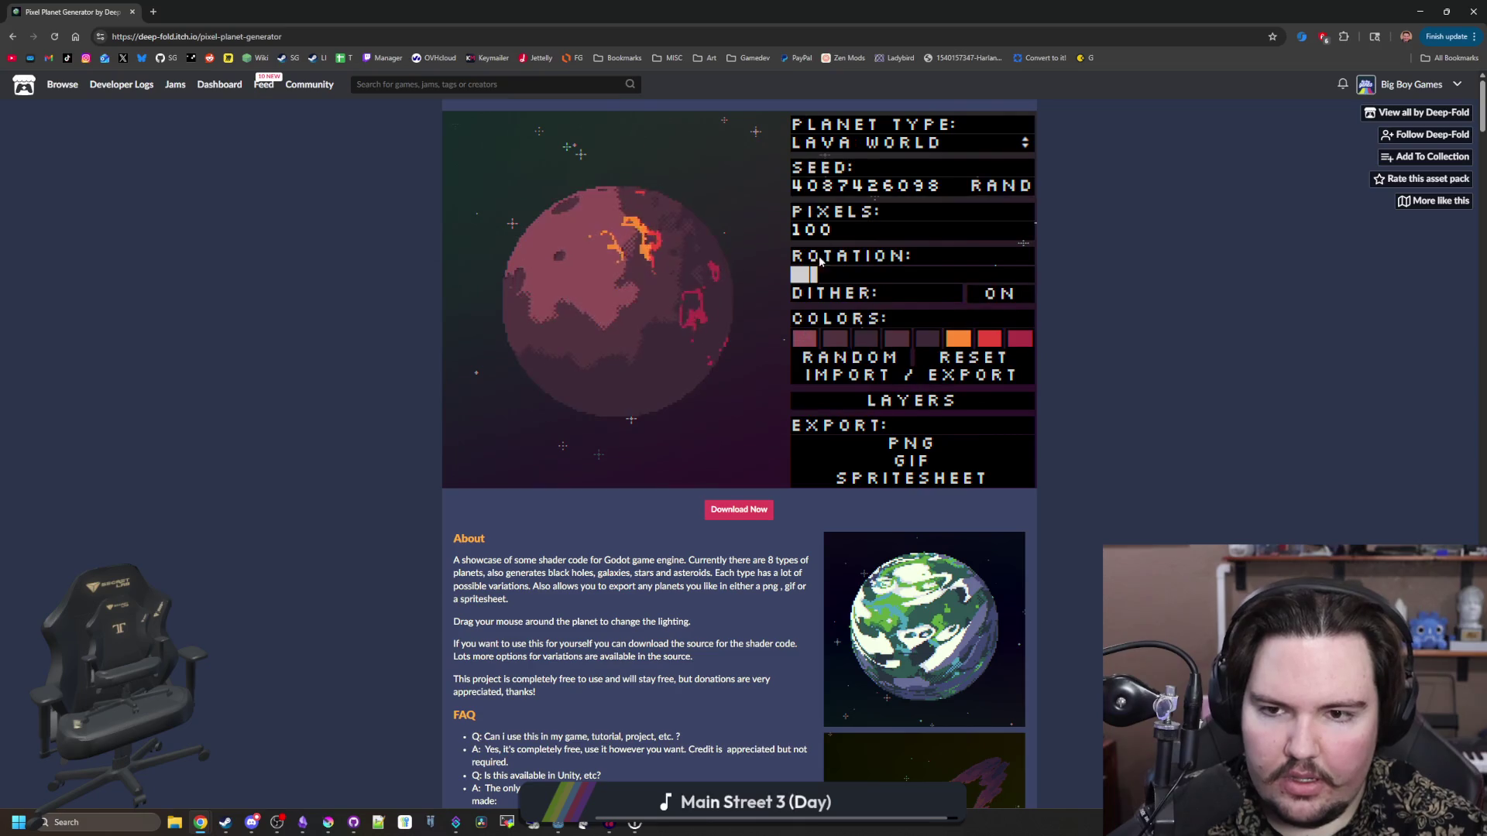
{"action": "left_click", "coordinate": [852, 143]}
{"action": "left_click", "coordinate": [852, 298]}
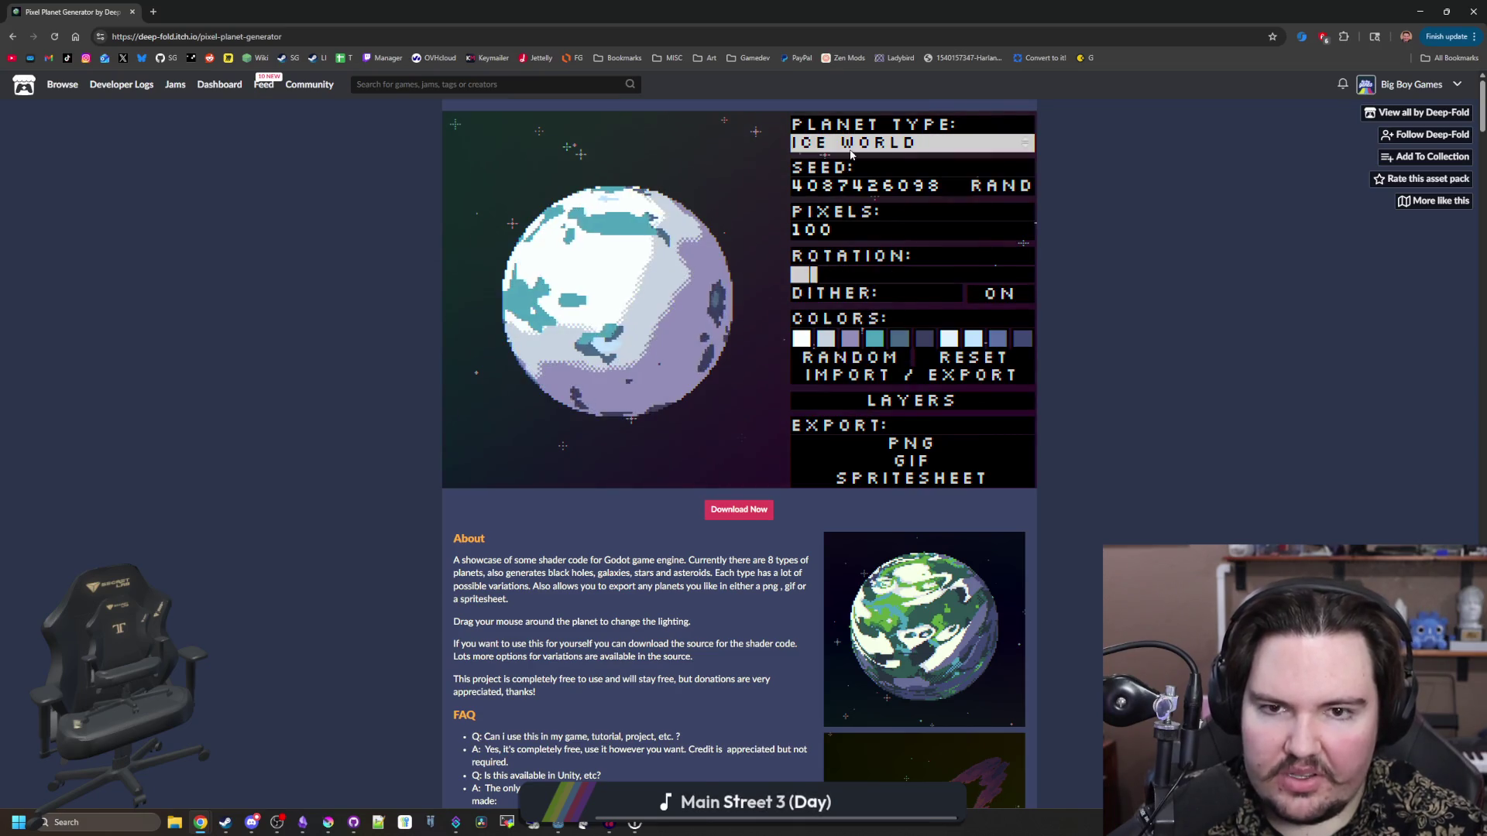
- Preview Gas Giant 2, Gas Giant 1, No Atmosphere, Islands, Terran Dry, then Lava World again before returning to Godot
{"action": "left_click", "coordinate": [850, 146]}
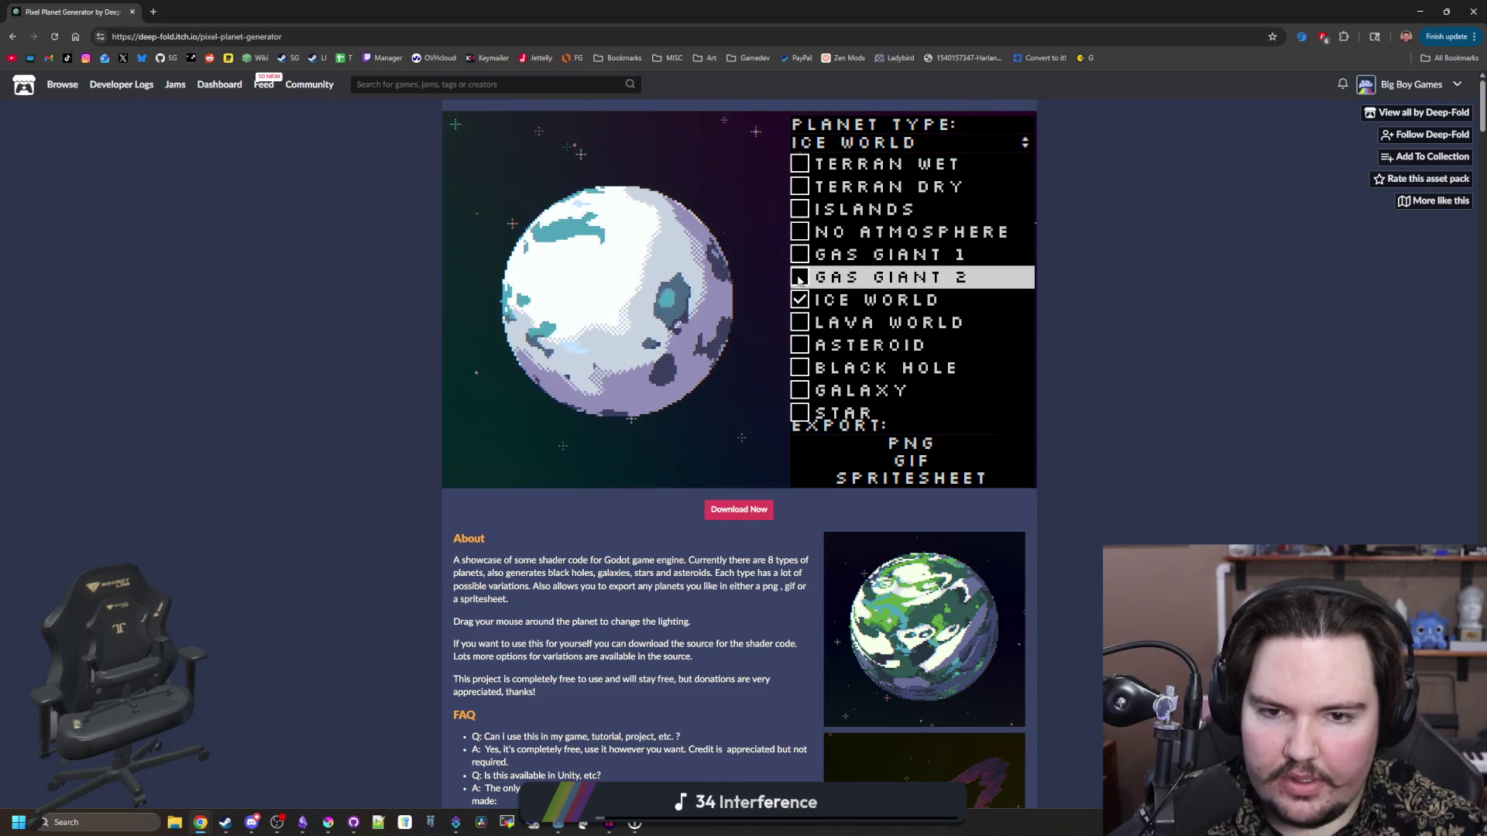
{"action": "left_click", "coordinate": [800, 280]}
{"action": "left_click", "coordinate": [809, 143]}
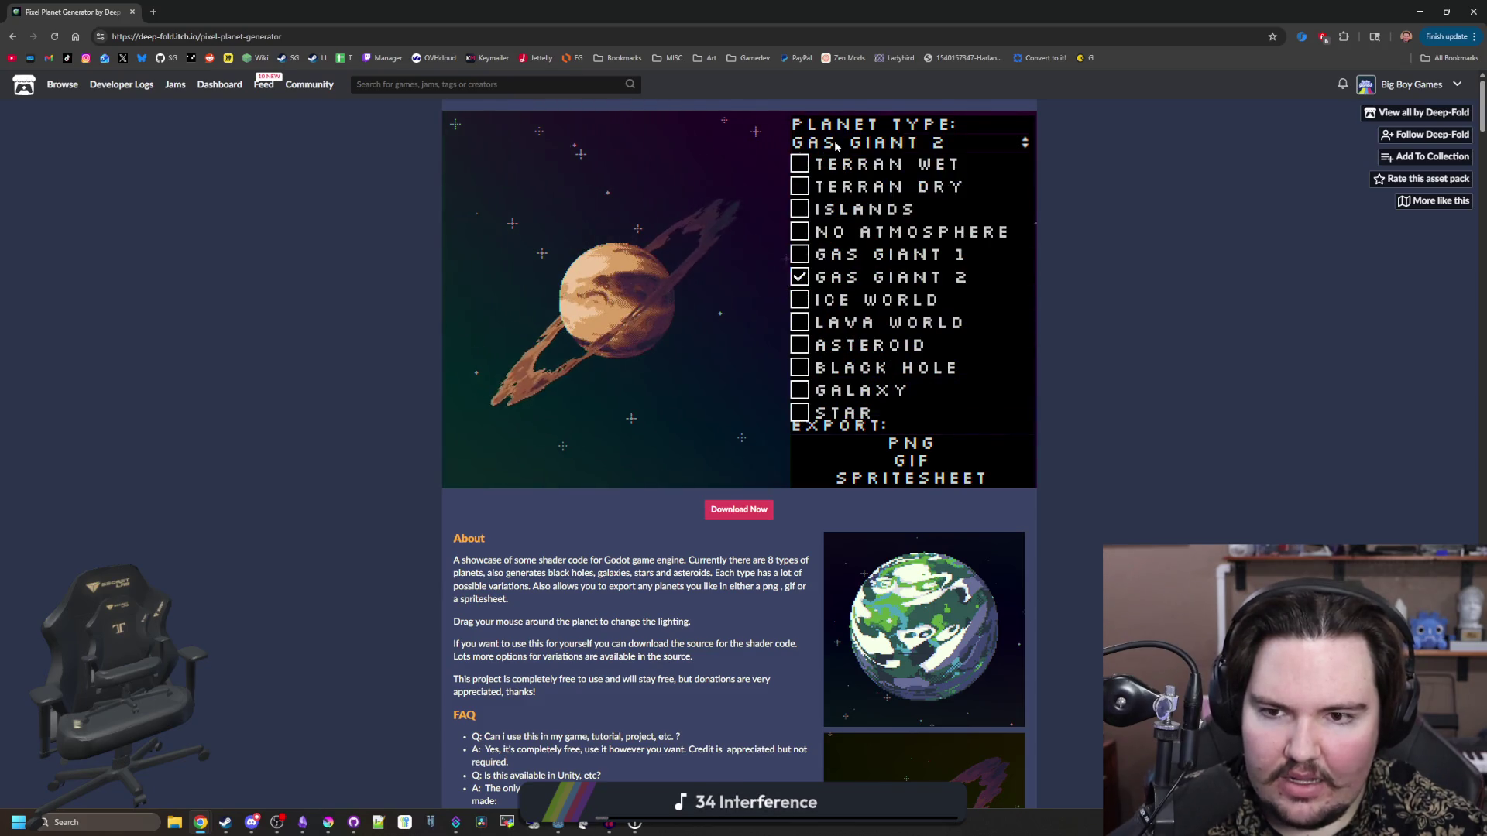
{"action": "left_click", "coordinate": [811, 254]}
{"action": "left_click", "coordinate": [809, 143]}
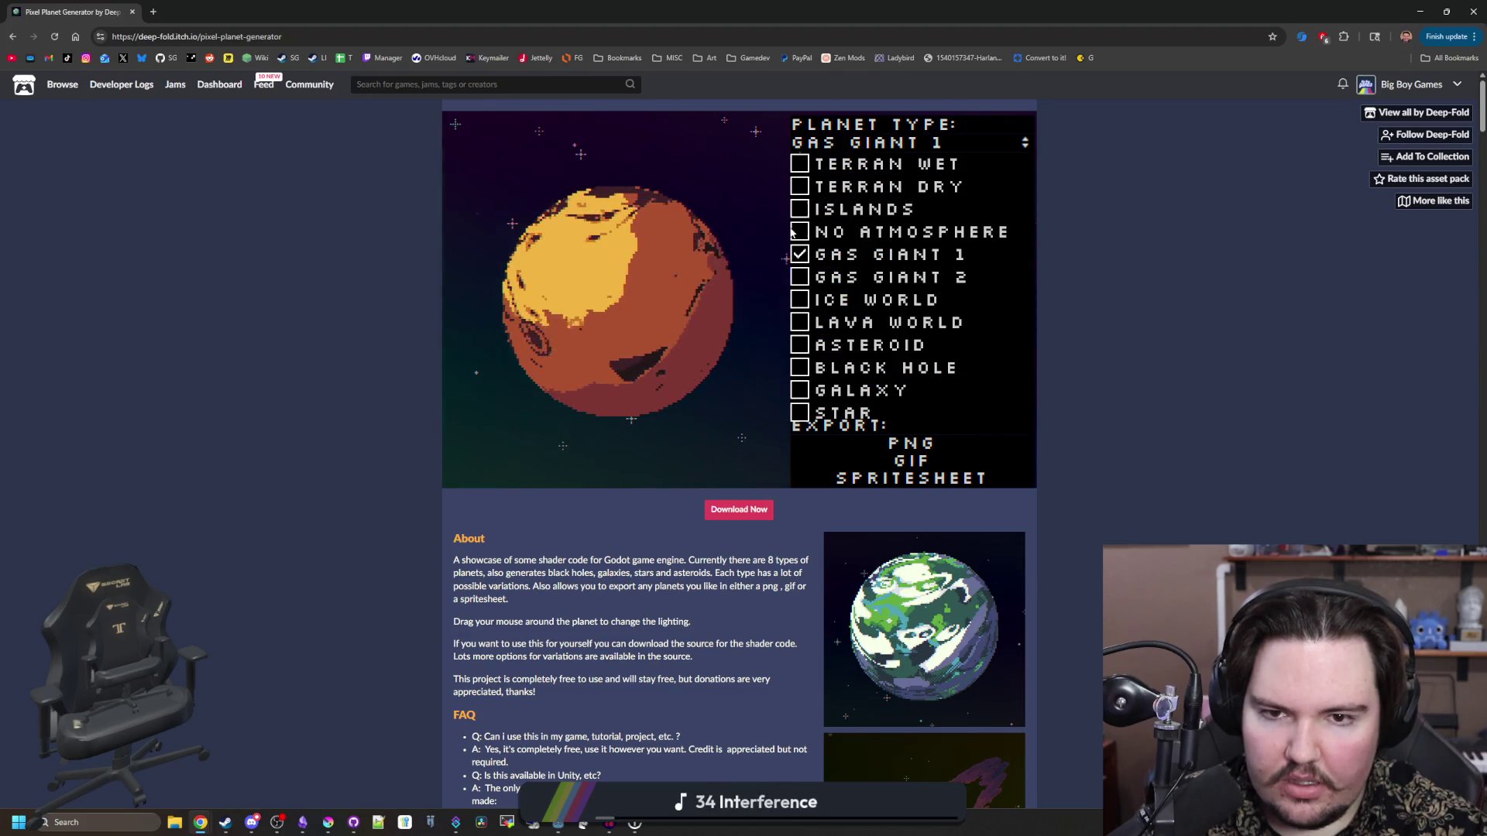
{"action": "left_click", "coordinate": [802, 231]}
{"action": "left_click", "coordinate": [810, 143]}
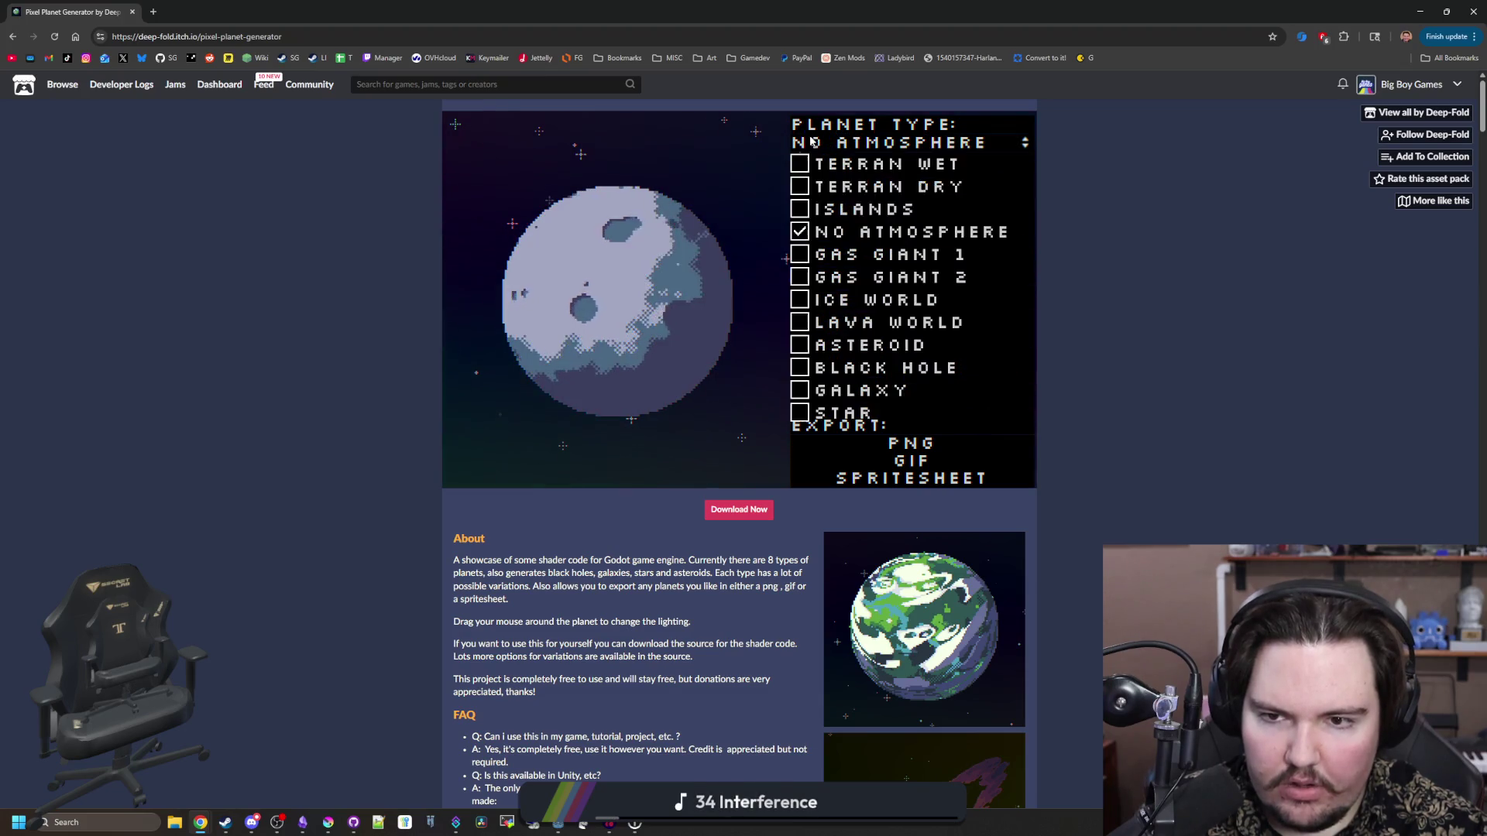
{"action": "left_click", "coordinate": [805, 210]}
{"action": "left_click", "coordinate": [809, 142]}
{"action": "left_click", "coordinate": [809, 186]}
{"action": "left_click", "coordinate": [818, 152]}
{"action": "left_click", "coordinate": [813, 321]}
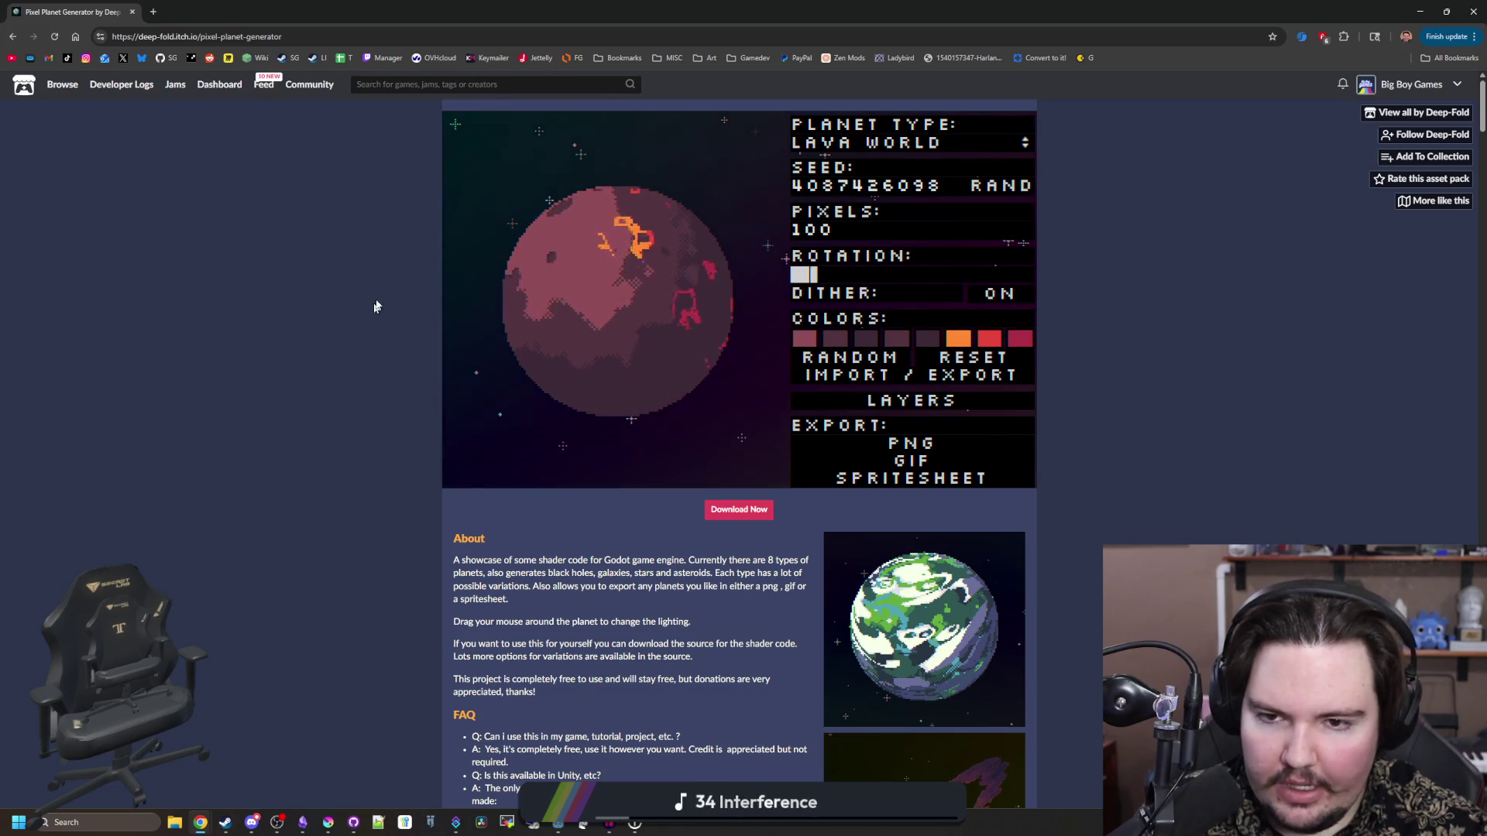
{"action": "key", "text": "alt+Tab"}
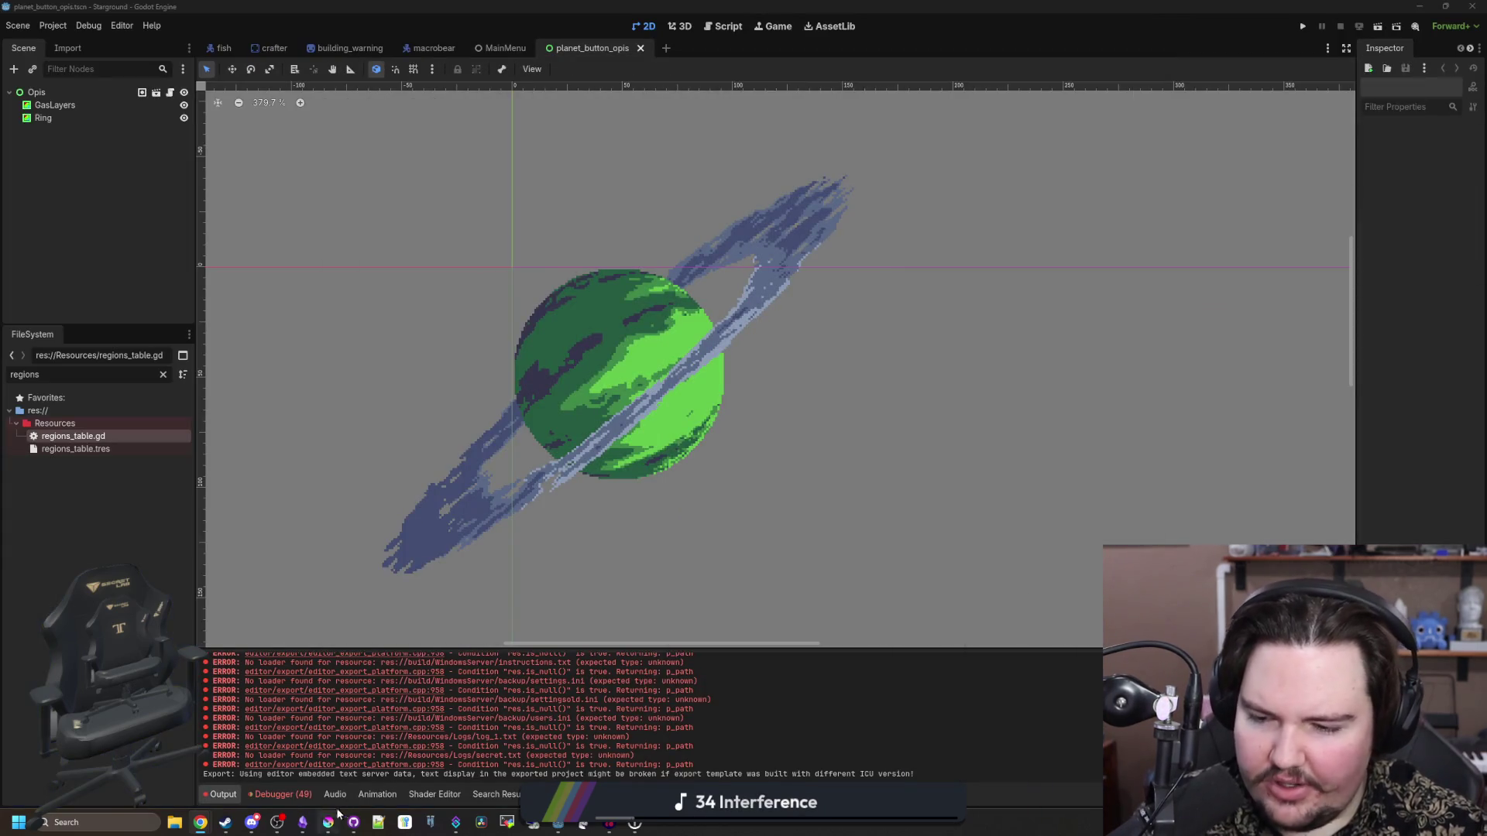
- Add an ARX heading under the Starground title with 'gas' and 'material' bullets
{"action": "left_click", "coordinate": [302, 822]}
{"action": "double_click", "coordinate": [861, 245]}
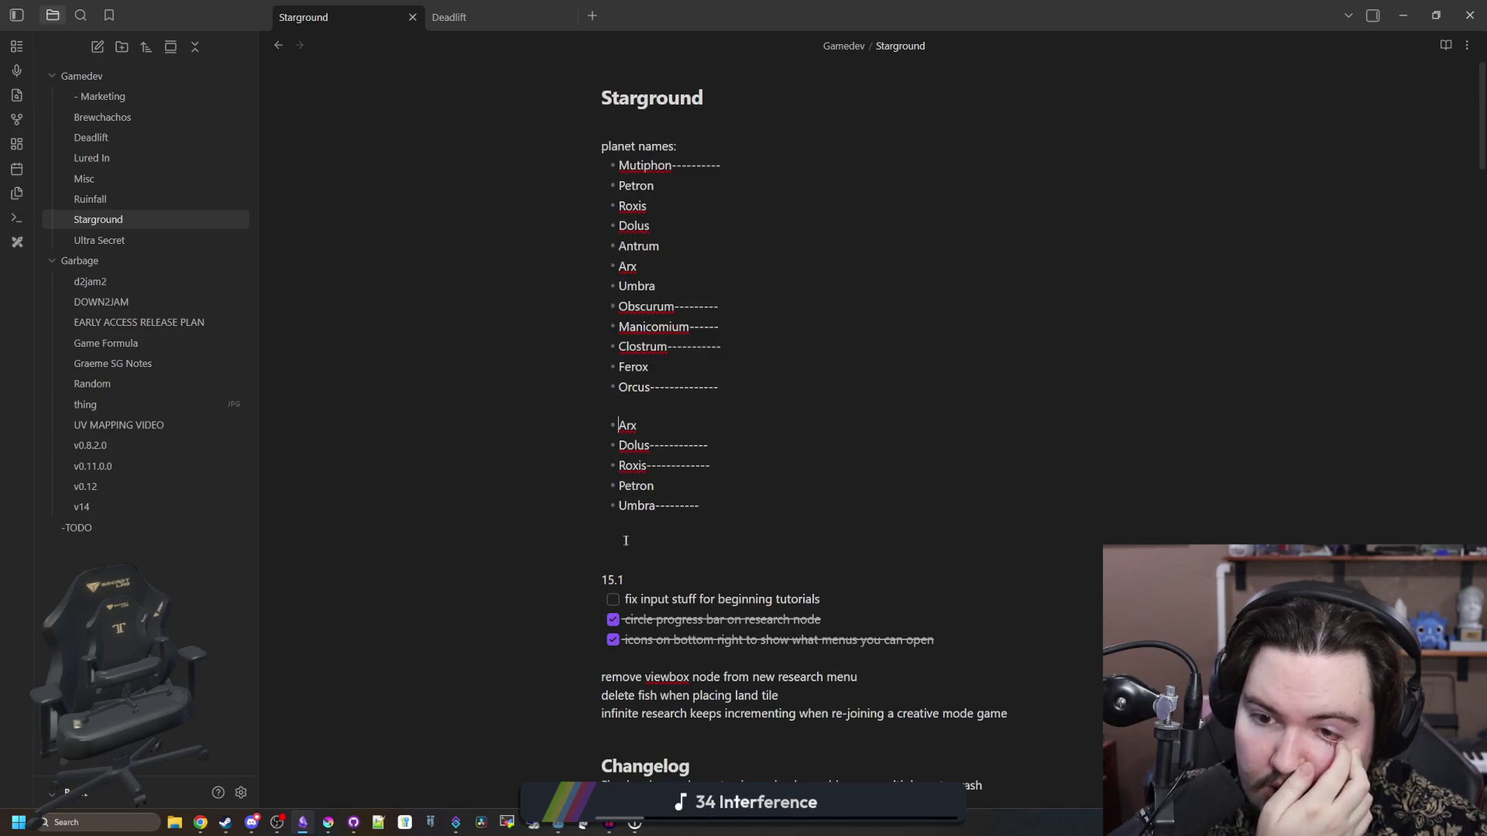
{"action": "key", "text": "Return"}
{"action": "key", "text": "Return"}
{"action": "key", "text": "Return"}
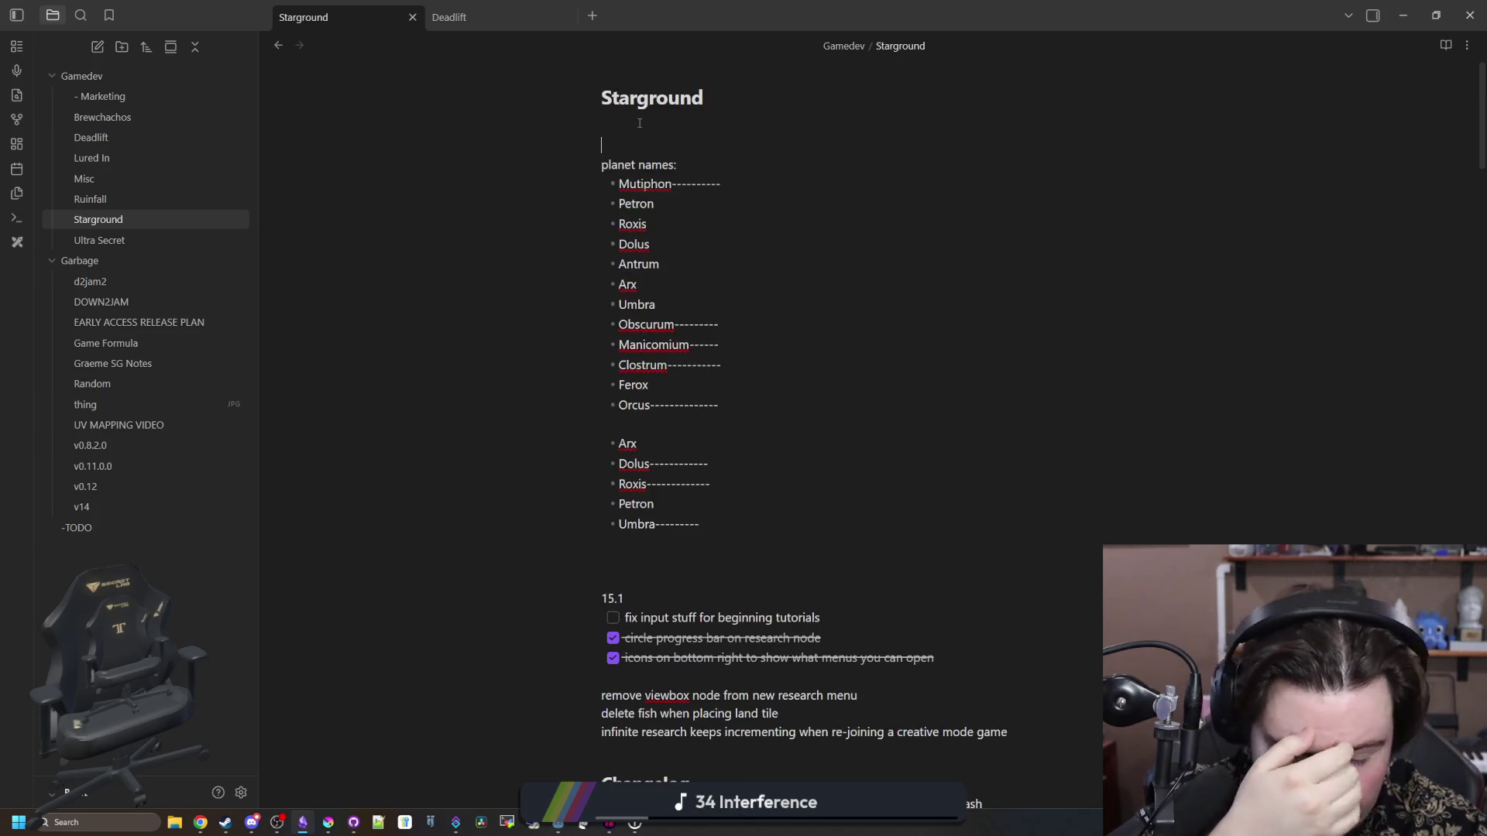
{"action": "type", "text": "ARX"}
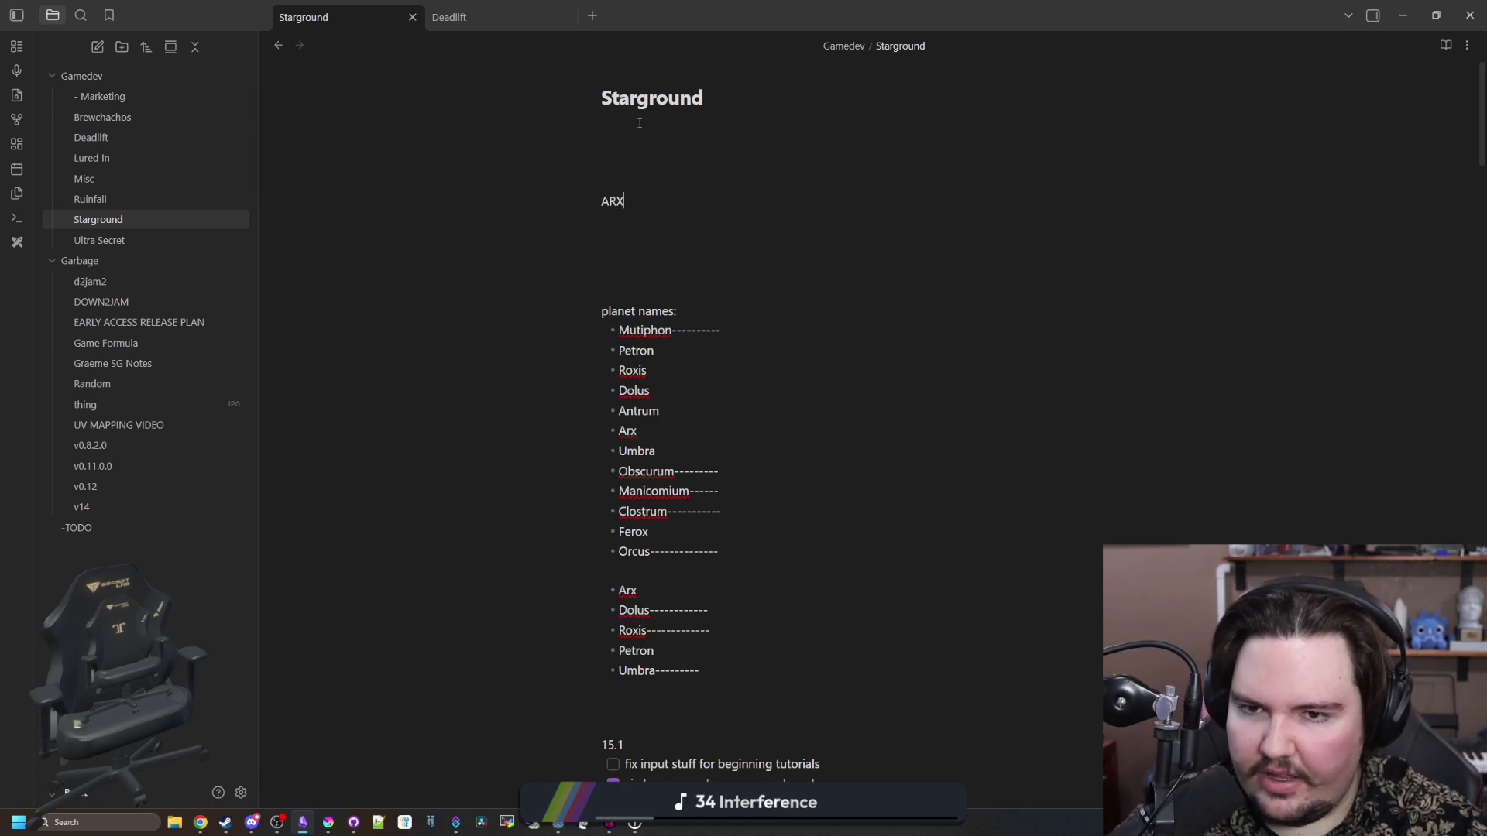
{"action": "key", "text": "Return"}
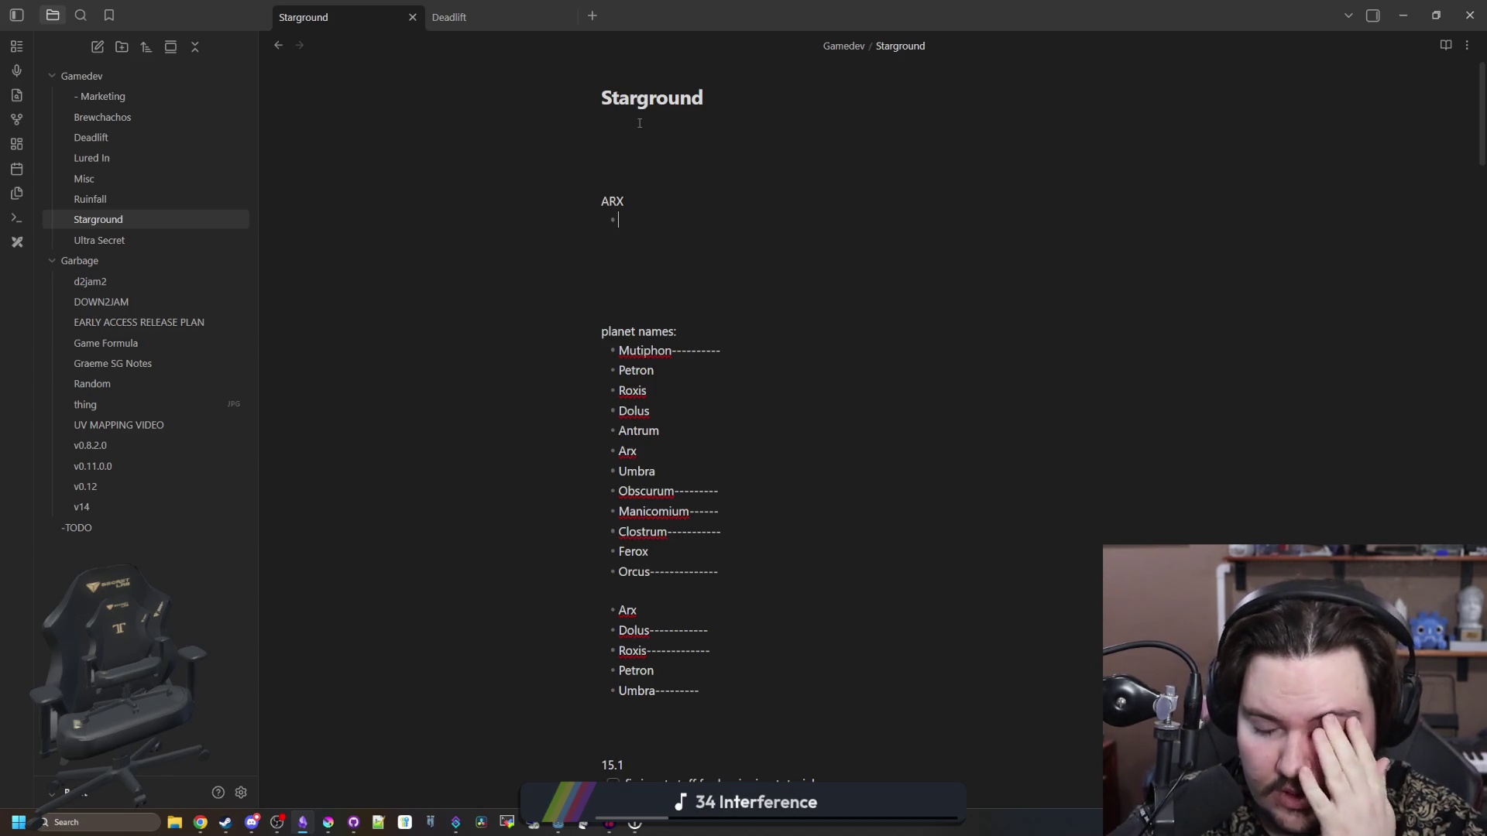
{"action": "type", "text": "gas"}
{"action": "key", "text": "Return"}
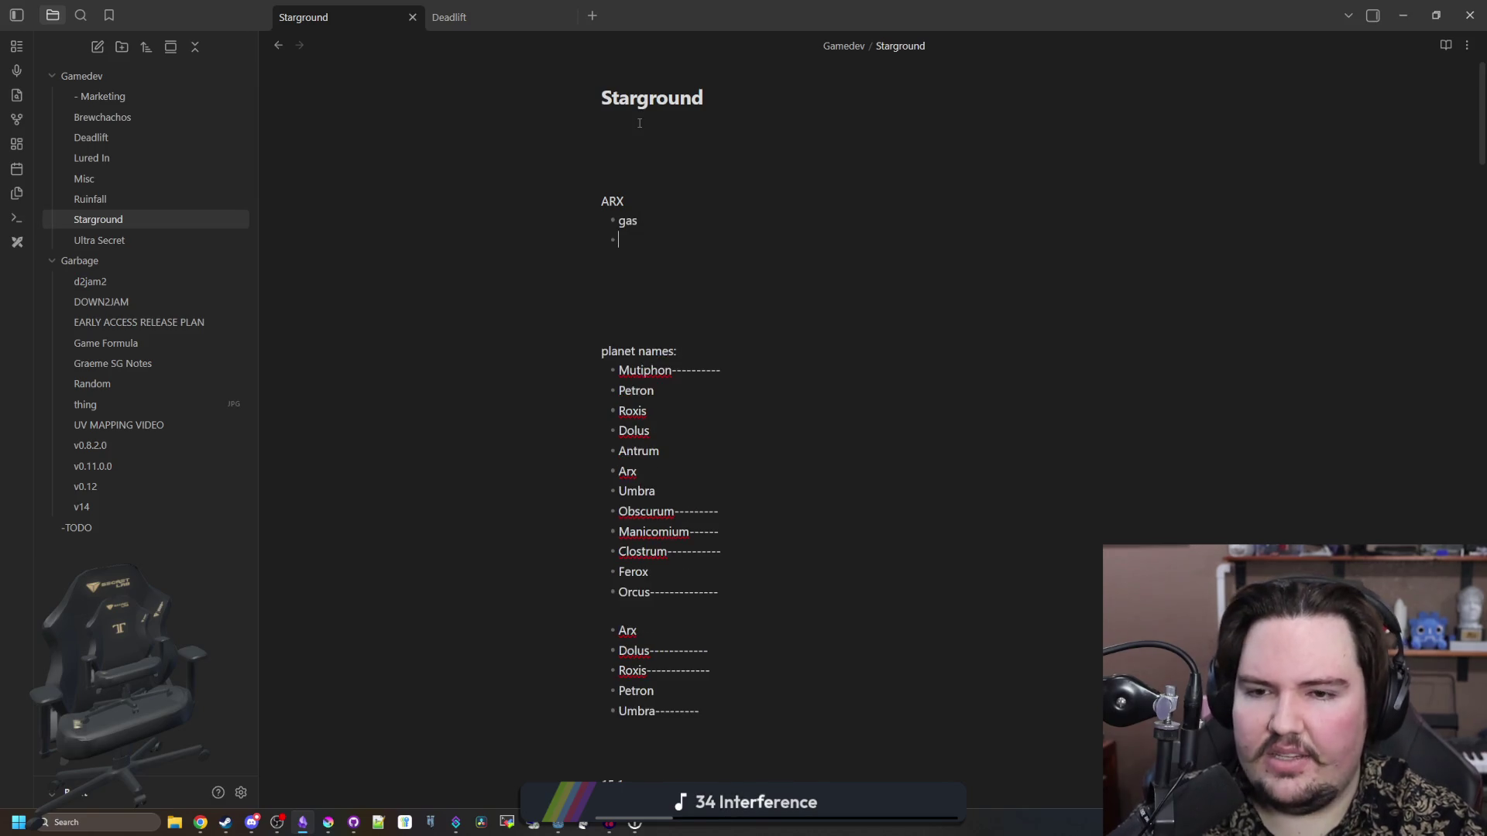
{"action": "type", "text": "material"}
{"action": "key", "text": "Return"}
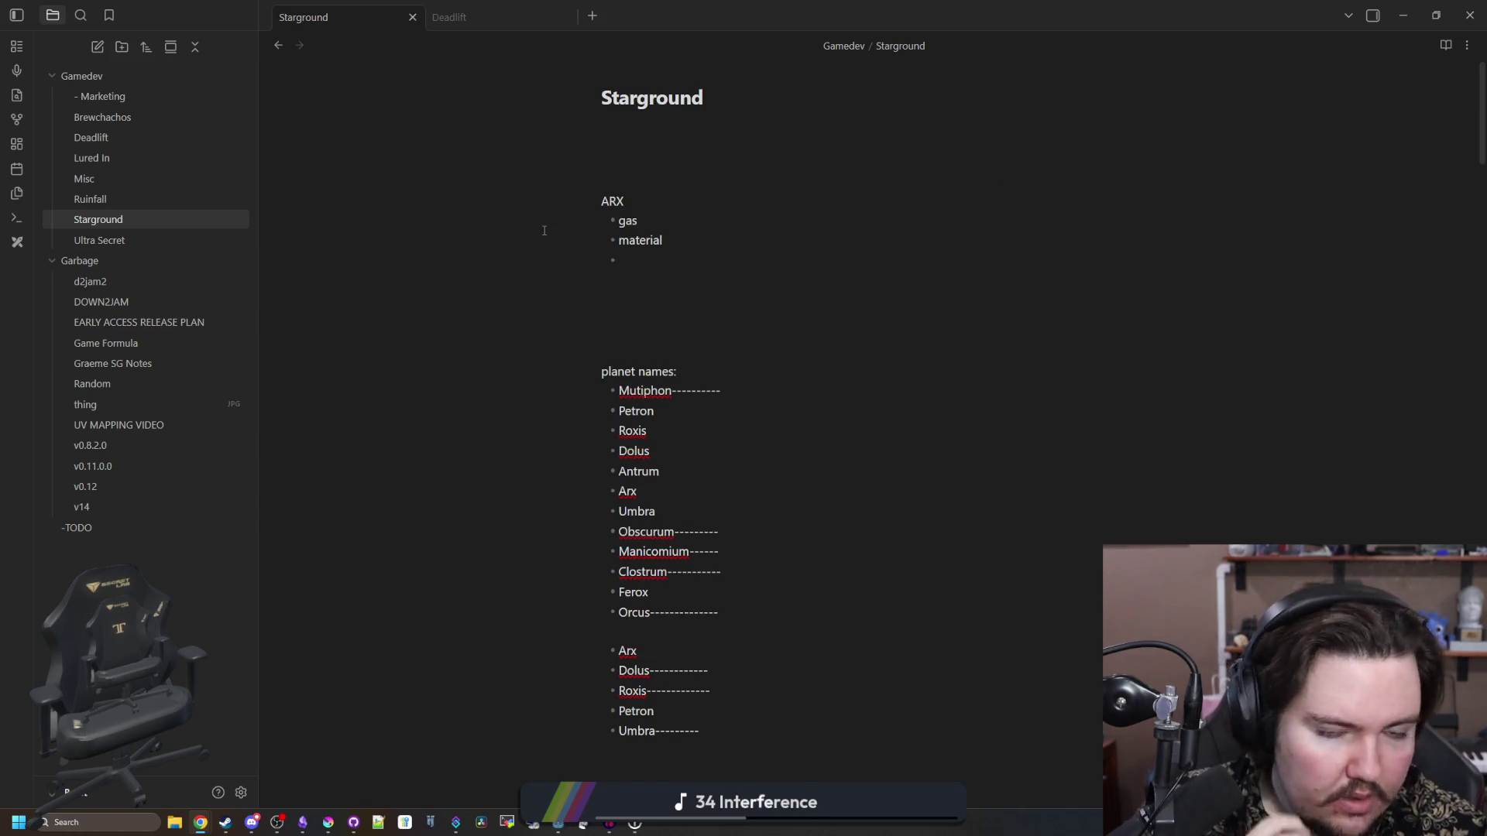
{"action": "key", "text": "alt+Tab"}
- Scroll through the SAM article's Usage, Trivia, Gallery and History sections in a maximized browser
{"action": "double_click", "coordinate": [678, 239]}
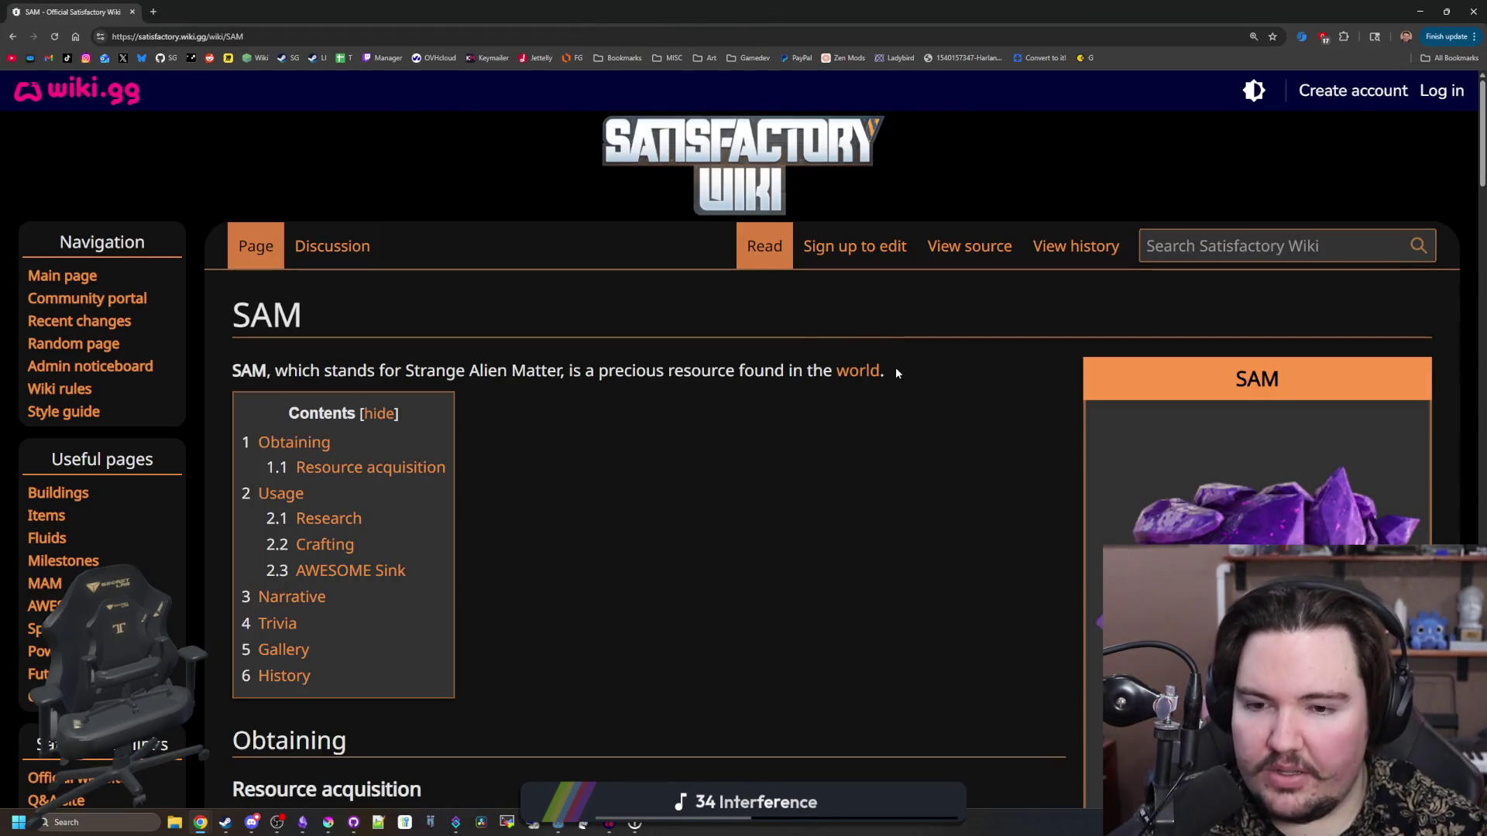
{"action": "scroll", "coordinate": [896, 374], "scroll_direction": "down", "scroll_amount": 1}
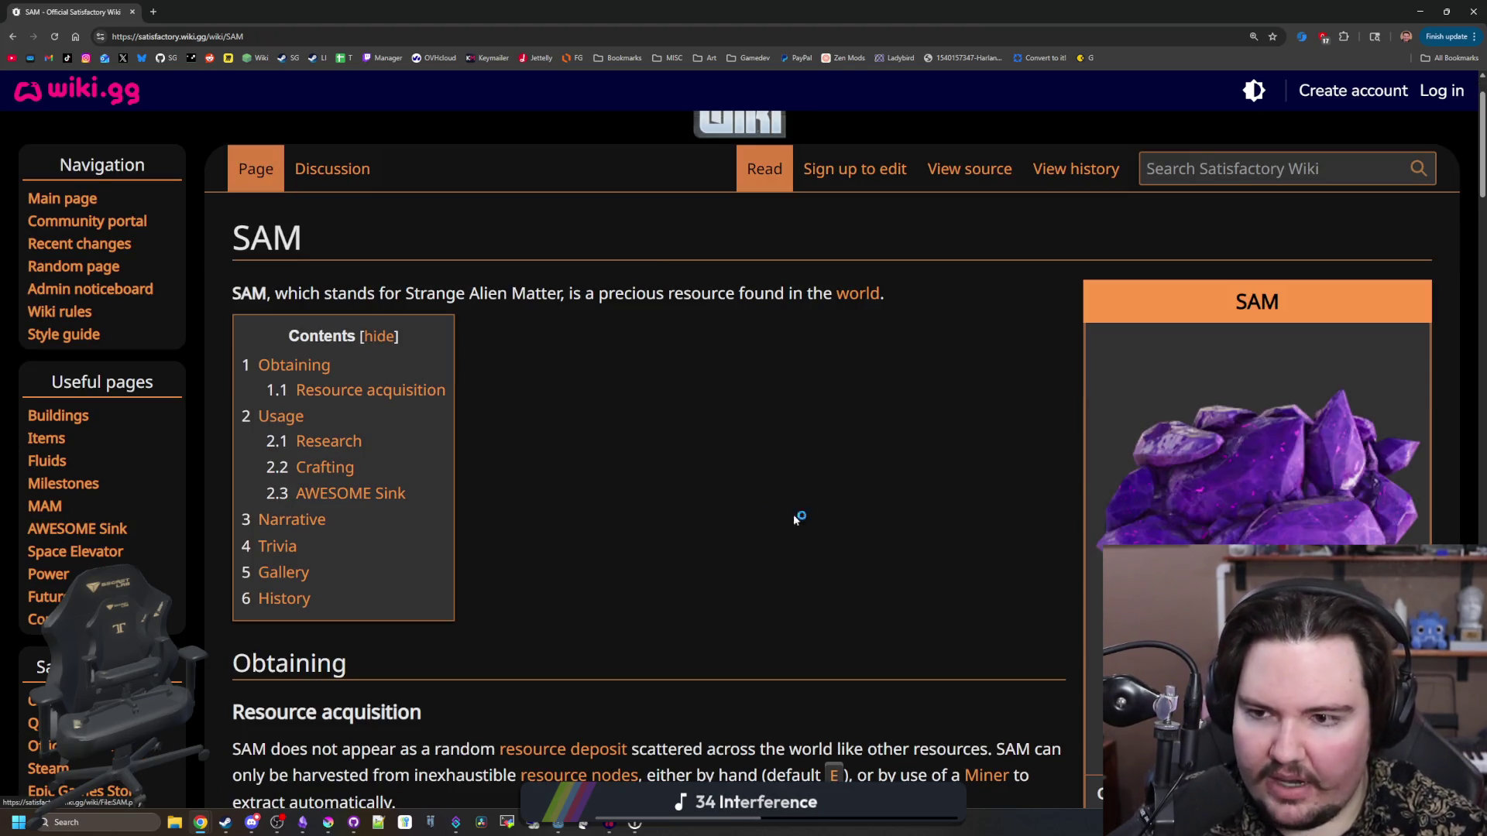
{"action": "scroll", "coordinate": [823, 367], "scroll_direction": "down", "scroll_amount": 1}
{"action": "scroll", "coordinate": [823, 367], "scroll_direction": "down", "scroll_amount": 2}
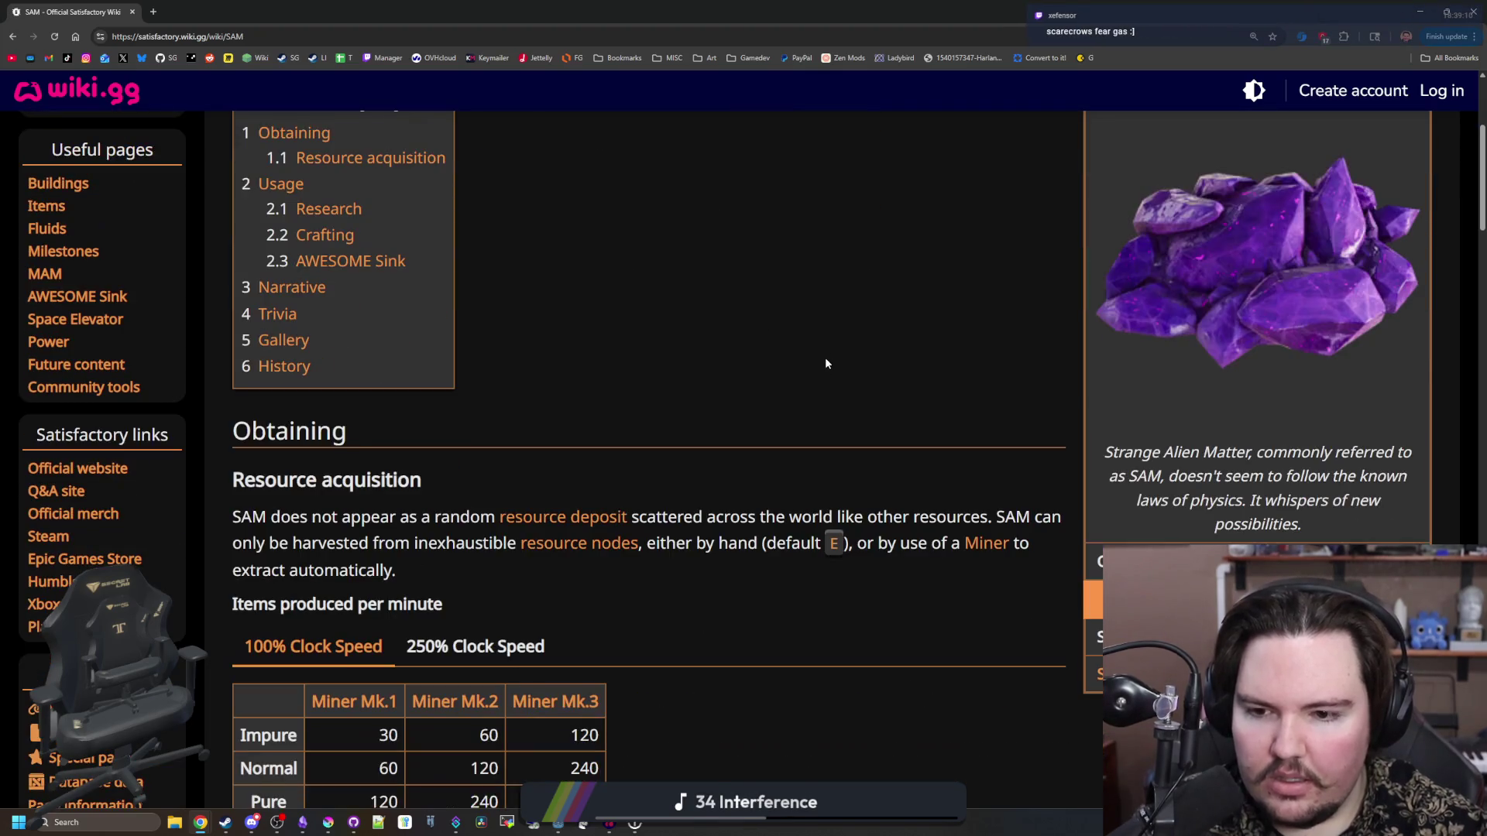
{"action": "scroll", "coordinate": [825, 363], "scroll_direction": "down", "scroll_amount": 7}
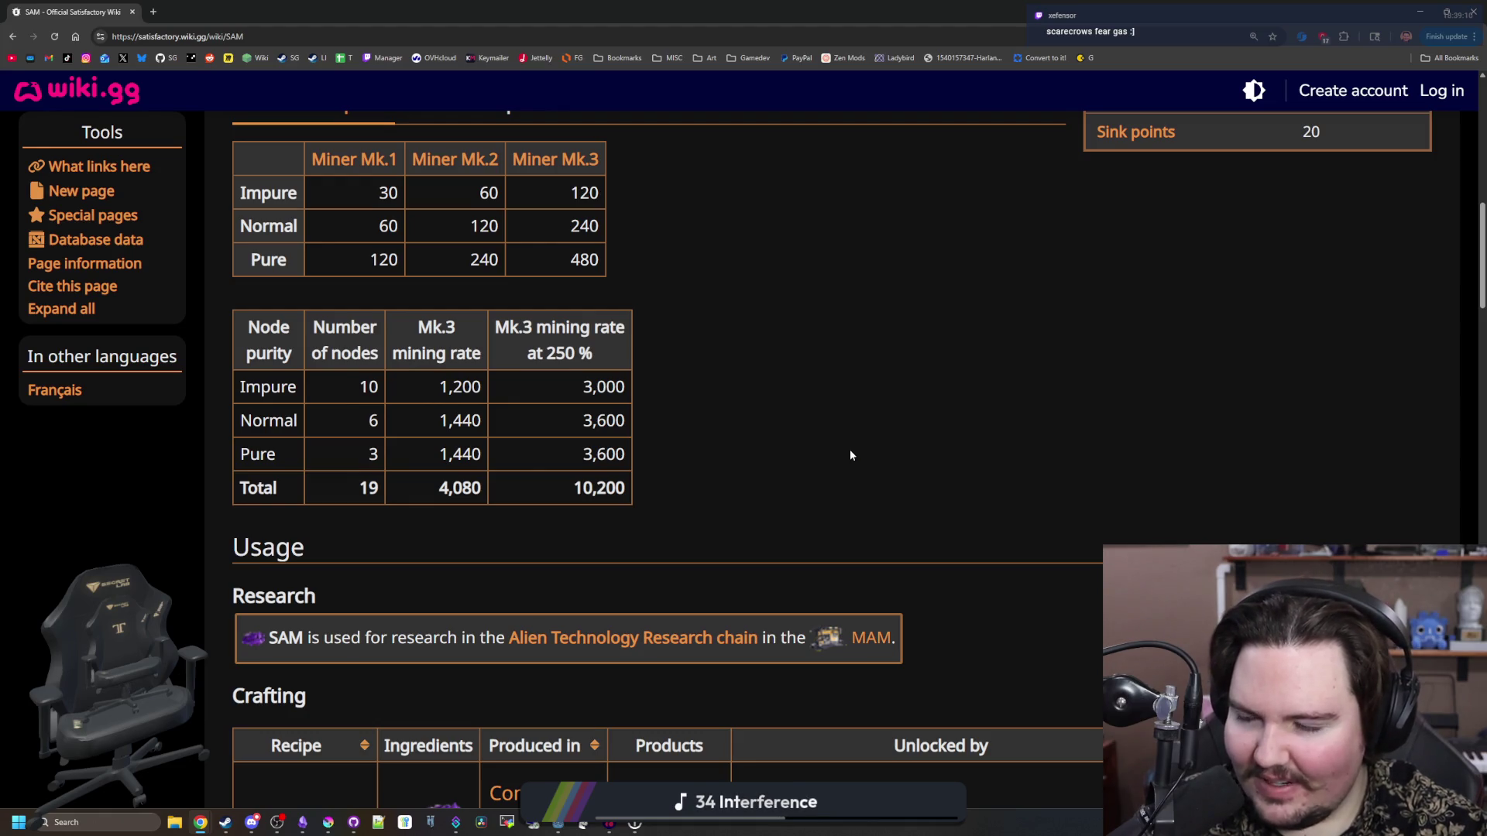
{"action": "scroll", "coordinate": [849, 455], "scroll_direction": "down", "scroll_amount": 2}
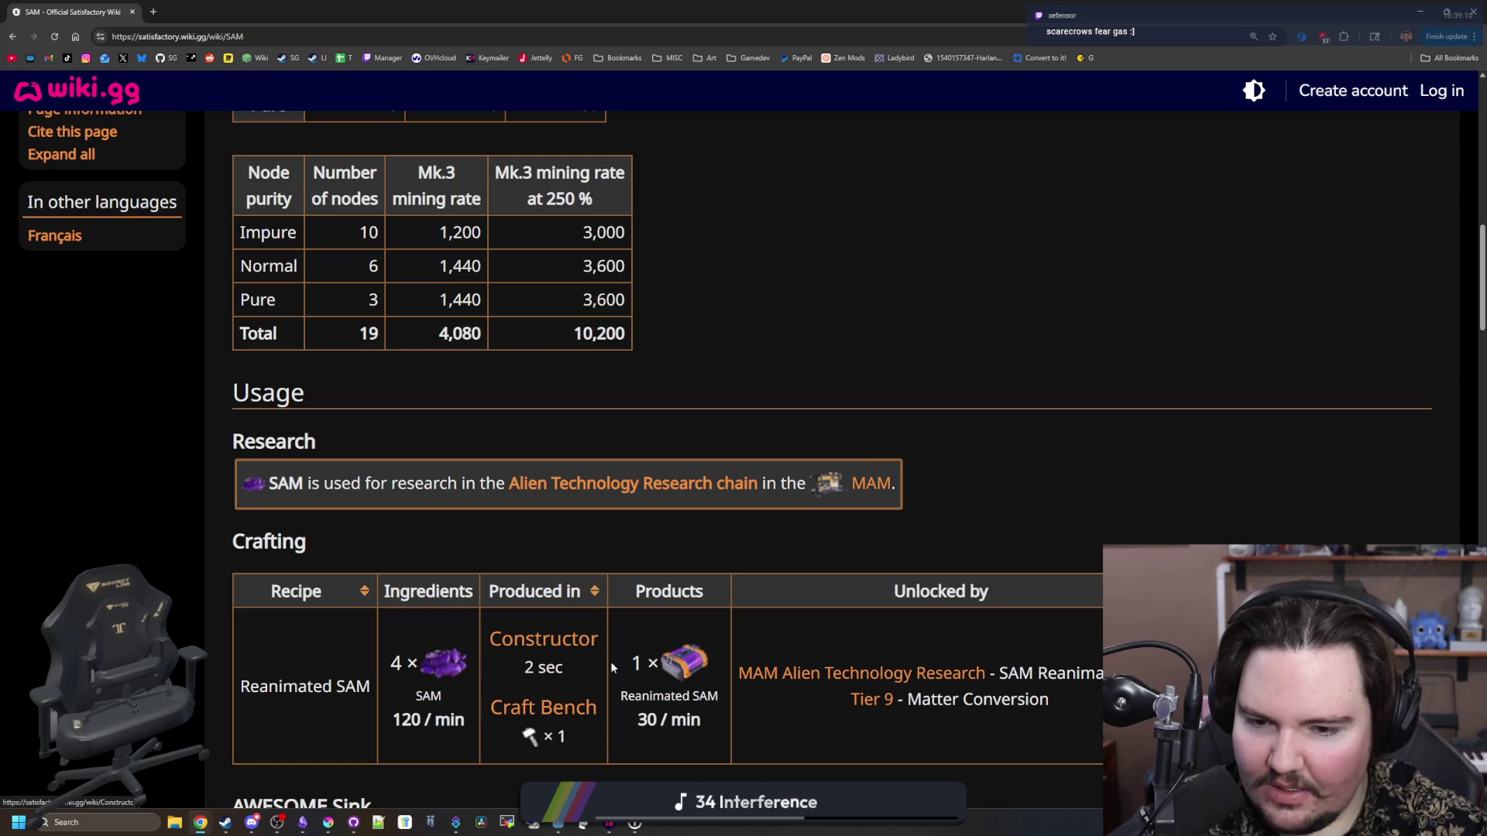
{"action": "scroll", "coordinate": [424, 658], "scroll_direction": "down", "scroll_amount": 3}
{"action": "scroll", "coordinate": [424, 658], "scroll_direction": "down", "scroll_amount": 6}
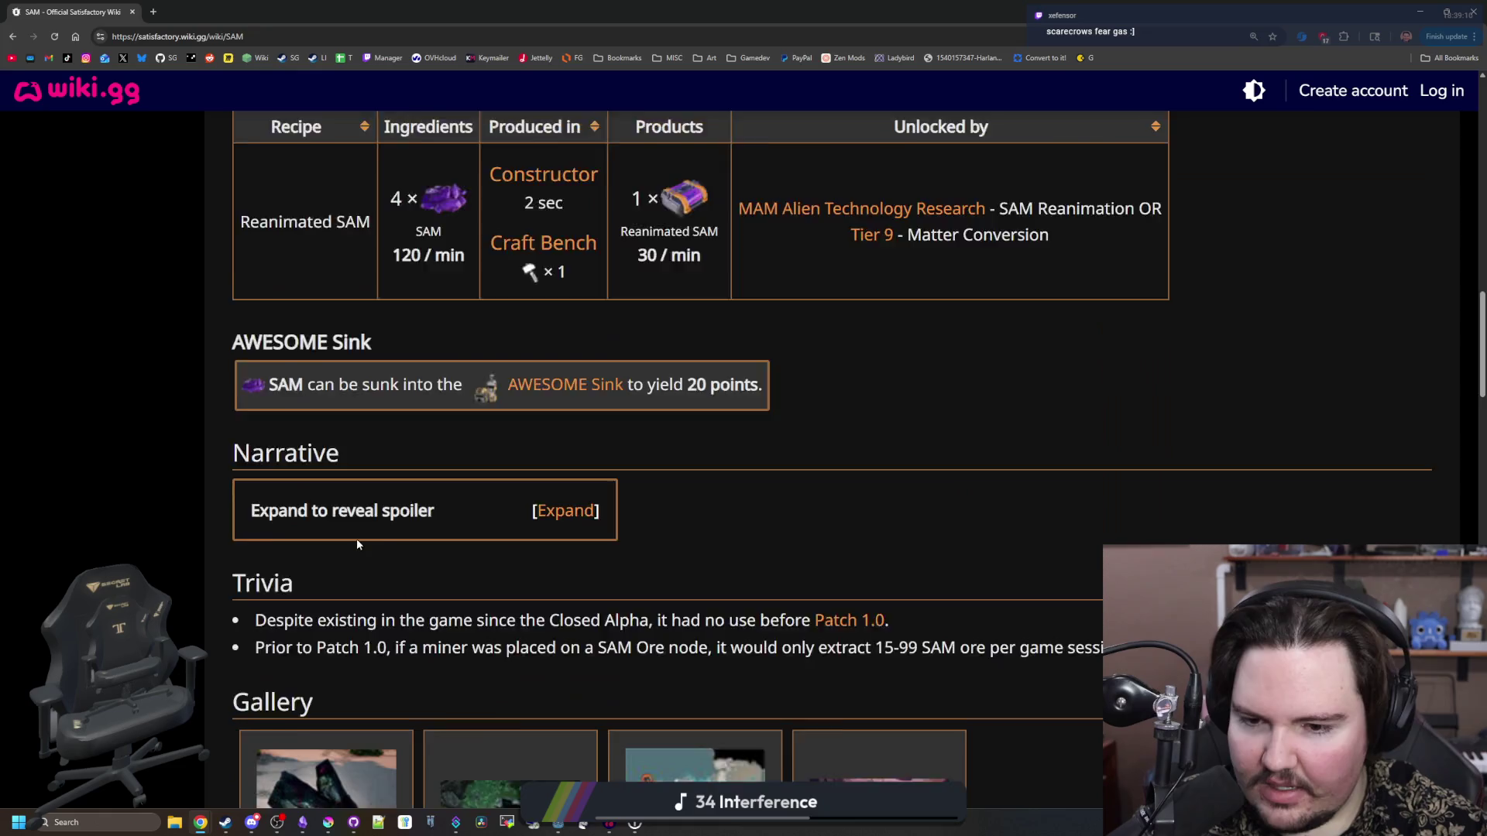
{"action": "scroll", "coordinate": [357, 610], "scroll_direction": "down", "scroll_amount": 1}
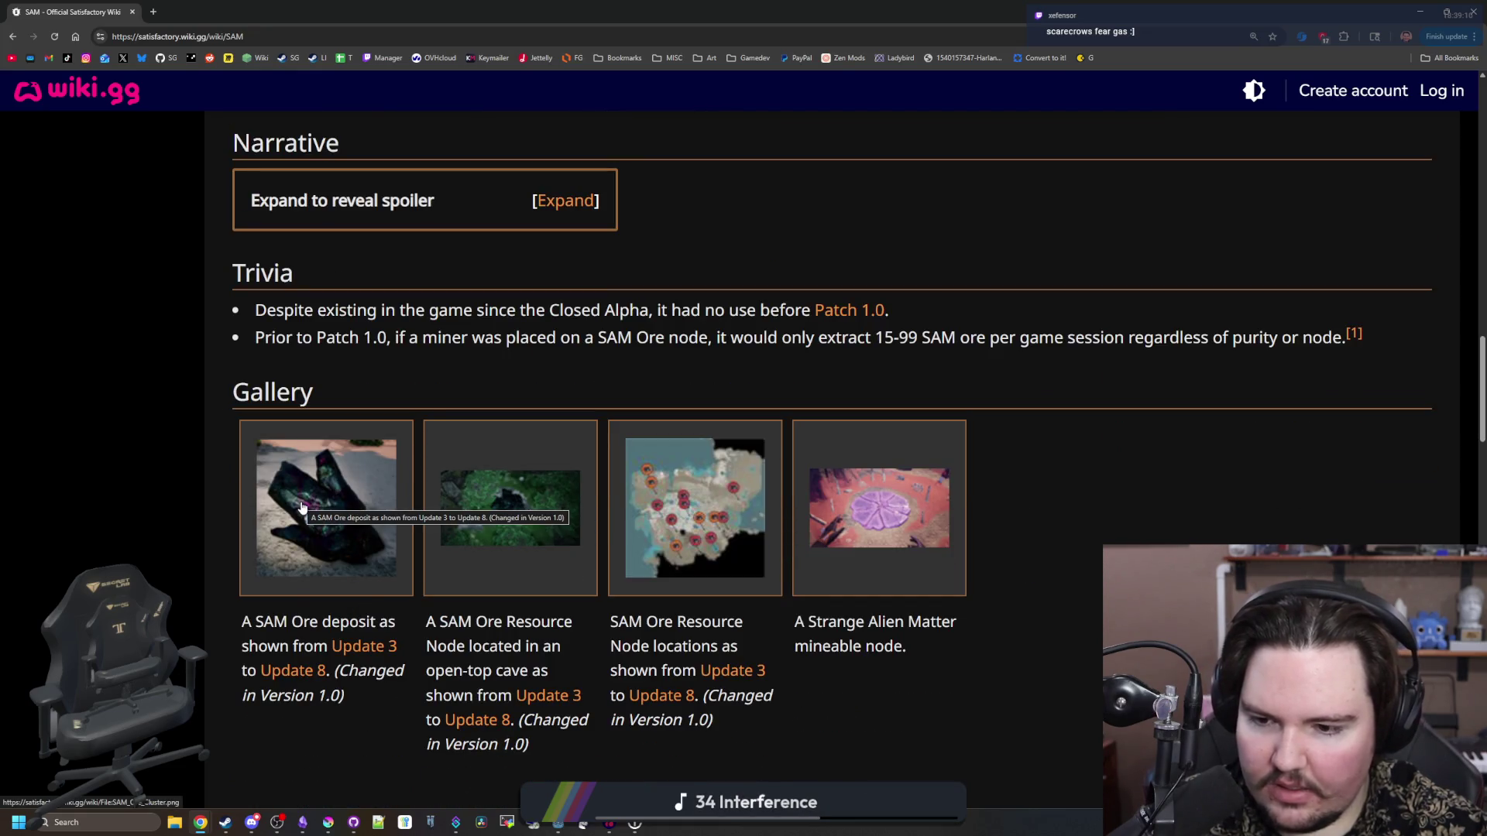
{"action": "scroll", "coordinate": [1036, 494], "scroll_direction": "down", "scroll_amount": 8}
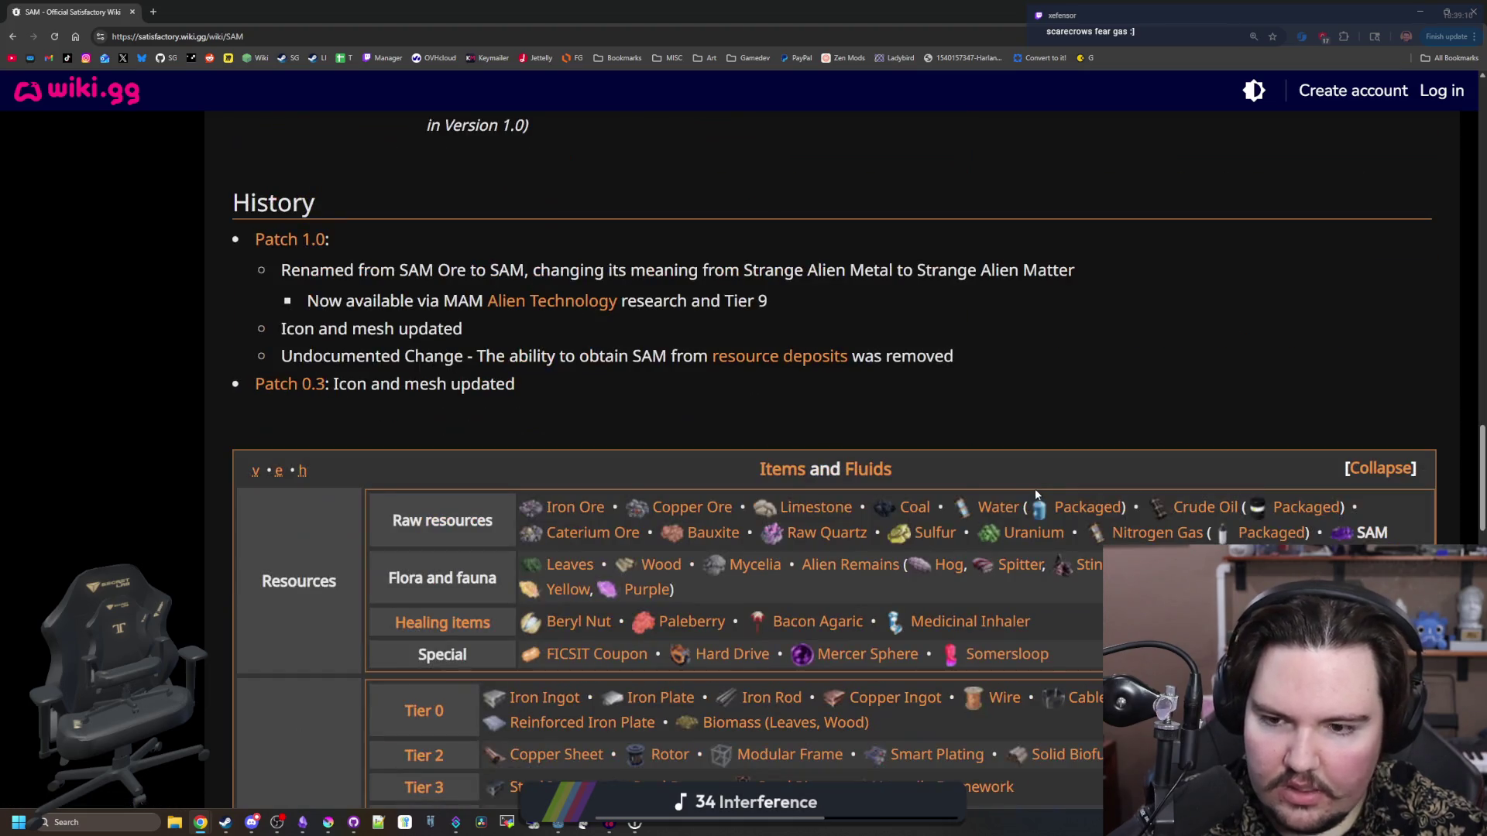
{"action": "scroll", "coordinate": [959, 616], "scroll_direction": "up", "scroll_amount": 20}
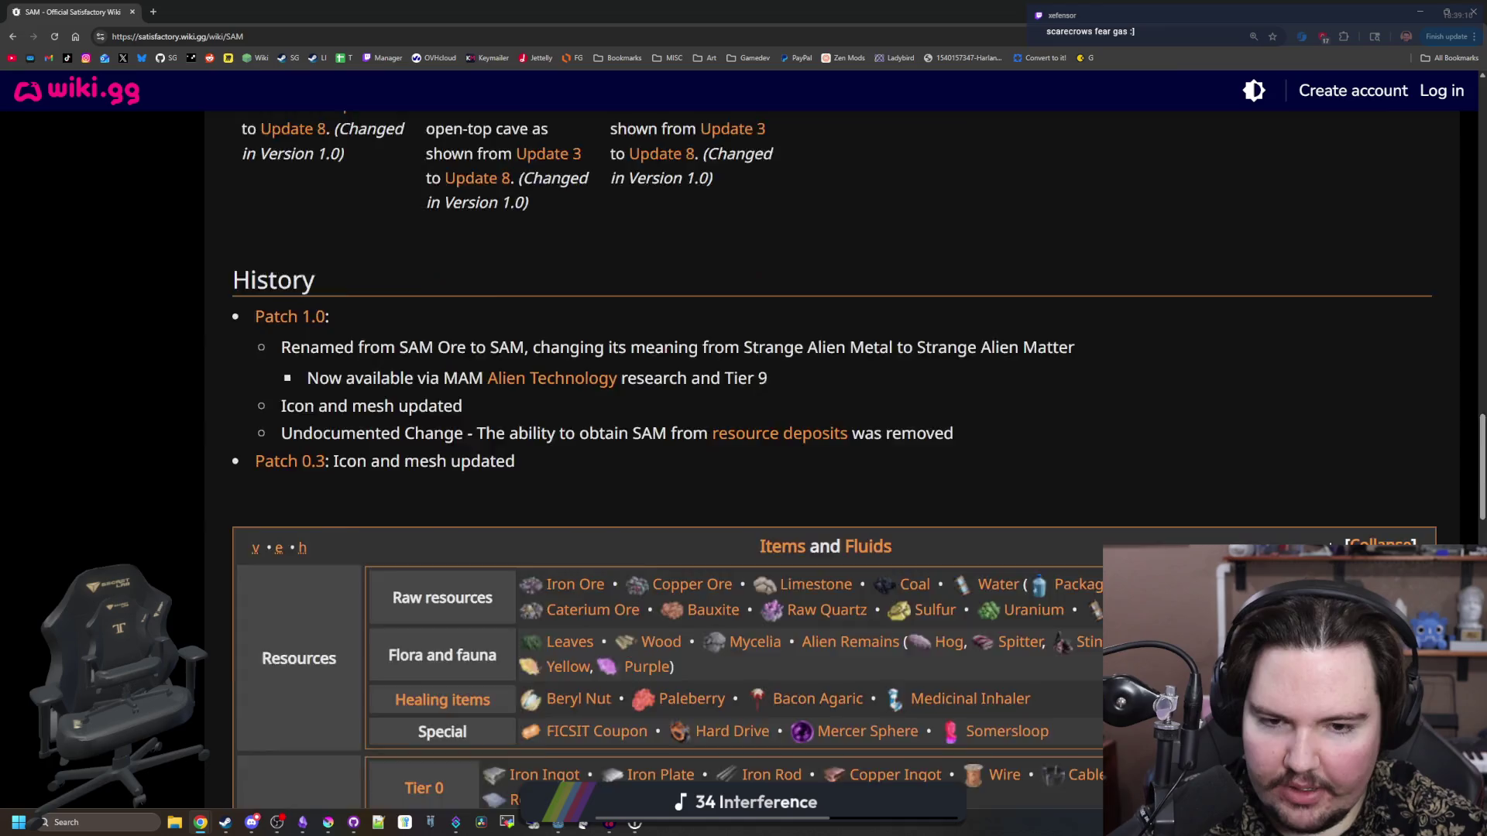
{"action": "scroll", "coordinate": [944, 588], "scroll_direction": "down", "scroll_amount": 3}
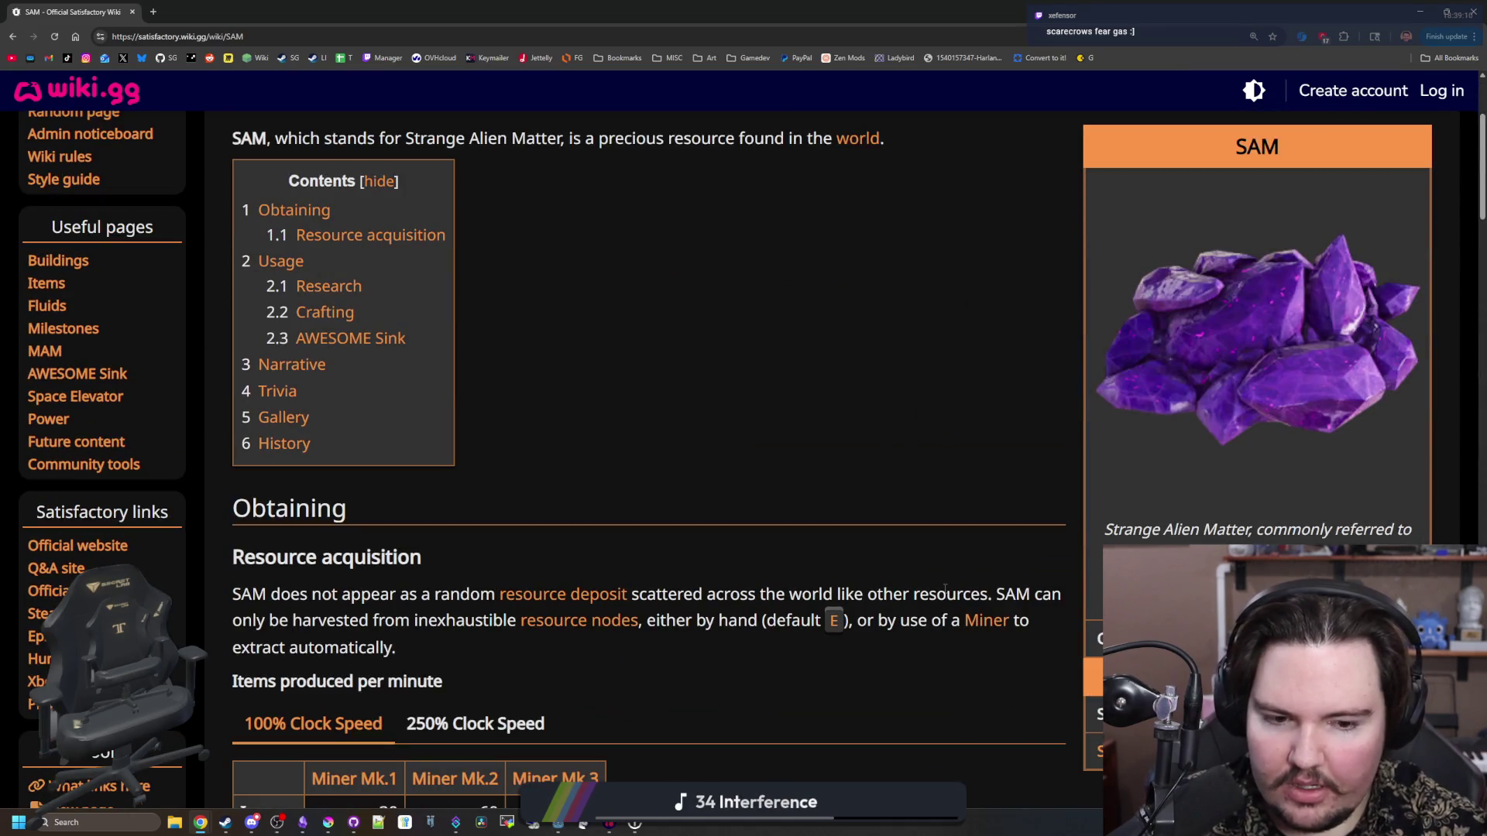
- Move the Starground notes window aside to reveal the Godot editor
{"action": "key", "text": "alt+Tab"}
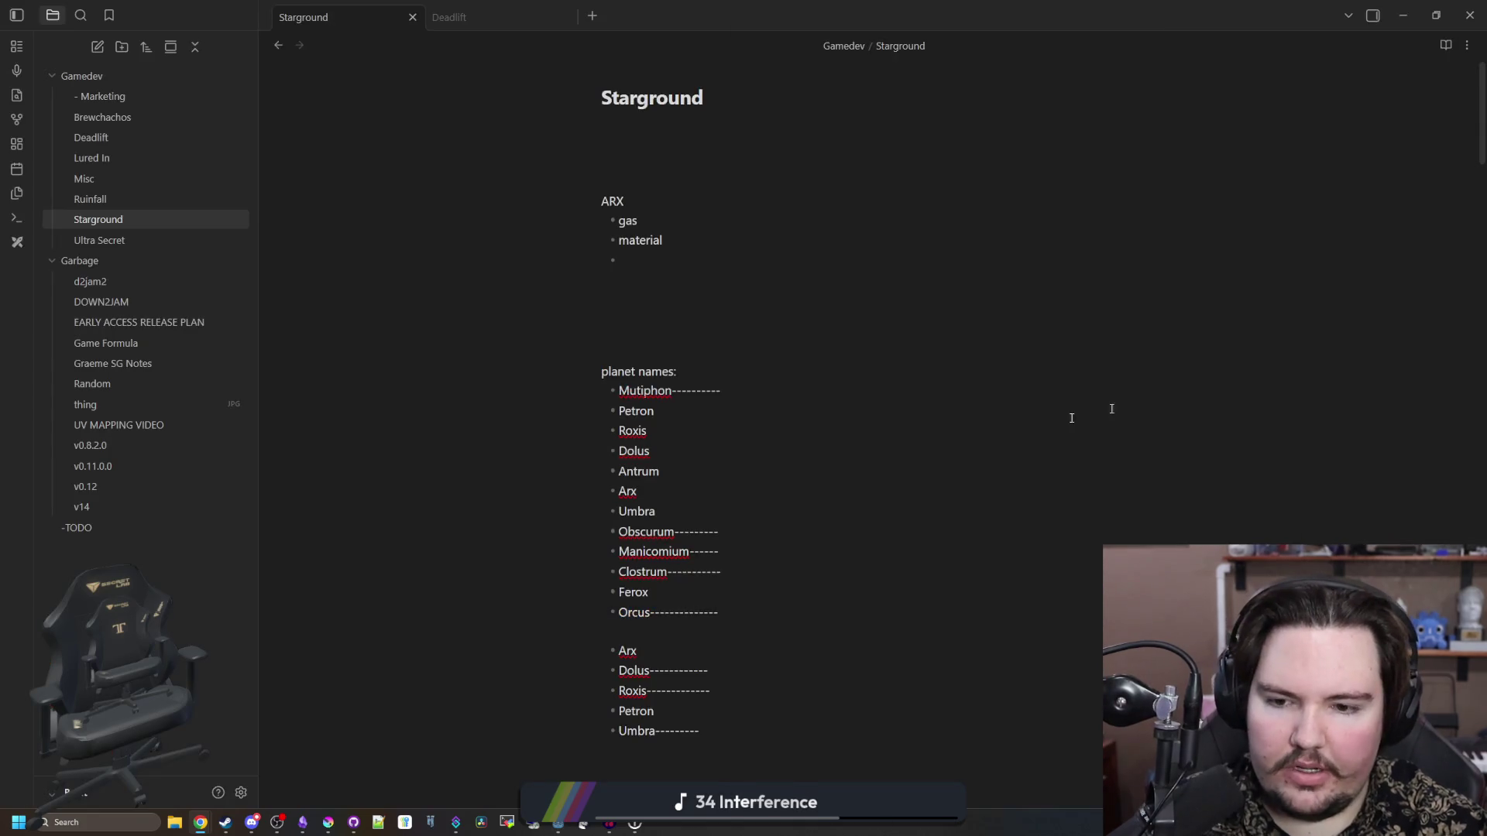
{"action": "left_click_drag", "start_coordinate": [781, 7], "coordinate": [805, 556]}
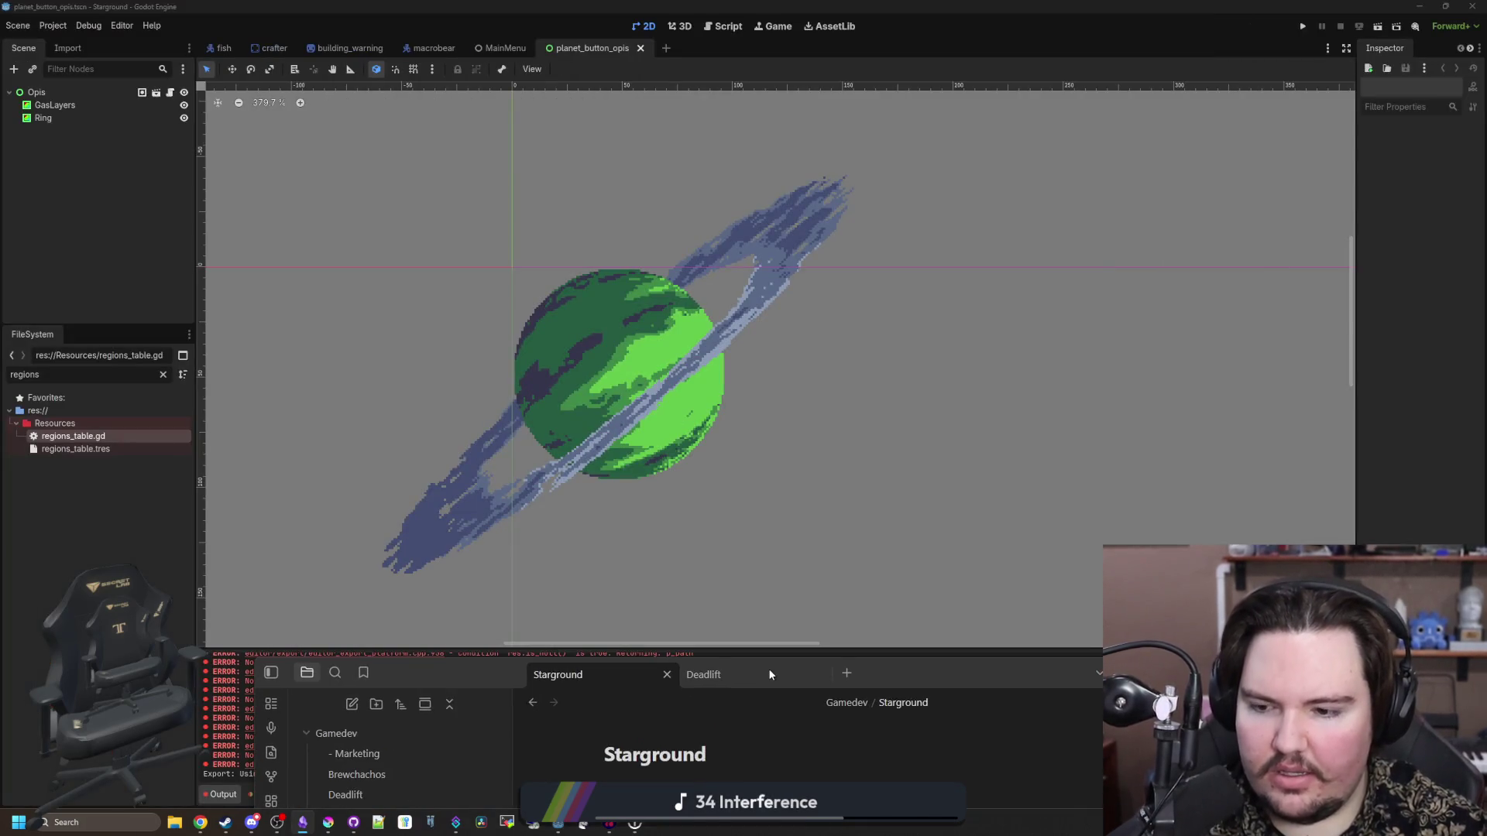
{"action": "key", "text": "alt+Tab"}
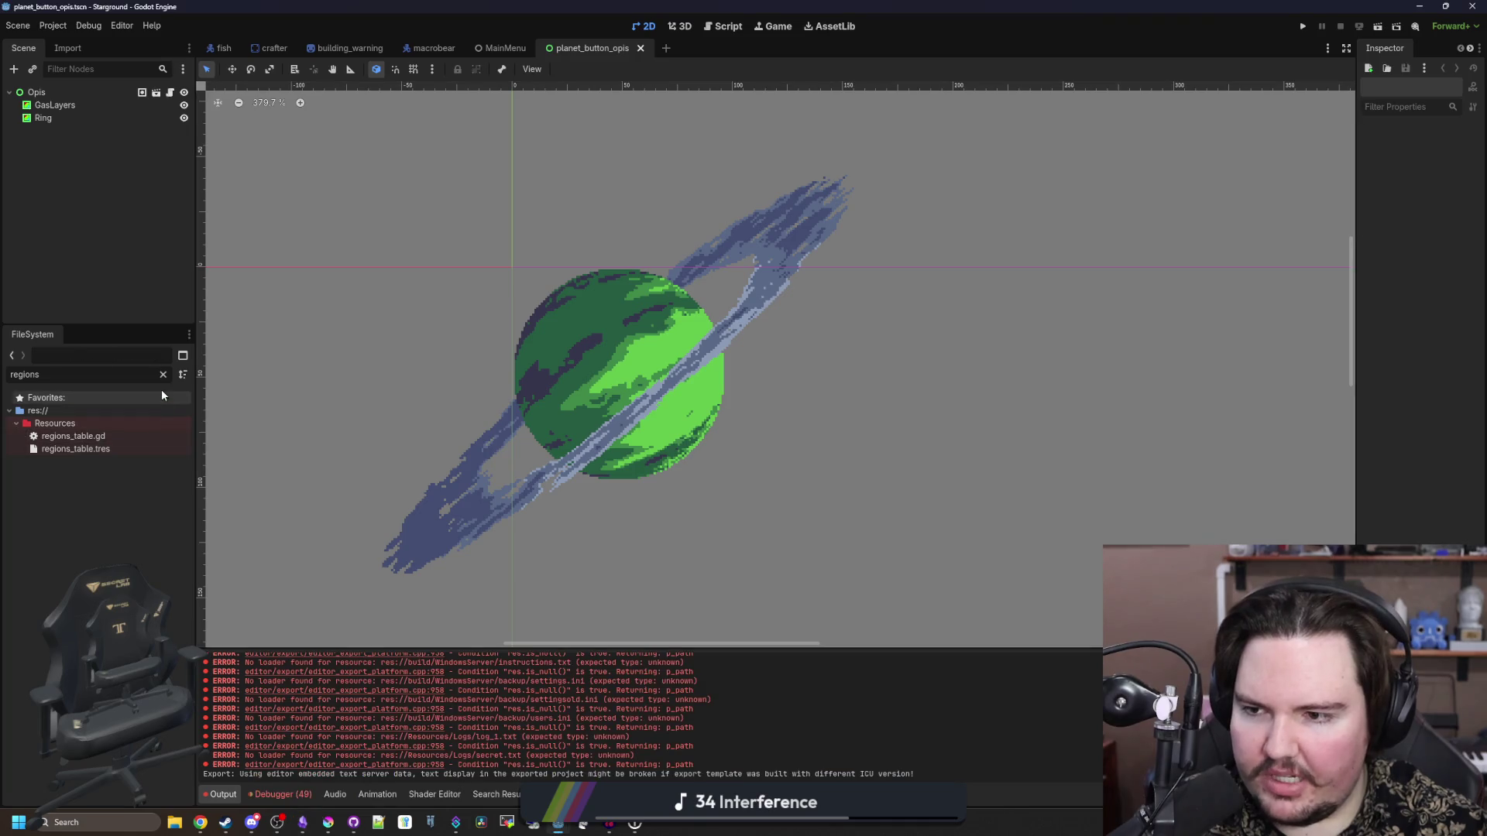
- Filter the FileSystem for 'items', open items_table.gd and scroll to the fish entries near line 129
{"action": "left_click", "coordinate": [163, 374]}
{"action": "type", "text": "items"}
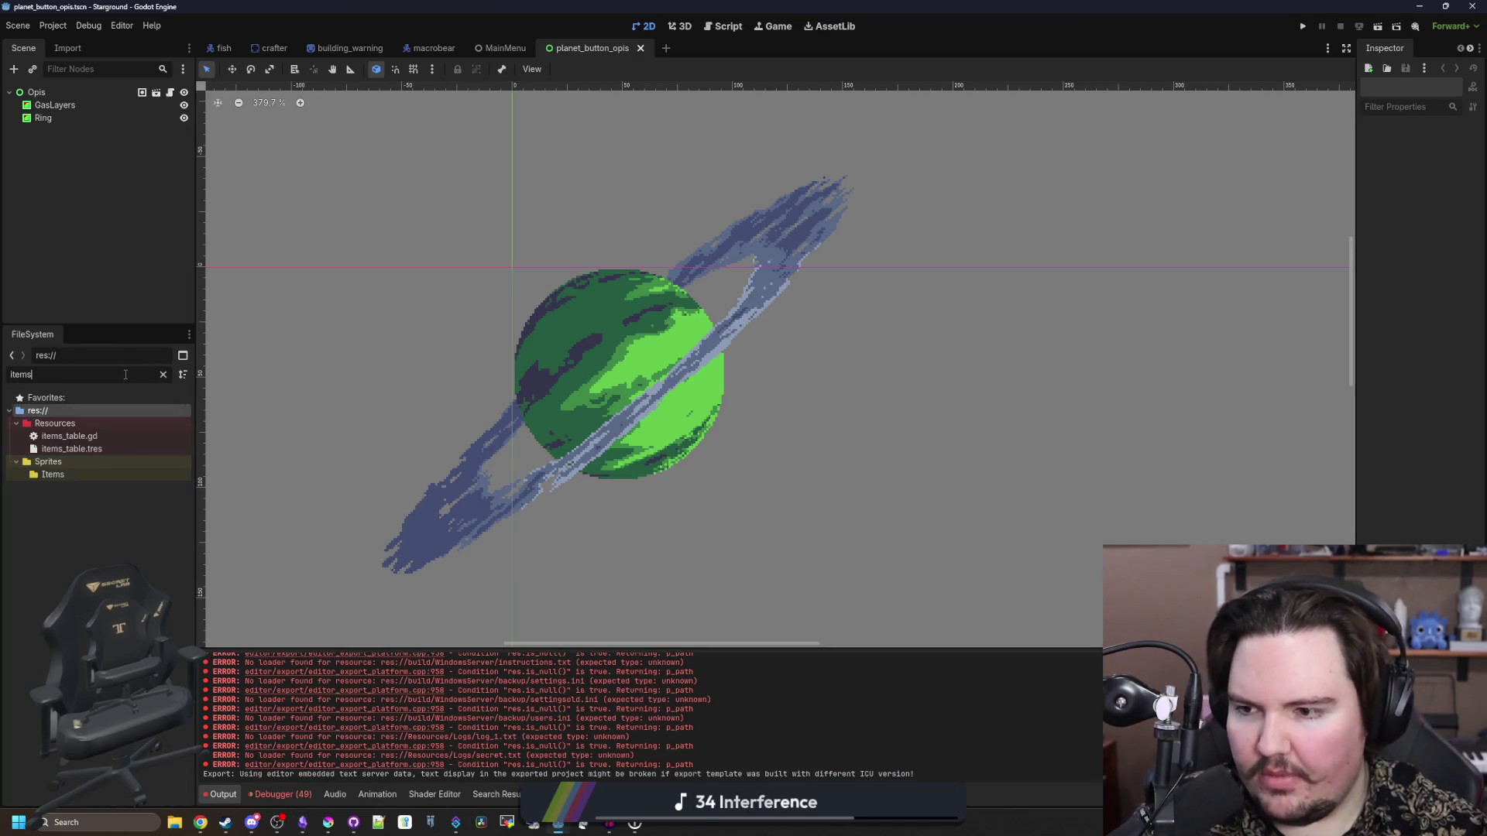
{"action": "double_click", "coordinate": [130, 439]}
{"action": "scroll", "coordinate": [1234, 467], "scroll_direction": "up", "scroll_amount": 5}
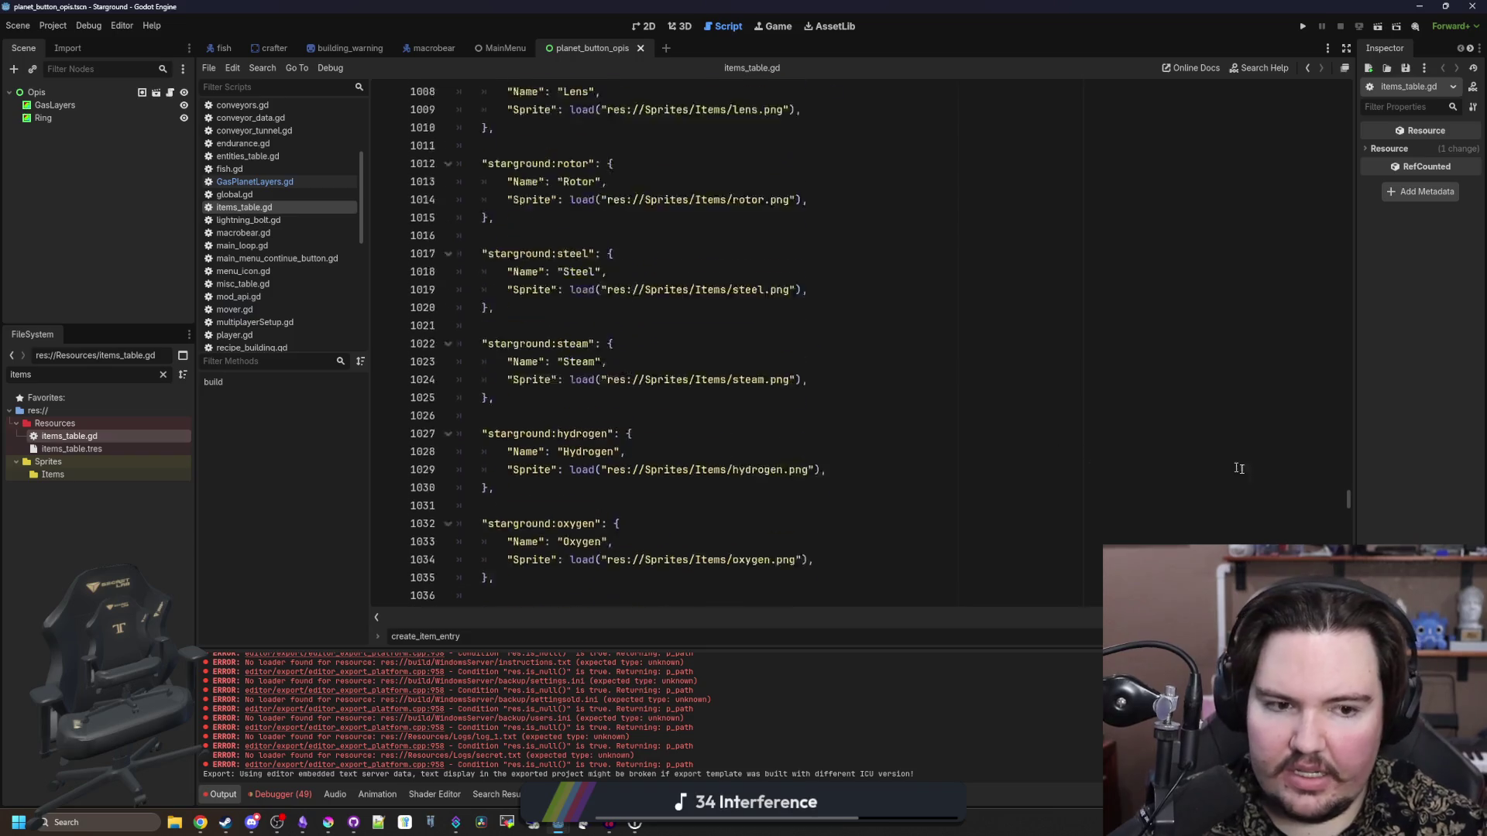
{"action": "left_click_drag", "start_coordinate": [1347, 494], "coordinate": [1346, 48]}
{"action": "scroll", "coordinate": [675, 409], "scroll_direction": "down", "scroll_amount": 15}
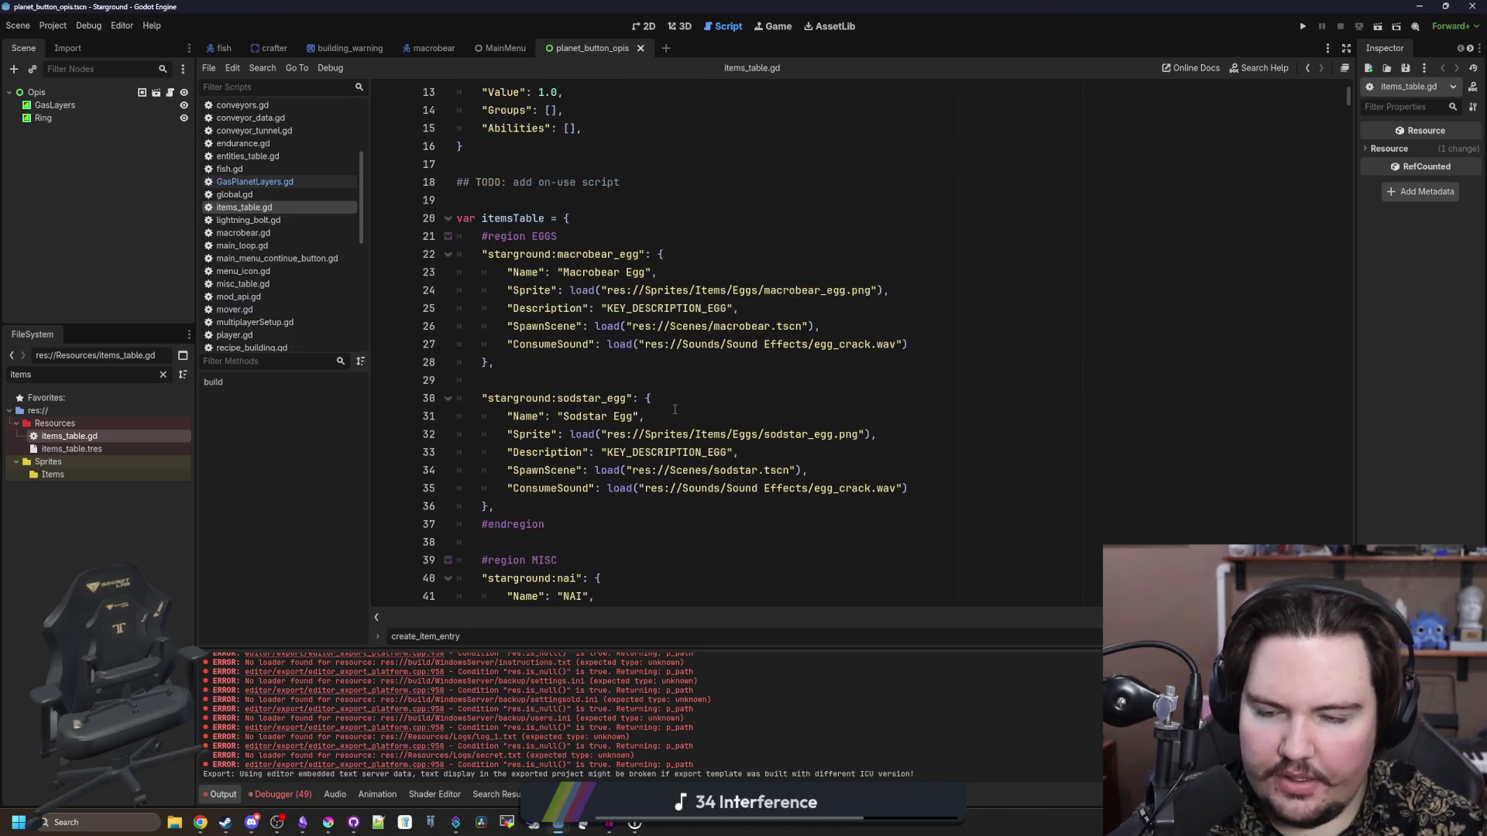
{"action": "scroll", "coordinate": [675, 409], "scroll_direction": "down", "scroll_amount": 20}
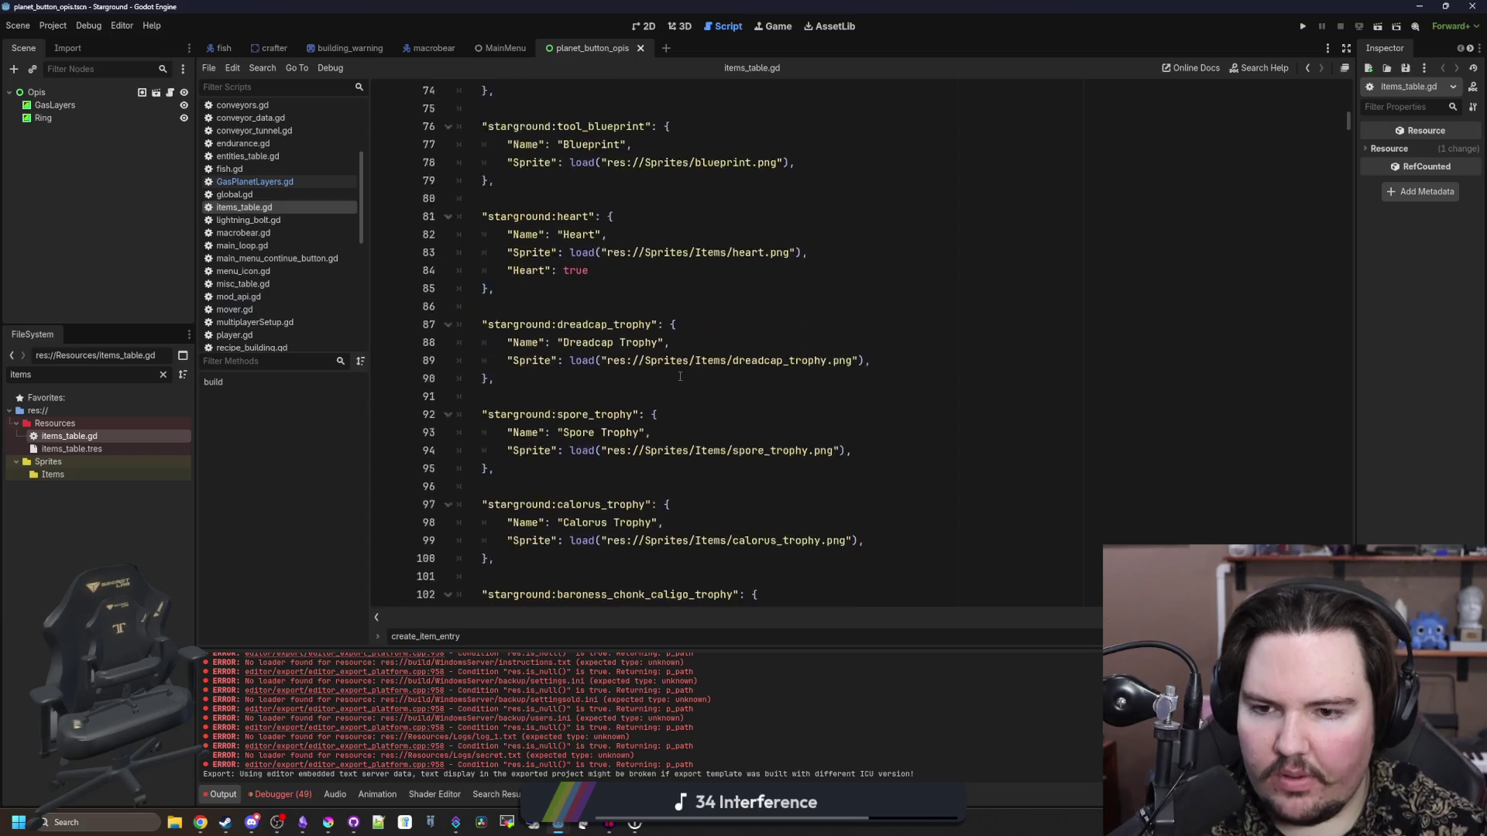
{"action": "left_click", "coordinate": [749, 349]}
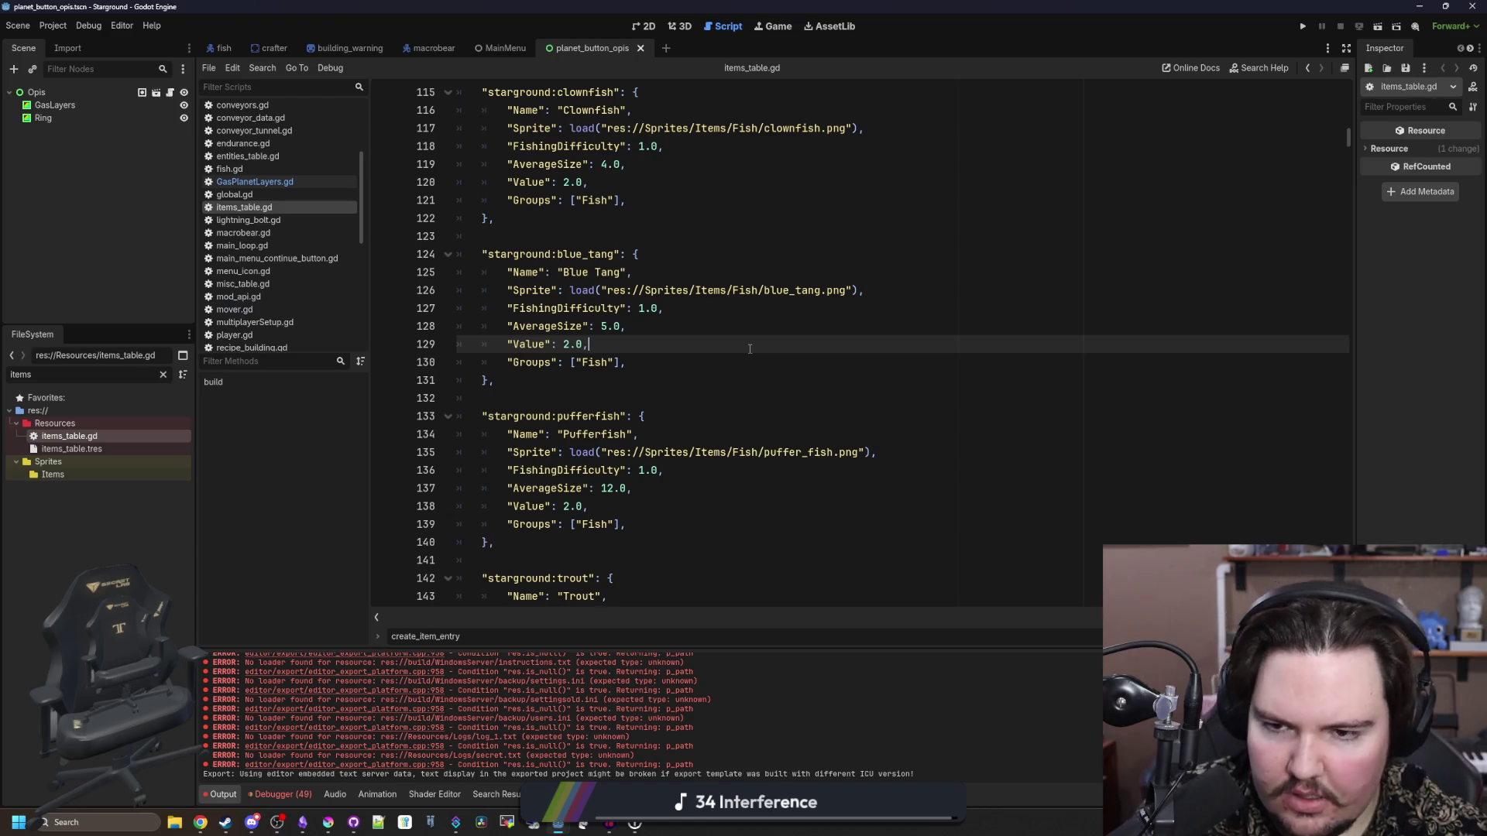
{"action": "key", "text": "alt+Tab"}
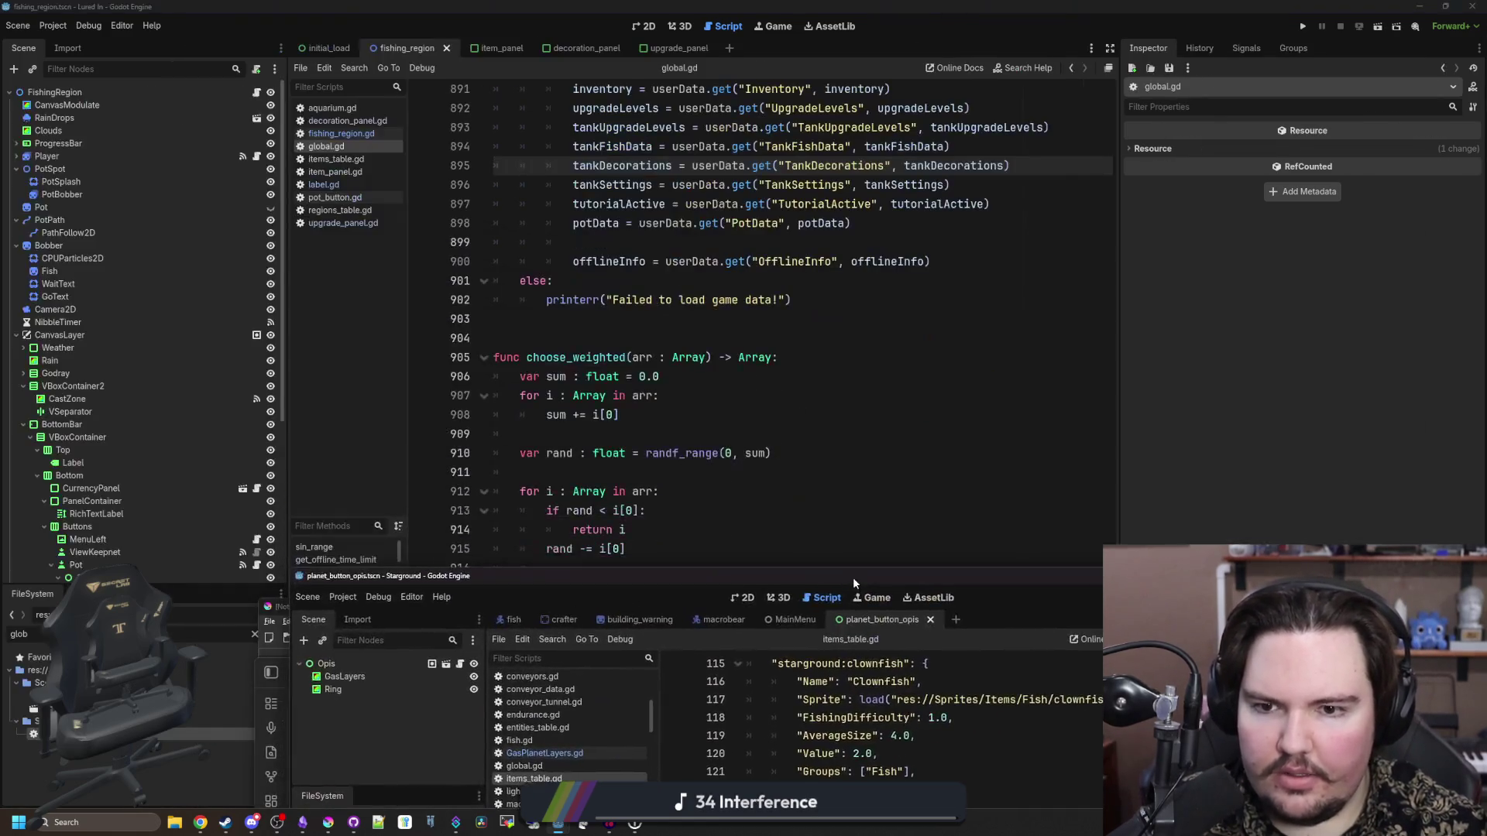
- Bring the Obsidian notes window forward and move it to the top of the screen
{"action": "mouse_move", "coordinate": [270, 829]}
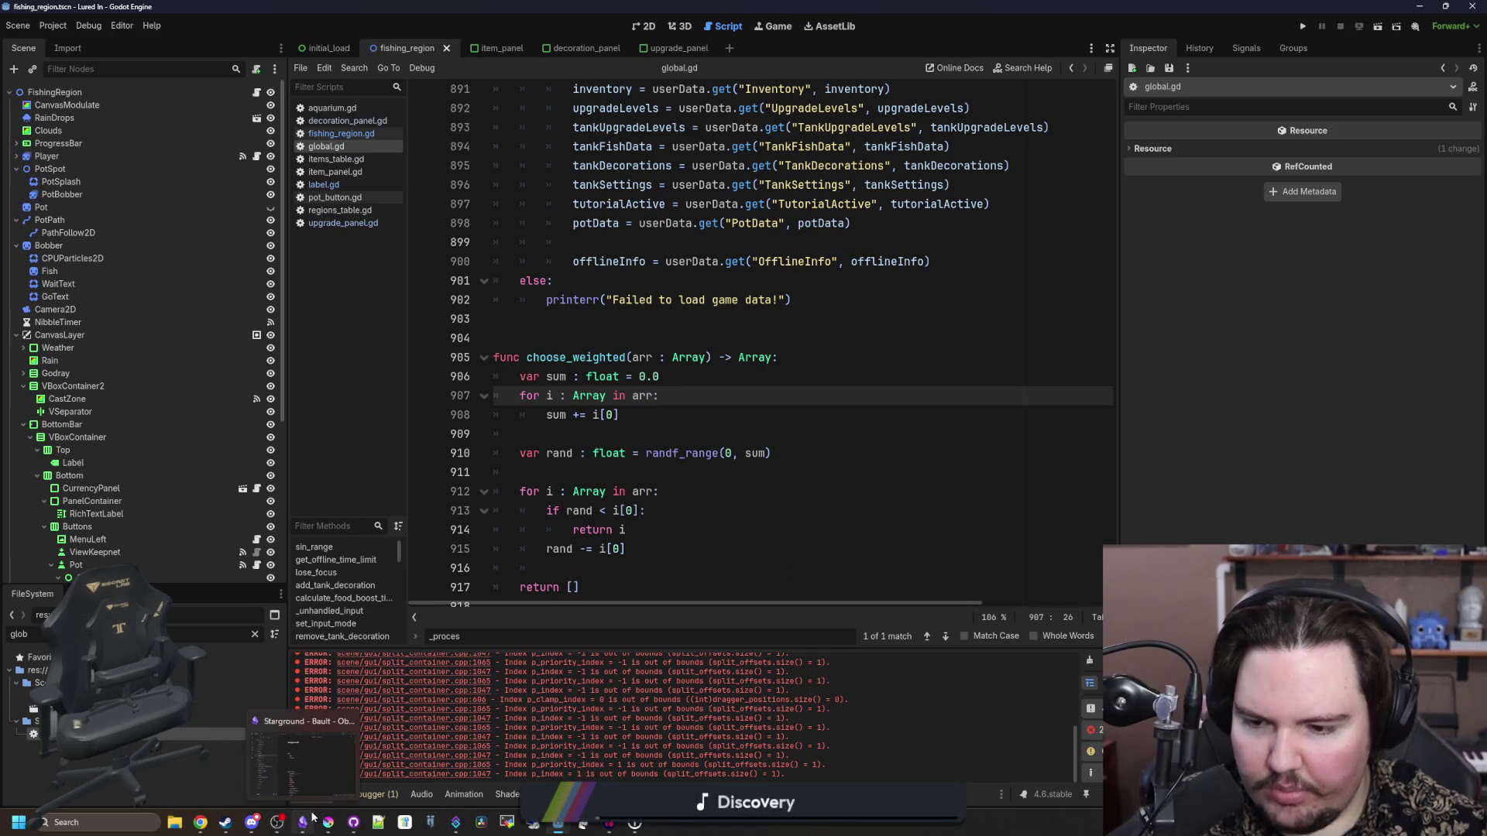
{"action": "left_click", "coordinate": [319, 763]}
{"action": "mouse_move", "coordinate": [457, 668]}
{"action": "left_mouse_down"}
{"action": "mouse_move", "coordinate": [486, 149]}
{"action": "mouse_move", "coordinate": [469, 119]}
{"action": "left_mouse_up"}
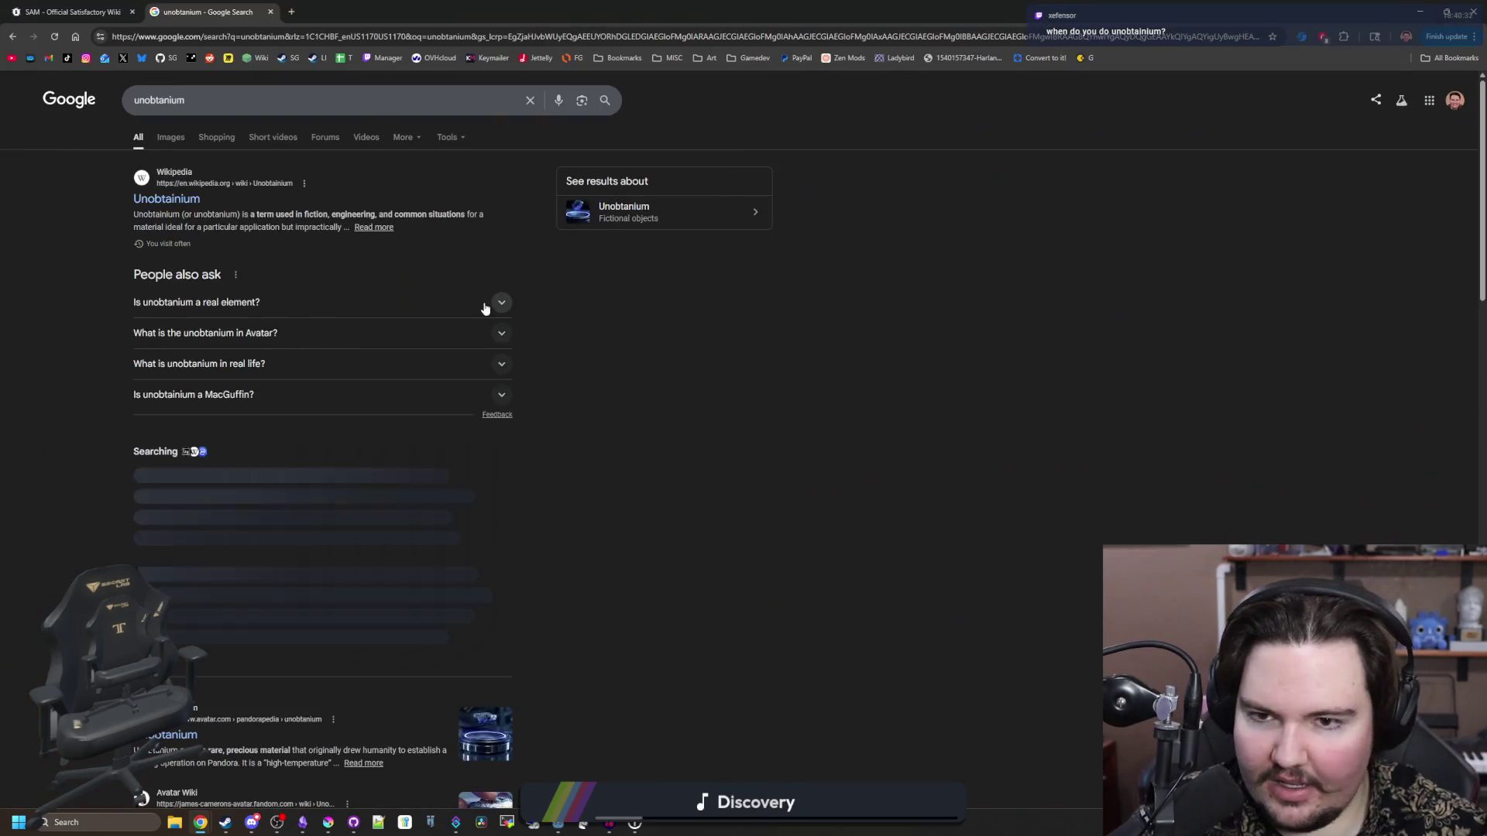
- View unobtanium image results, previewing the Smithsonian Magazine and Avatar Wiki images
{"action": "left_click", "coordinate": [167, 141]}
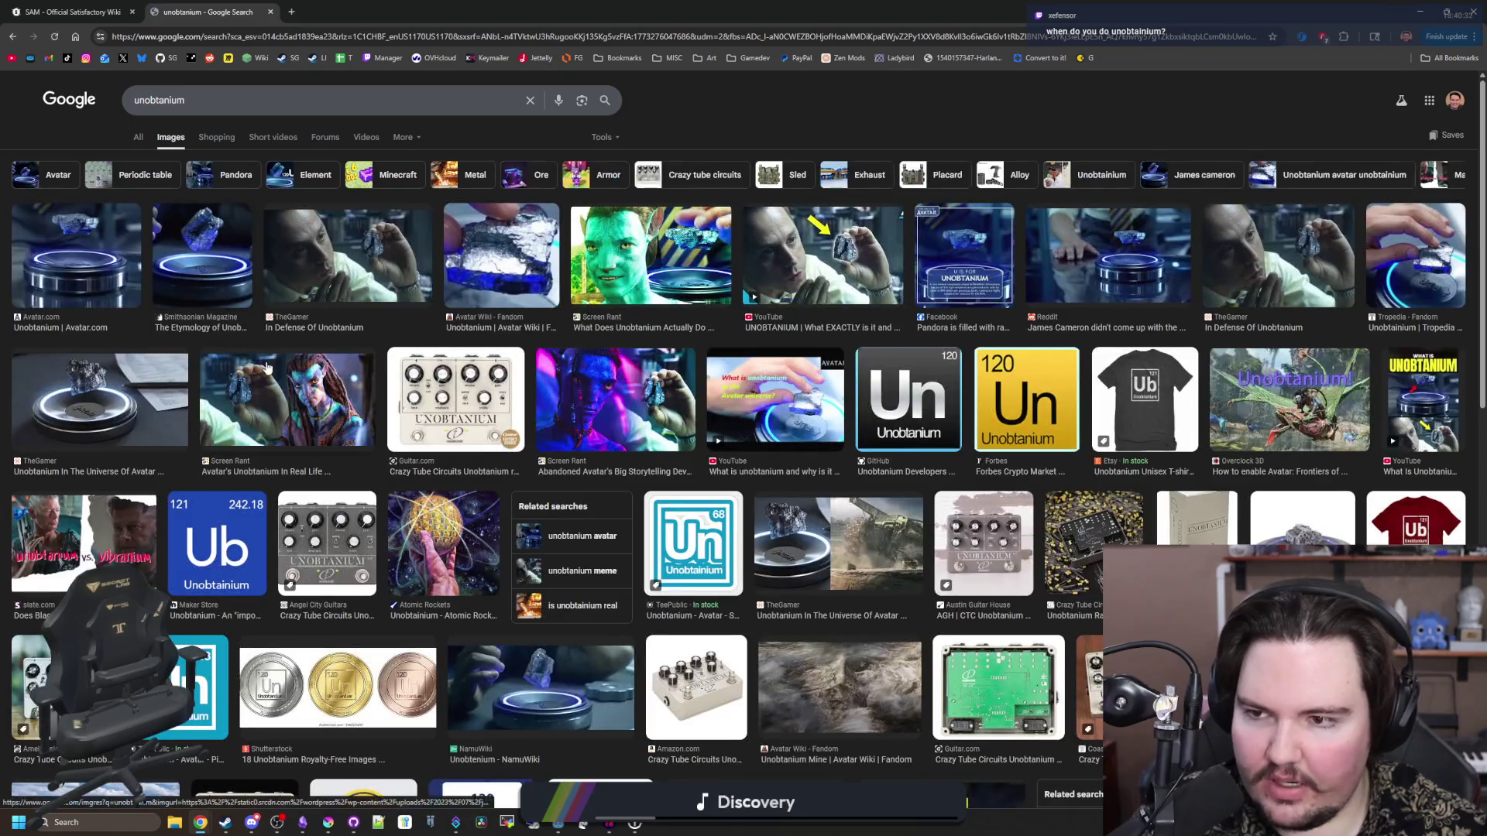
{"action": "left_click", "coordinate": [221, 268]}
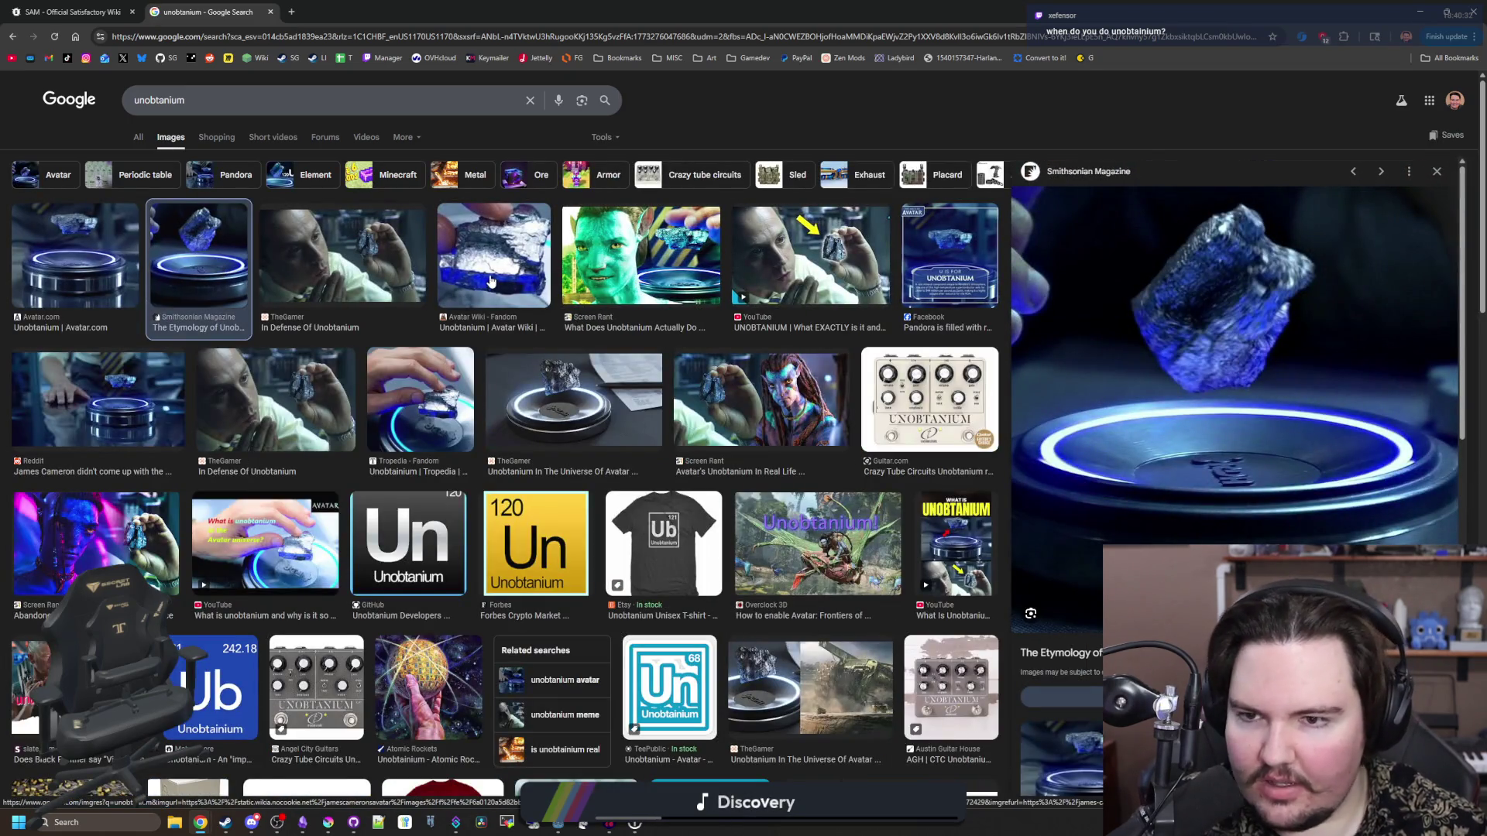
{"action": "left_click", "coordinate": [512, 262]}
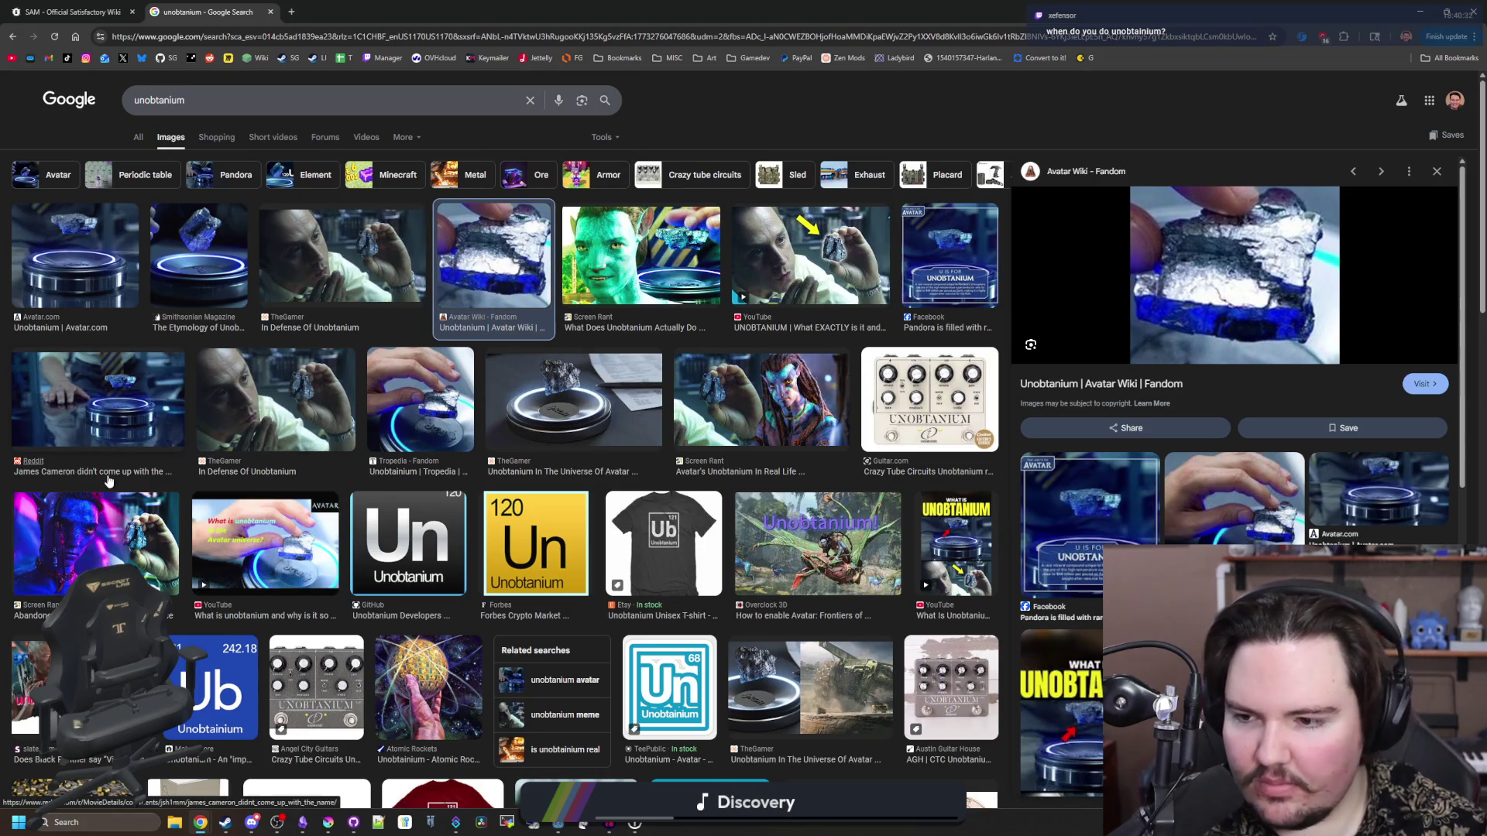
{"action": "scroll", "coordinate": [701, 217], "scroll_direction": "down", "scroll_amount": 10}
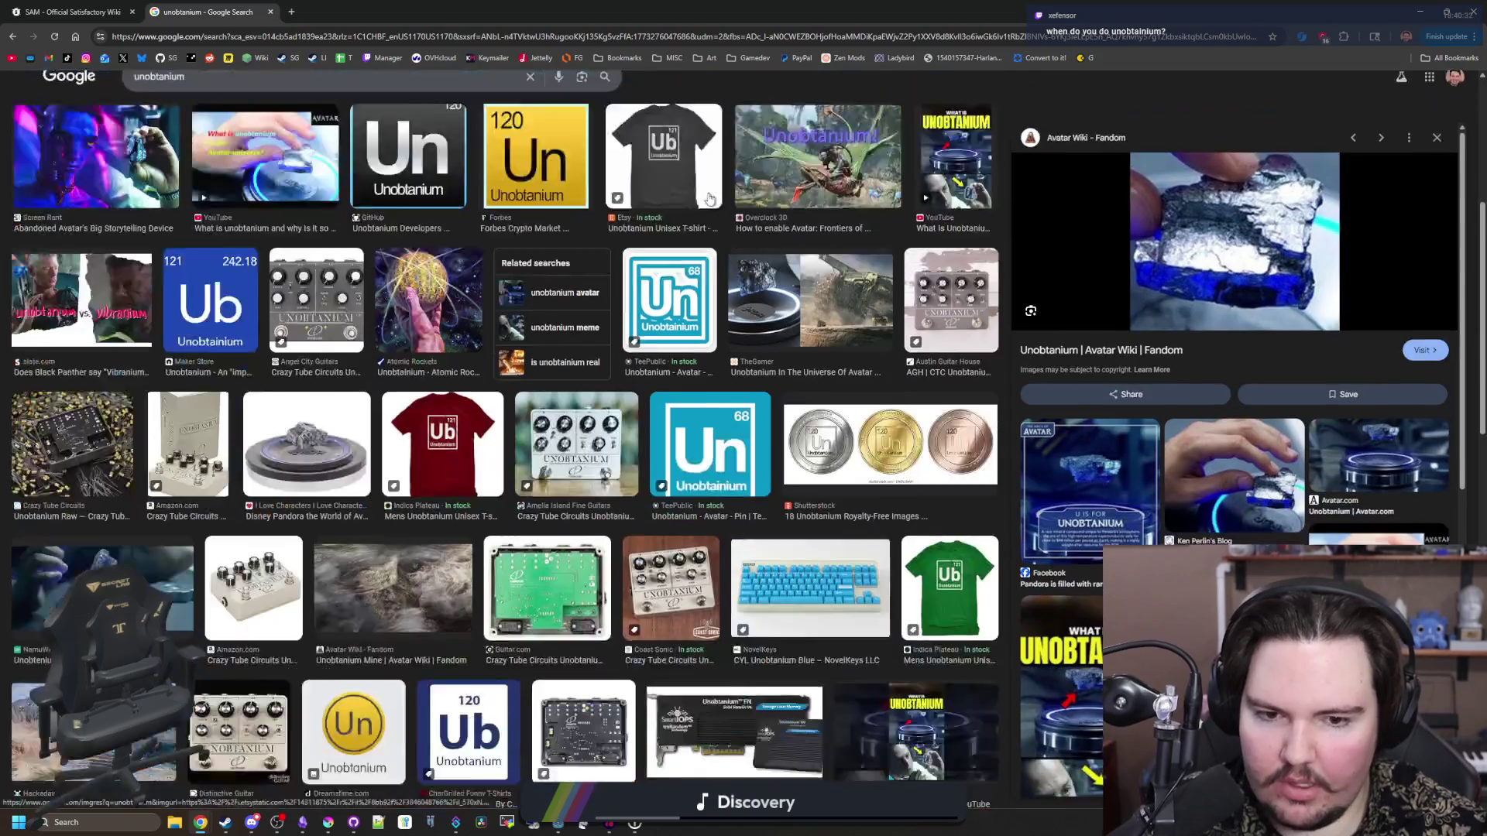
{"action": "scroll", "coordinate": [701, 217], "scroll_direction": "down", "scroll_amount": 5}
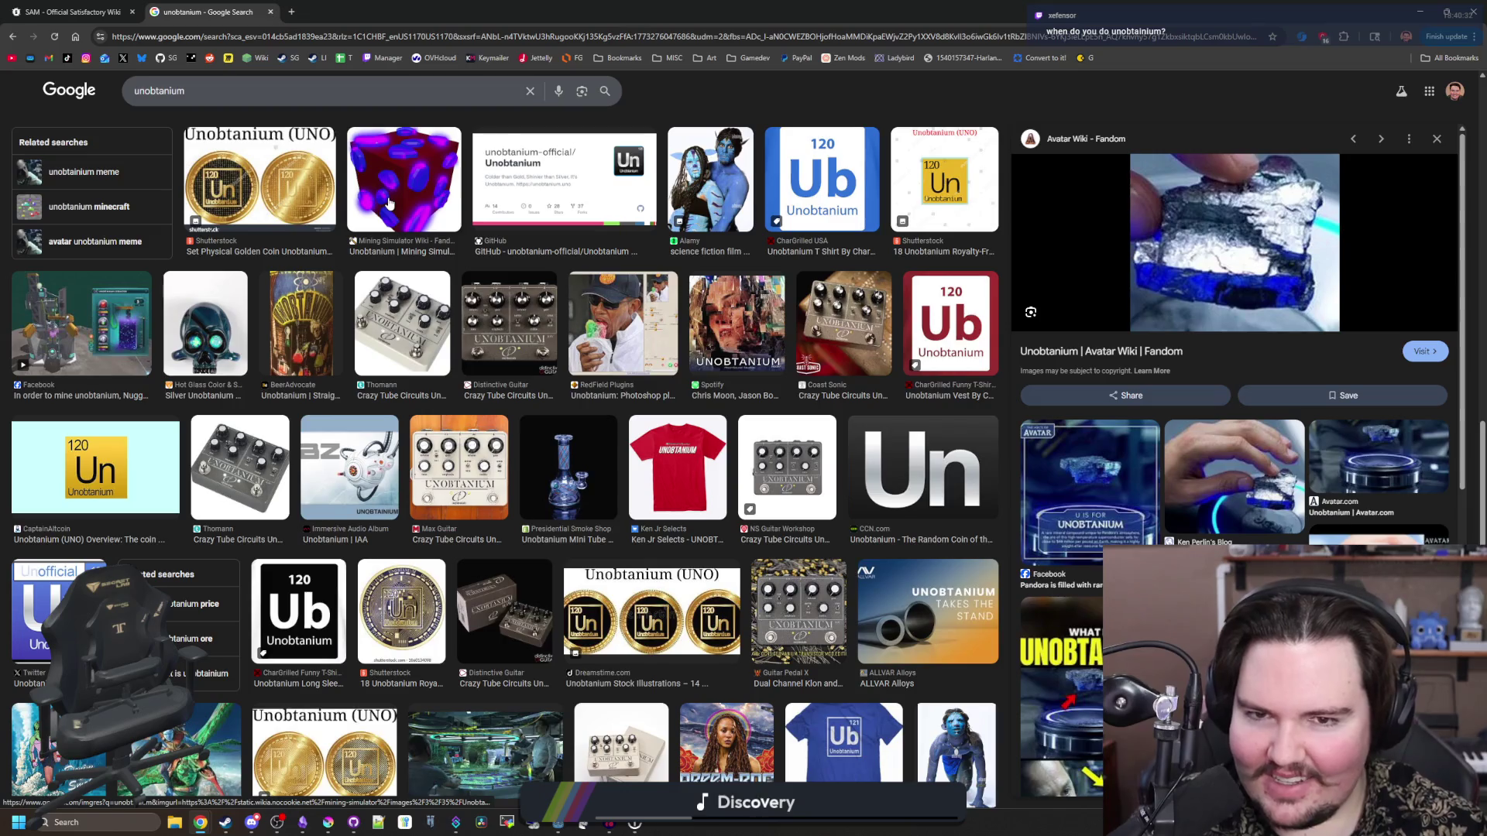
{"action": "key", "text": "alt+Tab"}
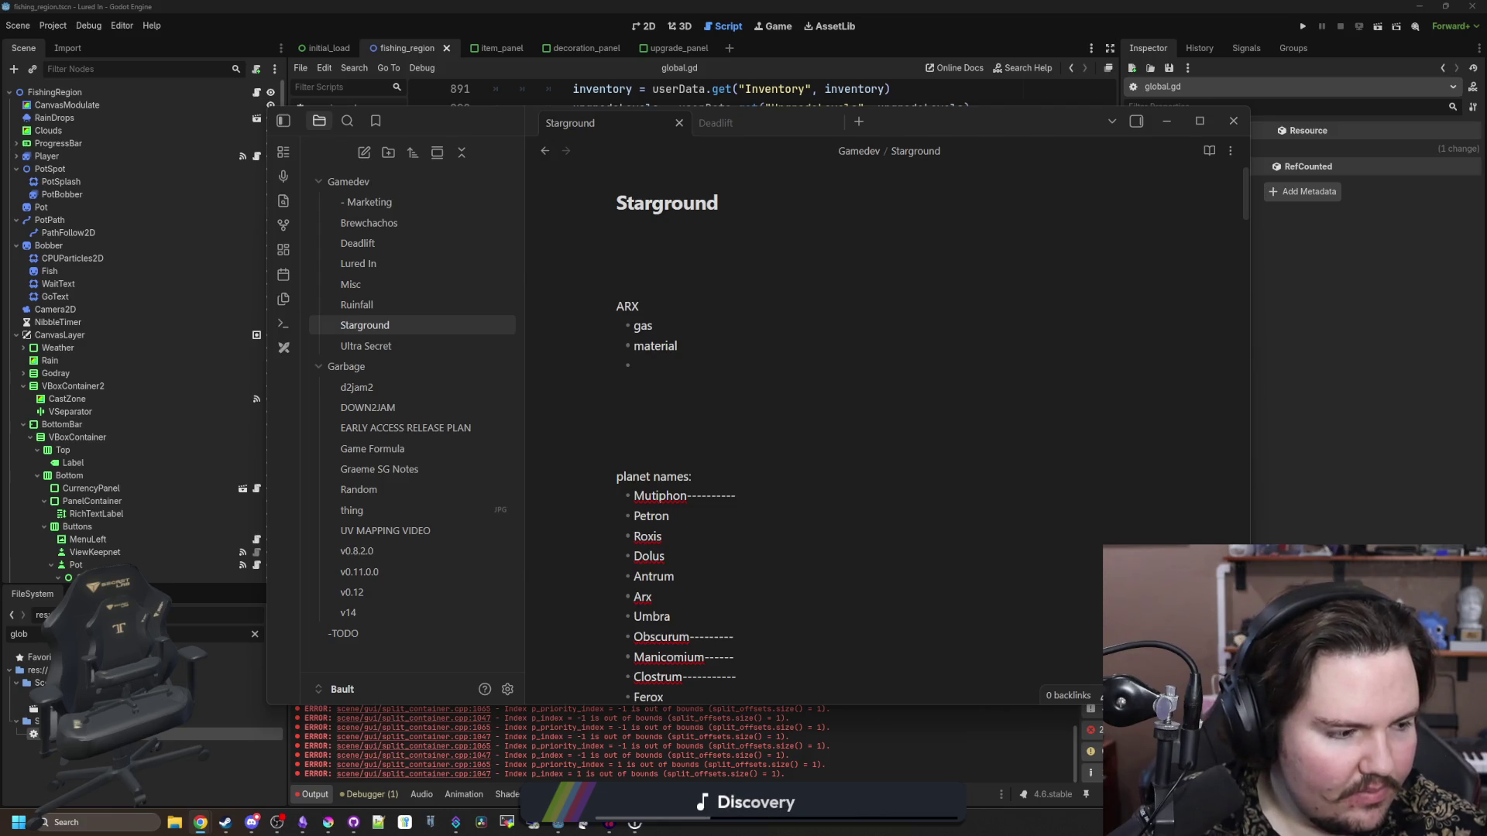
- Add an indented 'araxium' bullet under material with a new sub-bullet below
{"action": "left_click", "coordinate": [703, 347]}
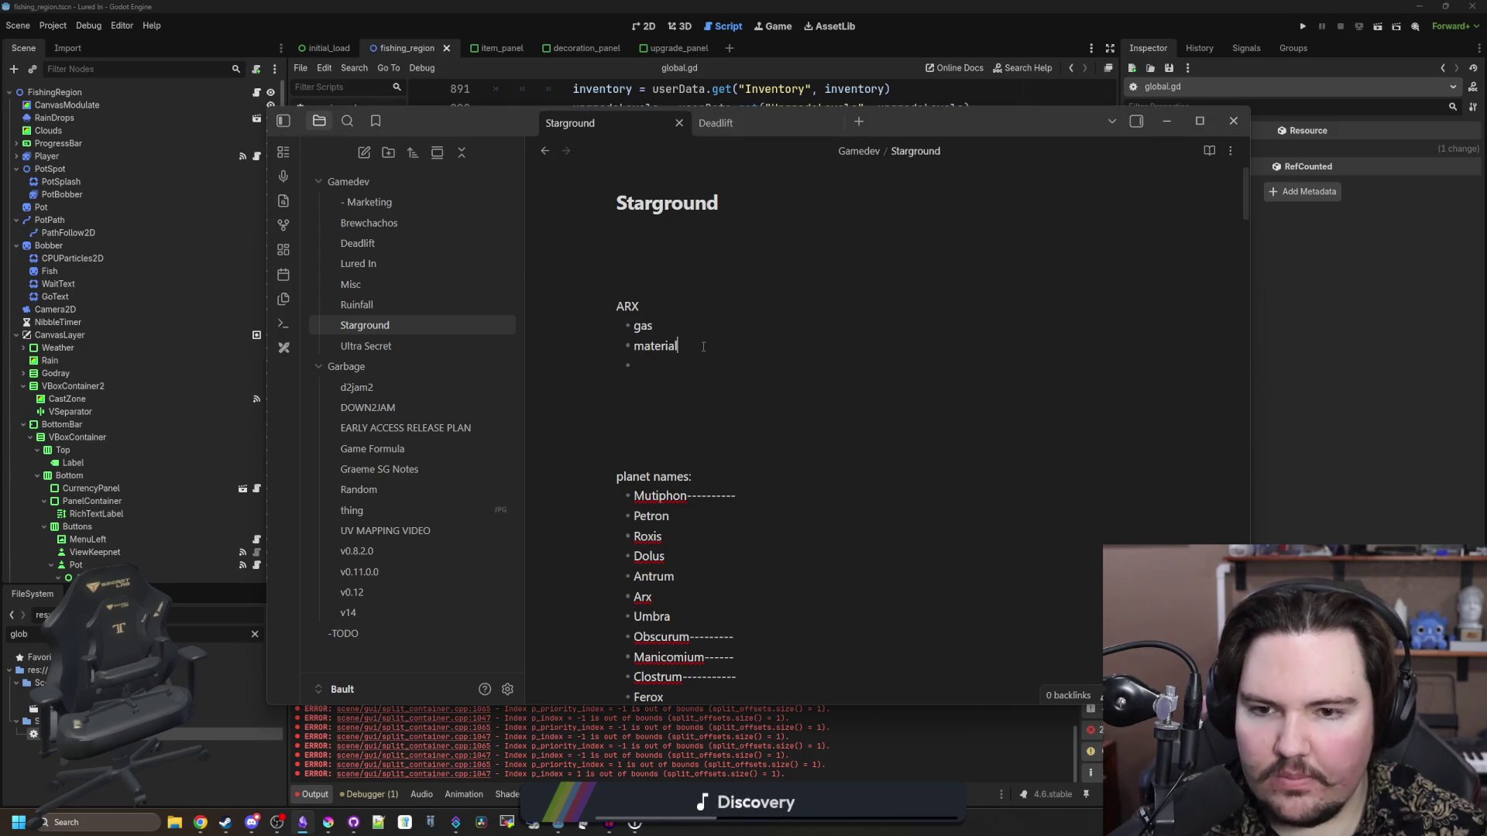
{"action": "key", "text": "Return"}
{"action": "key", "text": "Tab"}
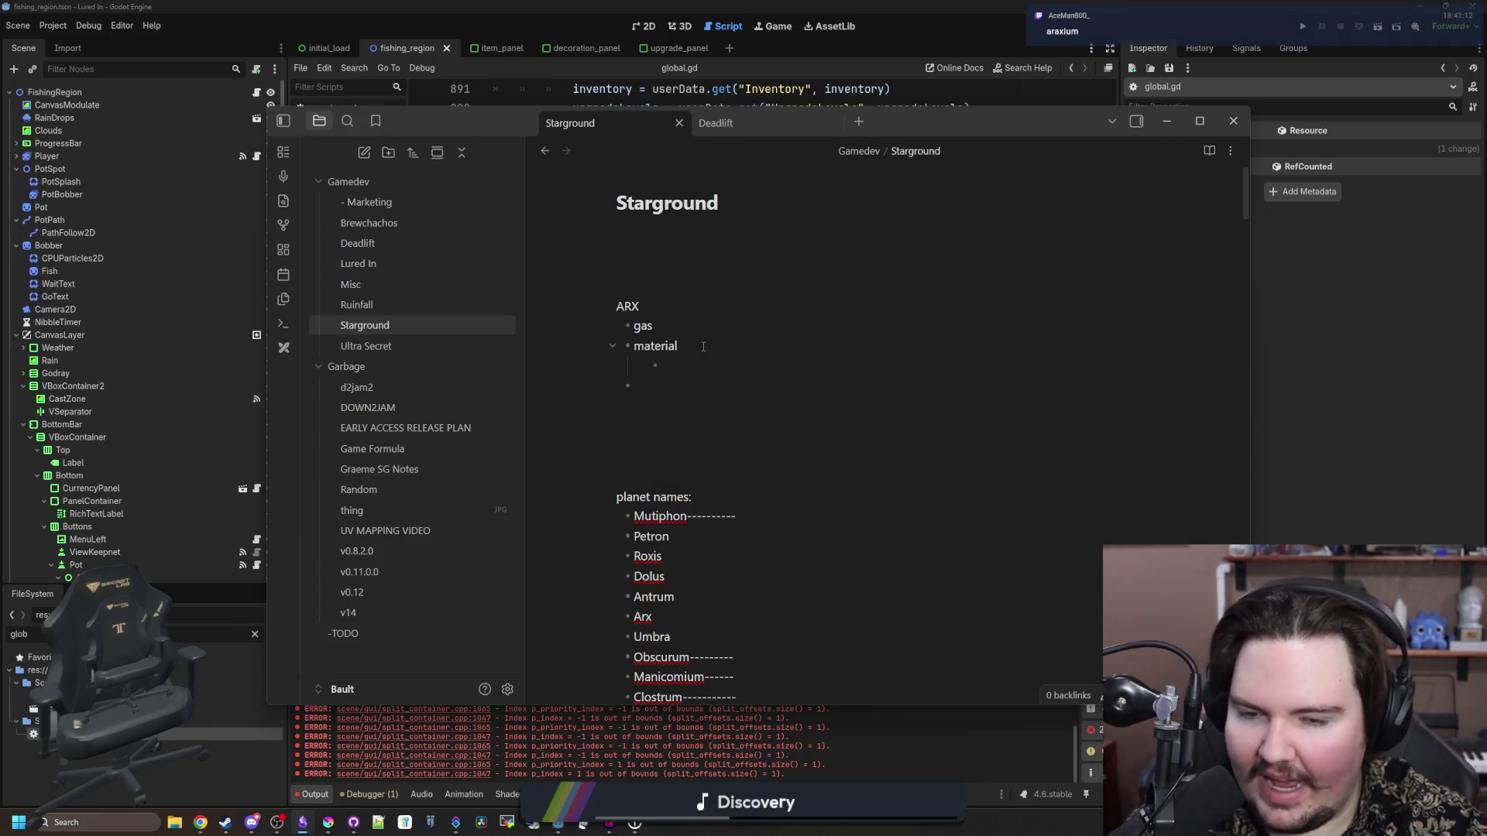
{"action": "type", "text": "araxium"}
{"action": "key", "text": "Return"}
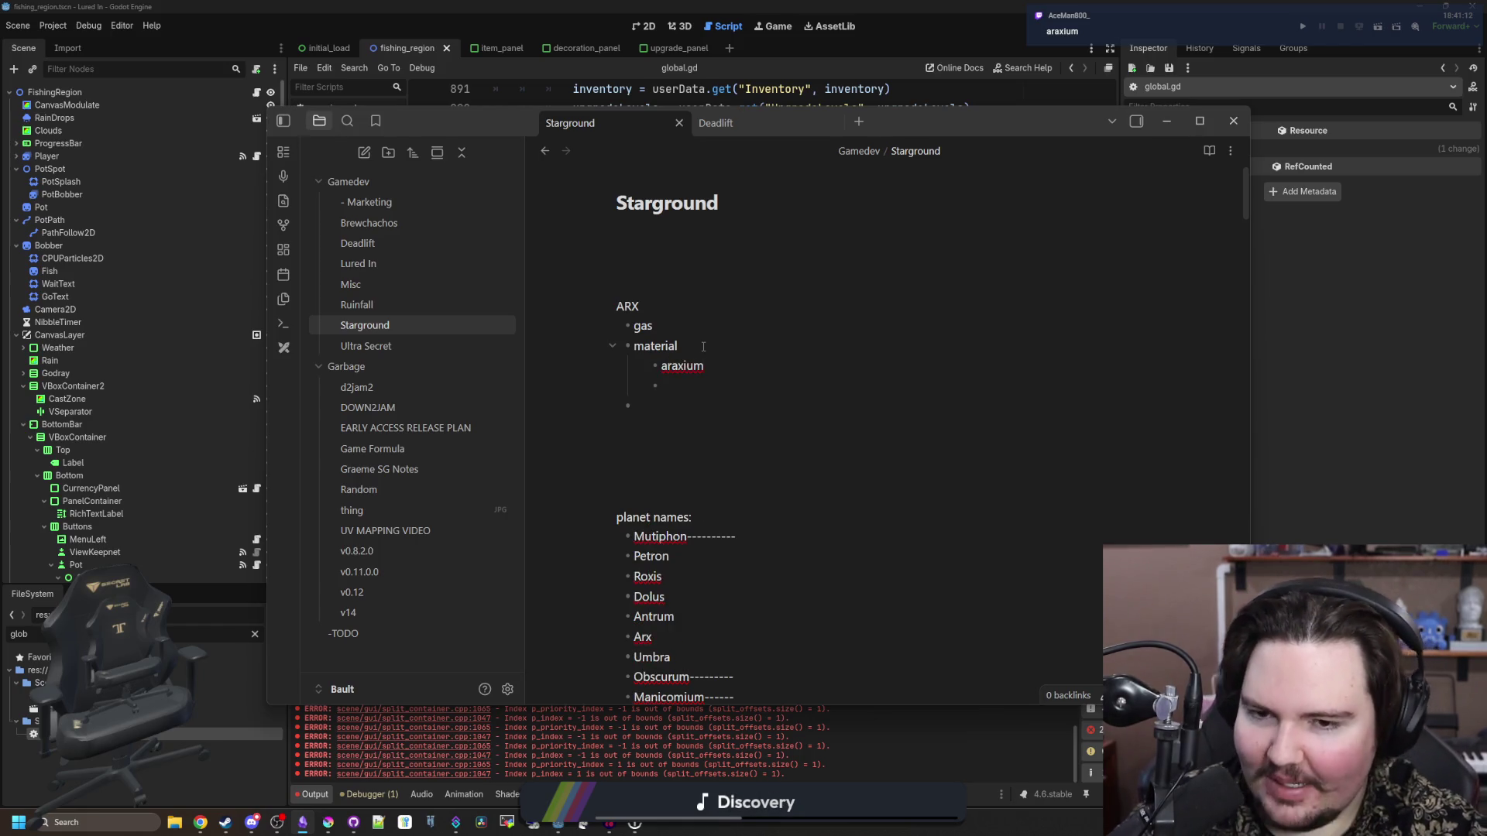
- Note araxium's quantum technology uses, including a device for capturing dyson sphere energy, and abnormally large storages
{"action": "type", "text": "used"}
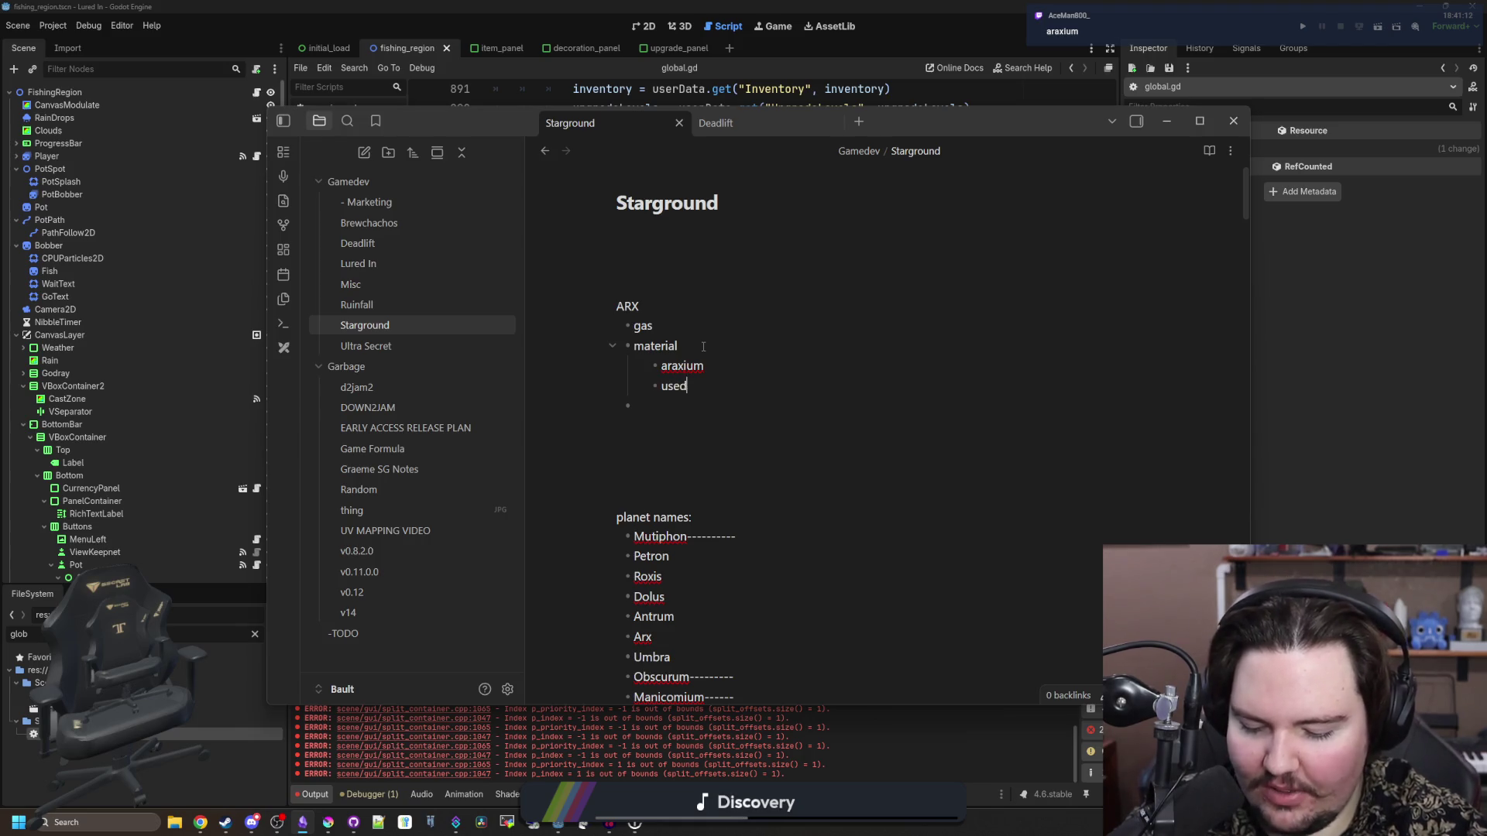
{"action": "type", "text": " for quantum tech"}
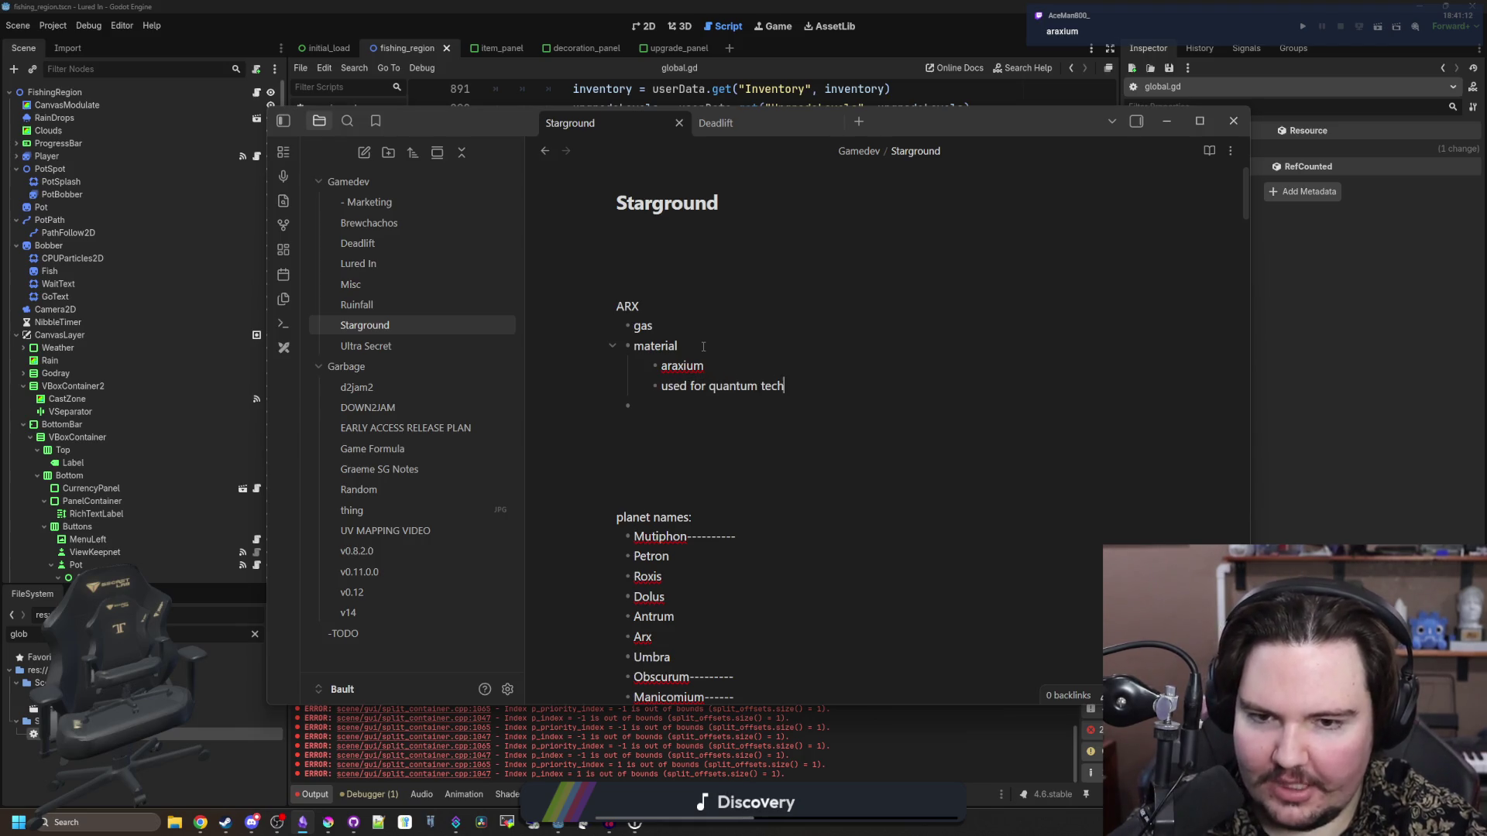
{"action": "type", "text": "nology (remote storage"}
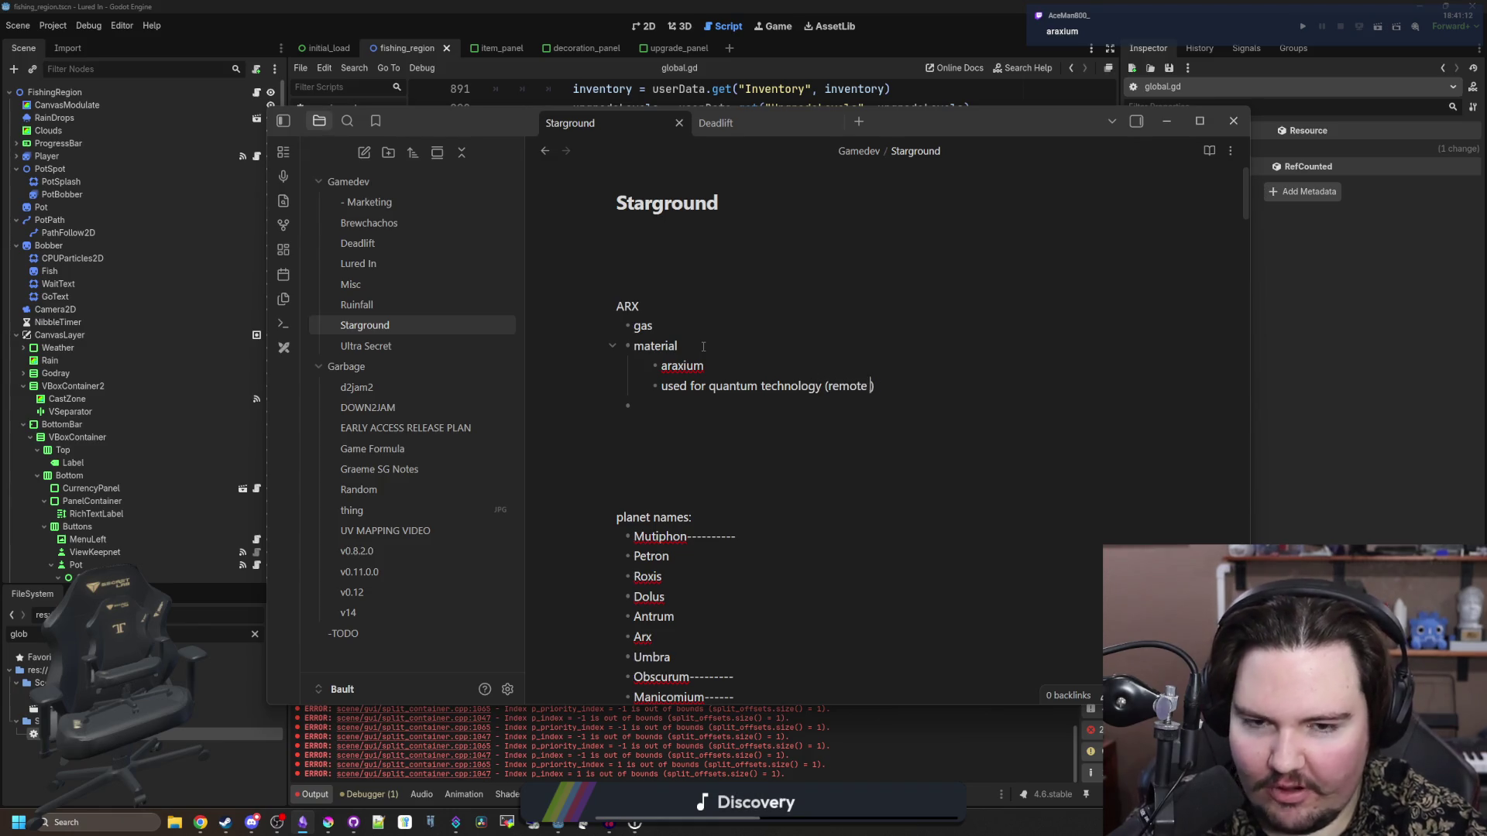
{"action": "type", "text": ", "}
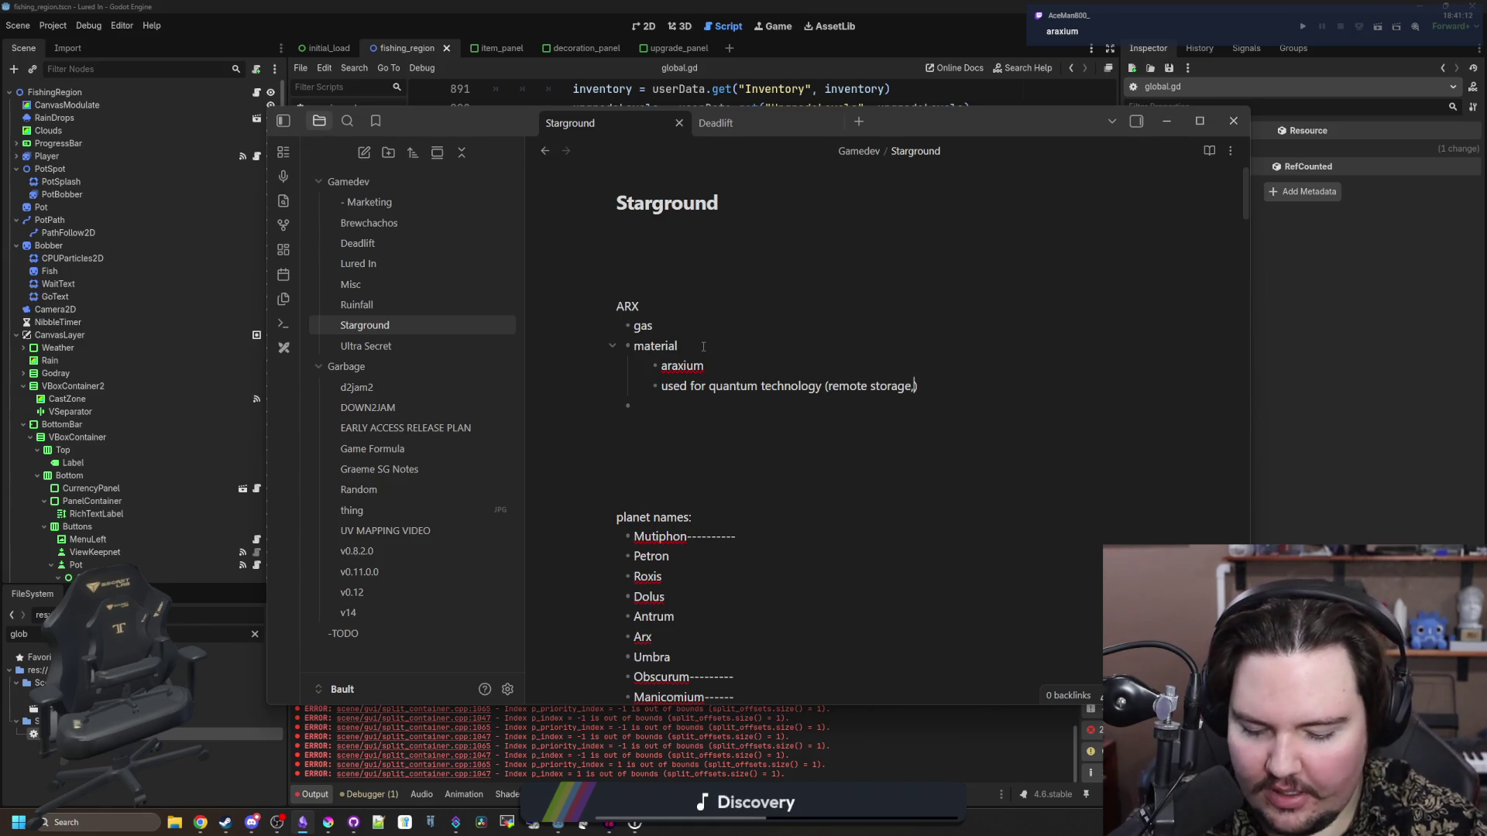
{"action": "type", "text": "fusion reactors"}
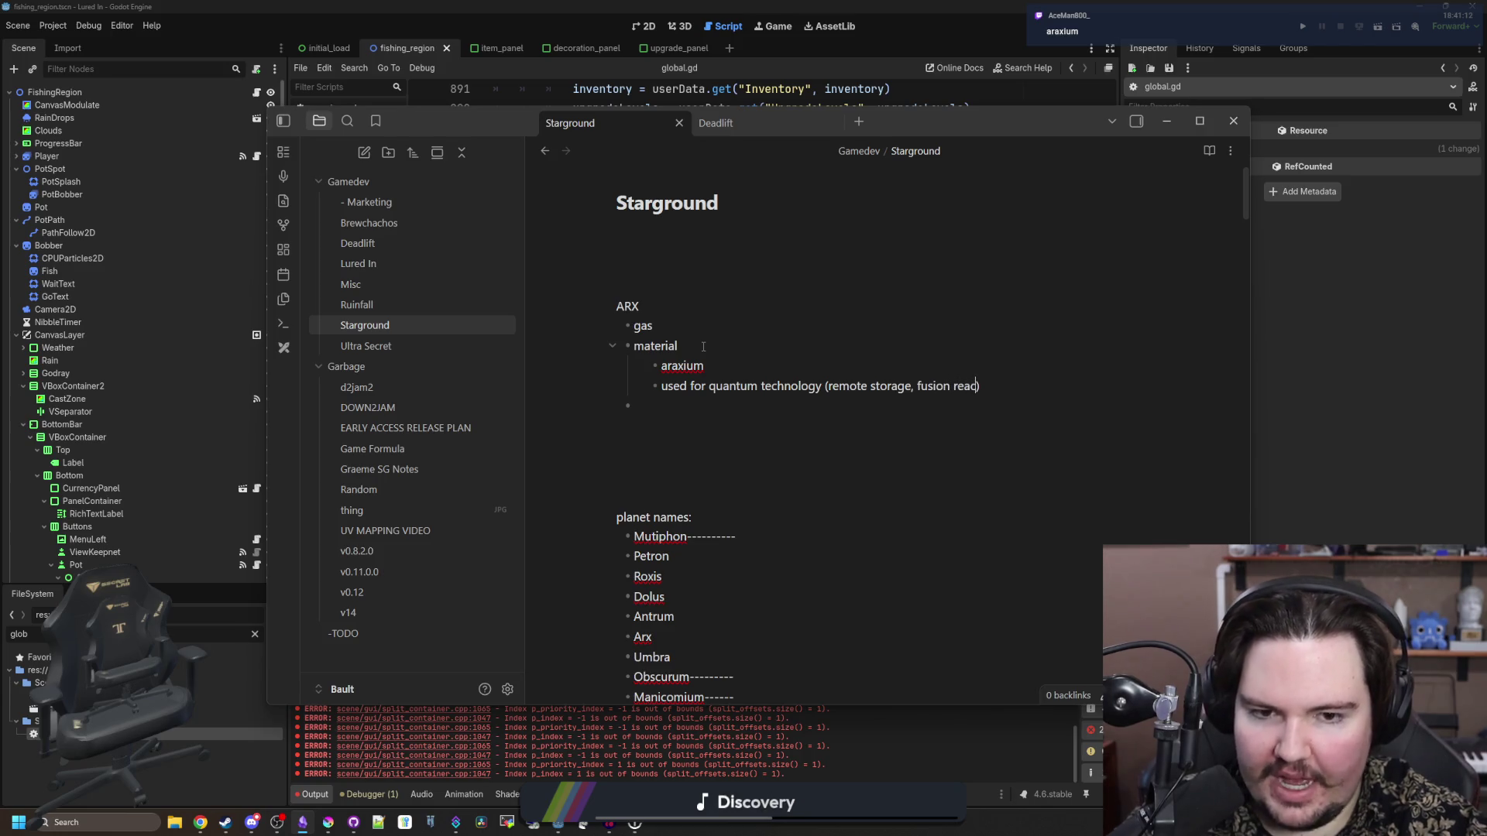
{"action": "type", "text": " (plus dyson sphere"}
{"action": "type", "text": ", "}
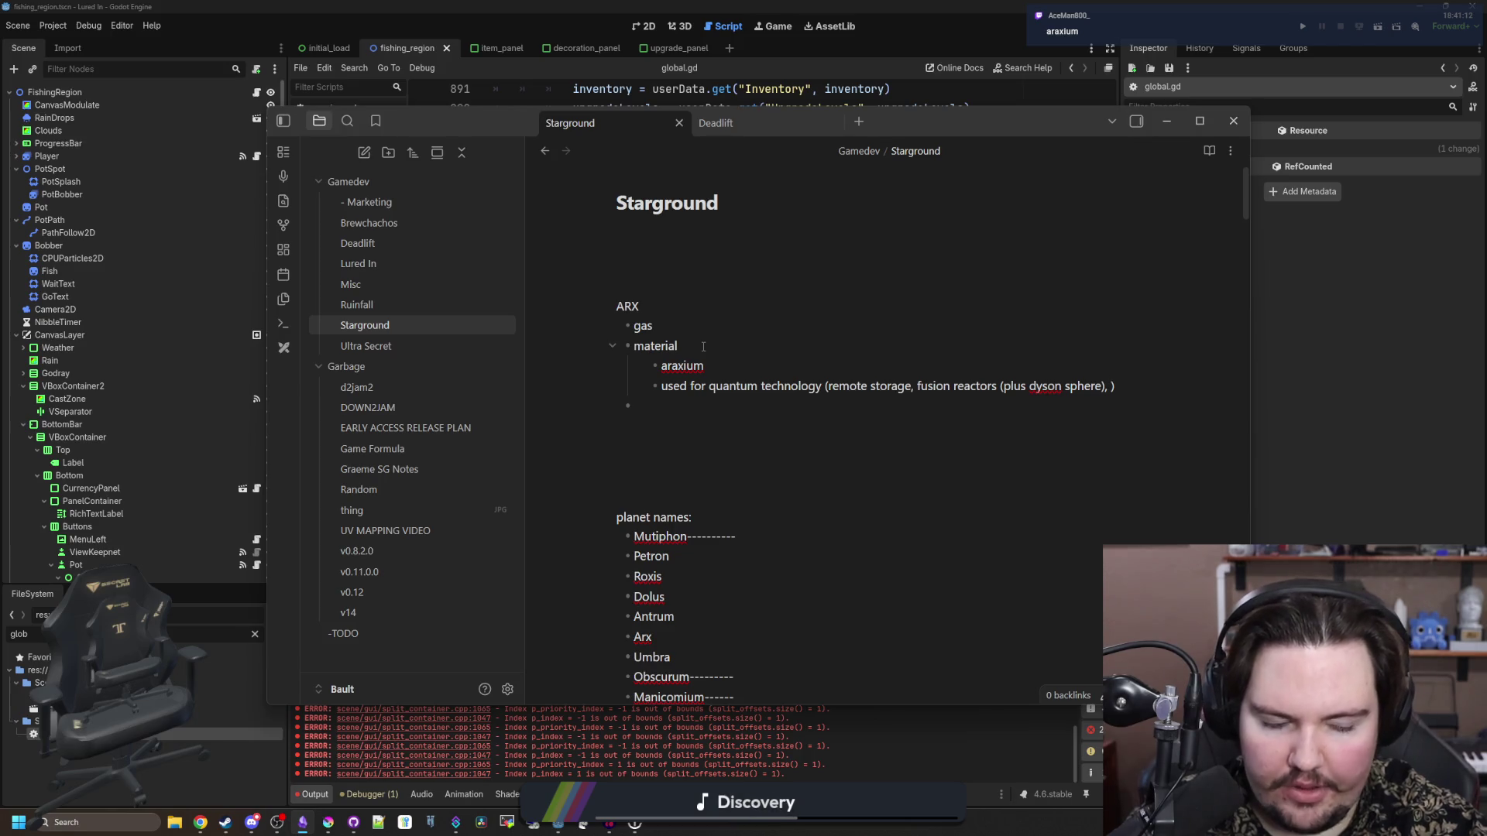
{"action": "type", "text": "compound"}
{"action": "key", "text": "BackSpace"}
{"action": "key", "text": "BackSpace"}
{"action": "key", "text": "BackSpace"}
{"action": "key", "text": "BackSpace"}
{"action": "key", "text": "BackSpace"}
{"action": "type", "text": "big computer for"}
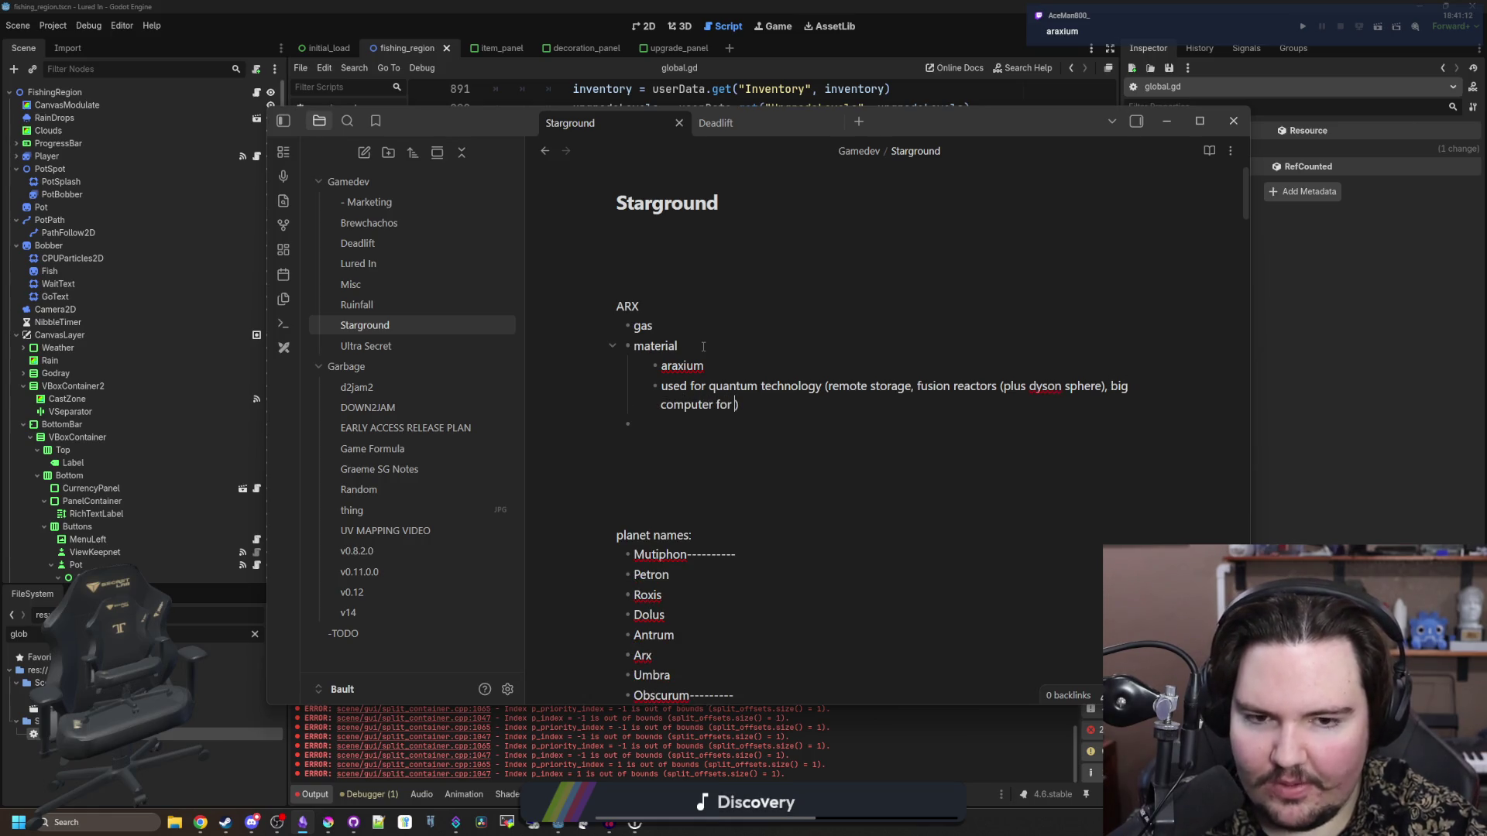
{"action": "key", "text": "BackSpace"}
{"action": "key", "text": "BackSpace"}
{"action": "key", "text": "BackSpace"}
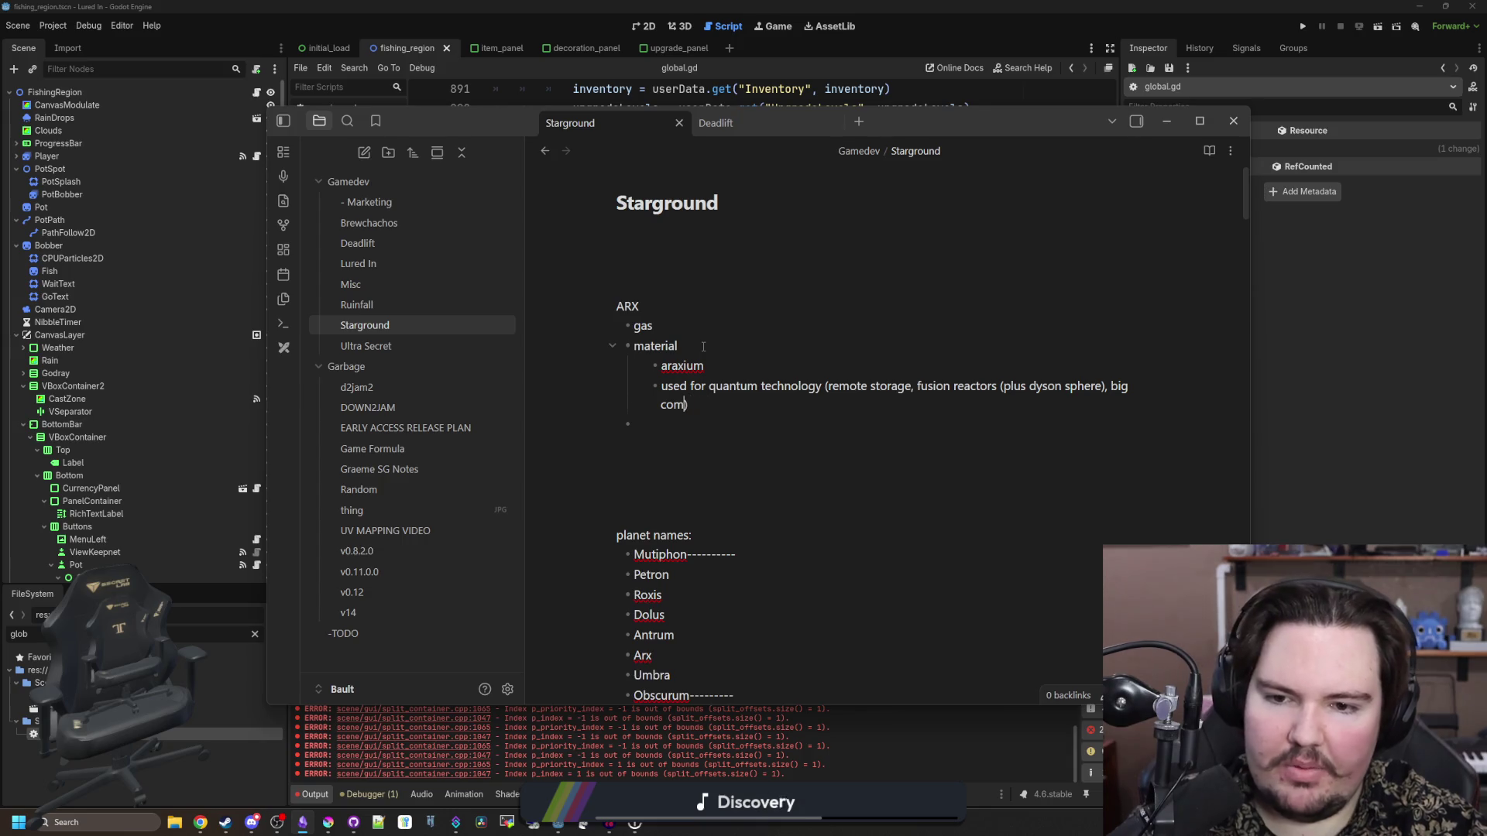
{"action": "key", "text": "BackSpace"}
{"action": "key", "text": "BackSpace"}
{"action": "key", "text": "BackSpace"}
{"action": "type", "text": "device for capture"}
{"action": "key", "text": "BackSpace"}
{"action": "type", "text": "ing dyson sphere "}
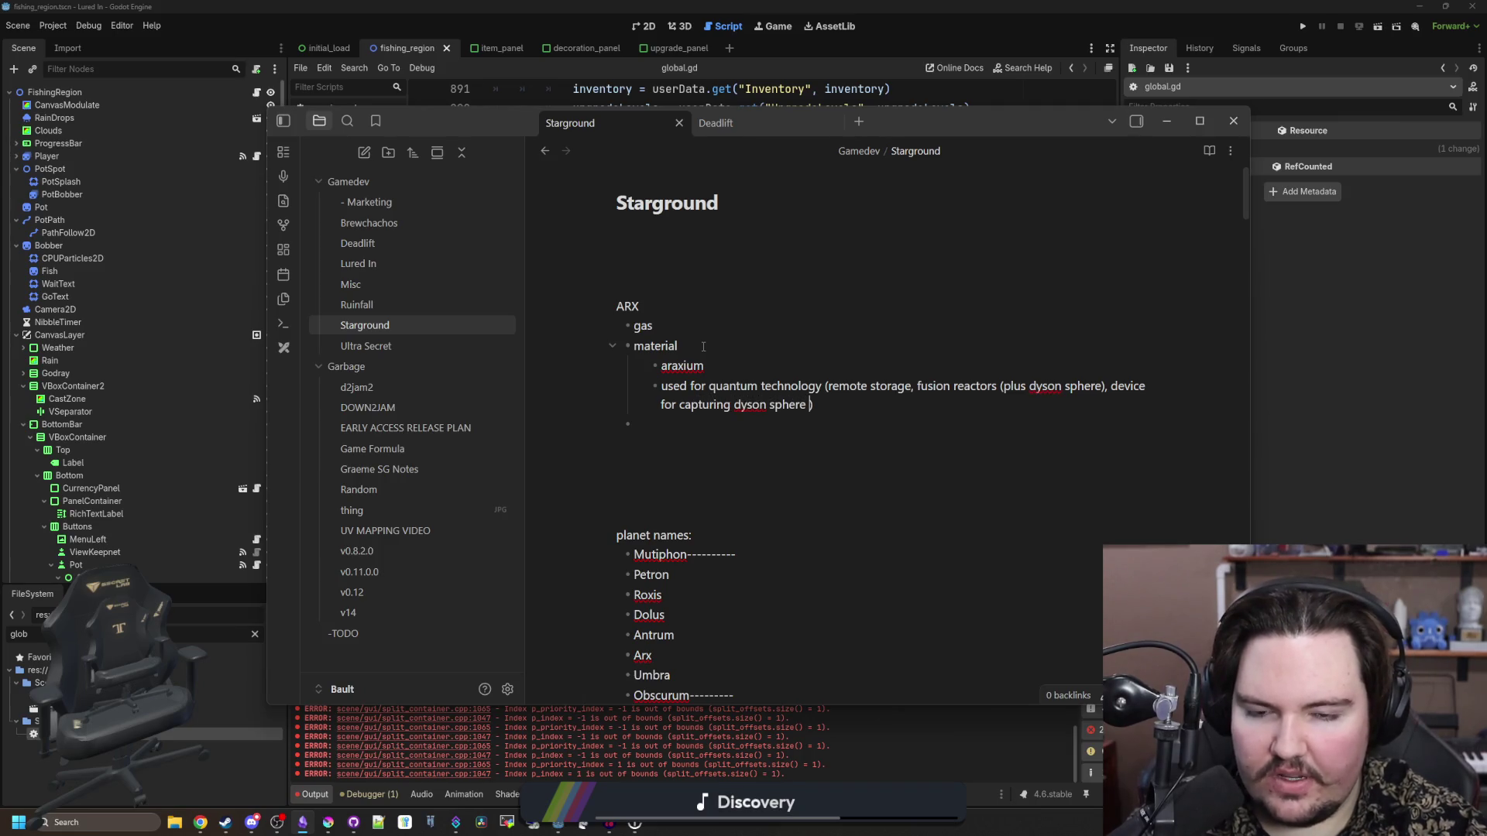
{"action": "type", "text": "energy"}
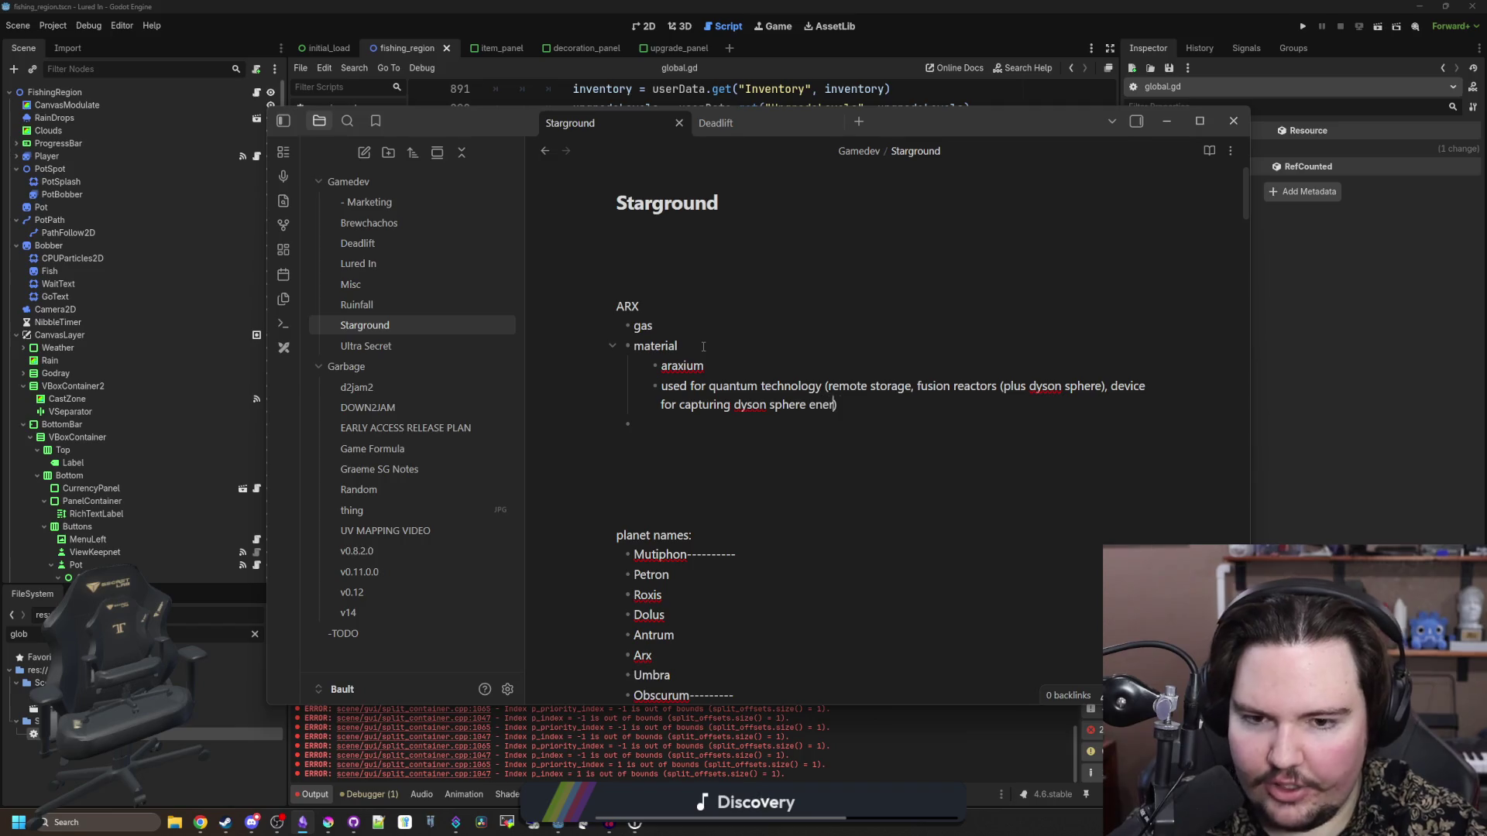
{"action": "key", "text": "Return"}
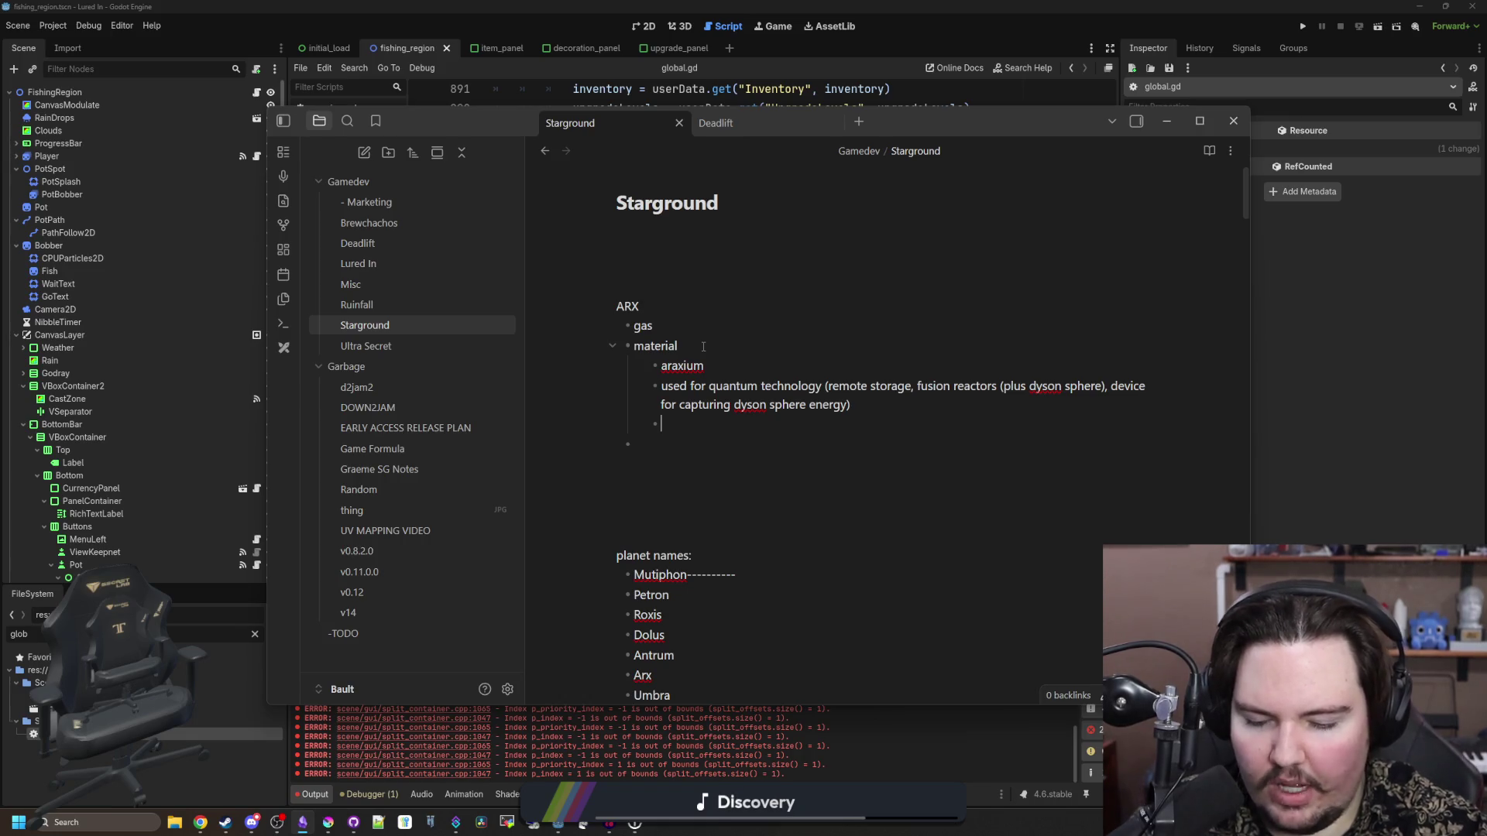
{"action": "type", "text": "abnormall"}
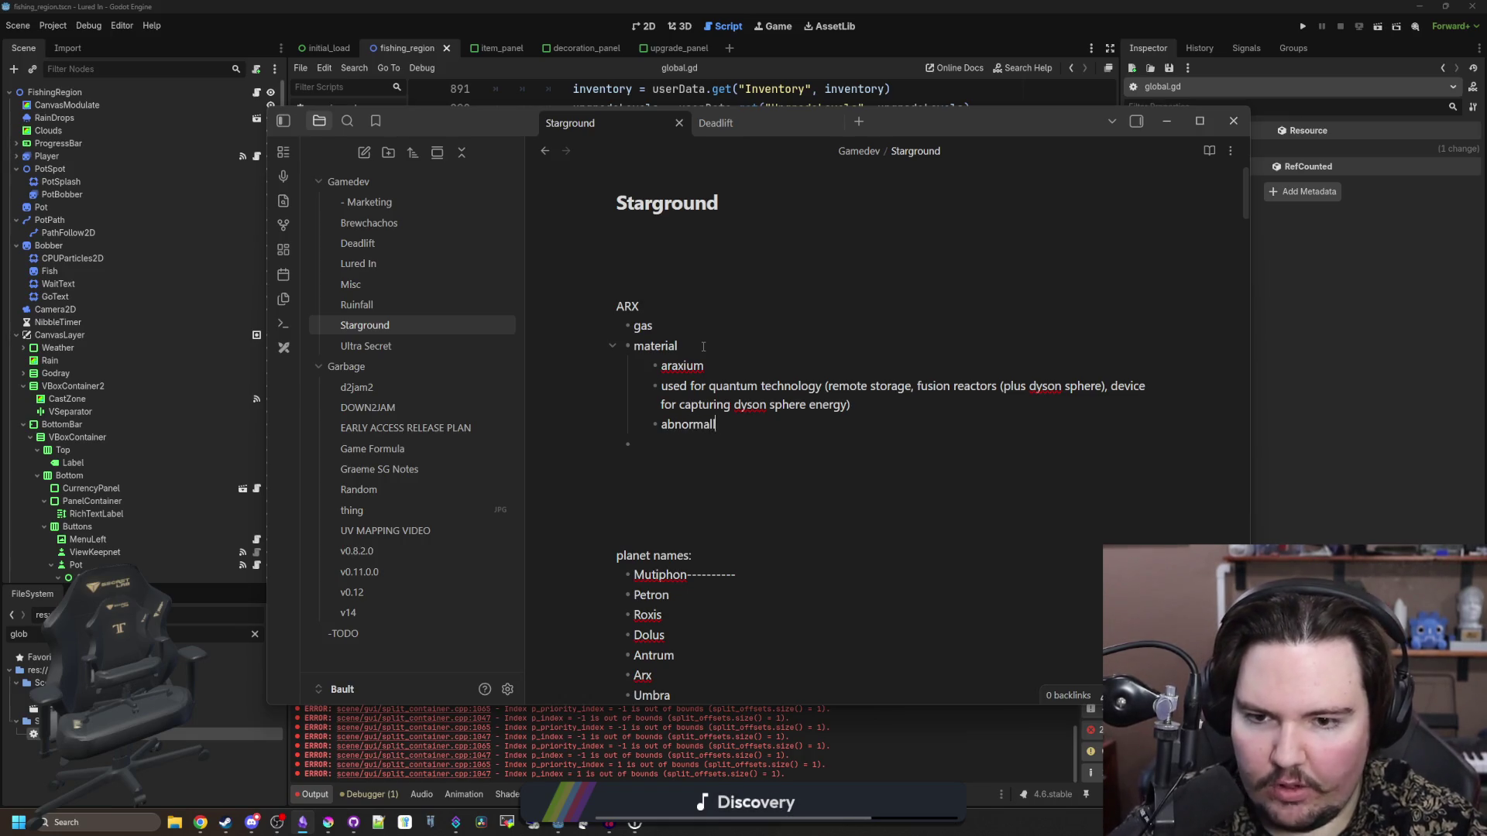
{"action": "type", "text": "y large sto"}
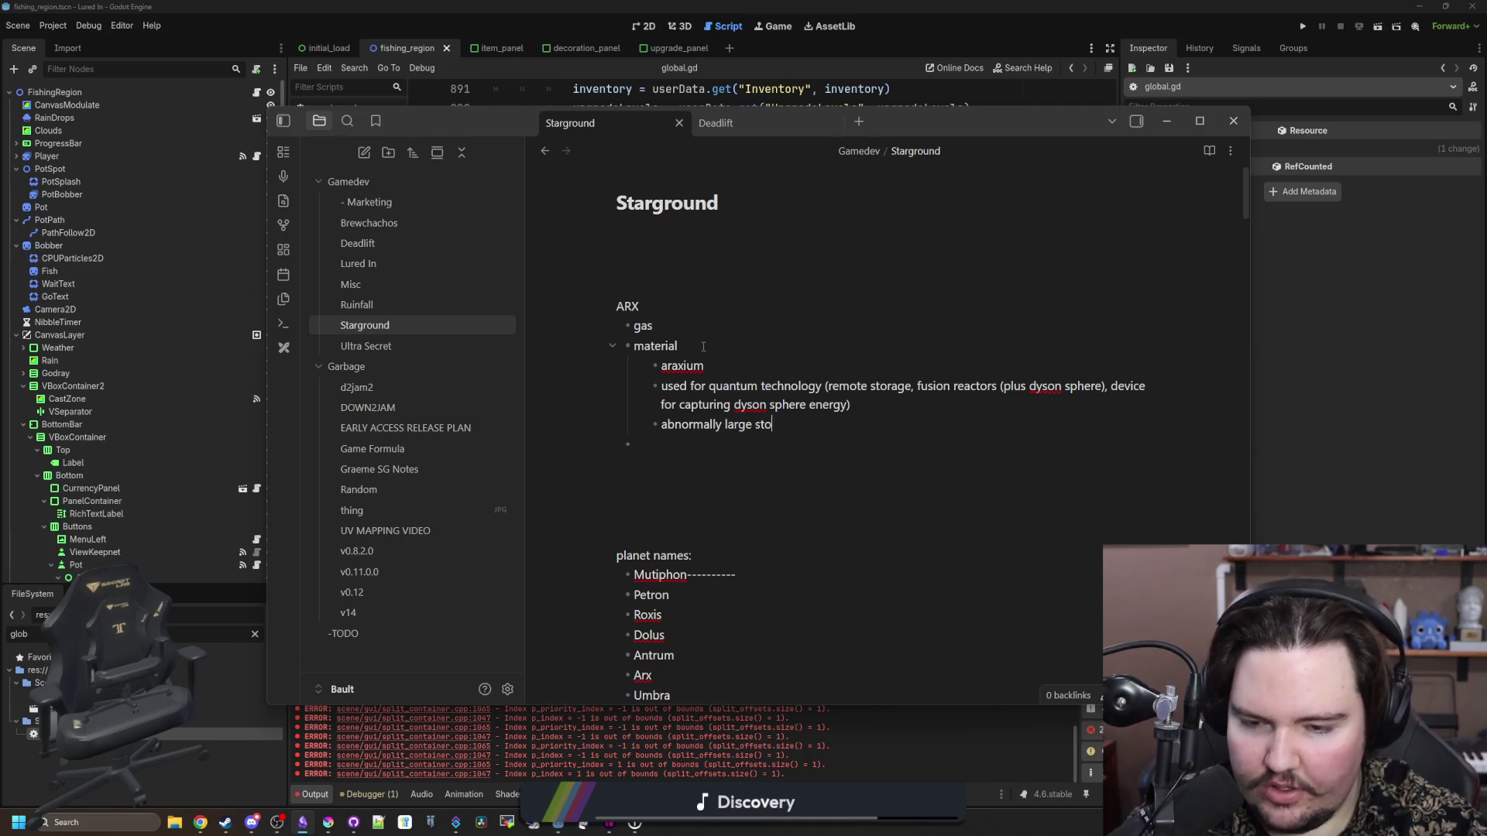
{"action": "type", "text": "rages (physically impossible)"}
- Open an empty sub-bullet beneath the abnormally large storages note
{"action": "key", "text": "Return"}
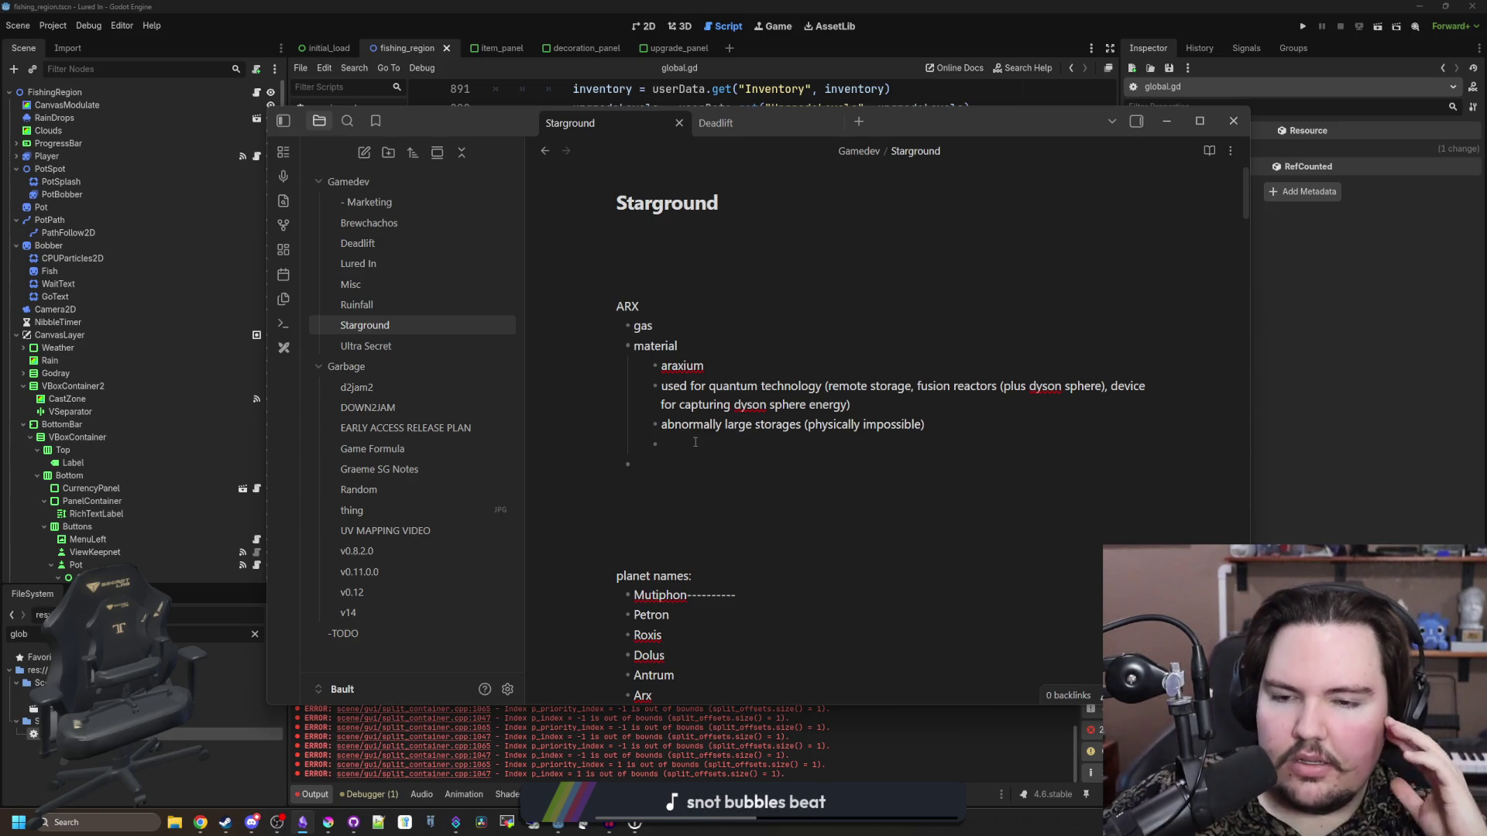
- Note 'another tier of tesla coils' under ARX's material and append '(frog chest)' to the storages line
{"action": "type", "text": "another tier of tesla coils"}
{"action": "key", "text": "Return"}
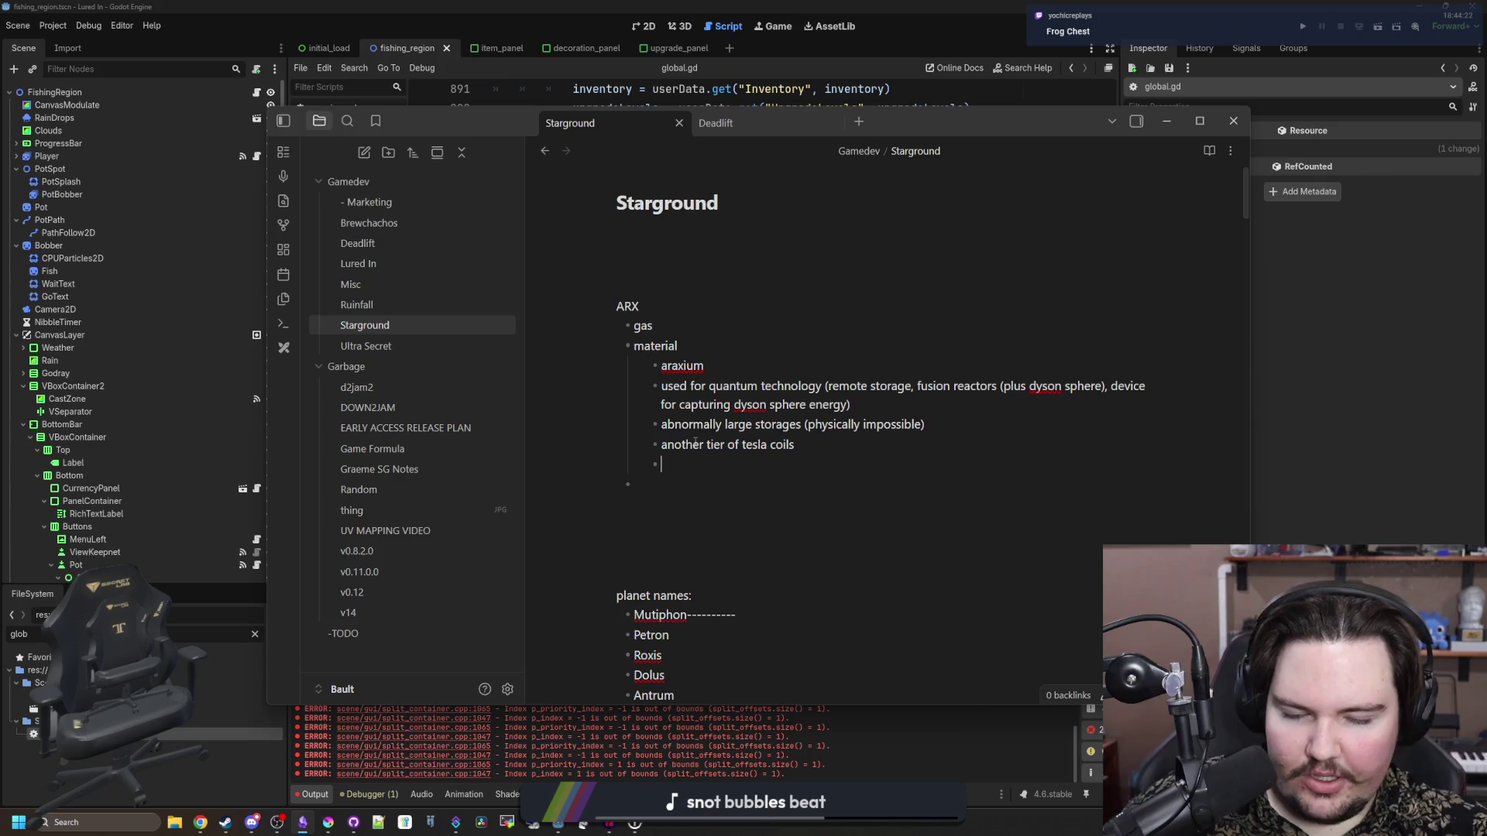
{"action": "left_click", "coordinate": [985, 426]}
{"action": "type", "text": "(frog ch"}
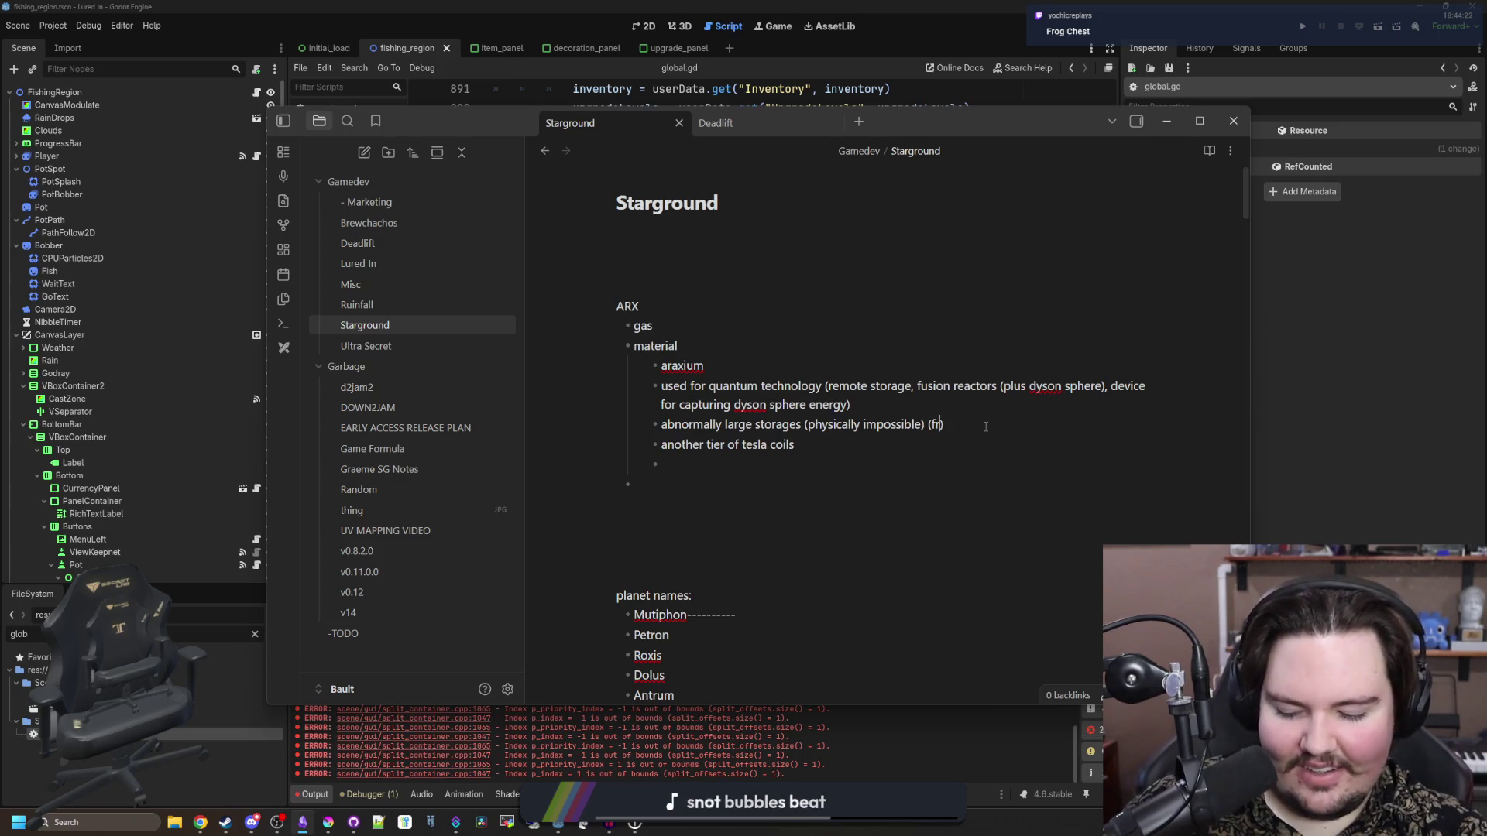
{"action": "type", "text": "est)"}
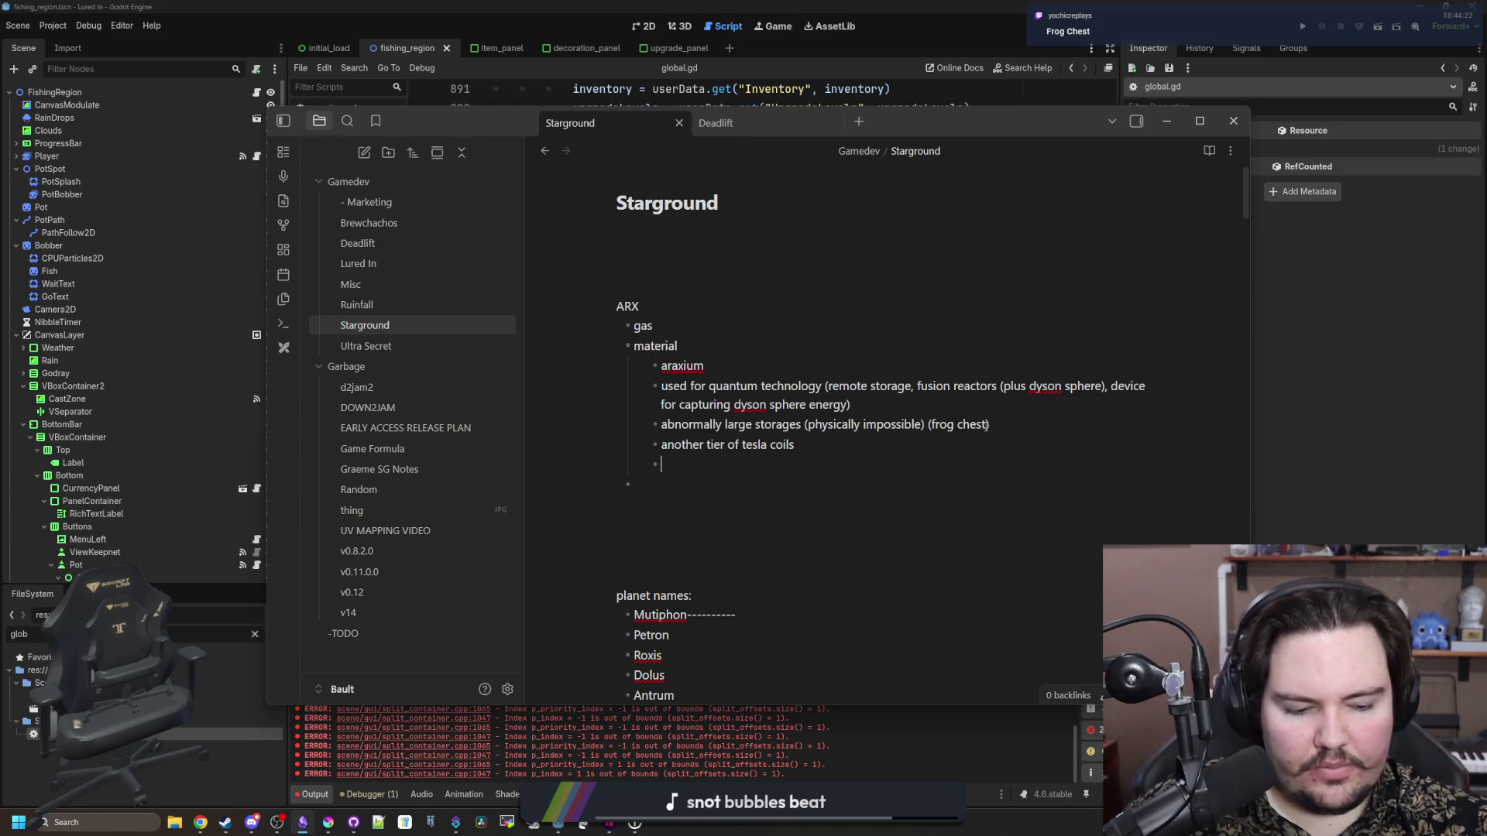
- List hydrogen, oxygen and water on separate lines above ARX, then go back to Godot
{"action": "left_click", "coordinate": [669, 280]}
{"action": "type", "text": "hydrogen"}
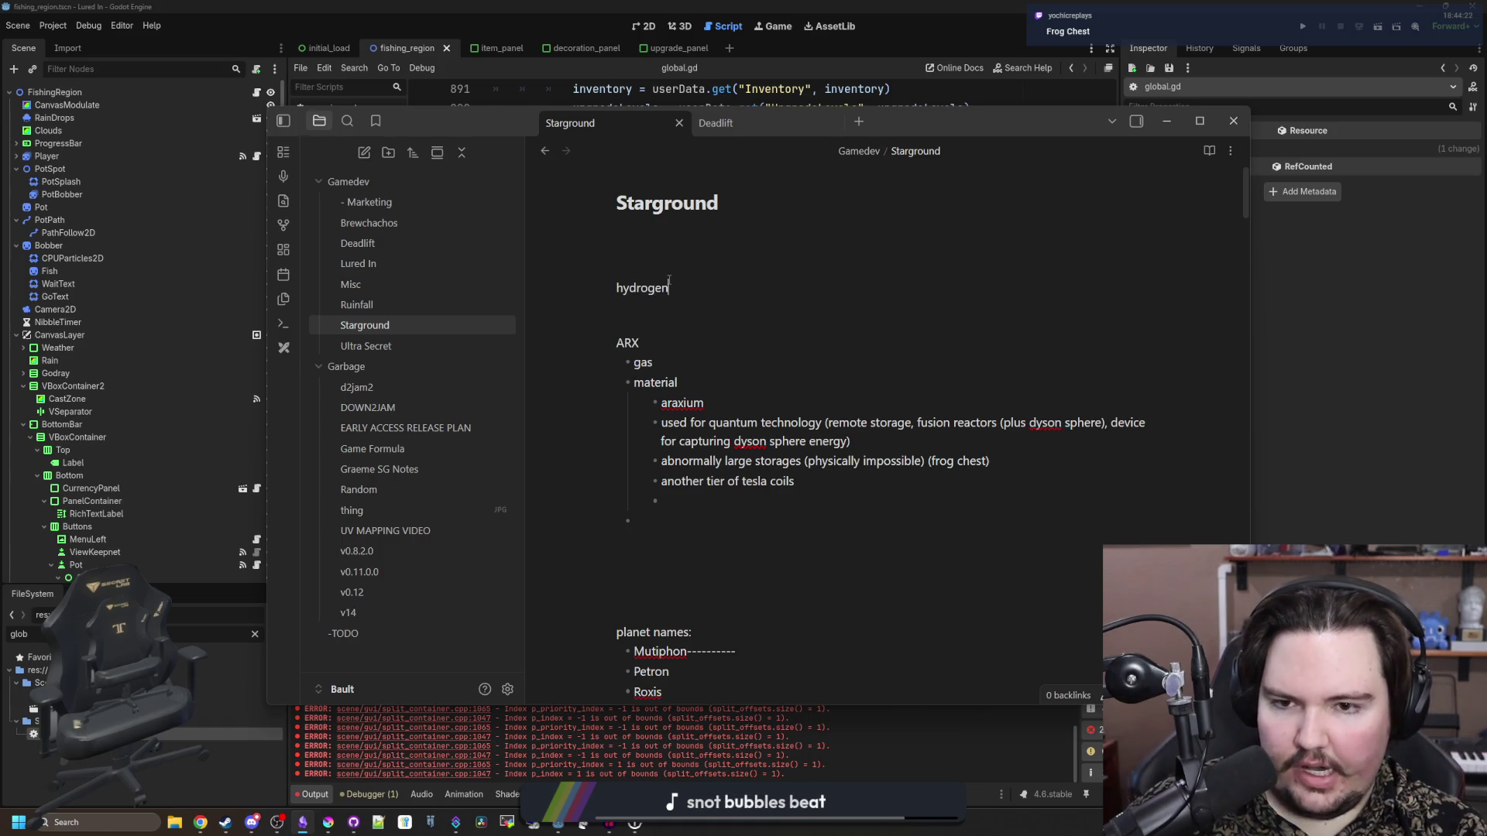
{"action": "key", "text": "Return"}
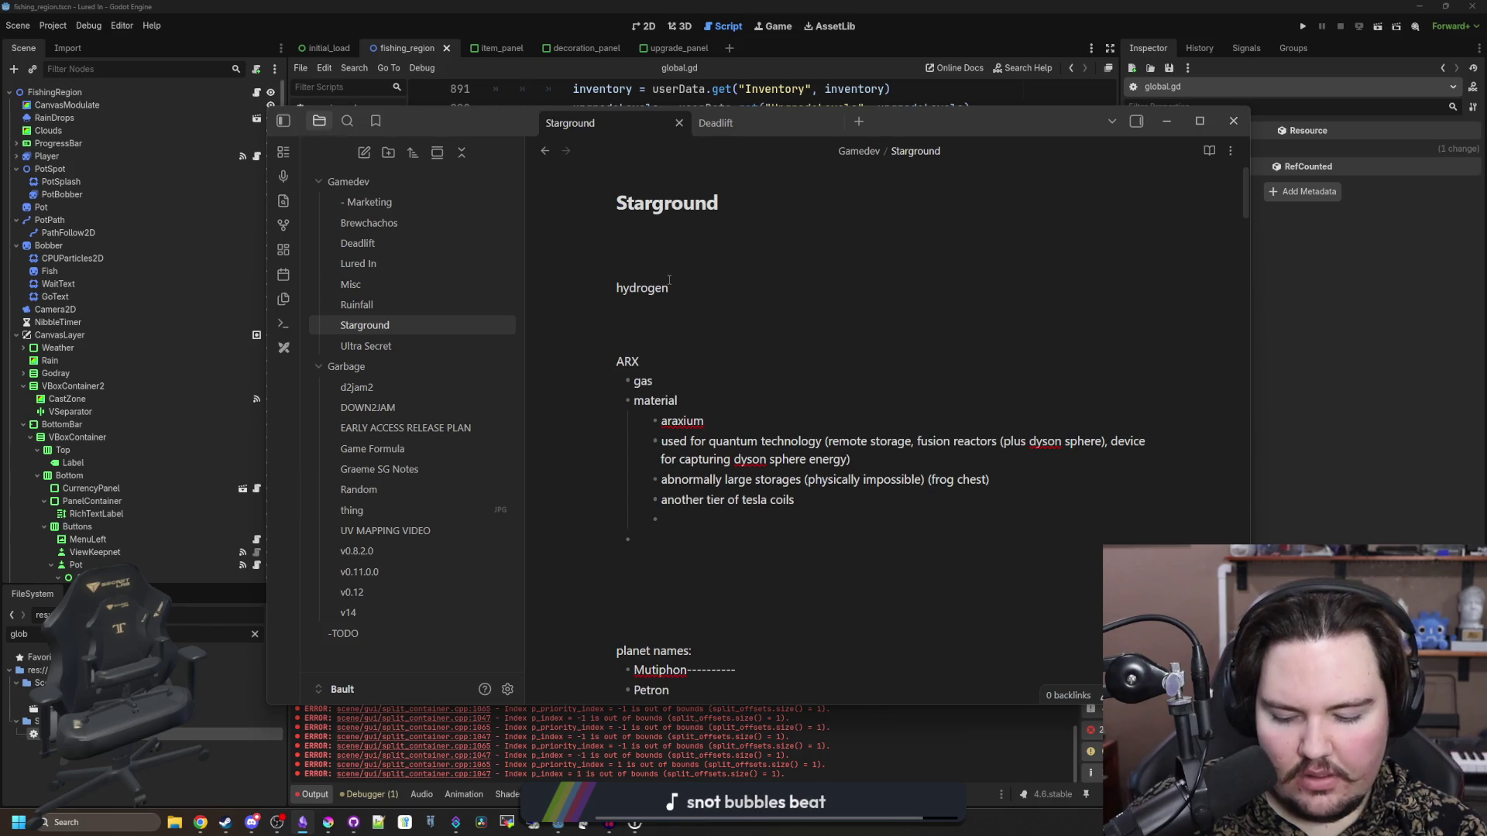
{"action": "type", "text": "oxygen"}
{"action": "key", "text": "Return"}
{"action": "type", "text": "water"}
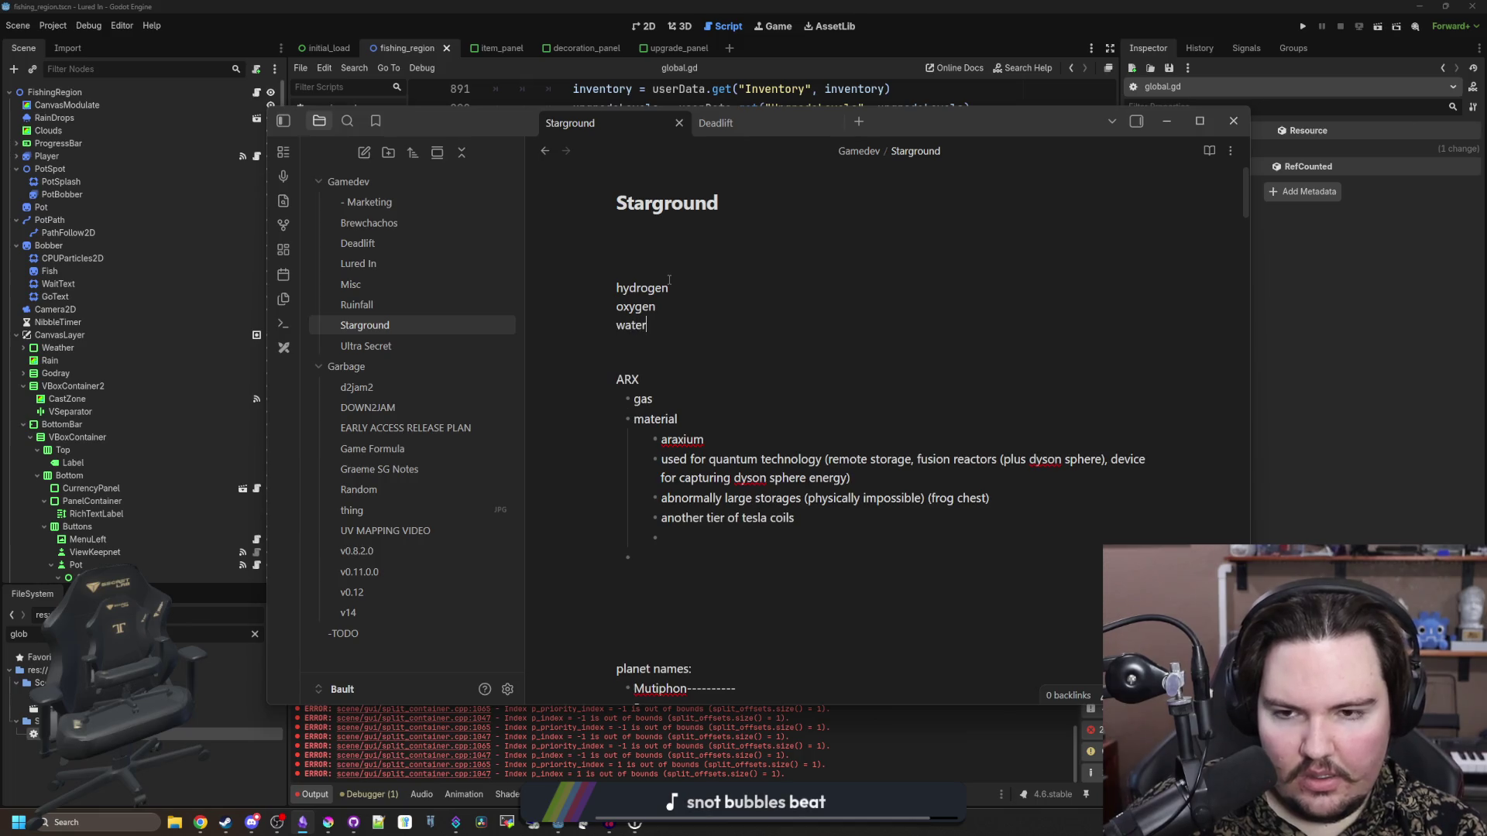
{"action": "key", "text": "Return"}
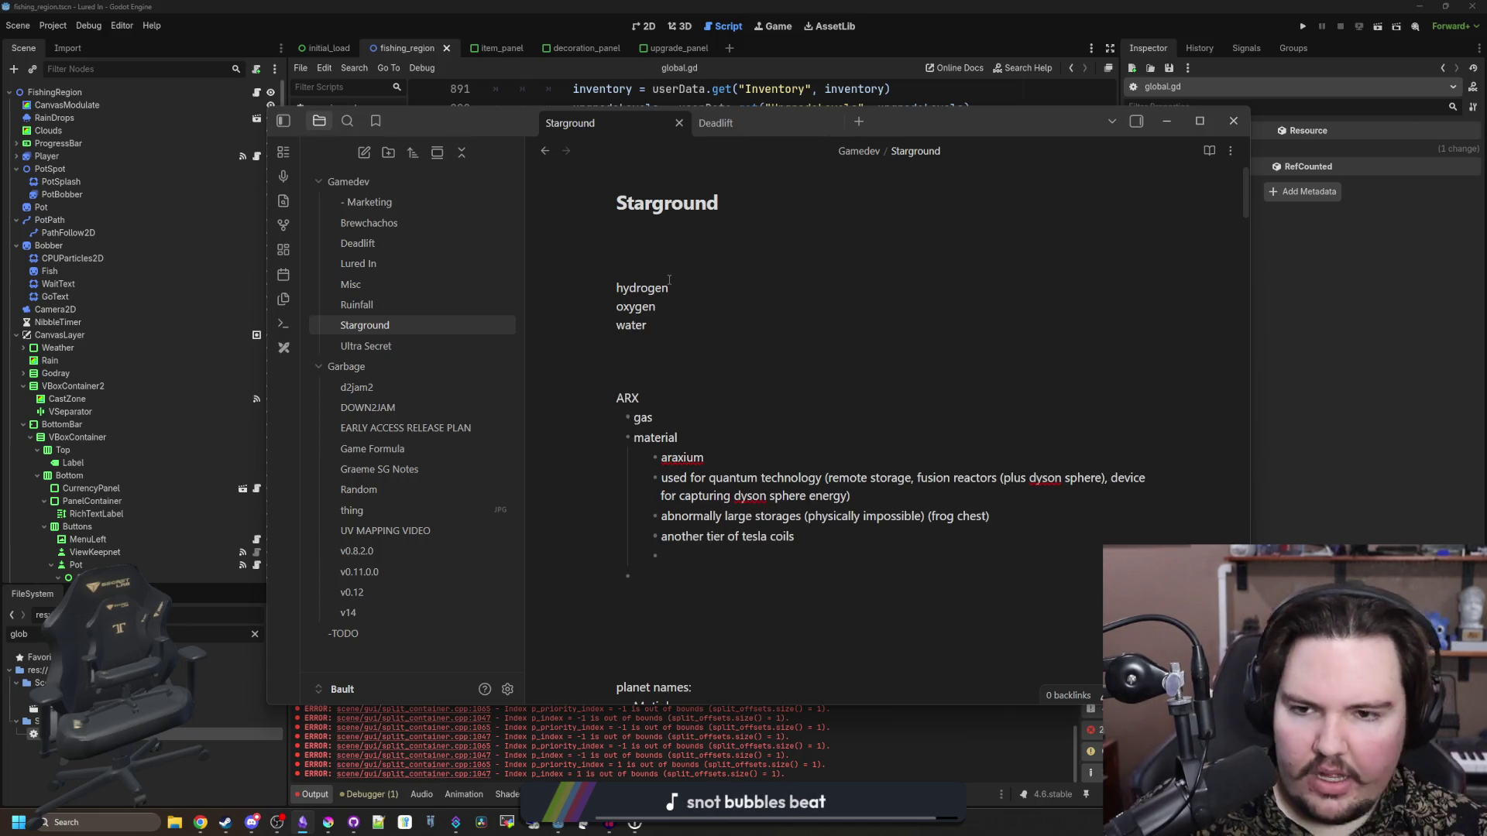
{"action": "left_click", "coordinate": [808, 80]}
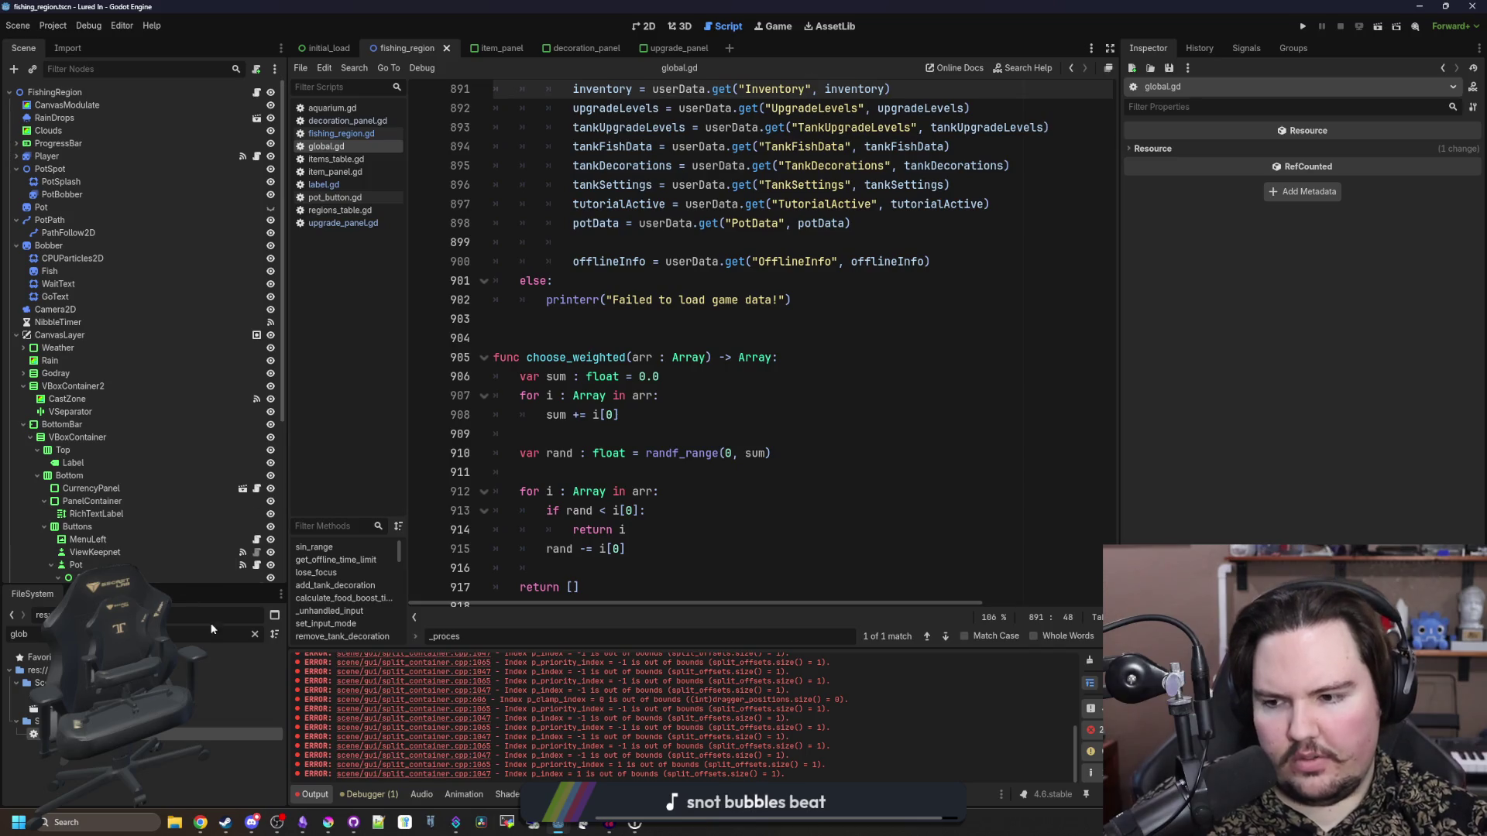
- Open items_table.gd via the 'items' file filter and search it for 'helloum' (helium)
{"action": "left_click", "coordinate": [255, 634]}
{"action": "type", "text": "items"}
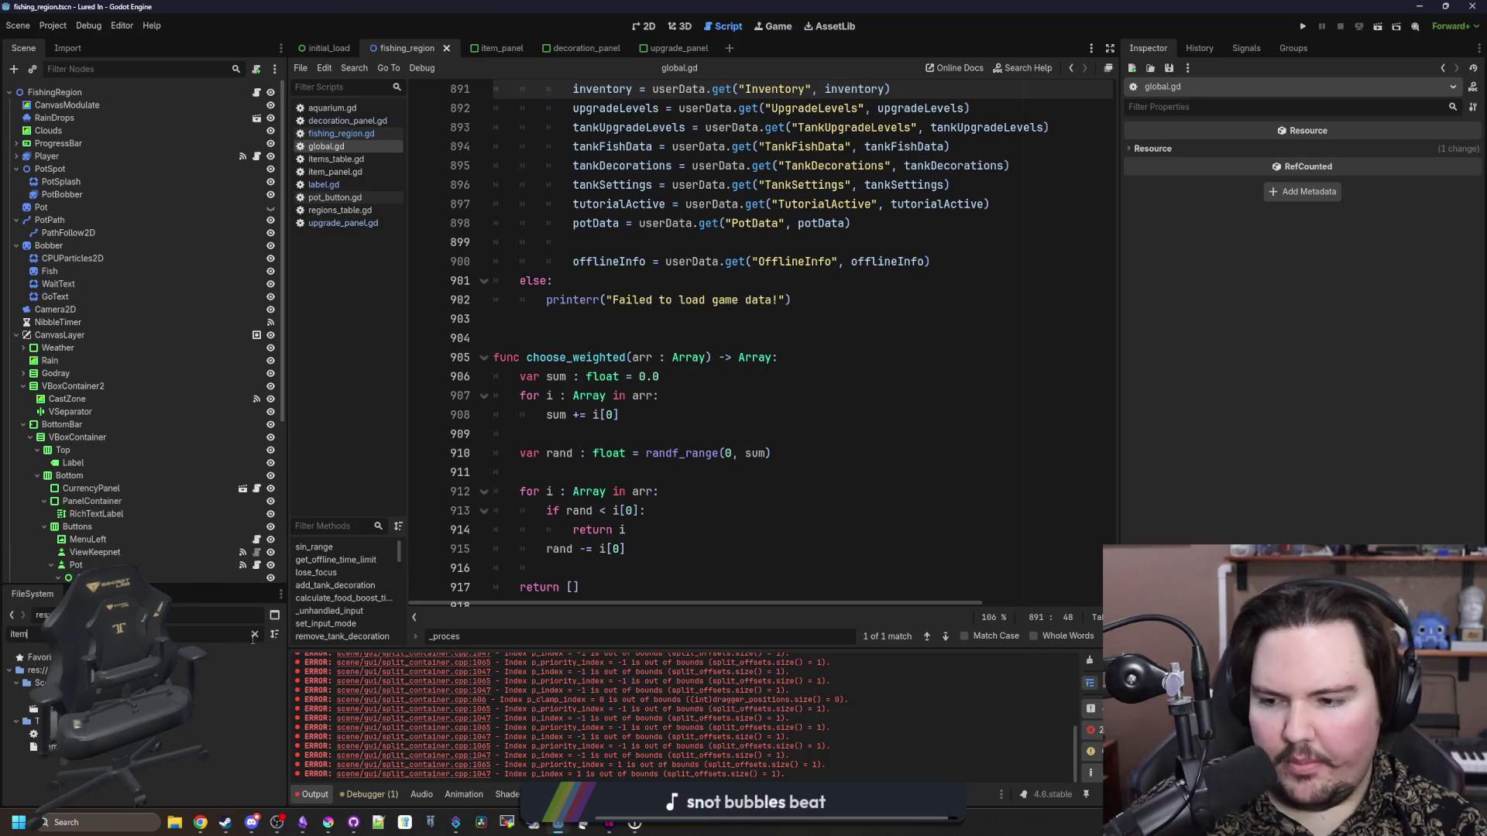
{"action": "double_click", "coordinate": [46, 708]}
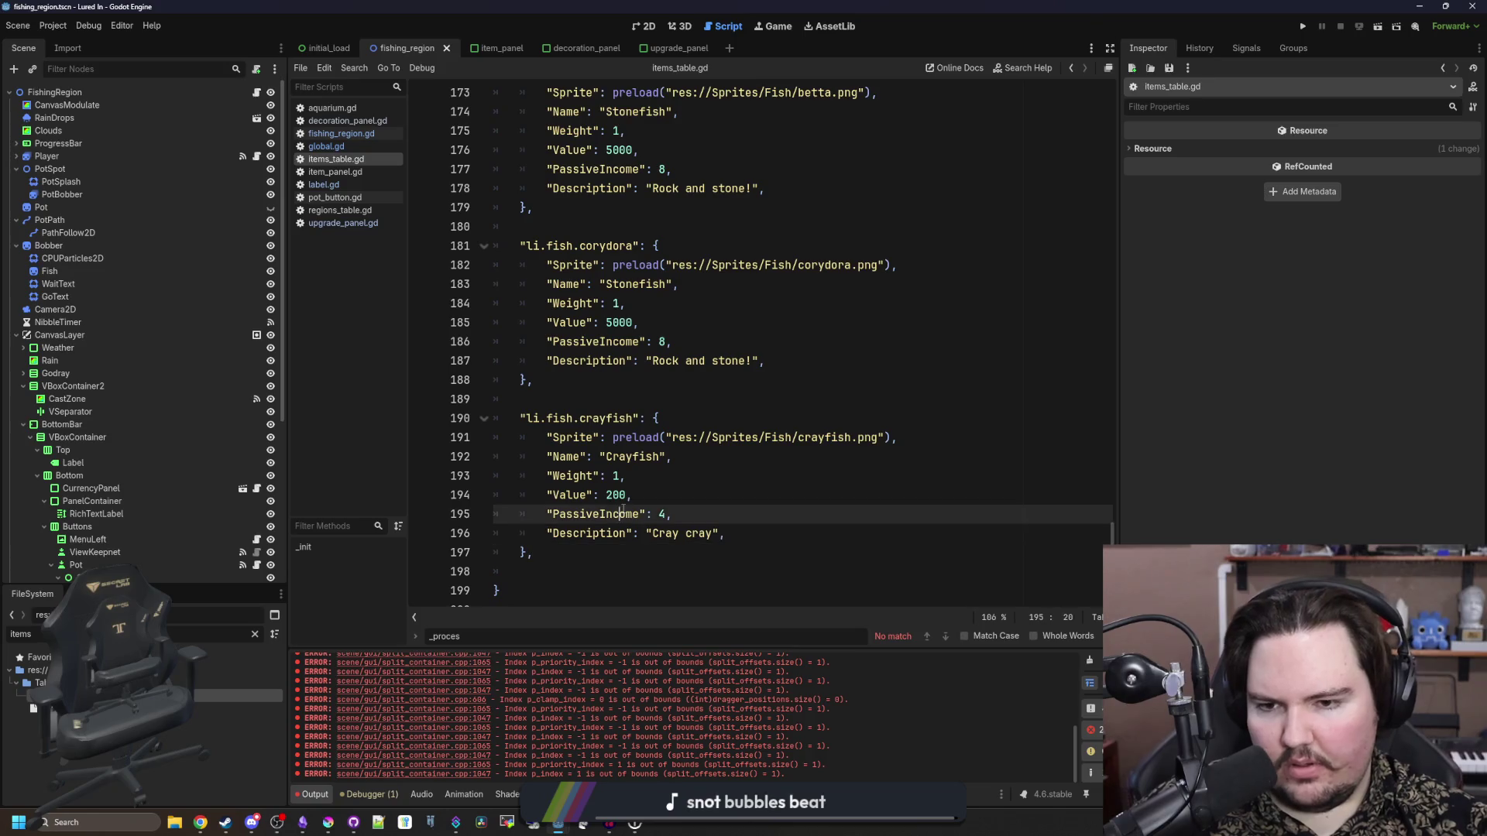
{"action": "key", "text": "ctrl+f"}
{"action": "type", "text": "hello"}
{"action": "type", "text": "um"}
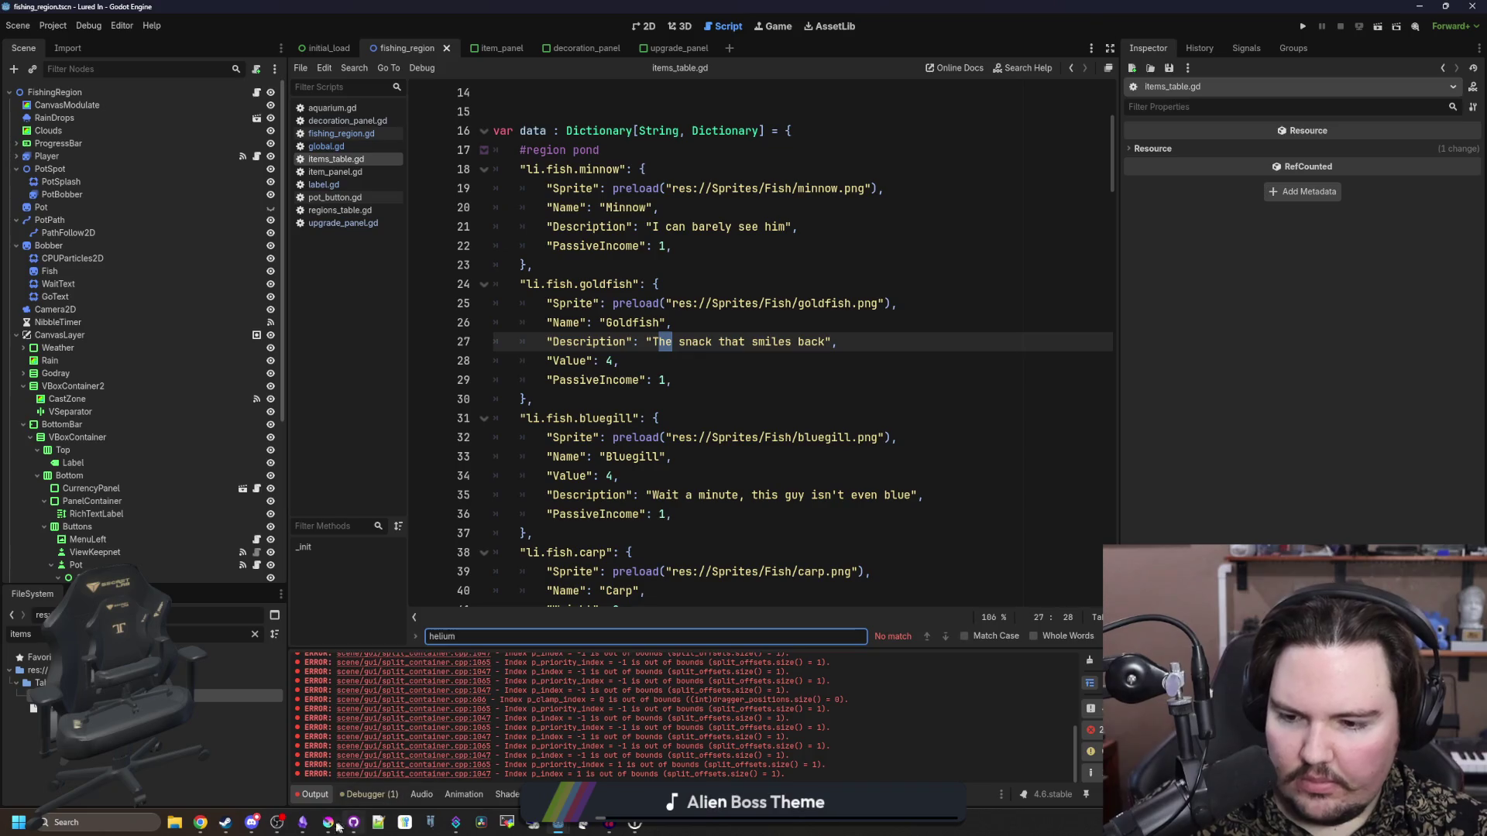
- Add an indented sub-point under ARX's gas line in the Starground note
{"action": "mouse_move", "coordinate": [302, 822]}
{"action": "left_click", "coordinate": [319, 770]}
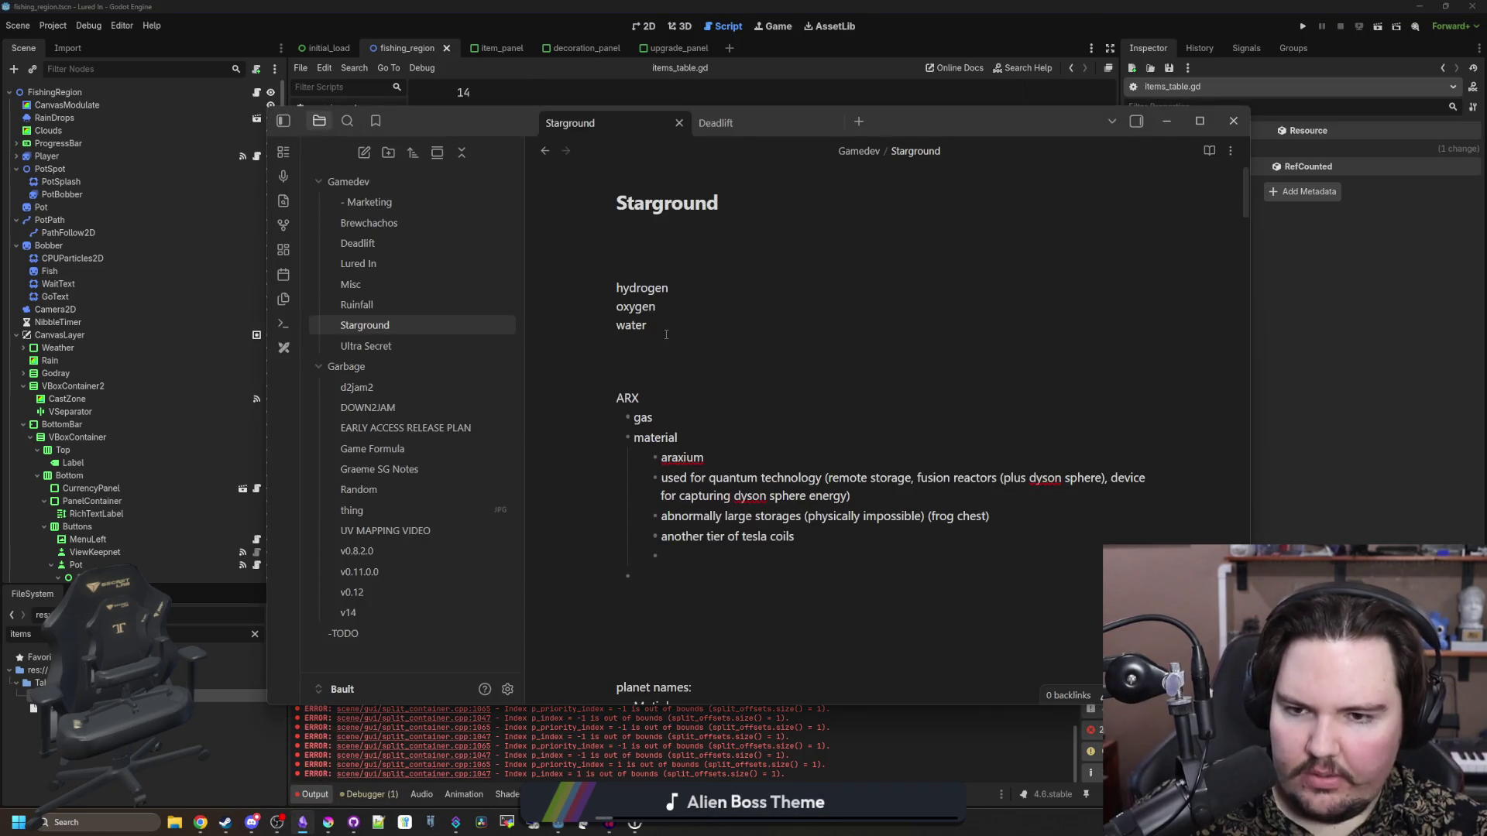
{"action": "left_click", "coordinate": [676, 411]}
{"action": "key", "text": "Return"}
{"action": "key", "text": "Tab"}
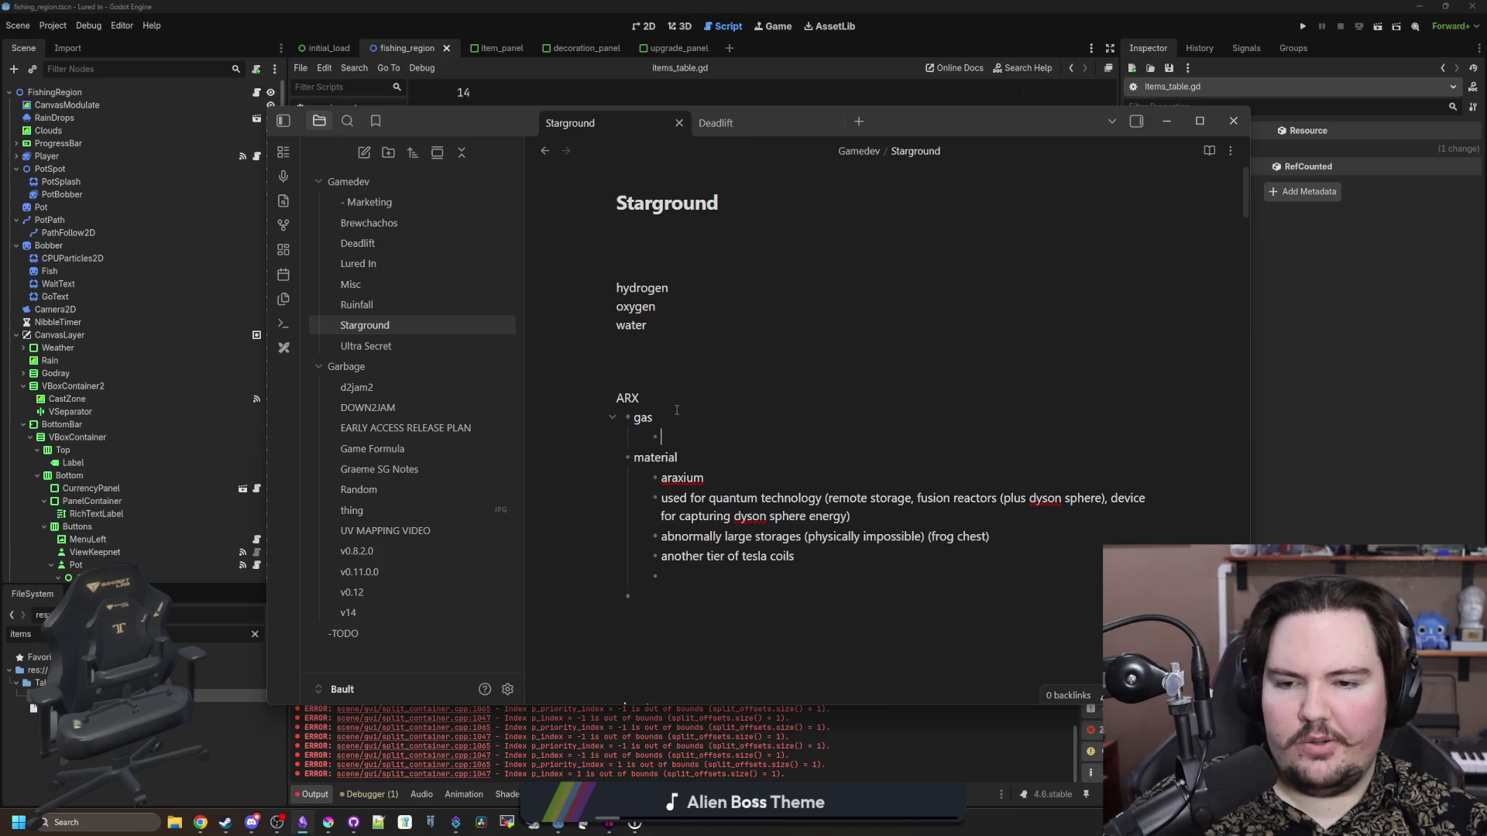
{"action": "key", "text": "alt+Tab"}
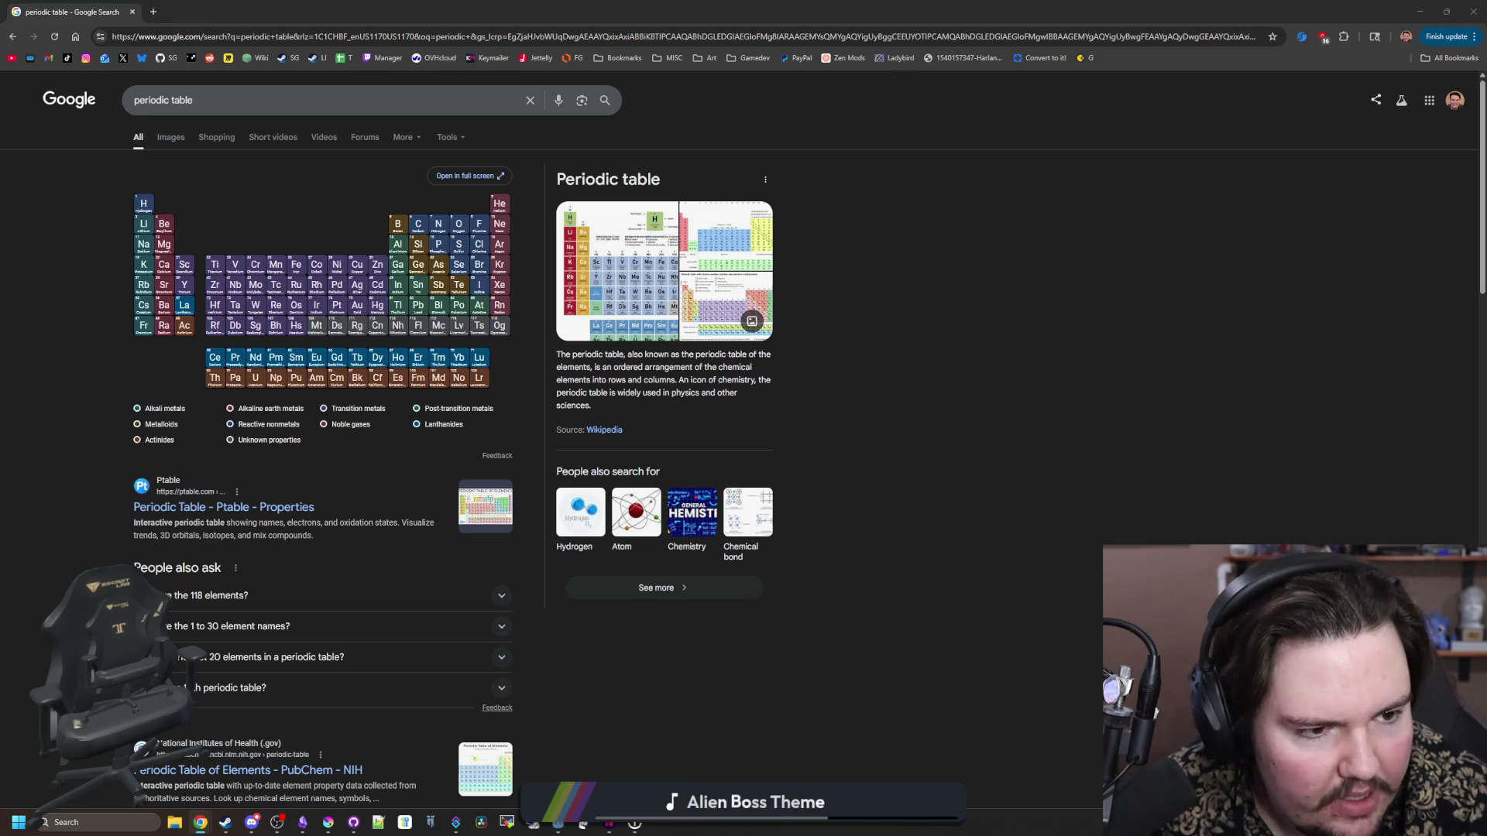
- Open the Official Factorio Wiki Fusion reactor result and maximize its window
{"action": "left_click_drag", "start_coordinate": [1486, 206], "coordinate": [953, 206]}
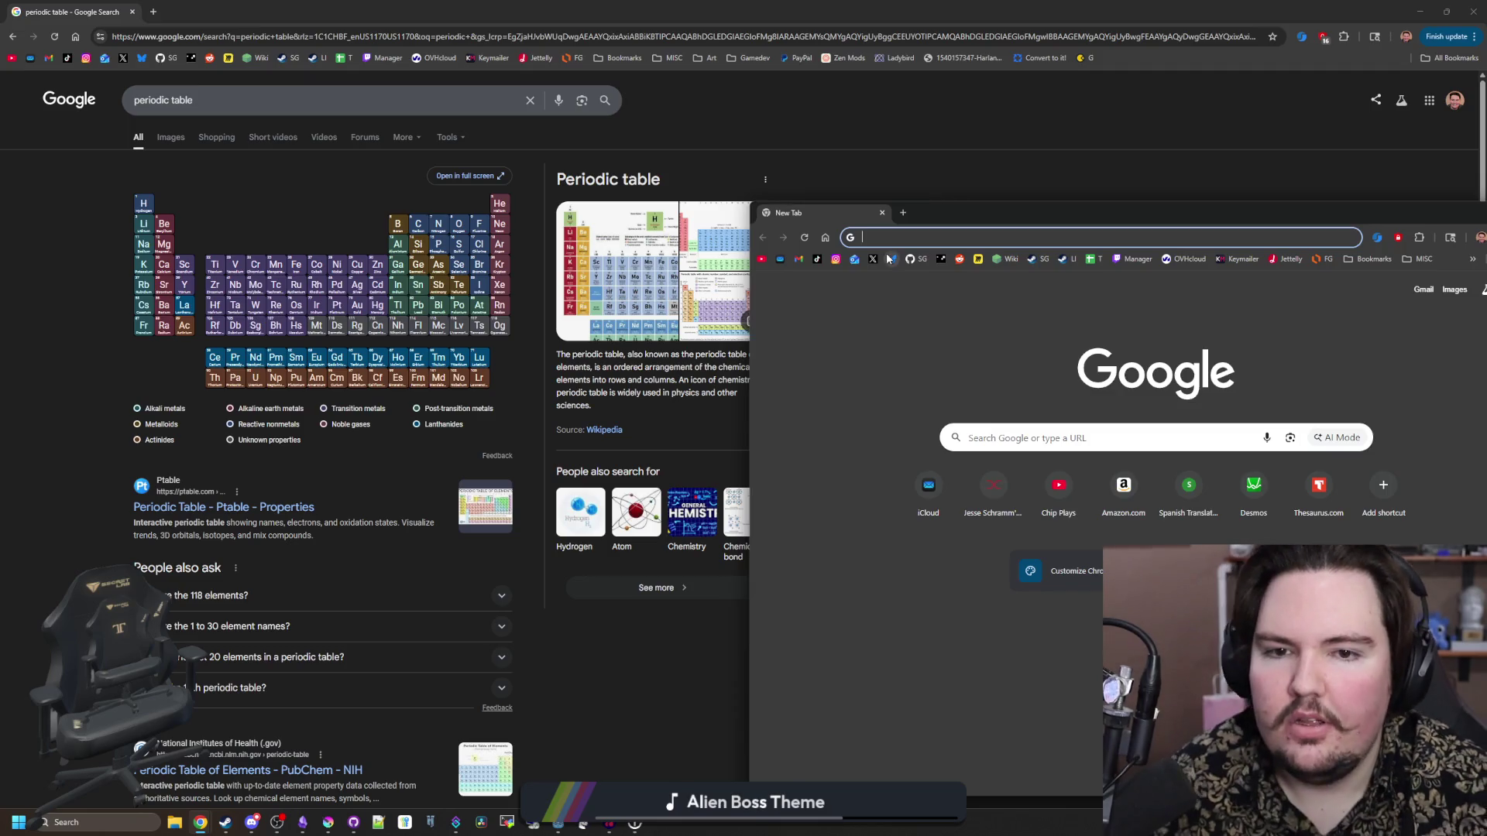
{"action": "left_click", "coordinate": [882, 214]}
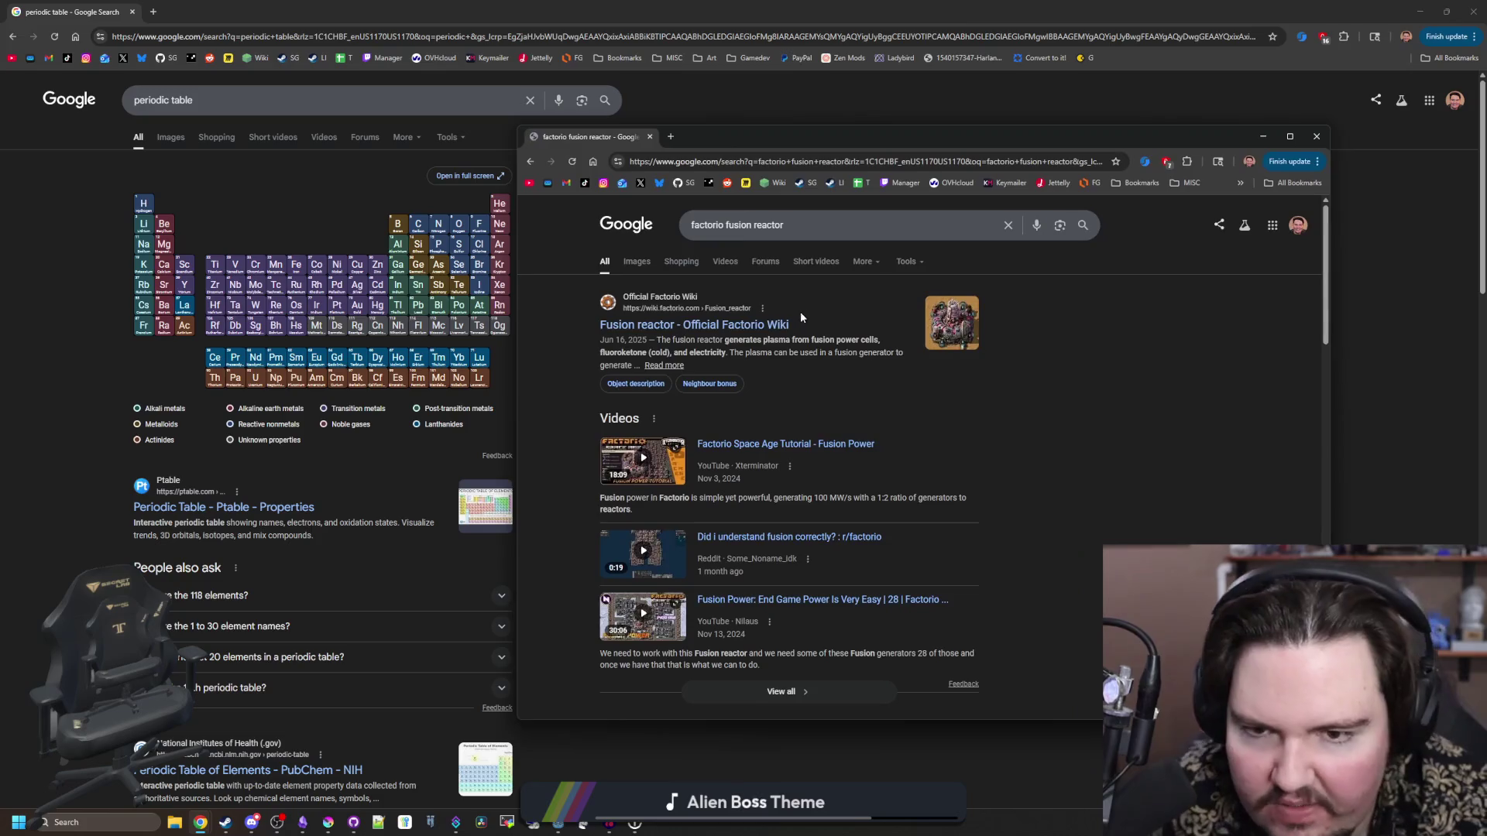
{"action": "left_click", "coordinate": [720, 330]}
{"action": "double_click", "coordinate": [891, 152]}
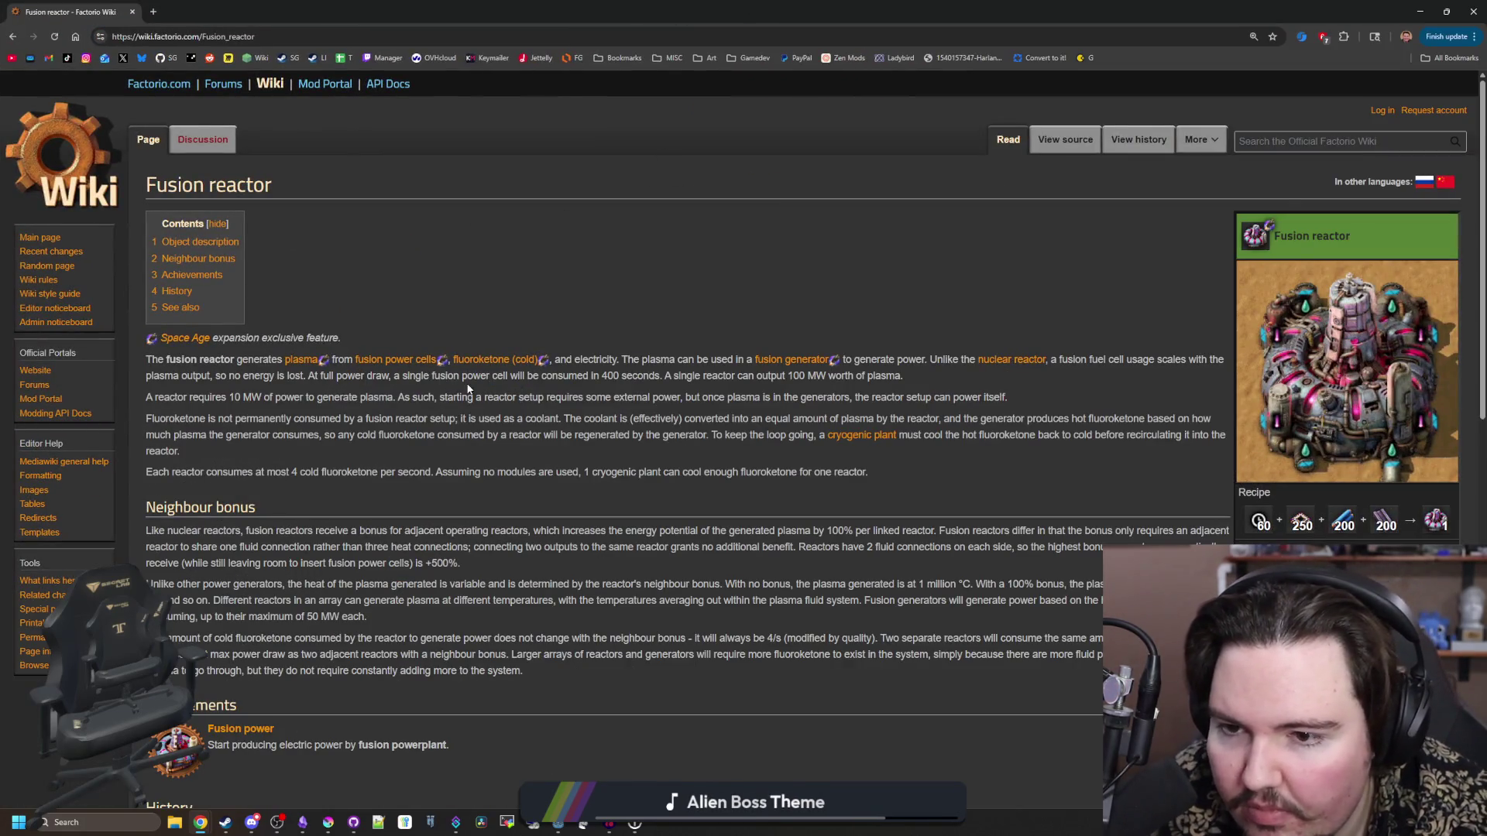
- Read the Fluoroketone (cold) article in a new tab, then go to Fluoroketone (hot)
{"action": "middle_click", "coordinate": [492, 360]}
{"action": "left_click", "coordinate": [207, 12]}
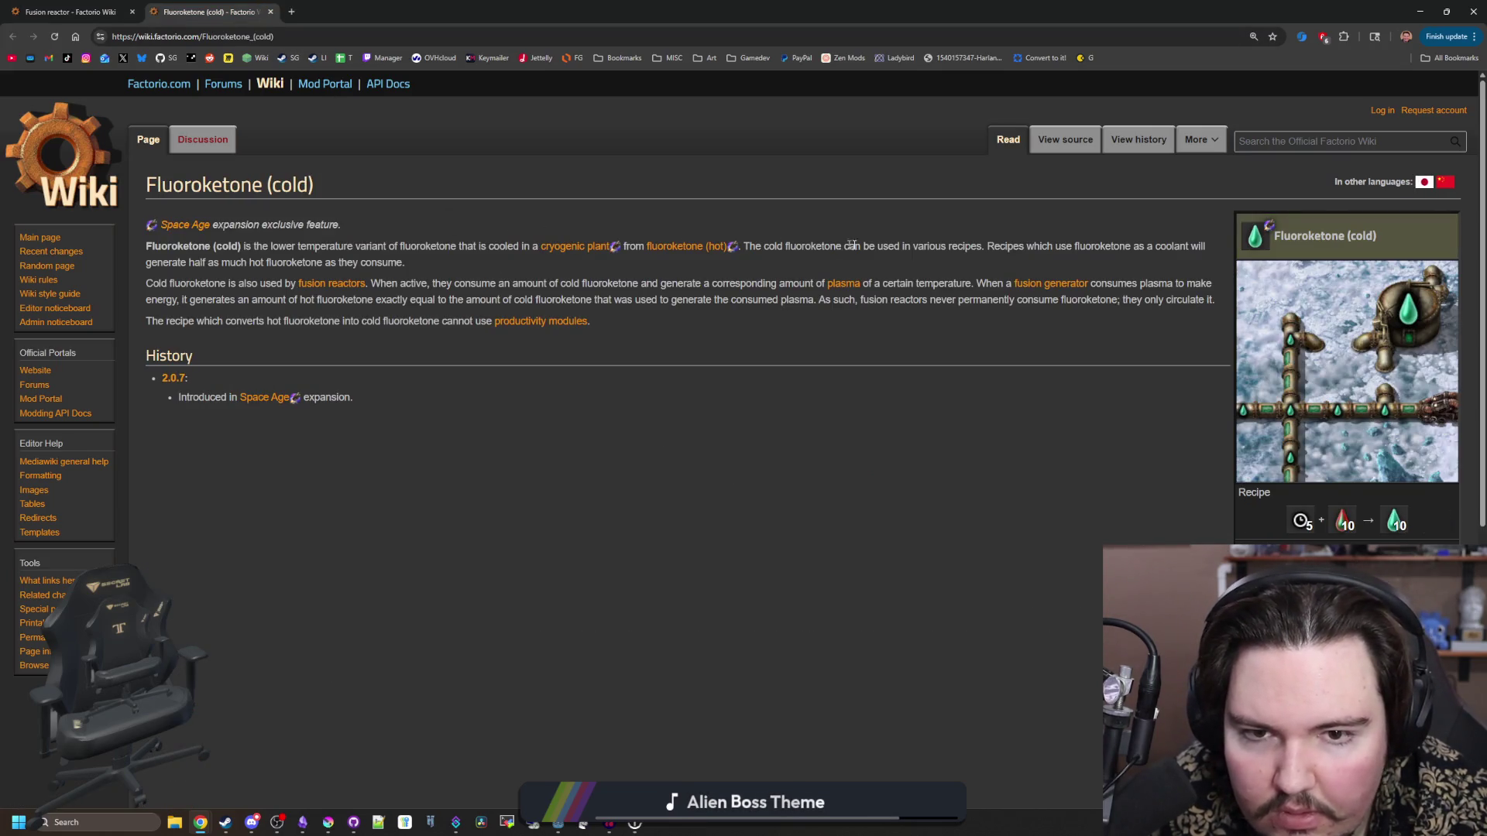
{"action": "left_click_drag", "start_coordinate": [168, 248], "coordinate": [497, 244]}
{"action": "left_click", "coordinate": [497, 246]}
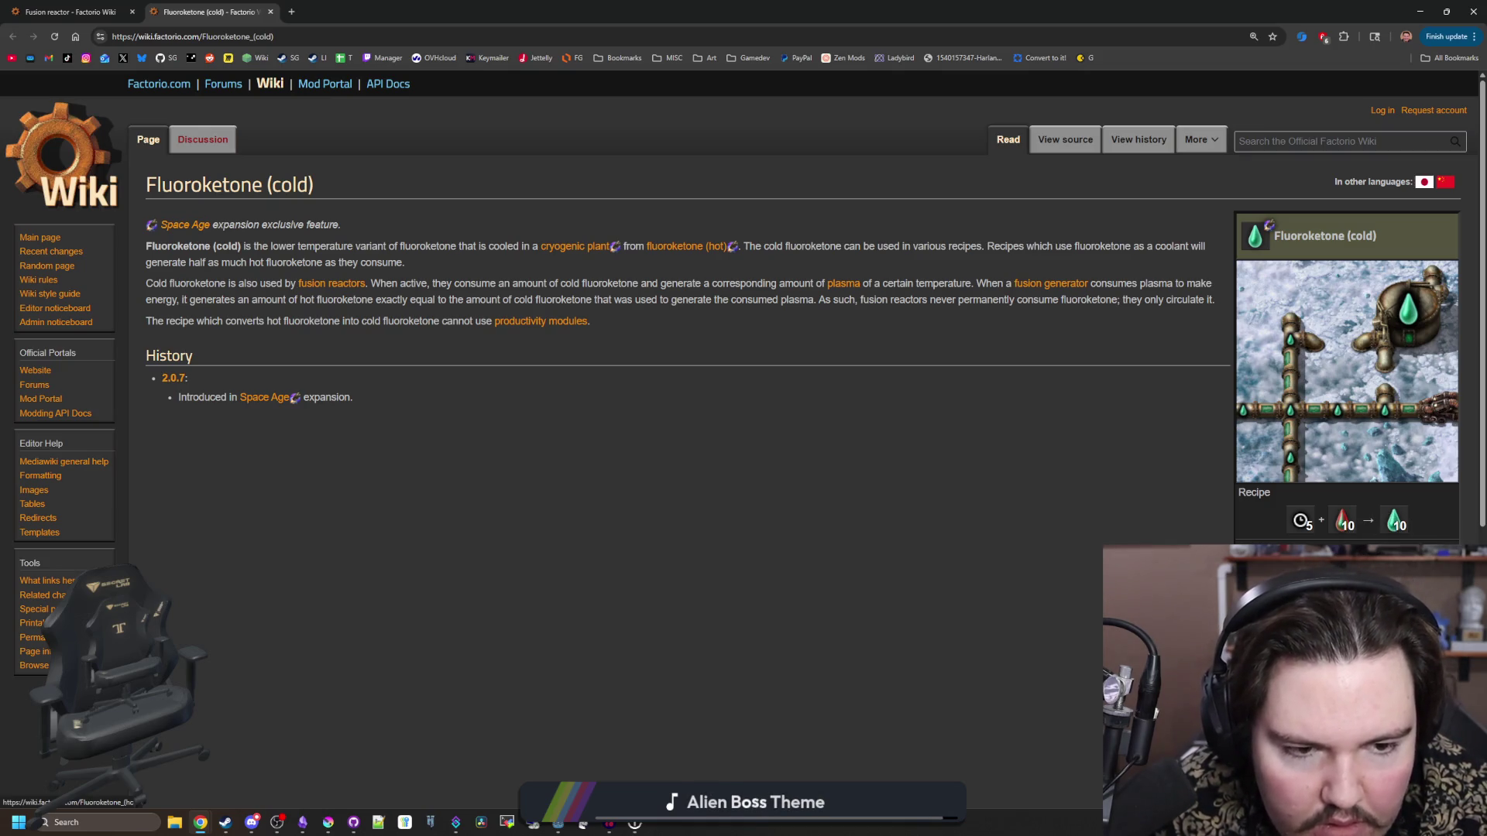
{"action": "left_click", "coordinate": [1344, 523]}
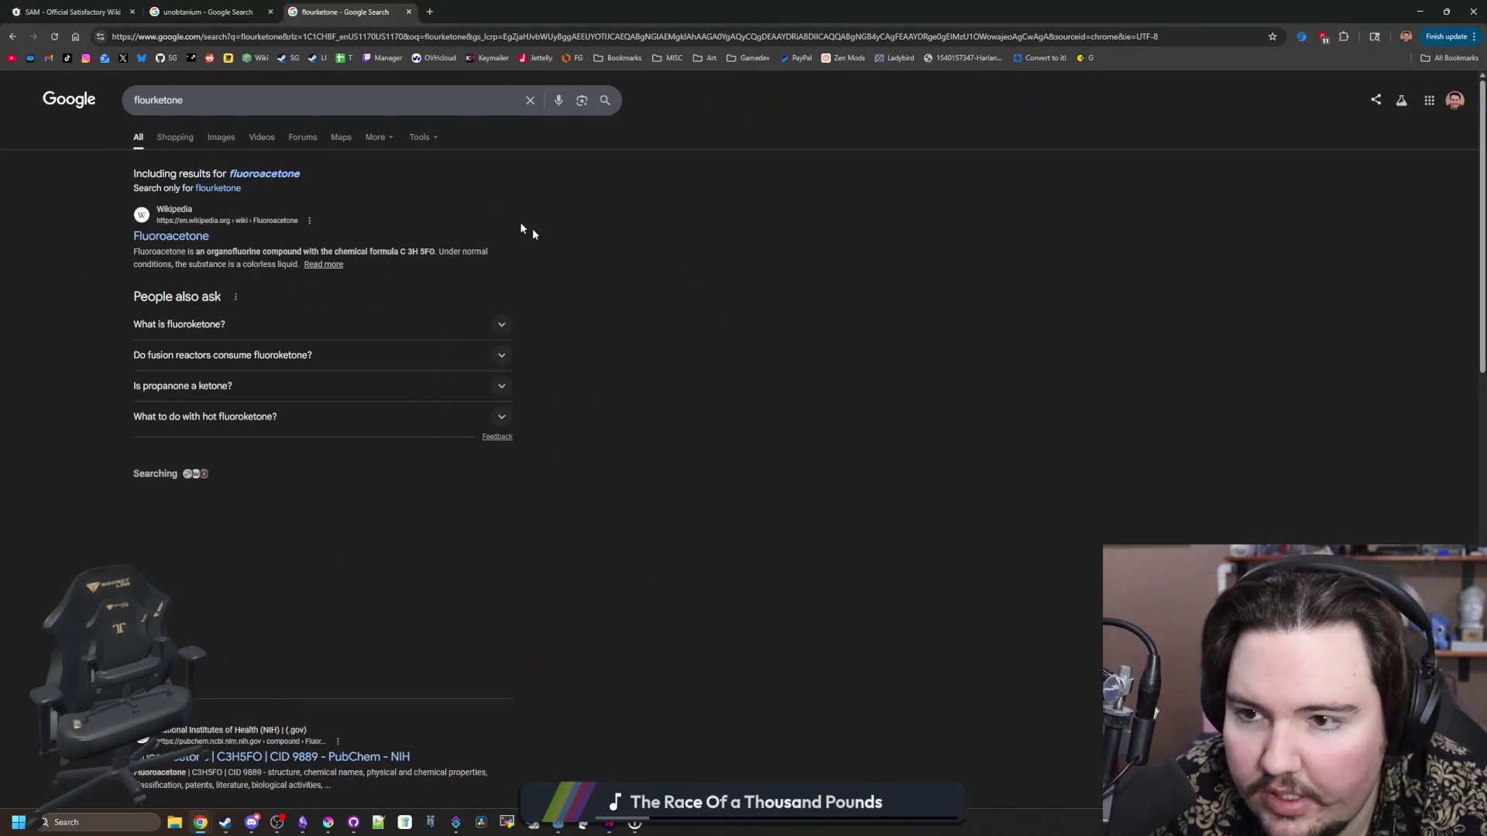
- Follow the fluoroacetone suggestion to its Wikipedia article, read it, and return to the Factorio wiki
{"action": "left_click", "coordinate": [264, 174]}
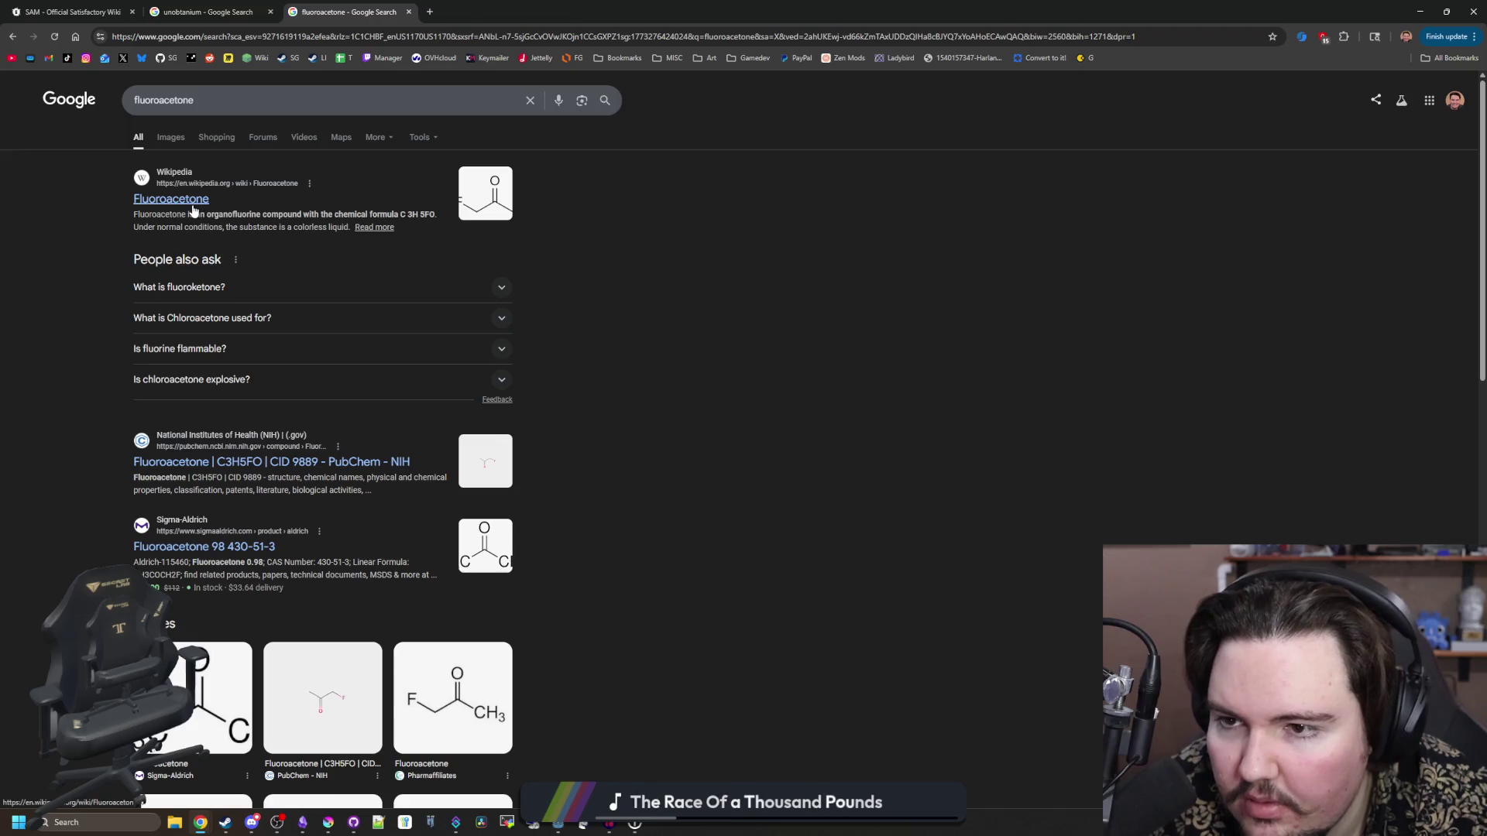
{"action": "middle_click", "coordinate": [170, 199]}
{"action": "left_click", "coordinate": [437, 6]}
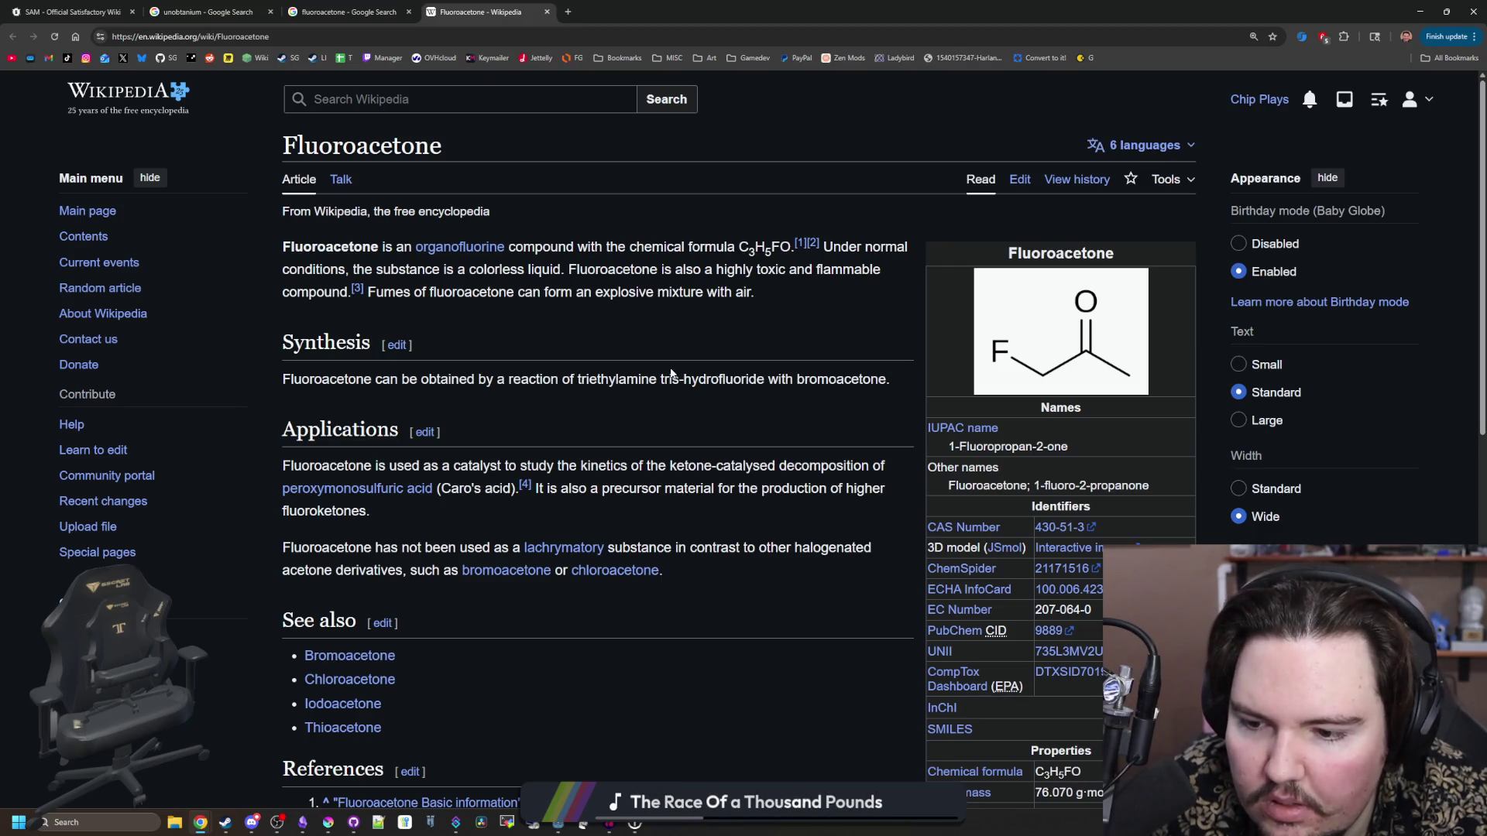
{"action": "scroll", "coordinate": [671, 371], "scroll_direction": "down", "scroll_amount": 2}
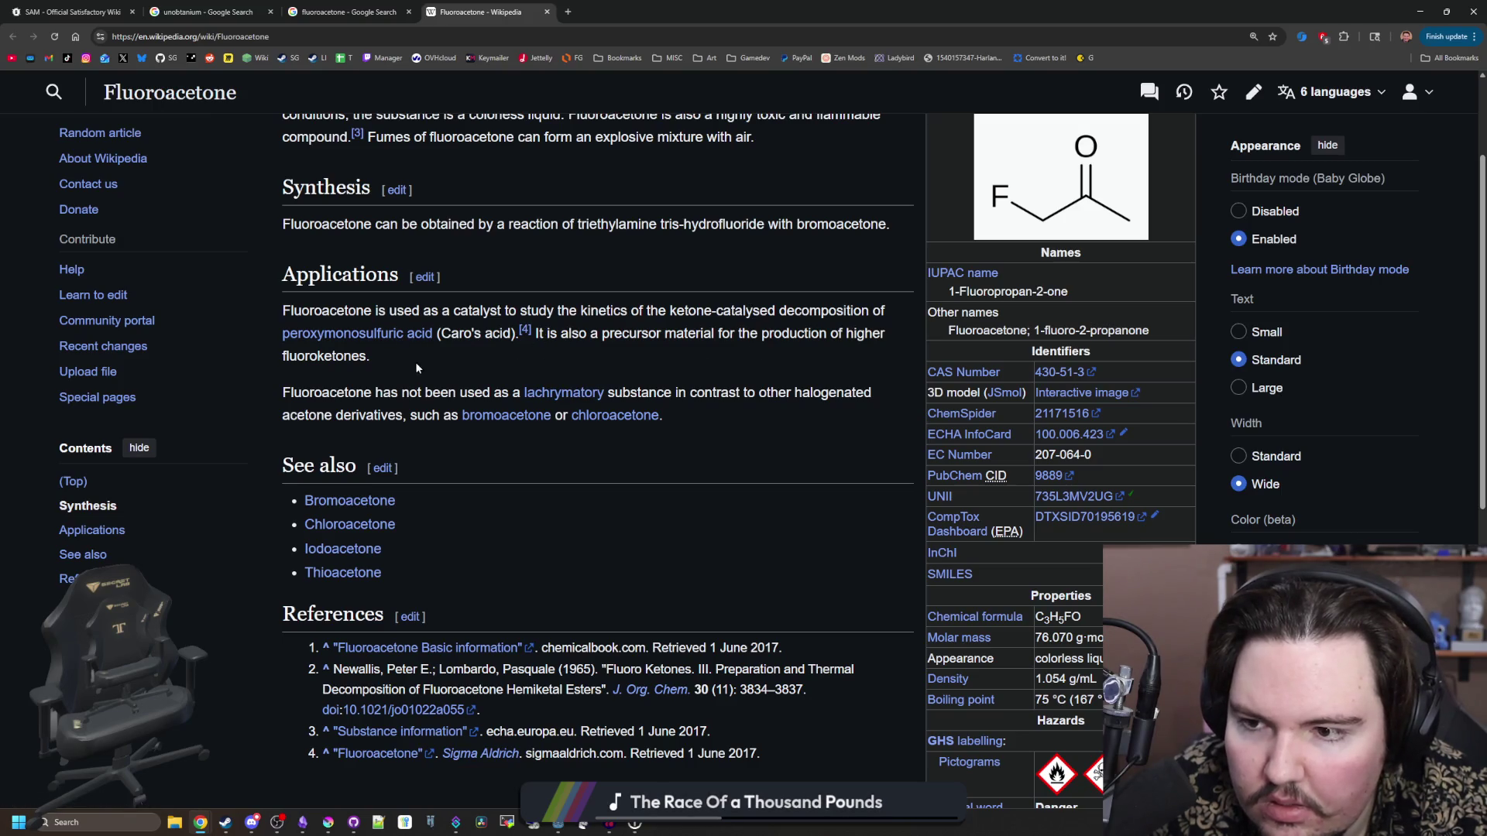
{"action": "left_click_drag", "start_coordinate": [284, 393], "coordinate": [477, 397]}
{"action": "left_click", "coordinate": [477, 399]}
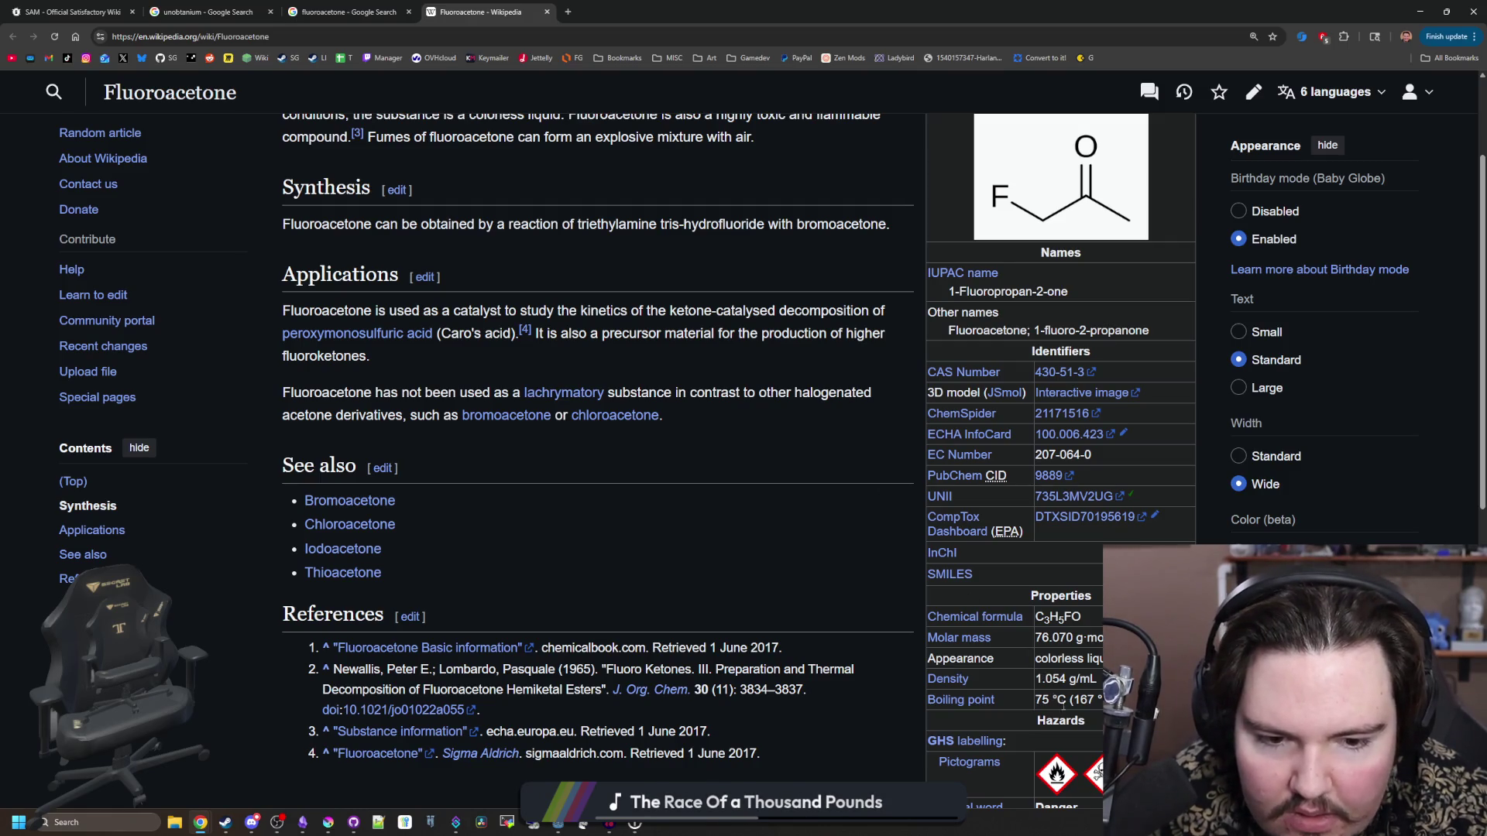
{"action": "scroll", "coordinate": [1088, 704], "scroll_direction": "down", "scroll_amount": 3}
{"action": "scroll", "coordinate": [912, 463], "scroll_direction": "down", "scroll_amount": 5}
{"action": "scroll", "coordinate": [912, 463], "scroll_direction": "up", "scroll_amount": 10}
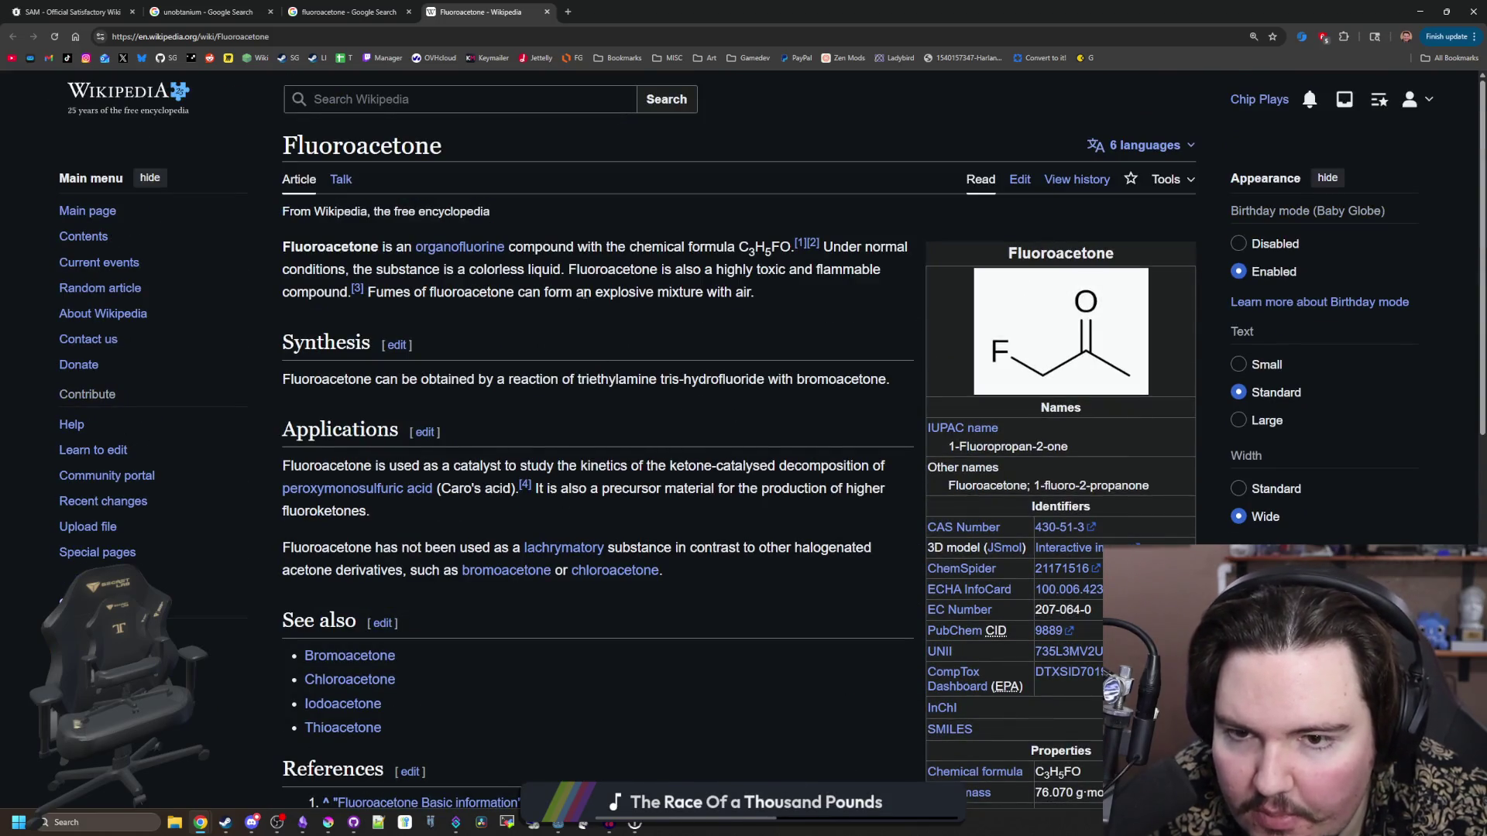
{"action": "key", "text": "alt+Tab"}
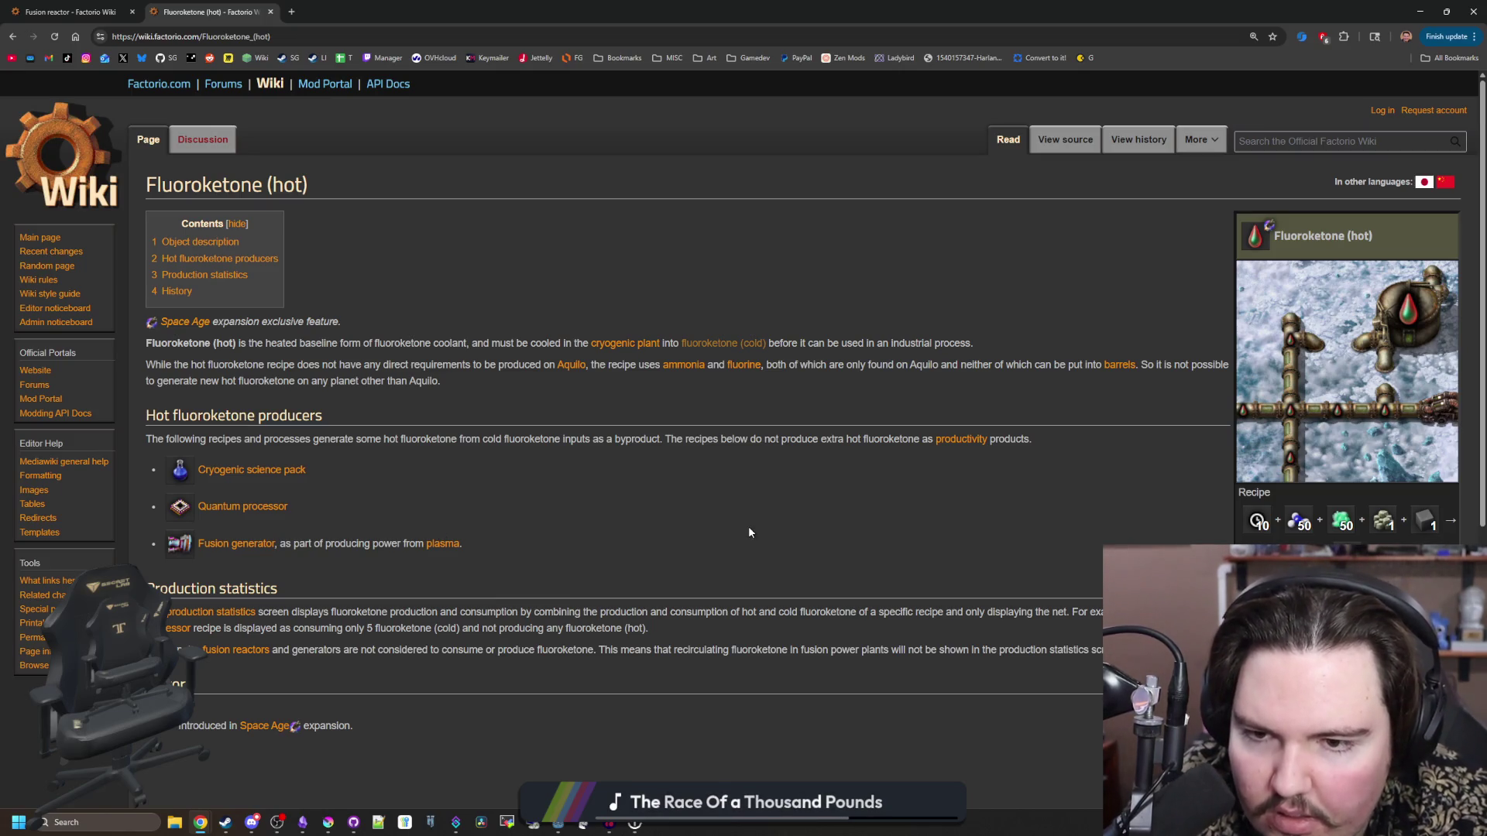
- Open the Ammonia and Fluorine wiki pages in new tabs and read them
{"action": "middle_click", "coordinate": [695, 371]}
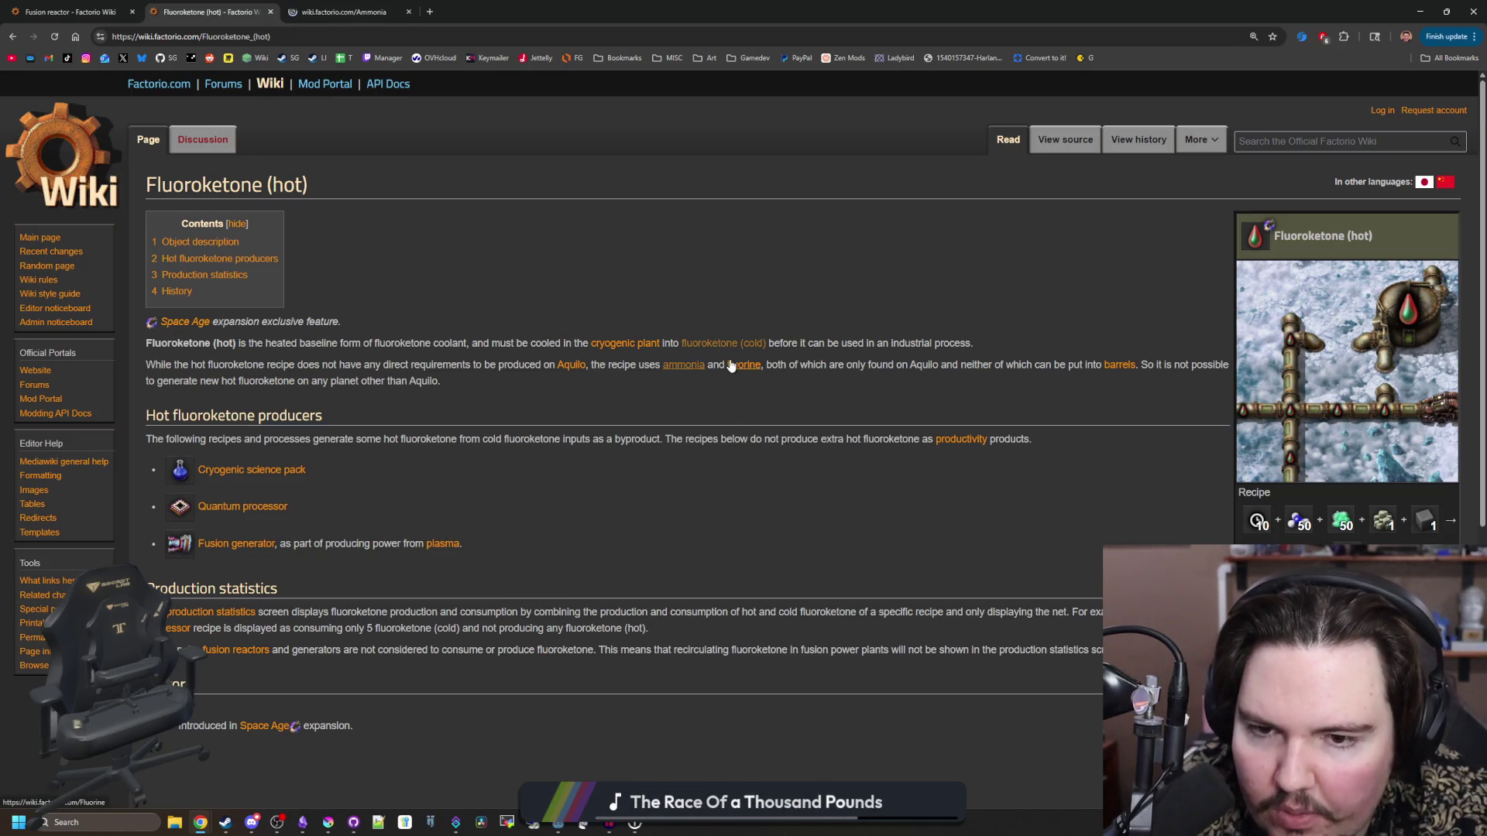
{"action": "middle_click", "coordinate": [743, 365]}
{"action": "left_click", "coordinate": [341, 12]}
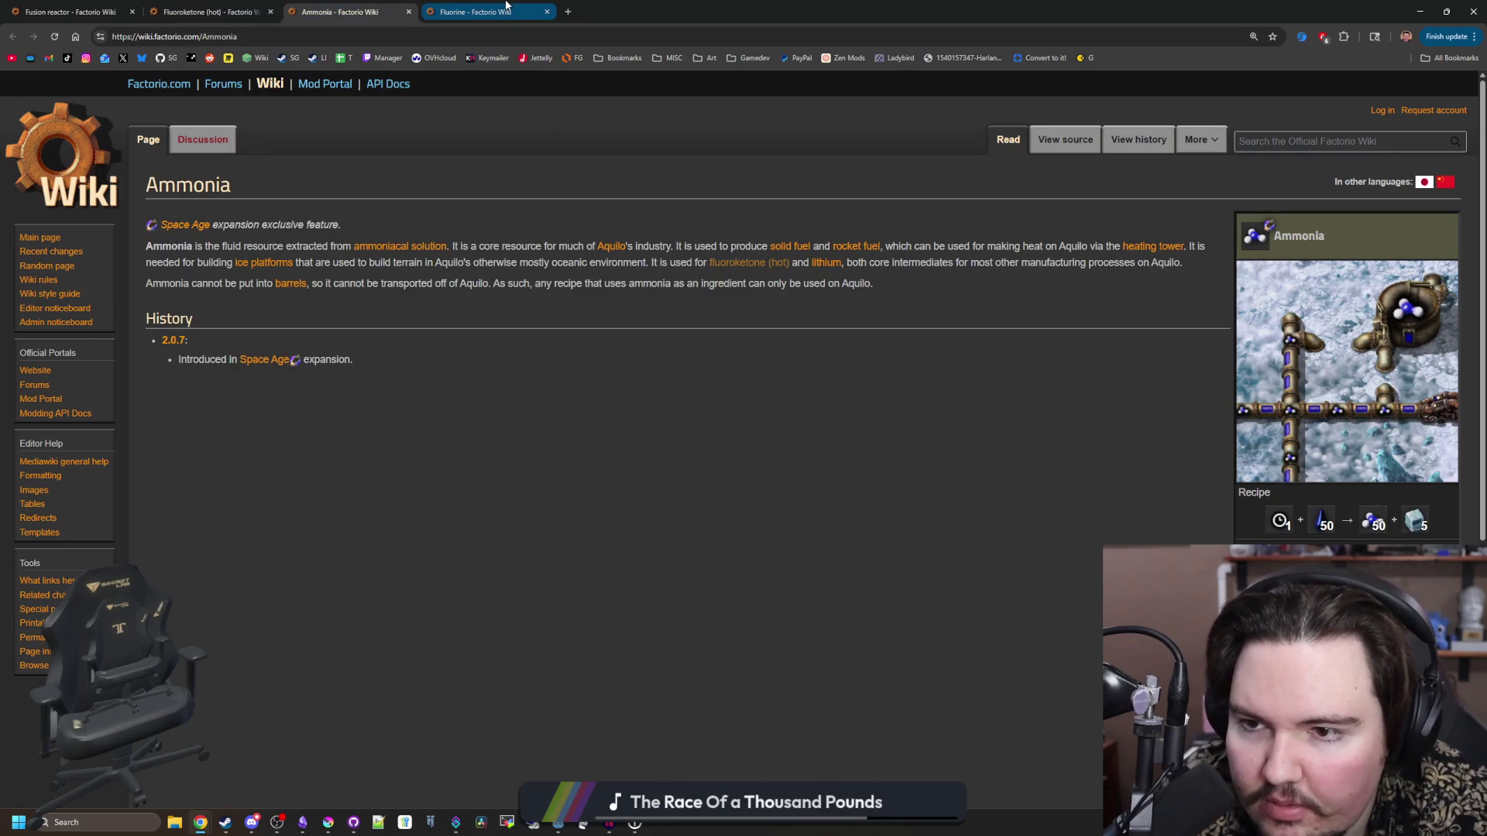
{"action": "mouse_move", "coordinate": [530, 6]}
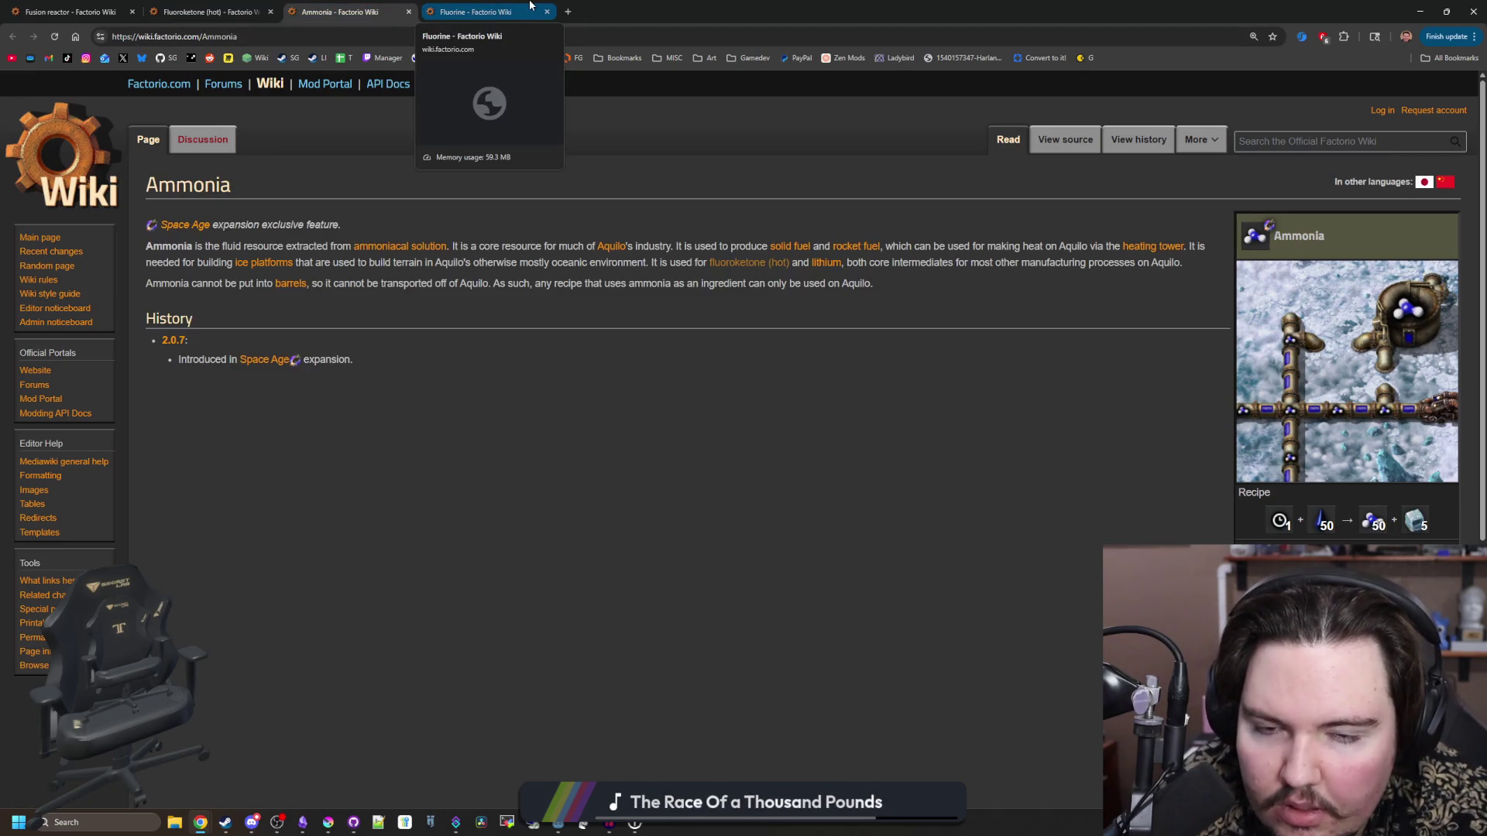
{"action": "left_click", "coordinate": [530, 5]}
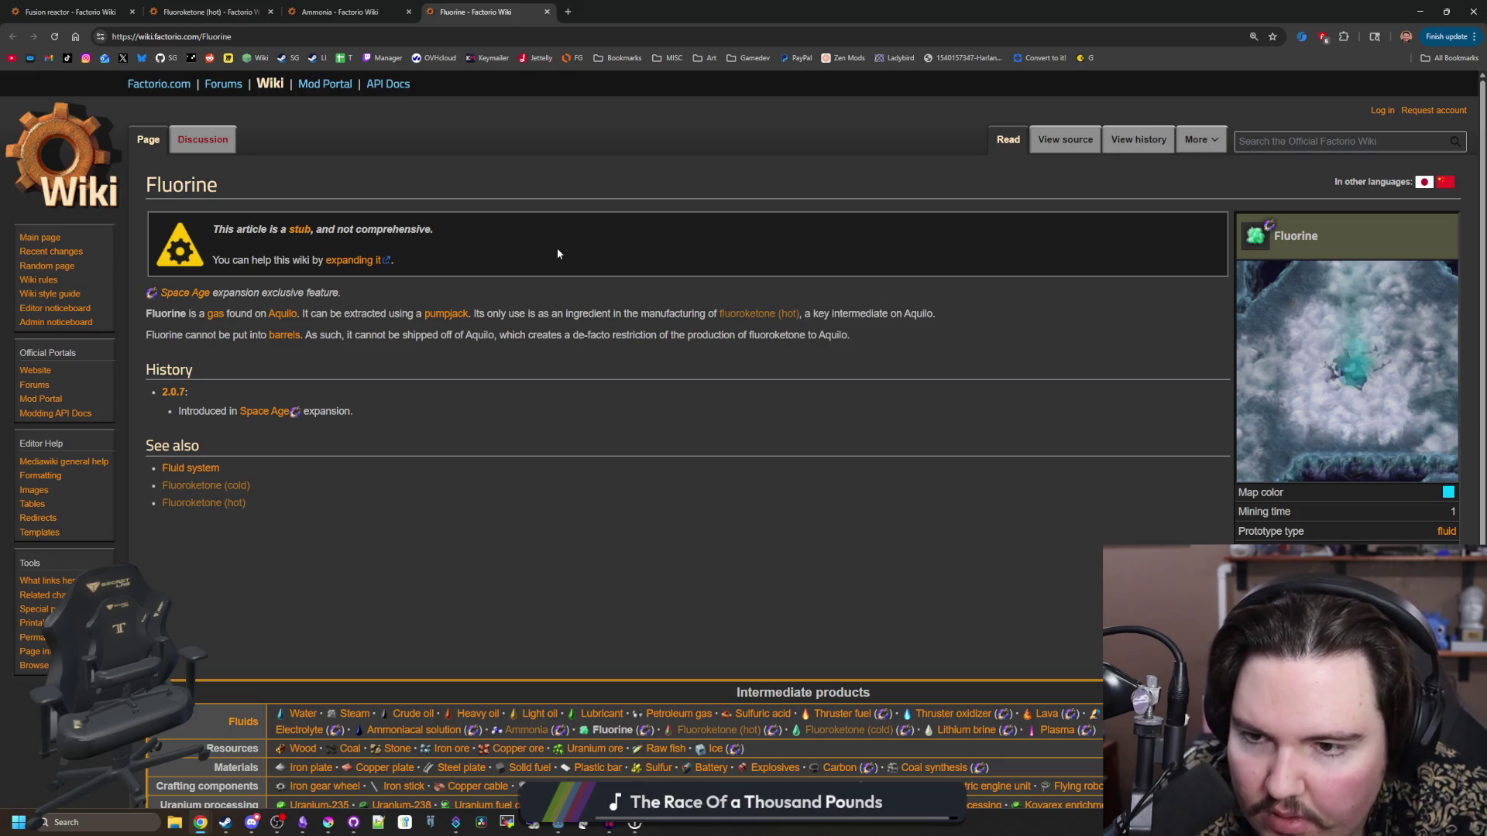
{"action": "scroll", "coordinate": [726, 344], "scroll_direction": "down", "scroll_amount": 3}
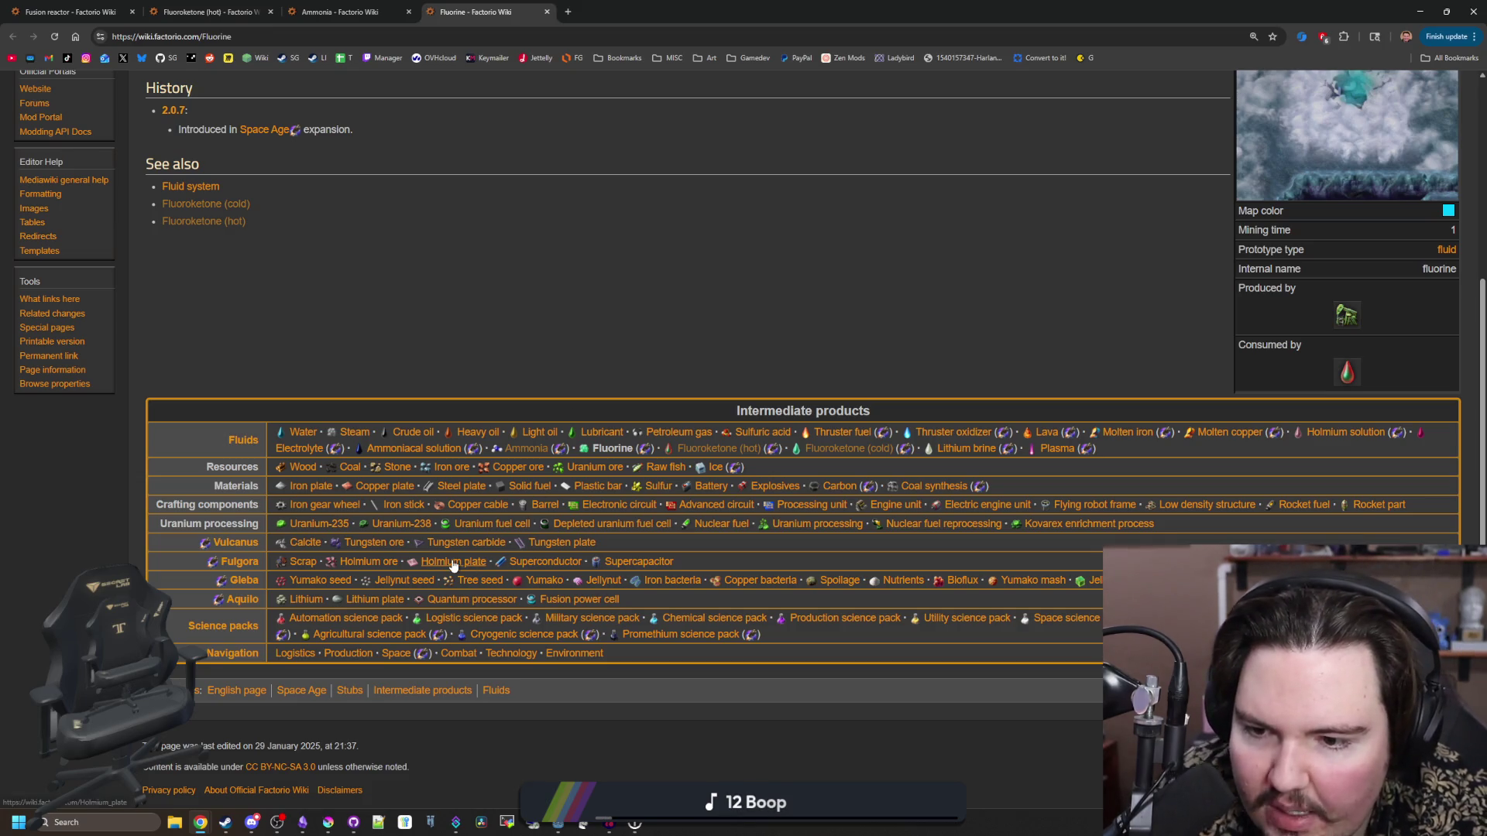
- Go to the Holmium ore page and open the Lithium page from it
{"action": "left_click", "coordinate": [367, 563]}
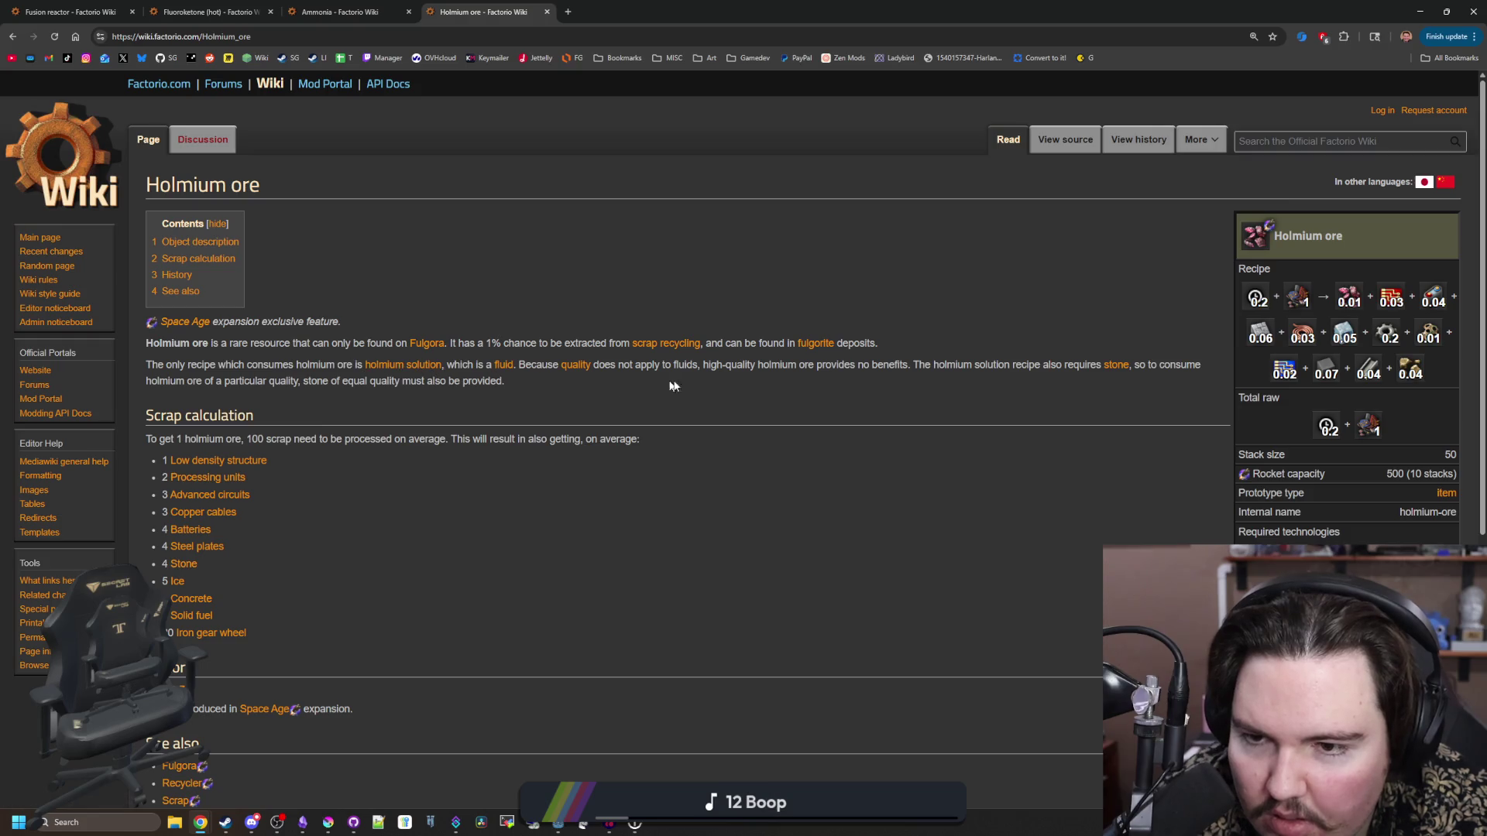
{"action": "scroll", "coordinate": [739, 385], "scroll_direction": "down", "scroll_amount": 5}
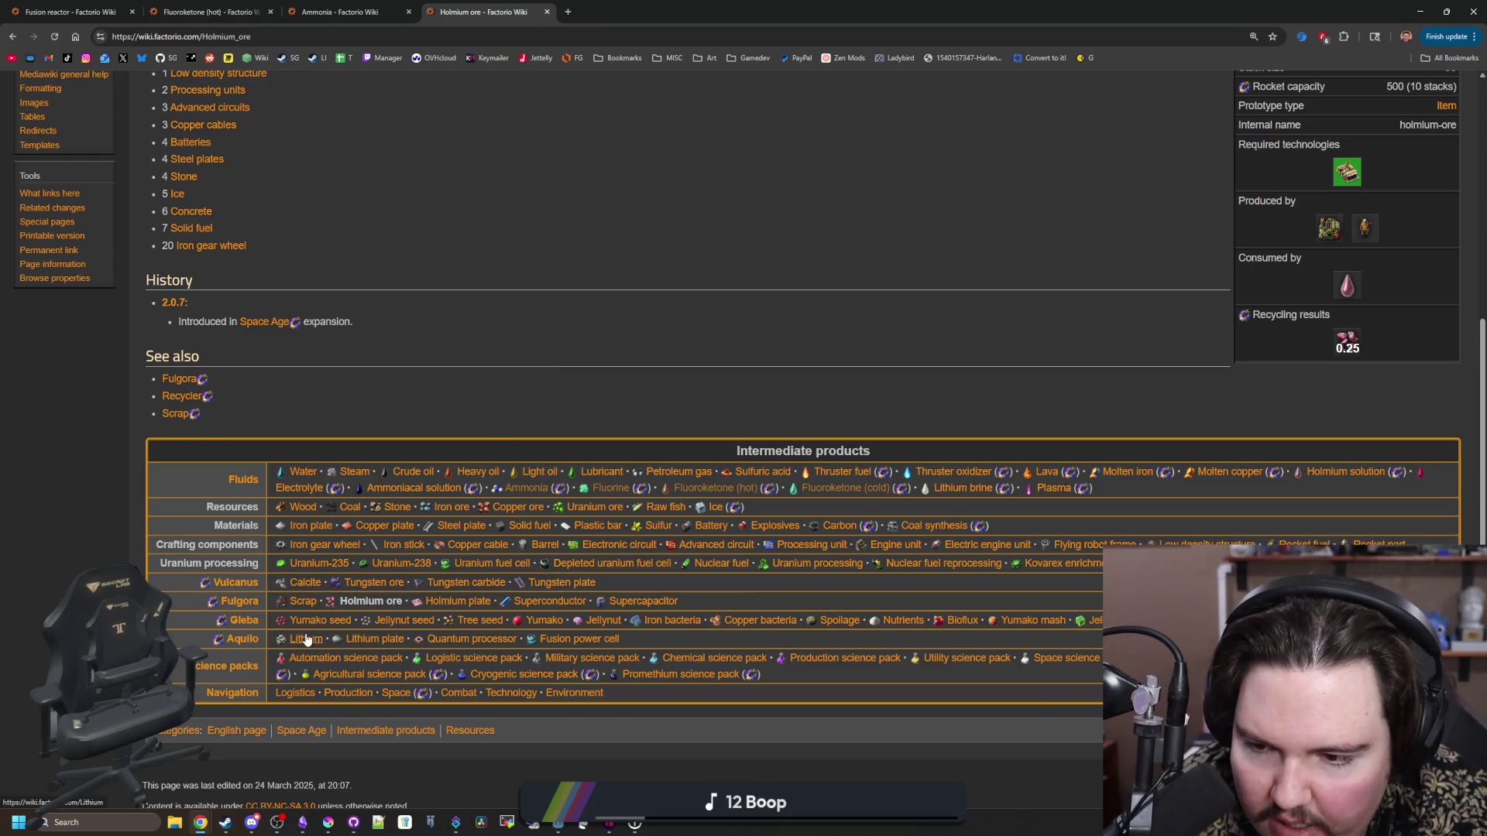
{"action": "scroll", "coordinate": [306, 635], "scroll_direction": "up", "scroll_amount": 1}
{"action": "middle_click", "coordinate": [305, 716]}
{"action": "scroll", "coordinate": [306, 719], "scroll_direction": "down", "scroll_amount": 1}
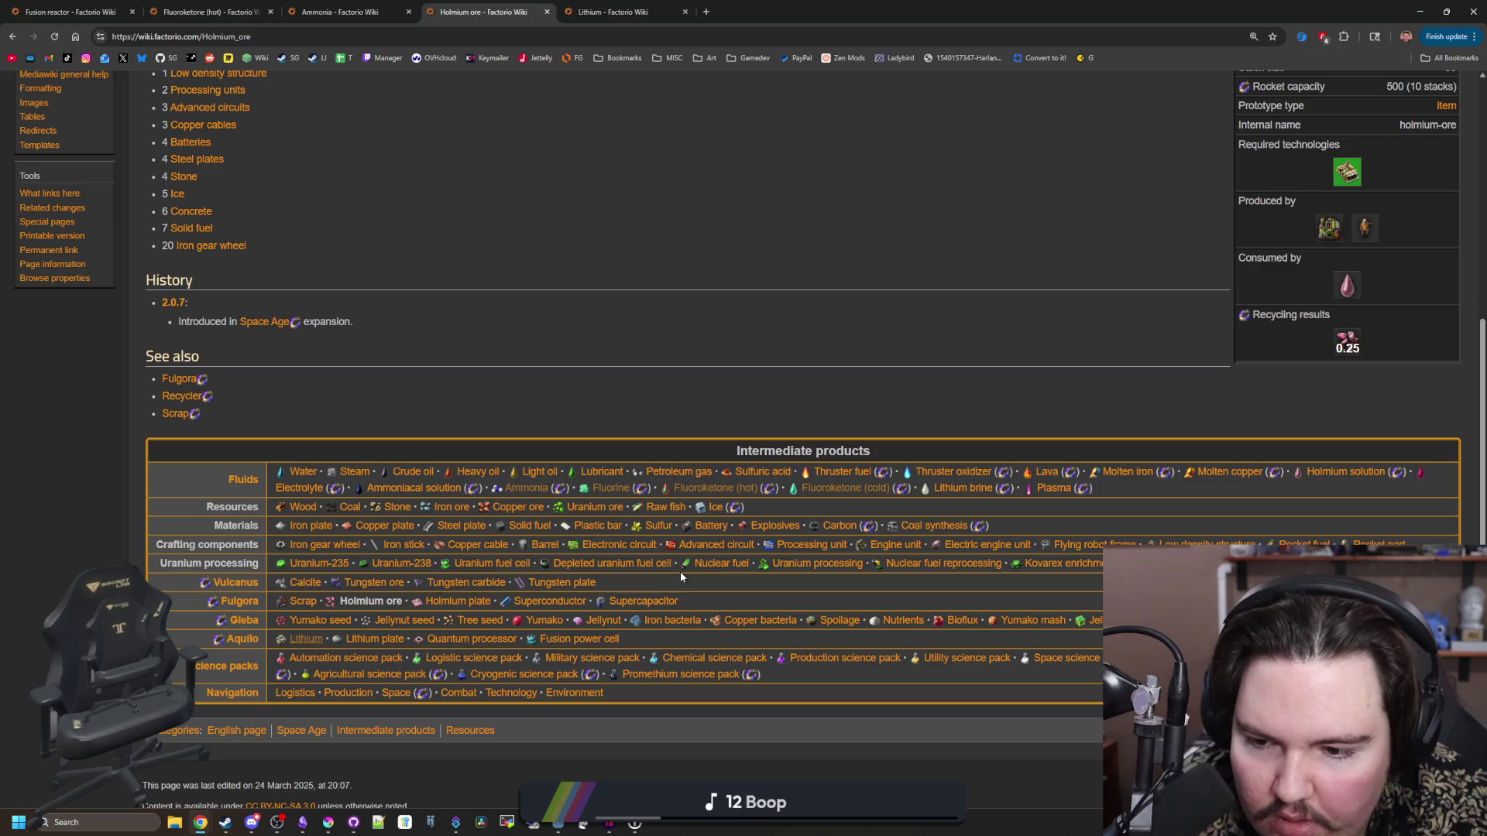
{"action": "scroll", "coordinate": [625, 518], "scroll_direction": "up", "scroll_amount": 10}
{"action": "left_click", "coordinate": [612, 12]}
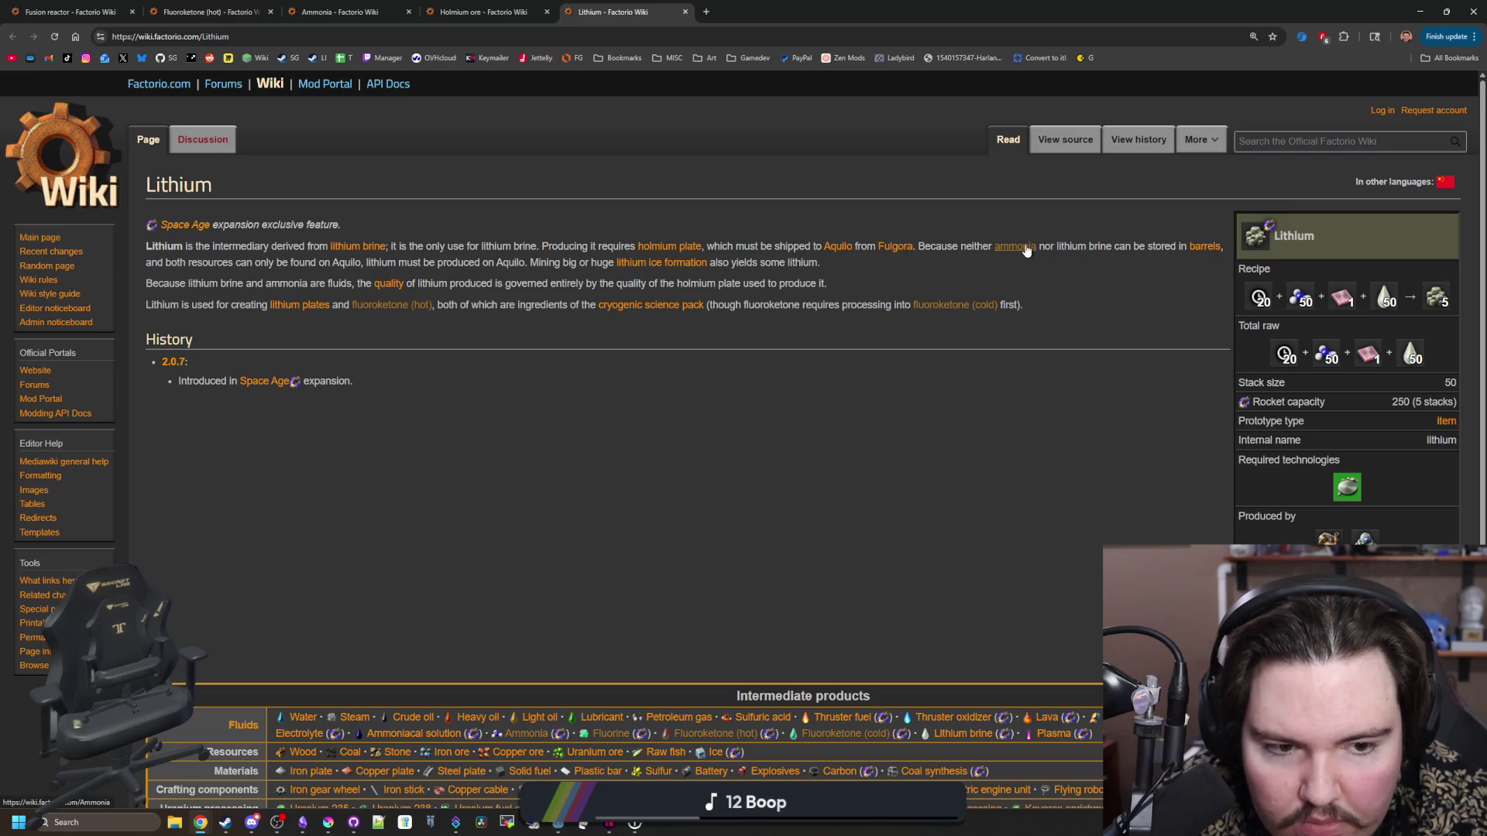
- Browse Lithium processing, Lithium plate and Cryogenic science pack, then return to the notes
{"action": "left_click", "coordinate": [1352, 482]}
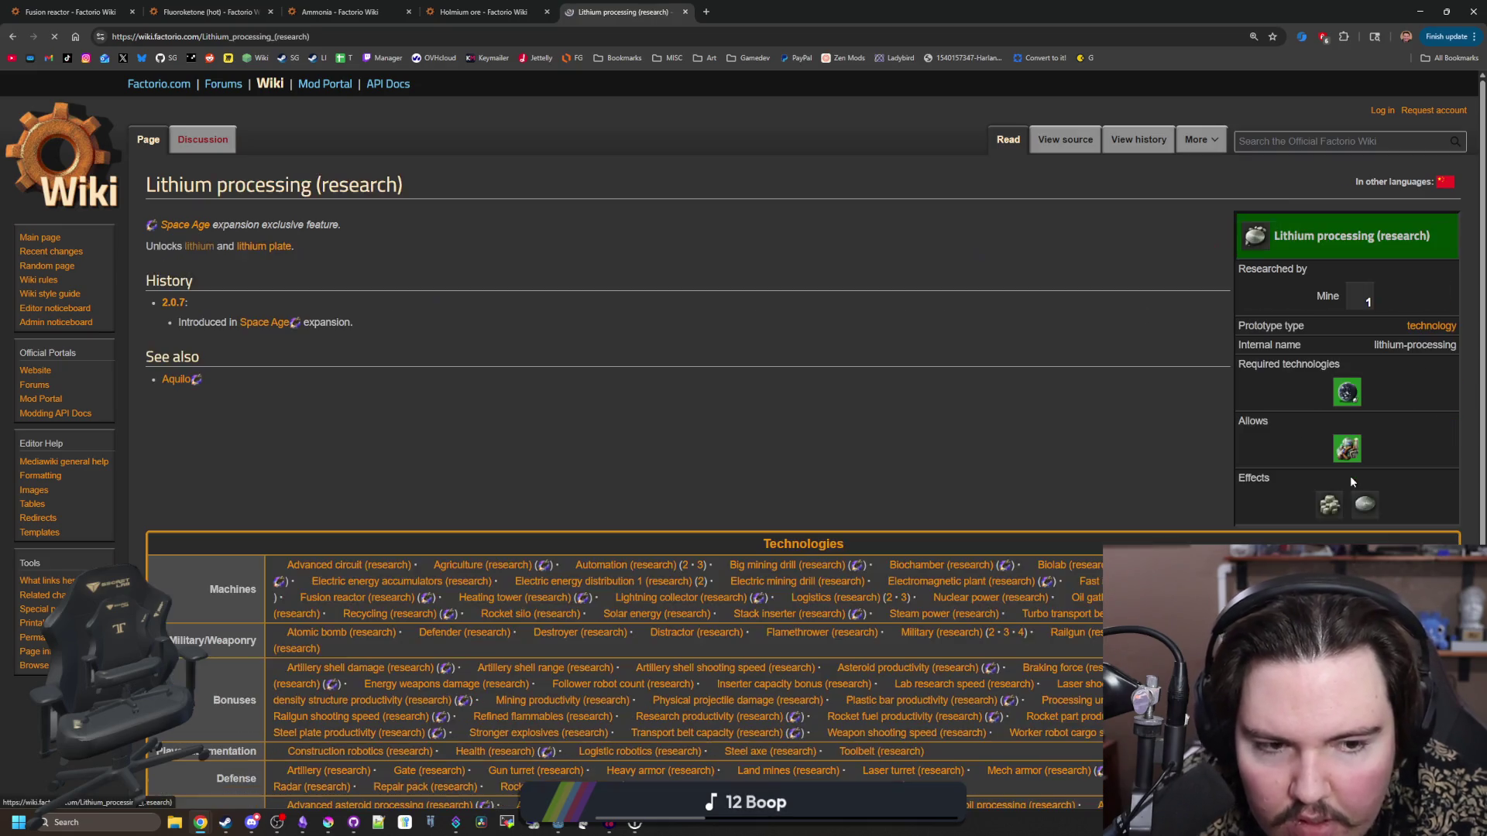
{"action": "left_click", "coordinate": [255, 246]}
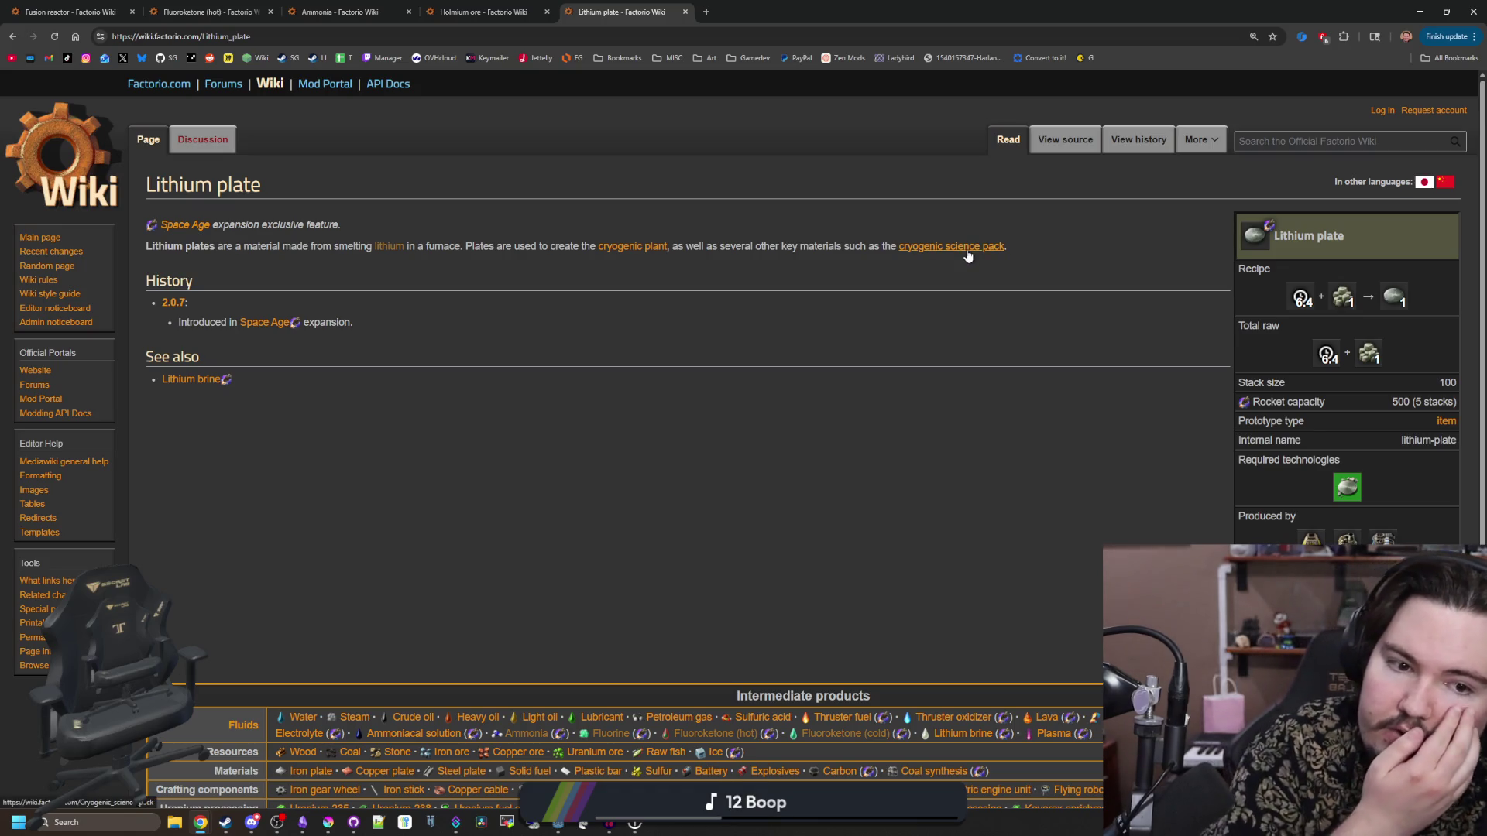
{"action": "left_click", "coordinate": [967, 256]}
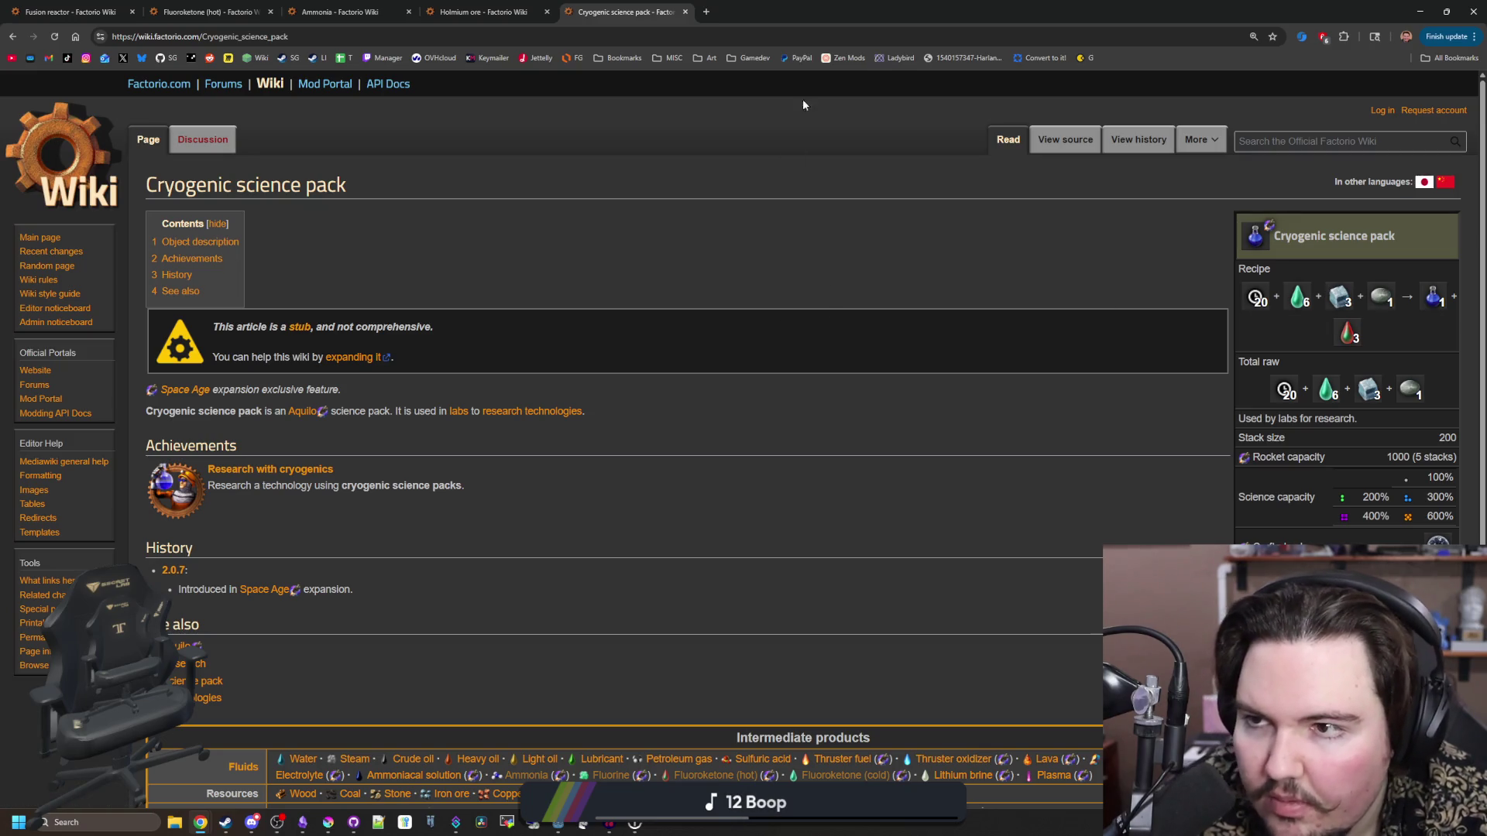
{"action": "key", "text": "alt+Tab"}
{"action": "left_click_drag", "start_coordinate": [728, 9], "coordinate": [1108, 234]}
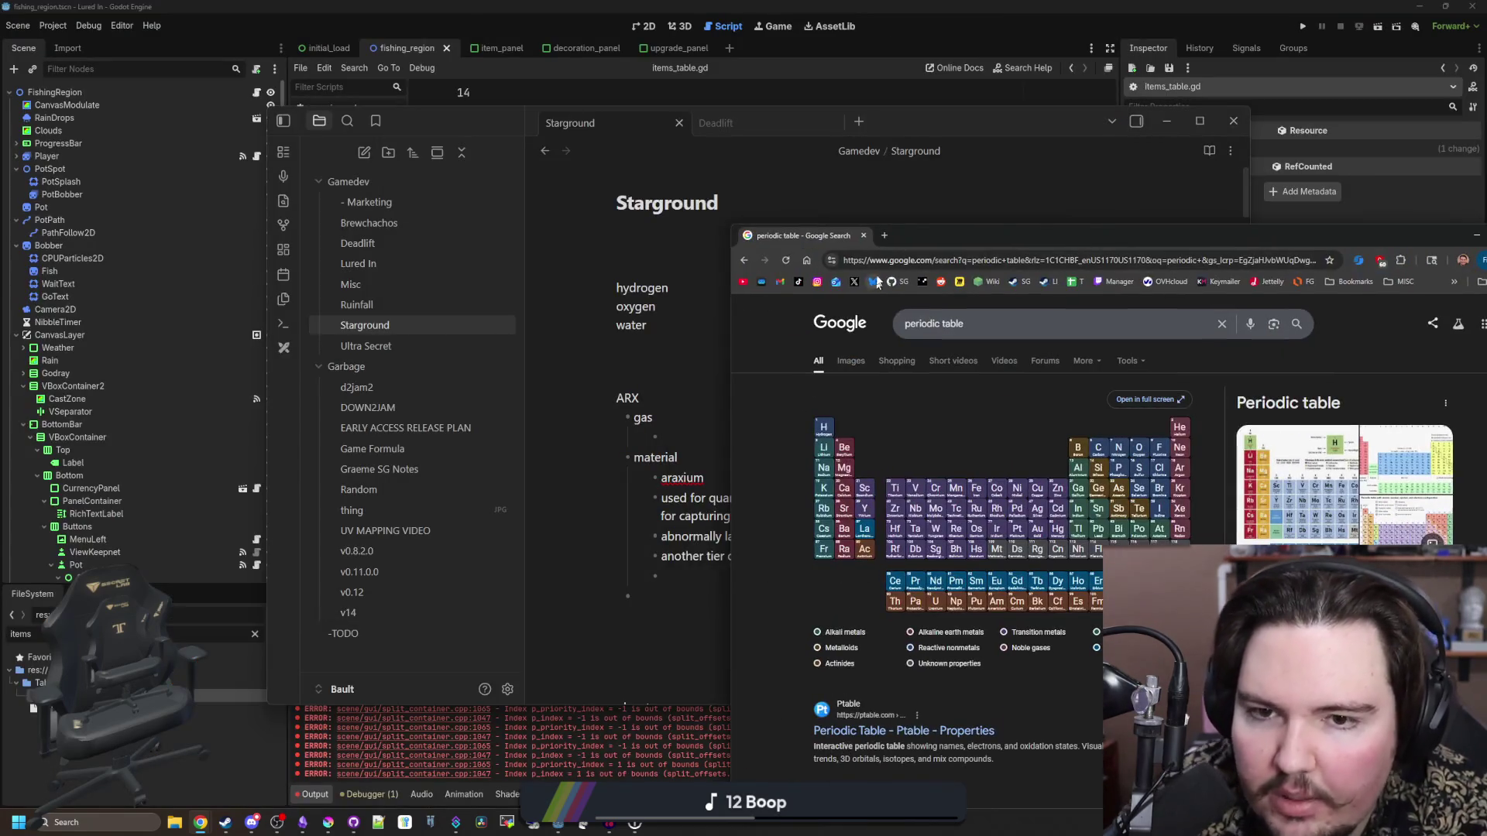
- Close the periodic table search and write helium as ARX's gas
{"action": "left_click", "coordinate": [863, 236]}
{"action": "left_click", "coordinate": [689, 434]}
{"action": "type", "text": "helium"}
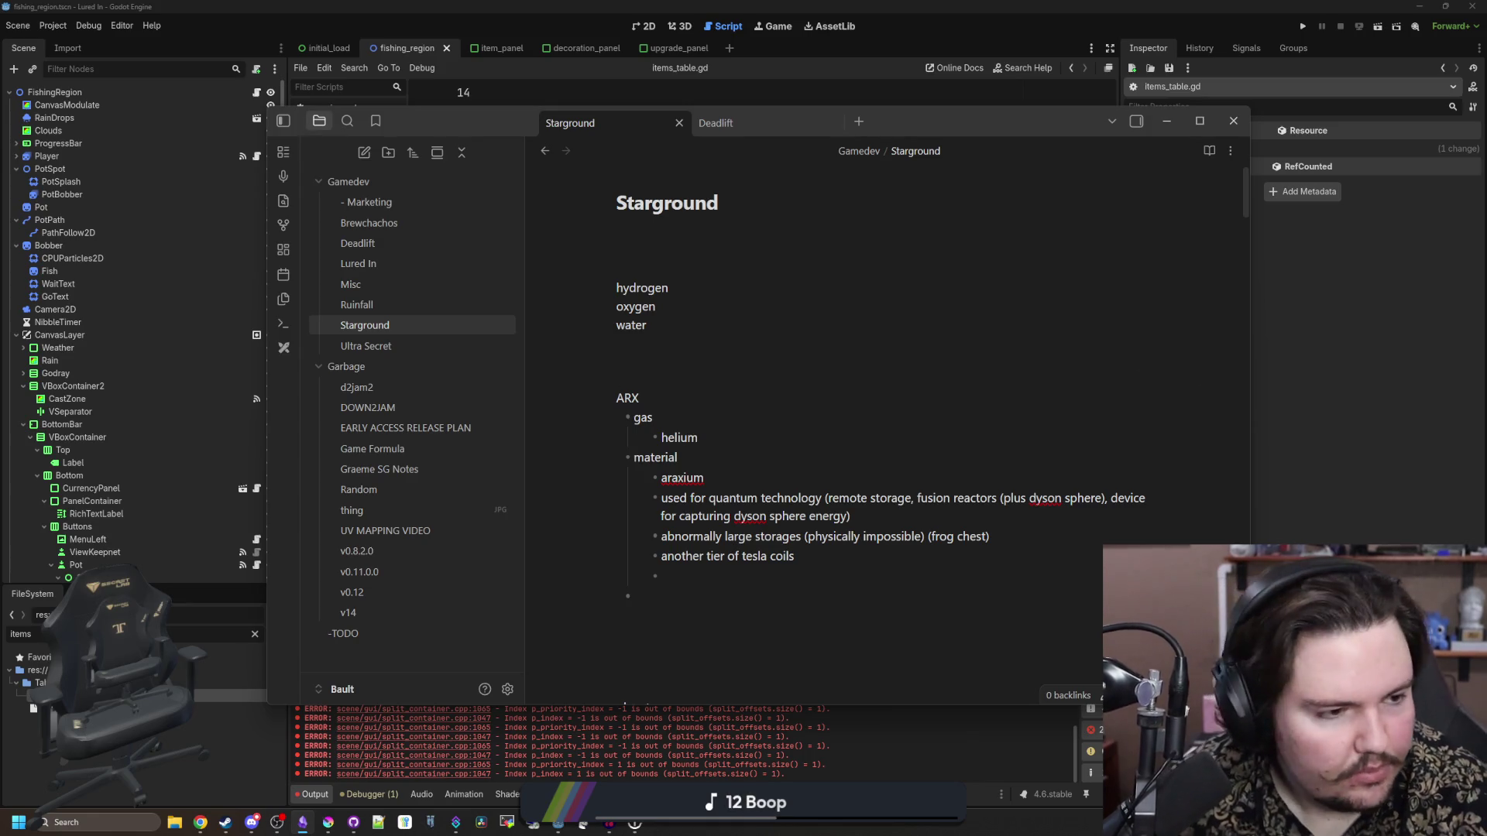
{"action": "left_click", "coordinate": [616, 377]}
{"action": "key", "text": "alt+Tab"}
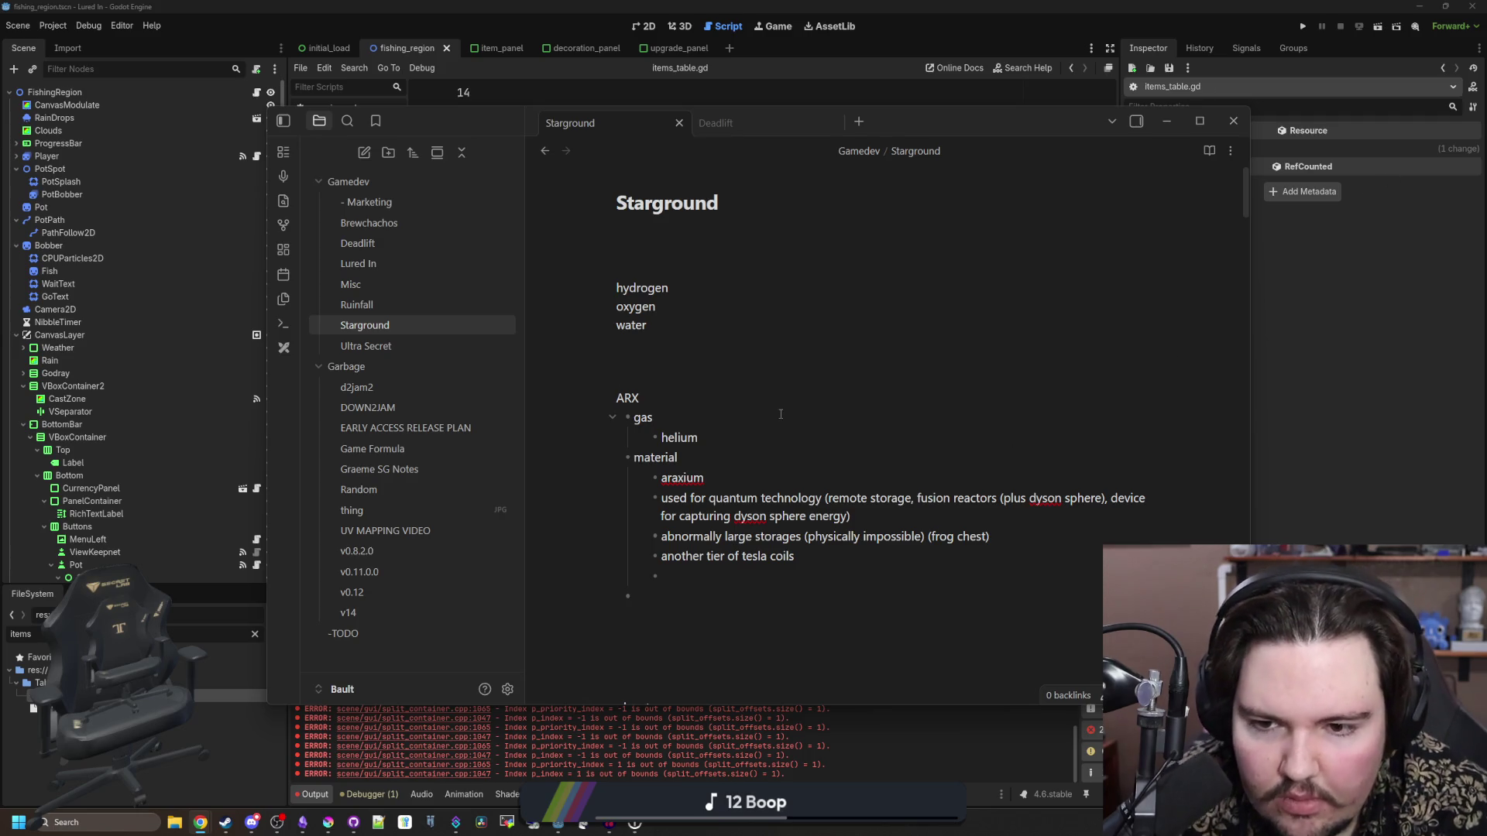
- Add a 'mechanics' bullet with the sub-point 'very rocky (mountains you need to build around)'
{"action": "left_click", "coordinate": [628, 371]}
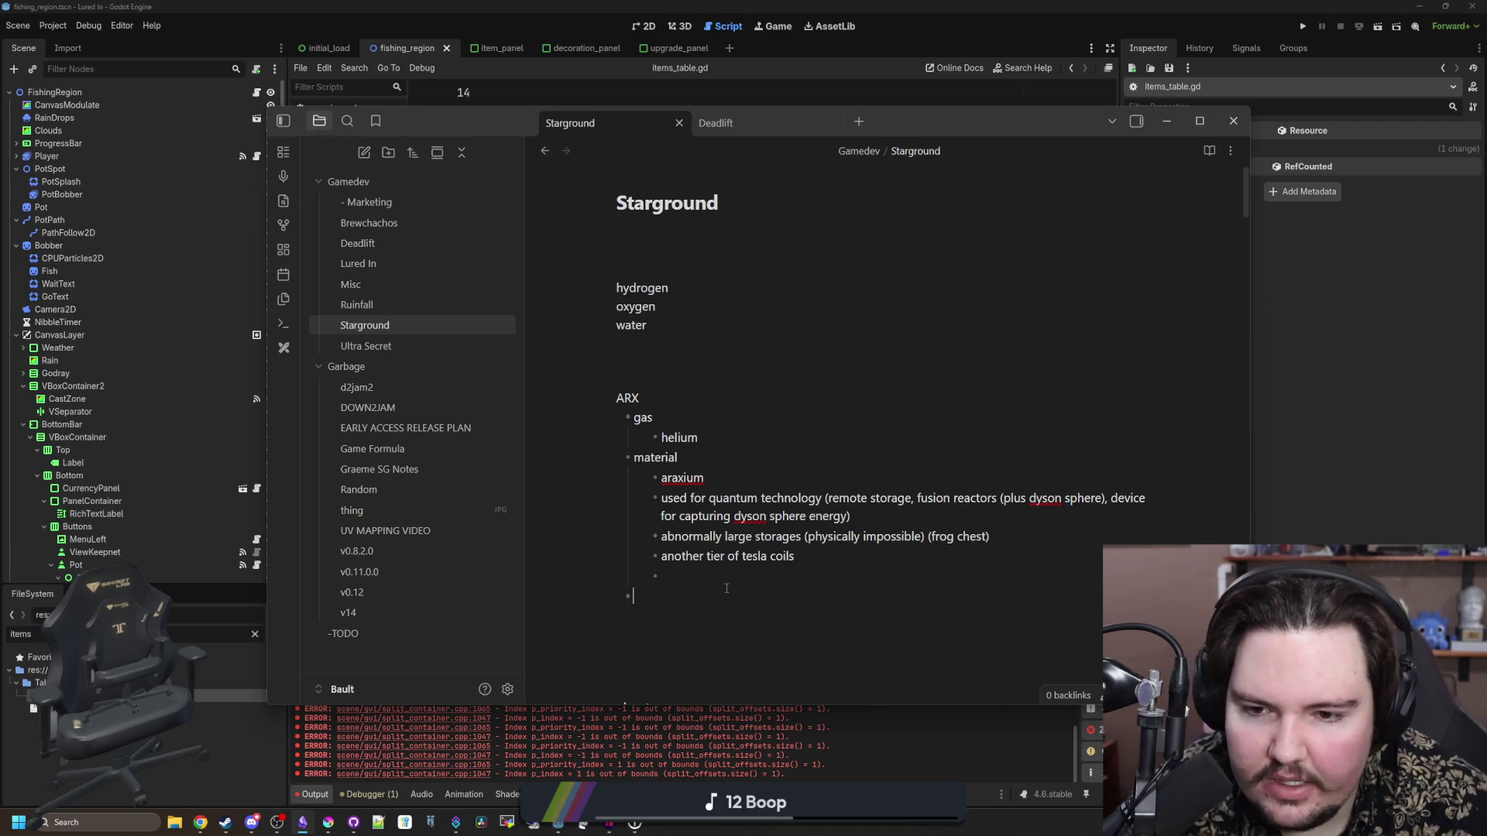
{"action": "type", "text": "mechanics"}
{"action": "key", "text": "Return"}
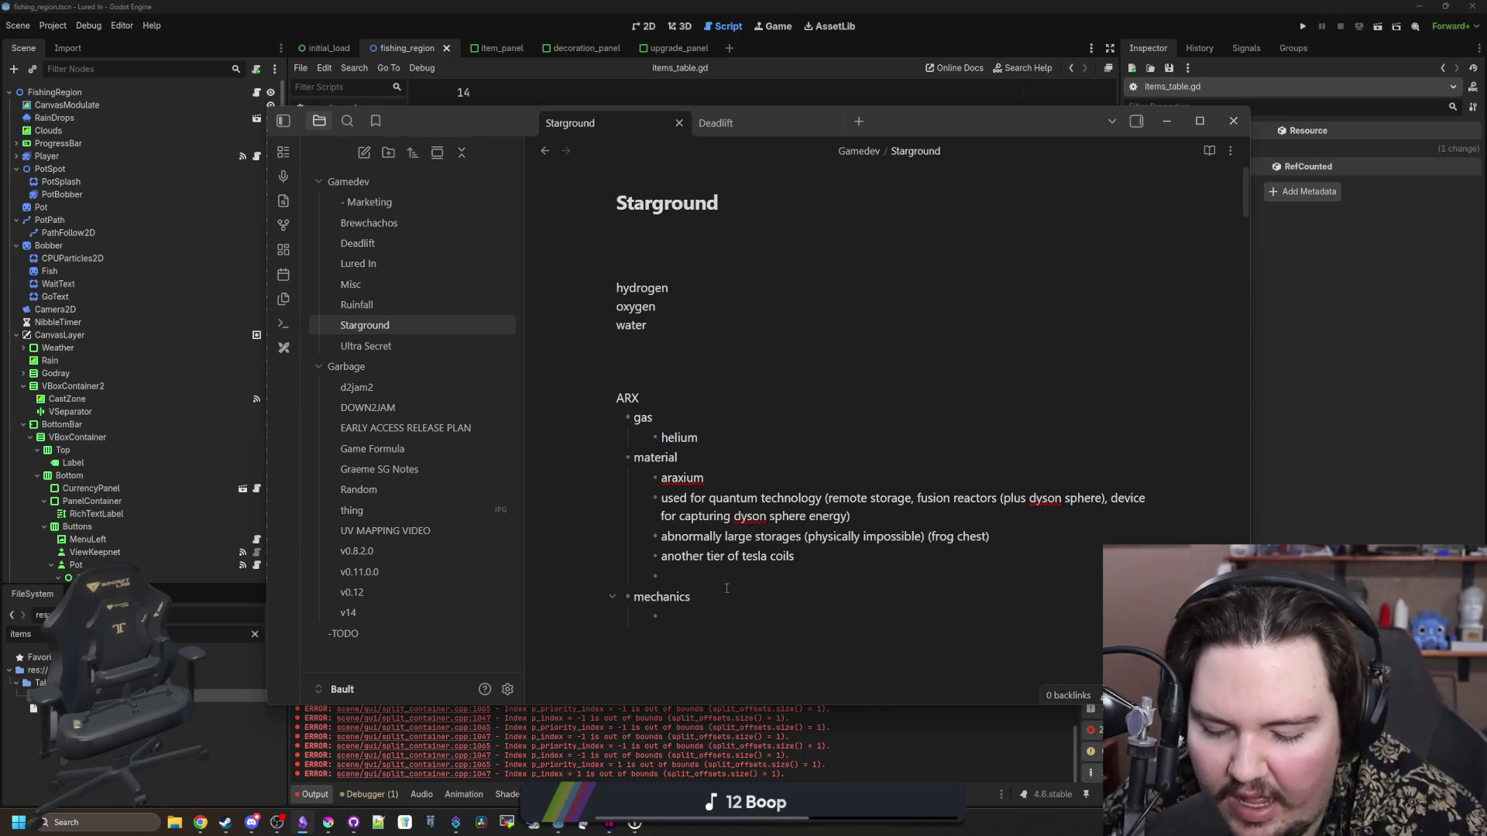
{"action": "type", "text": "very rock"}
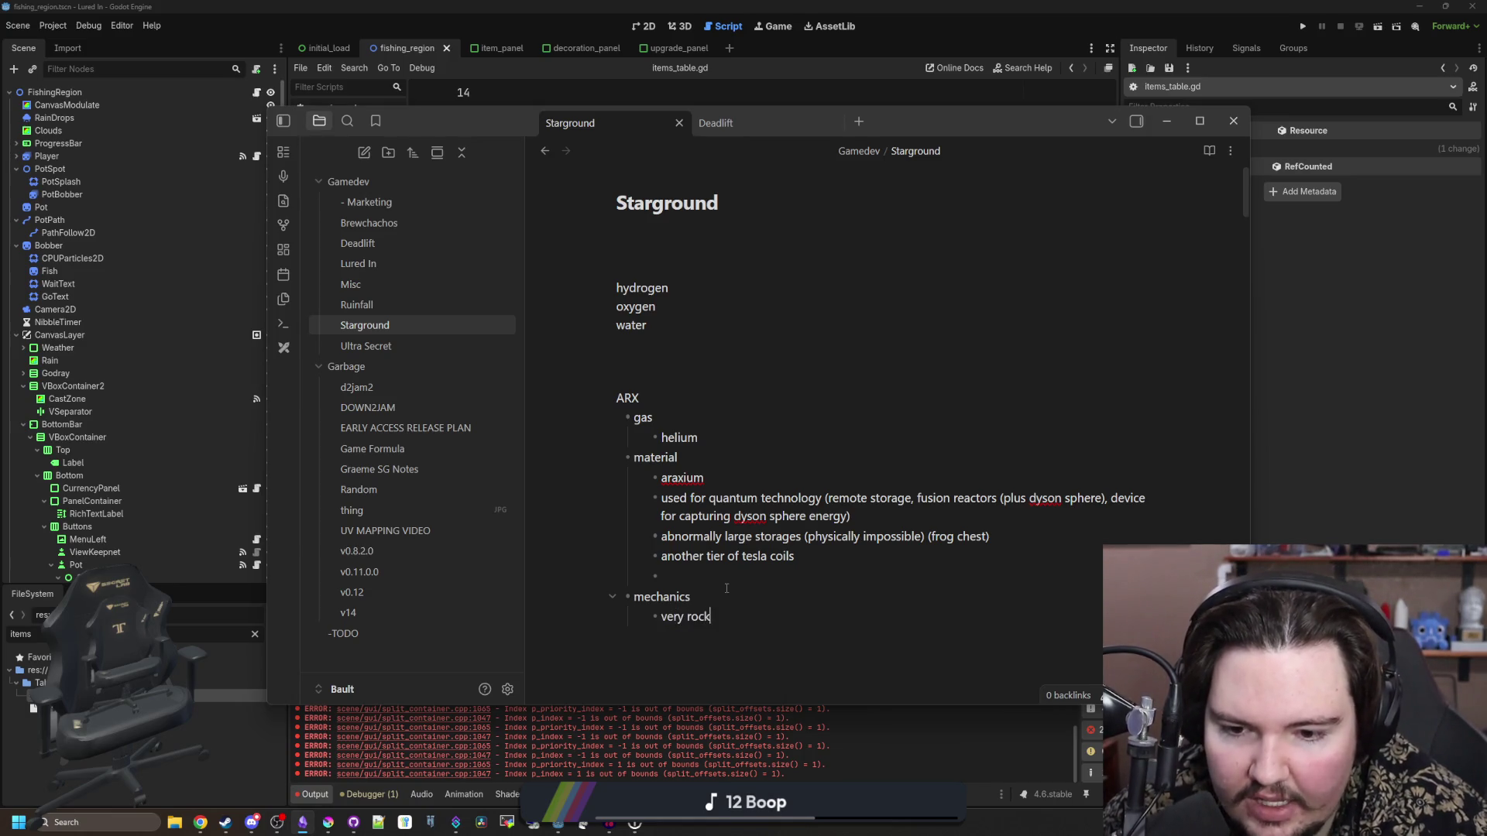
{"action": "type", "text": "y (mountains you need to bui"}
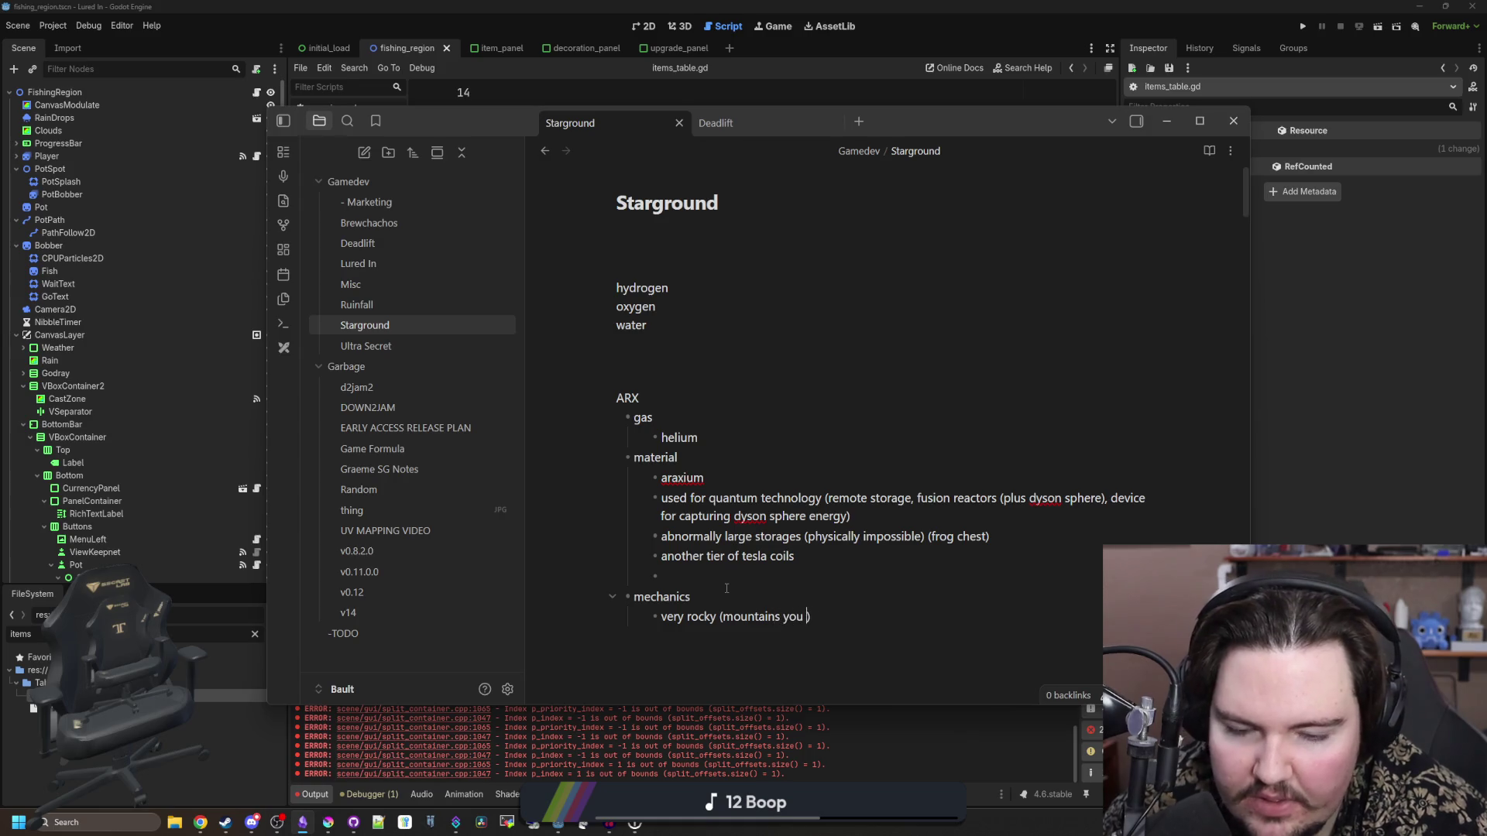
{"action": "type", "text": "ld around"}
{"action": "key", "text": "Return"}
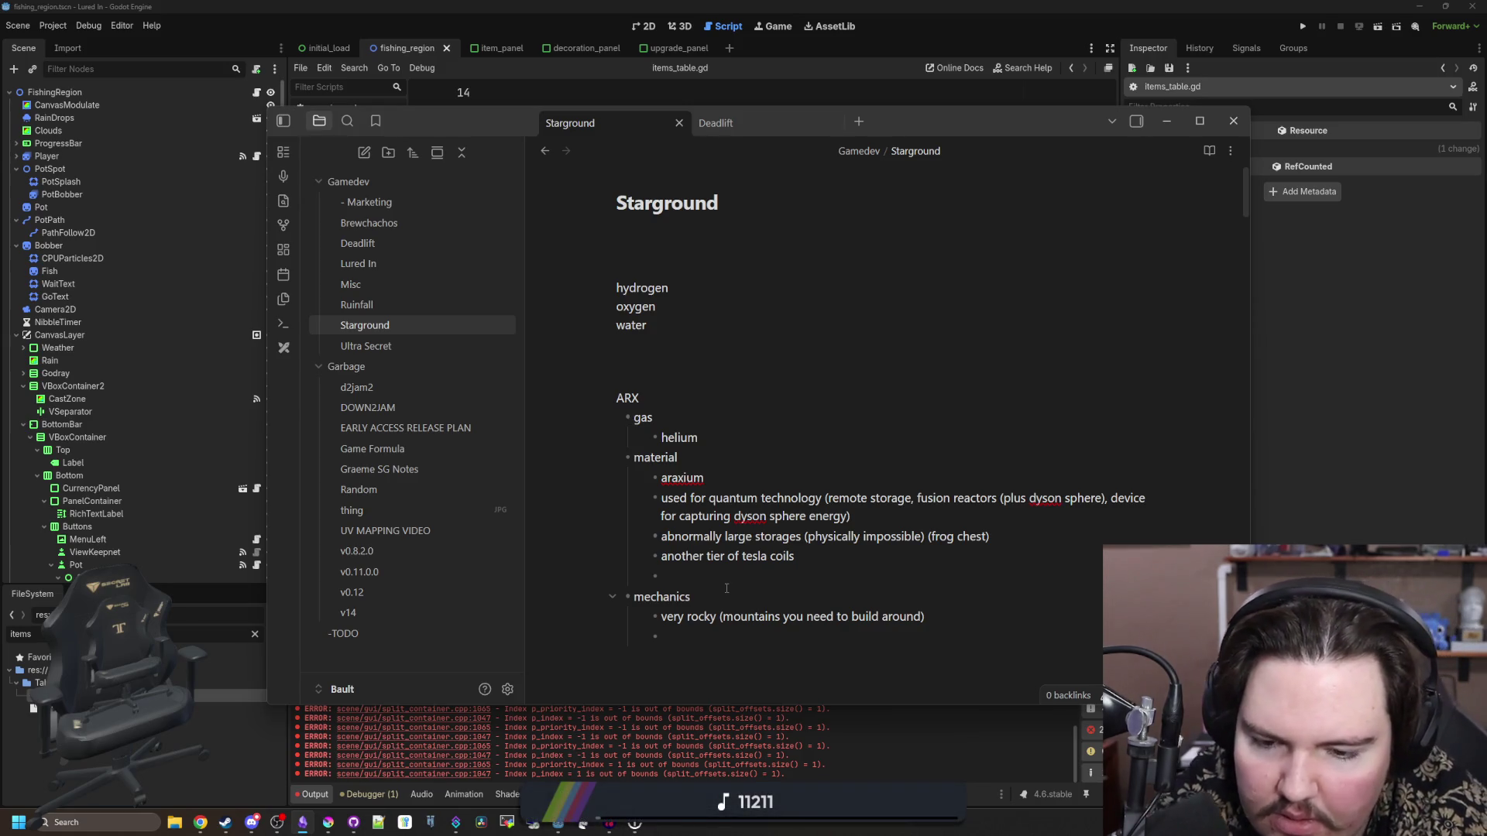
- Add the mechanics bullet 'aliens (maybe you can build plasma weapons)'
{"action": "scroll", "coordinate": [727, 589], "scroll_direction": "down", "scroll_amount": 2}
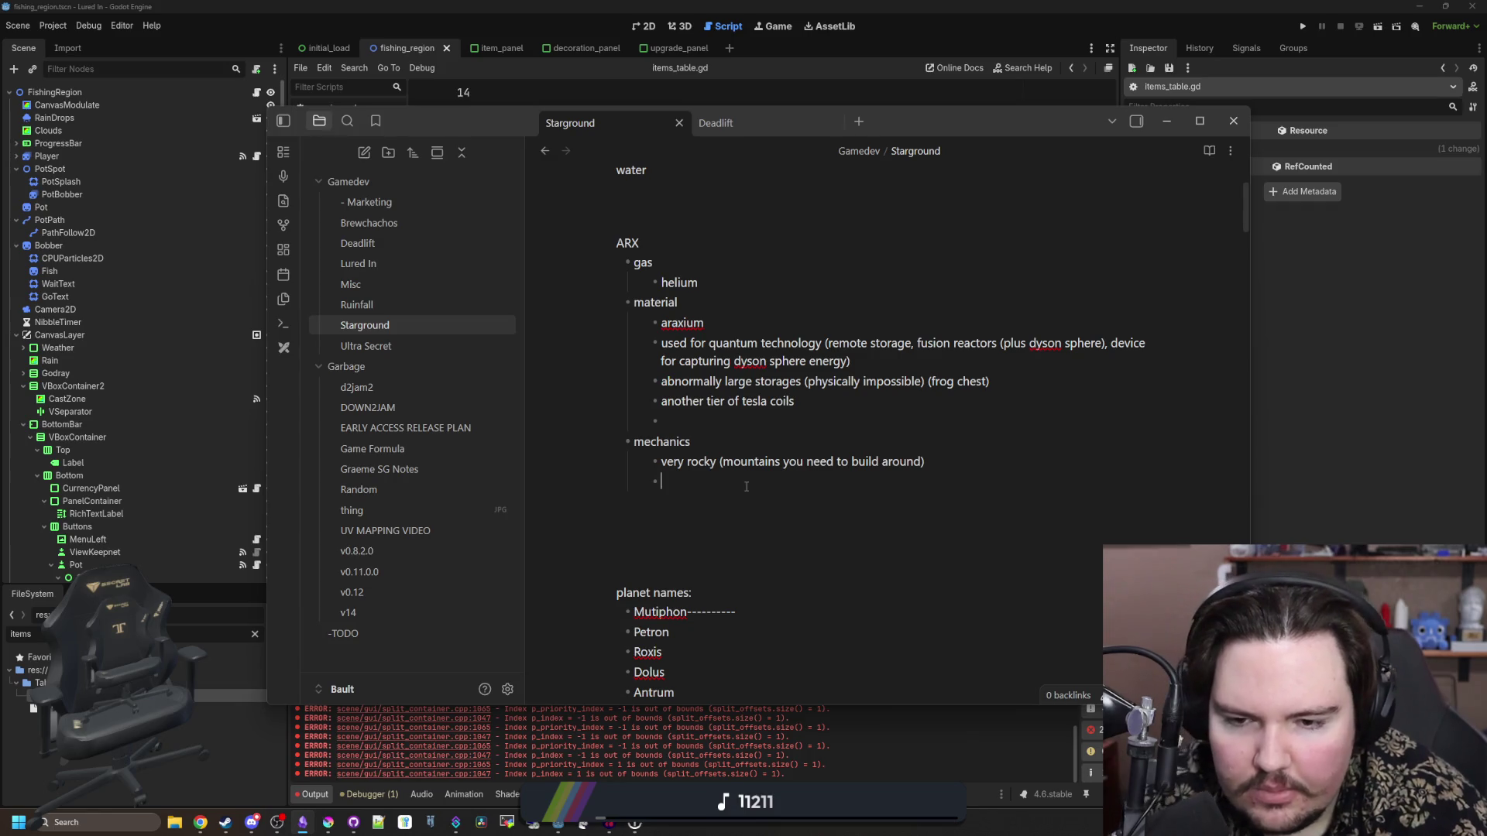
{"action": "type", "text": "aliens"}
{"action": "key", "text": "Return"}
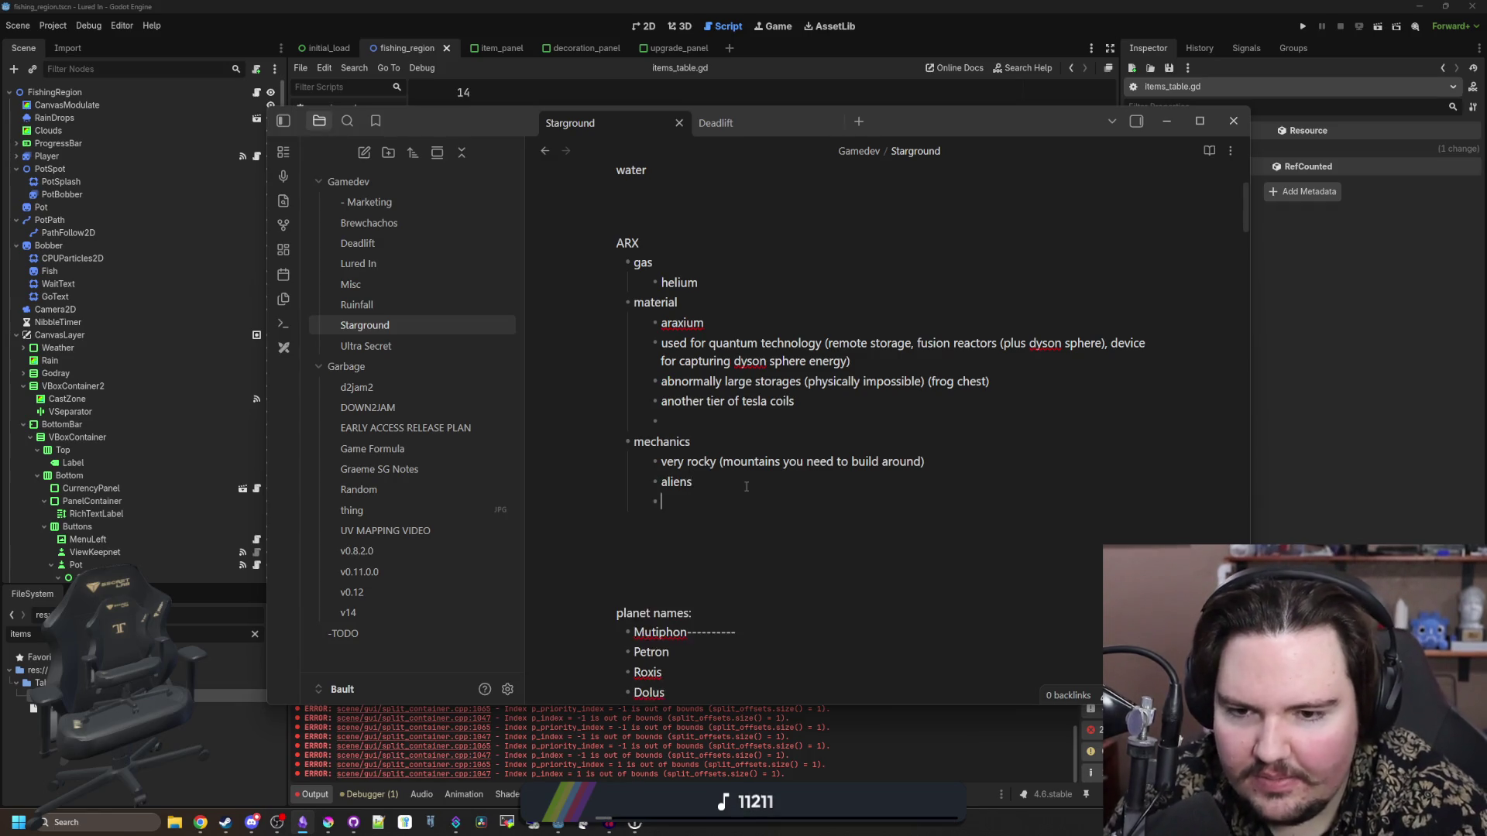
{"action": "key", "text": "BackSpace"}
{"action": "type", "text": "("}
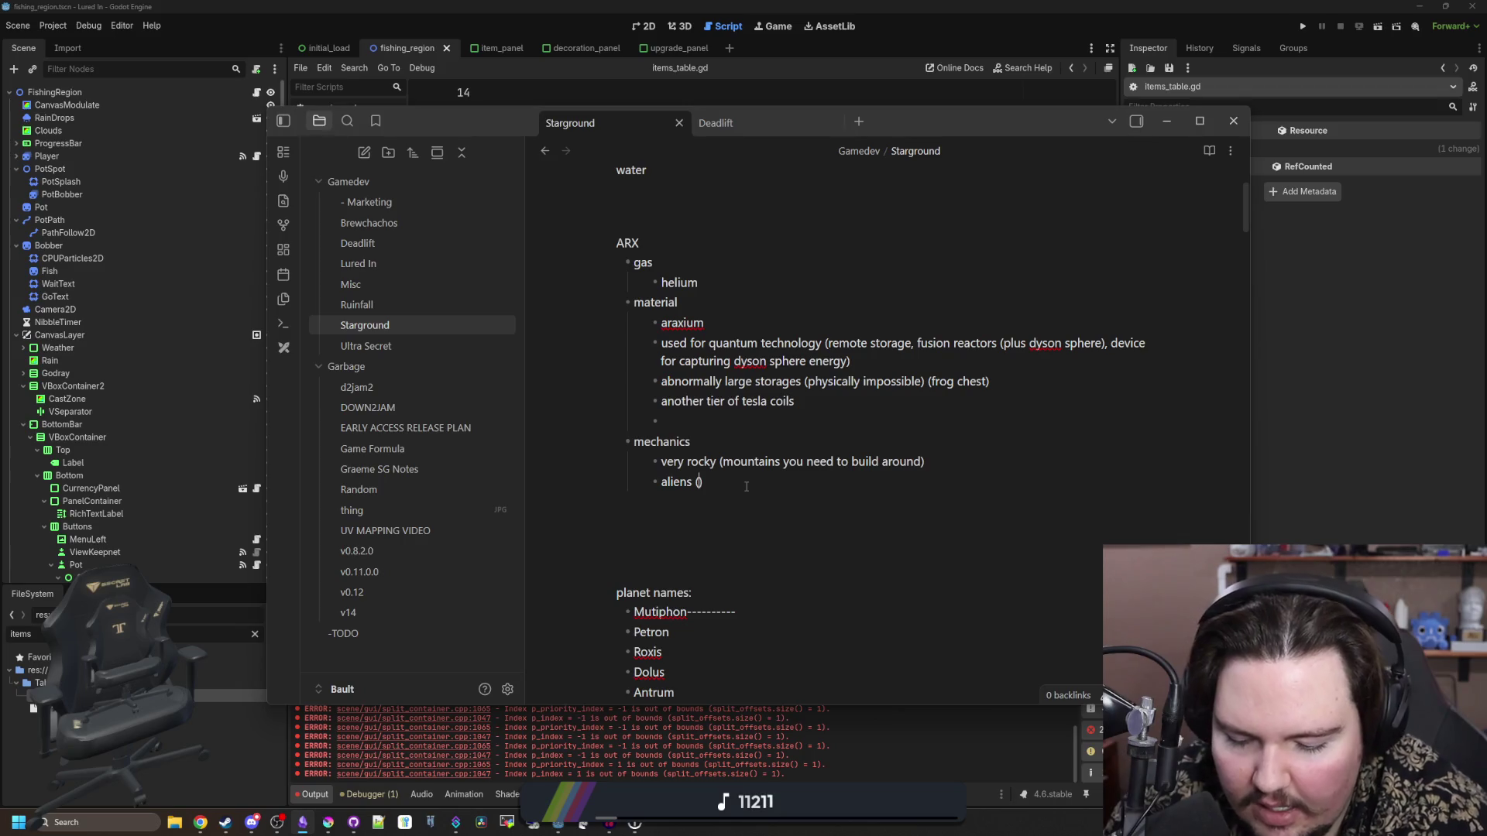
{"action": "type", "text": "maybe you can build guns"}
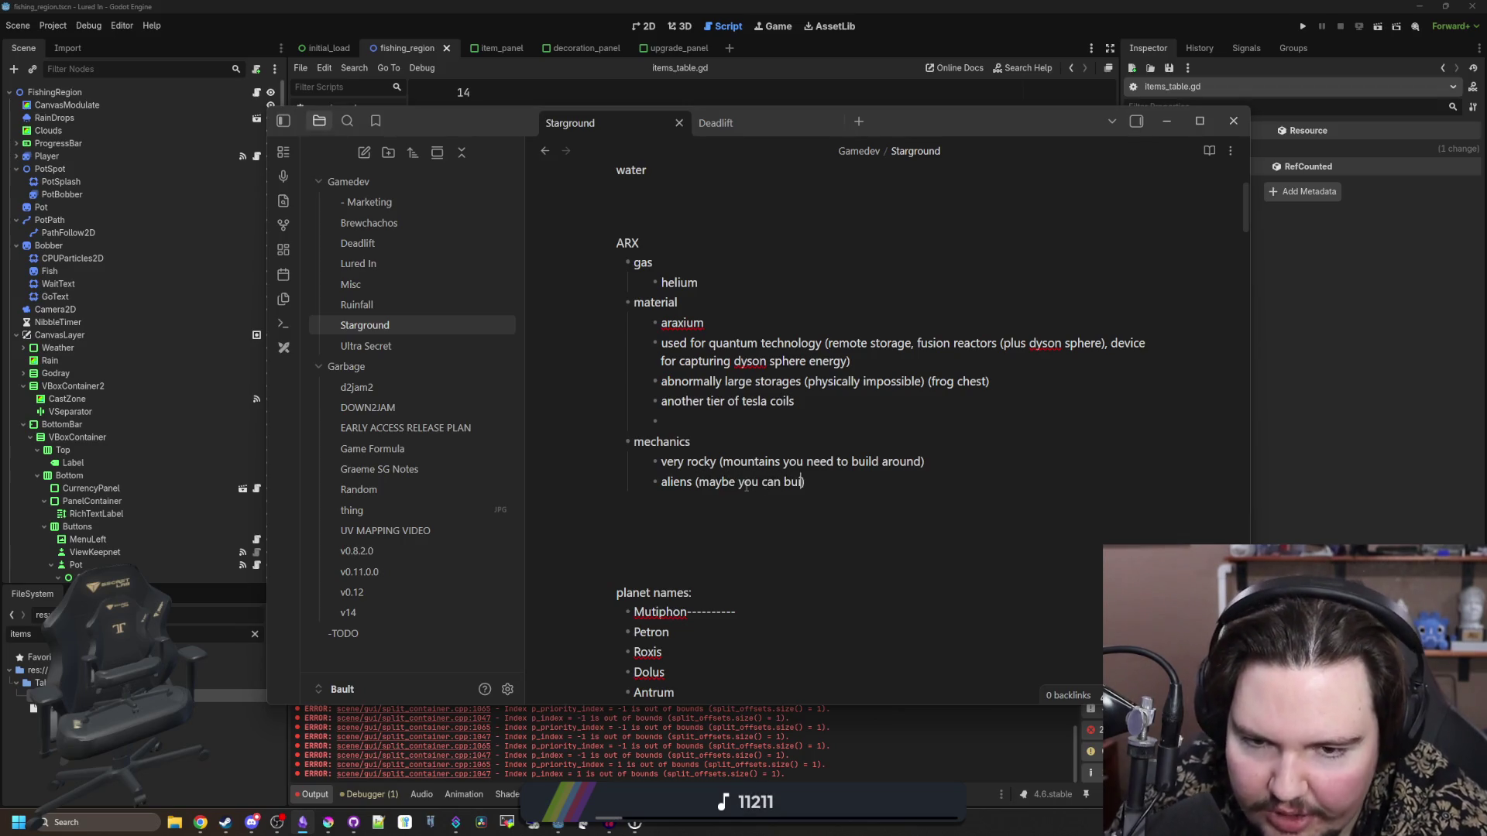
{"action": "type", "text": ")"}
{"action": "key", "text": "Return"}
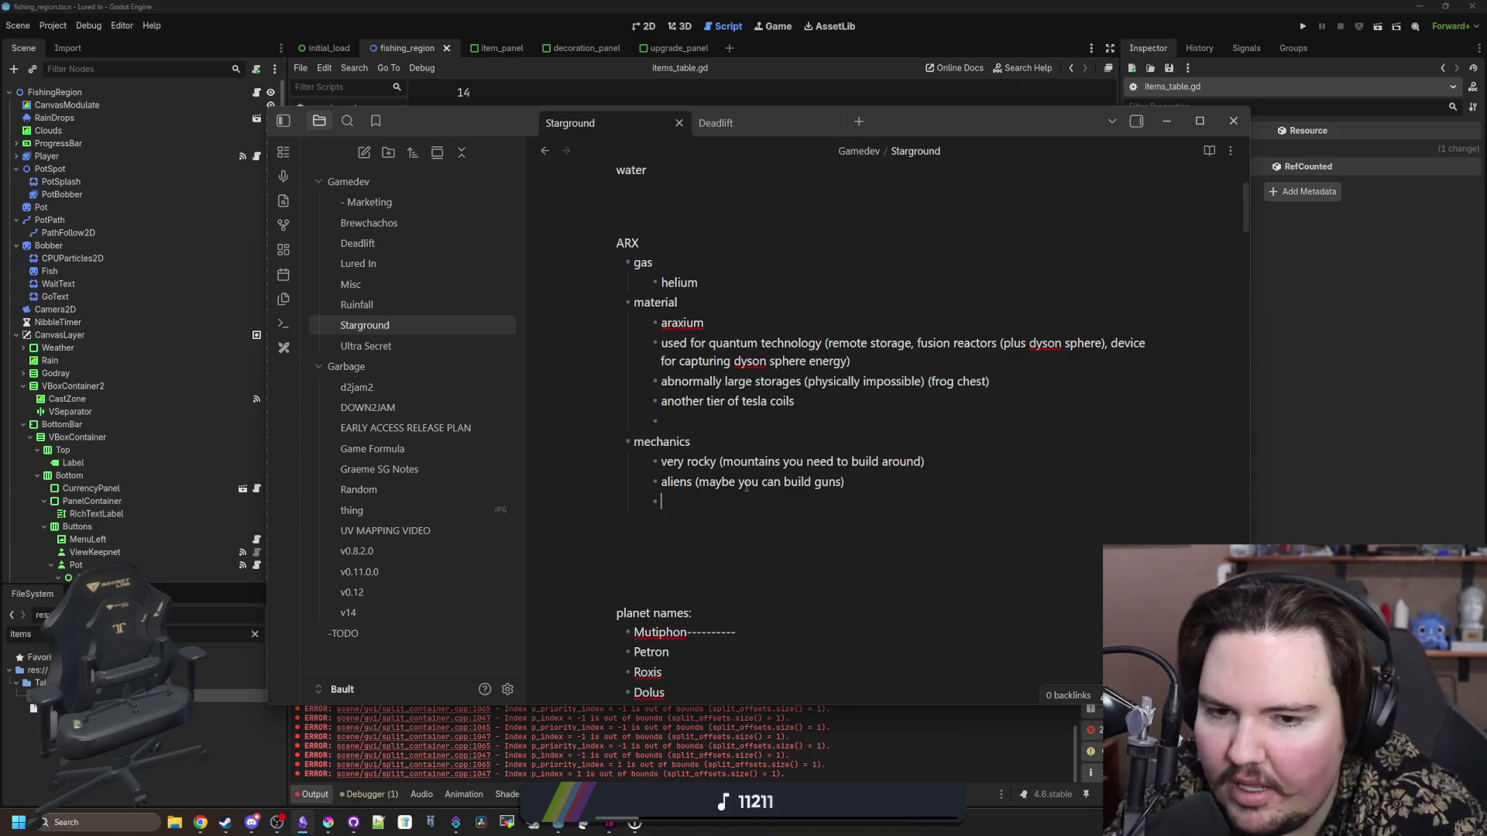
{"action": "double_click", "coordinate": [827, 482]}
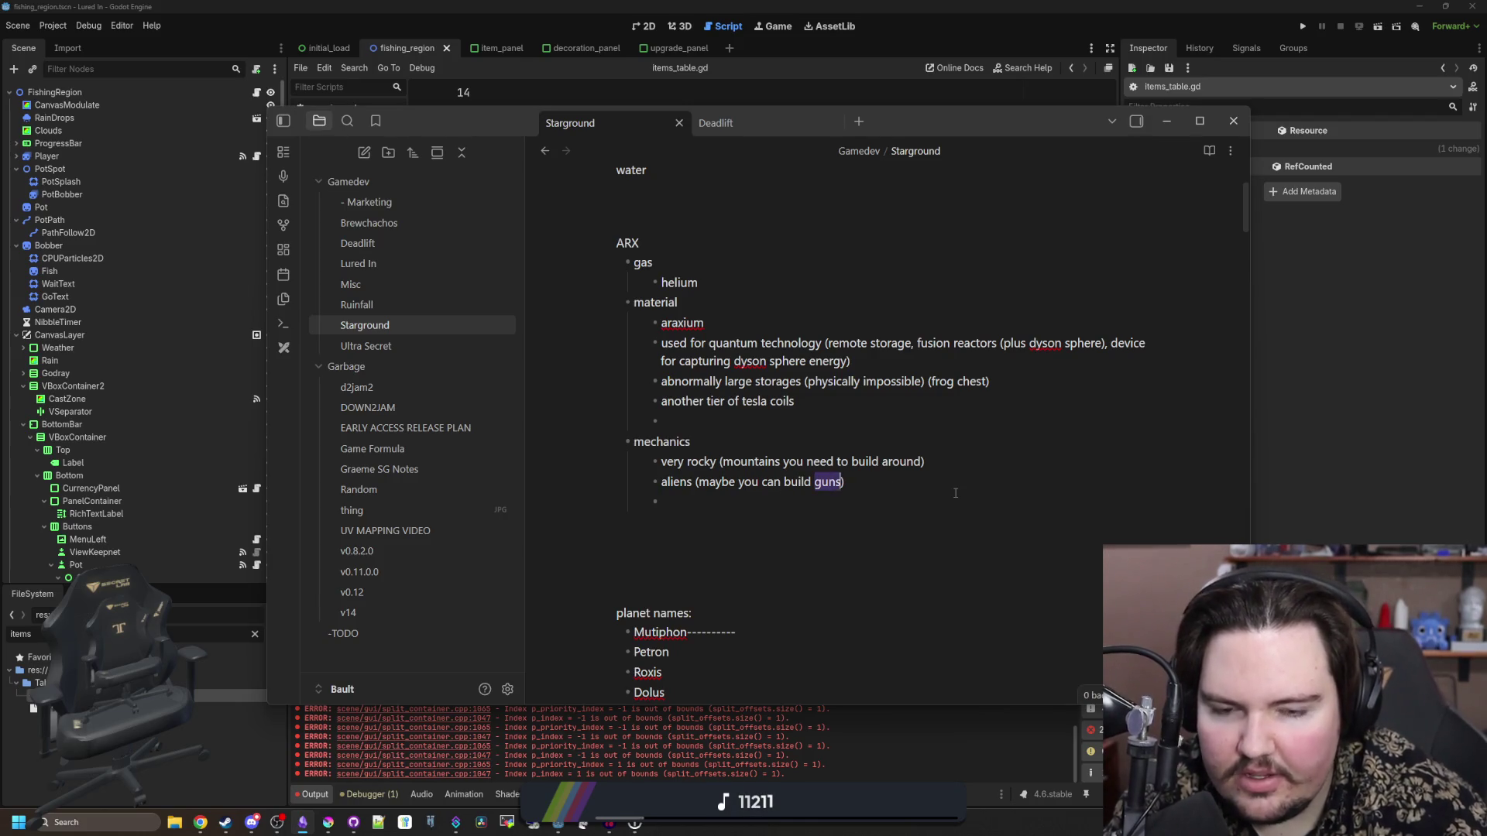
{"action": "key", "text": "BackSpace"}
{"action": "key", "text": "BackSpace"}
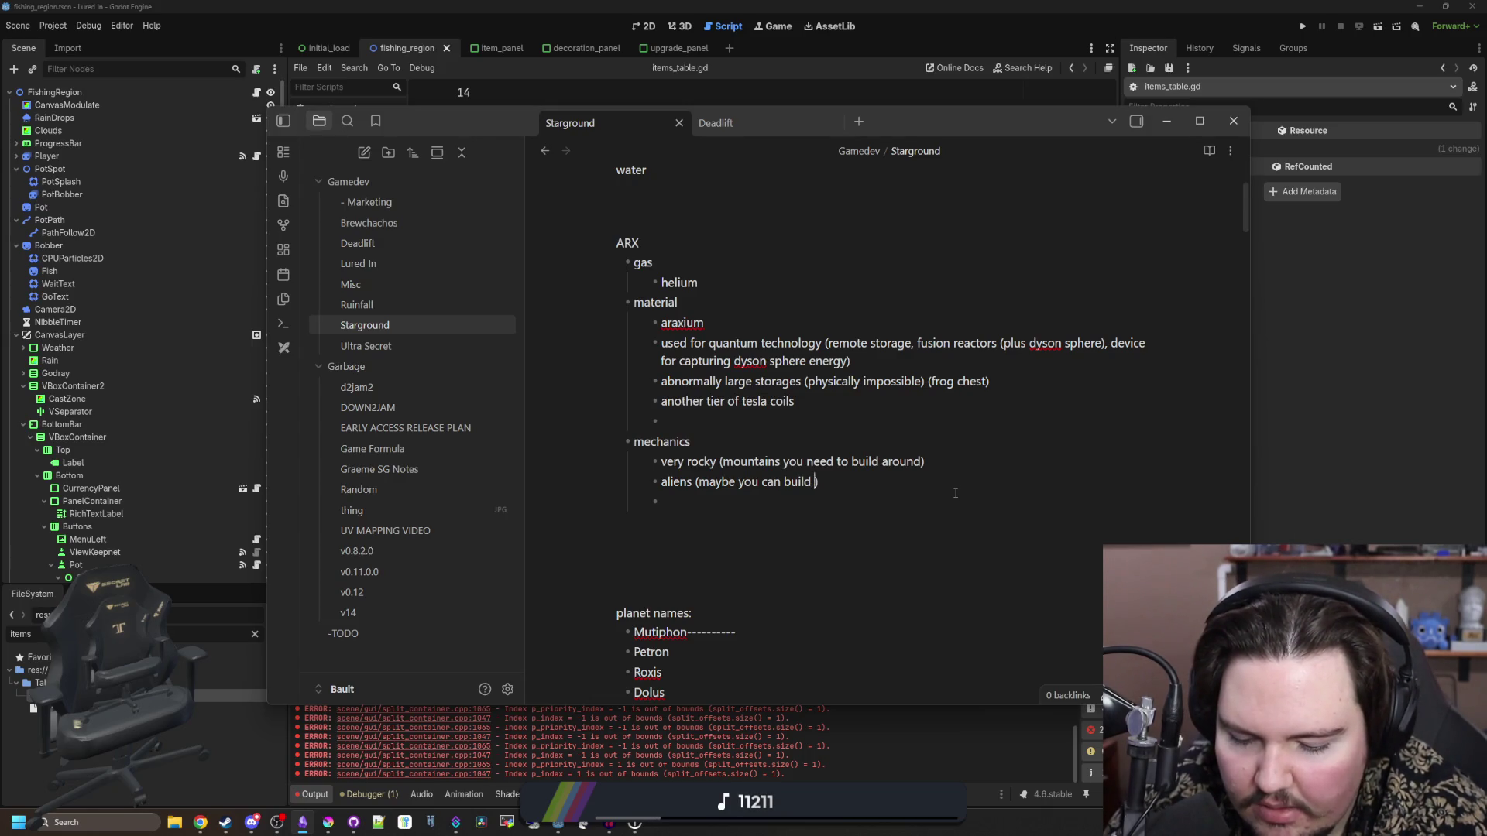
{"action": "type", "text": "plasma weapons"}
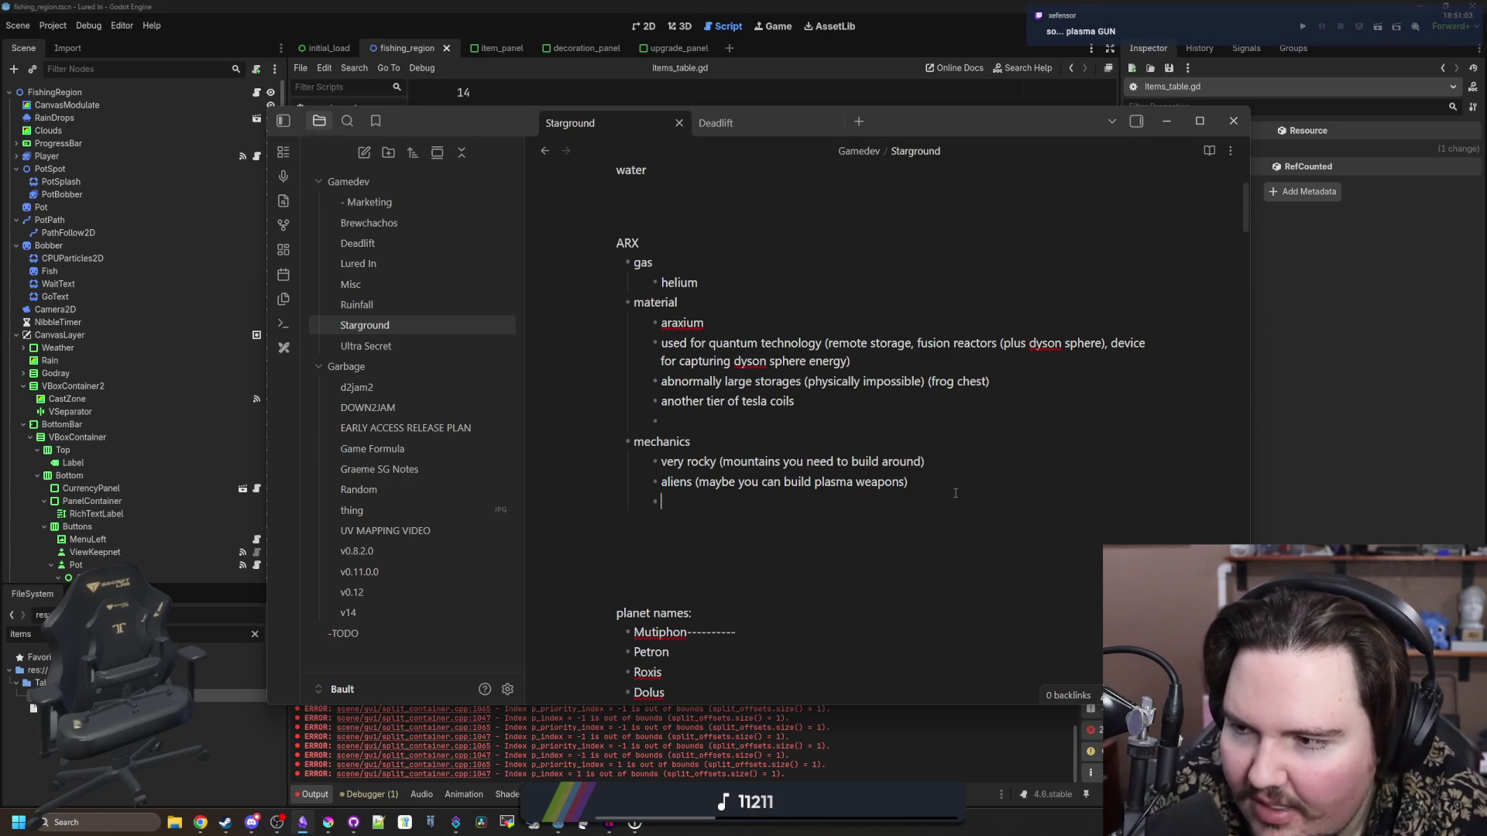
{"action": "double_click", "coordinate": [881, 482]}
- Change 'weapons' to 'GUN' and add 'lightning (like on opis)' with an empty bullet below
{"action": "type", "text": "GUN"}
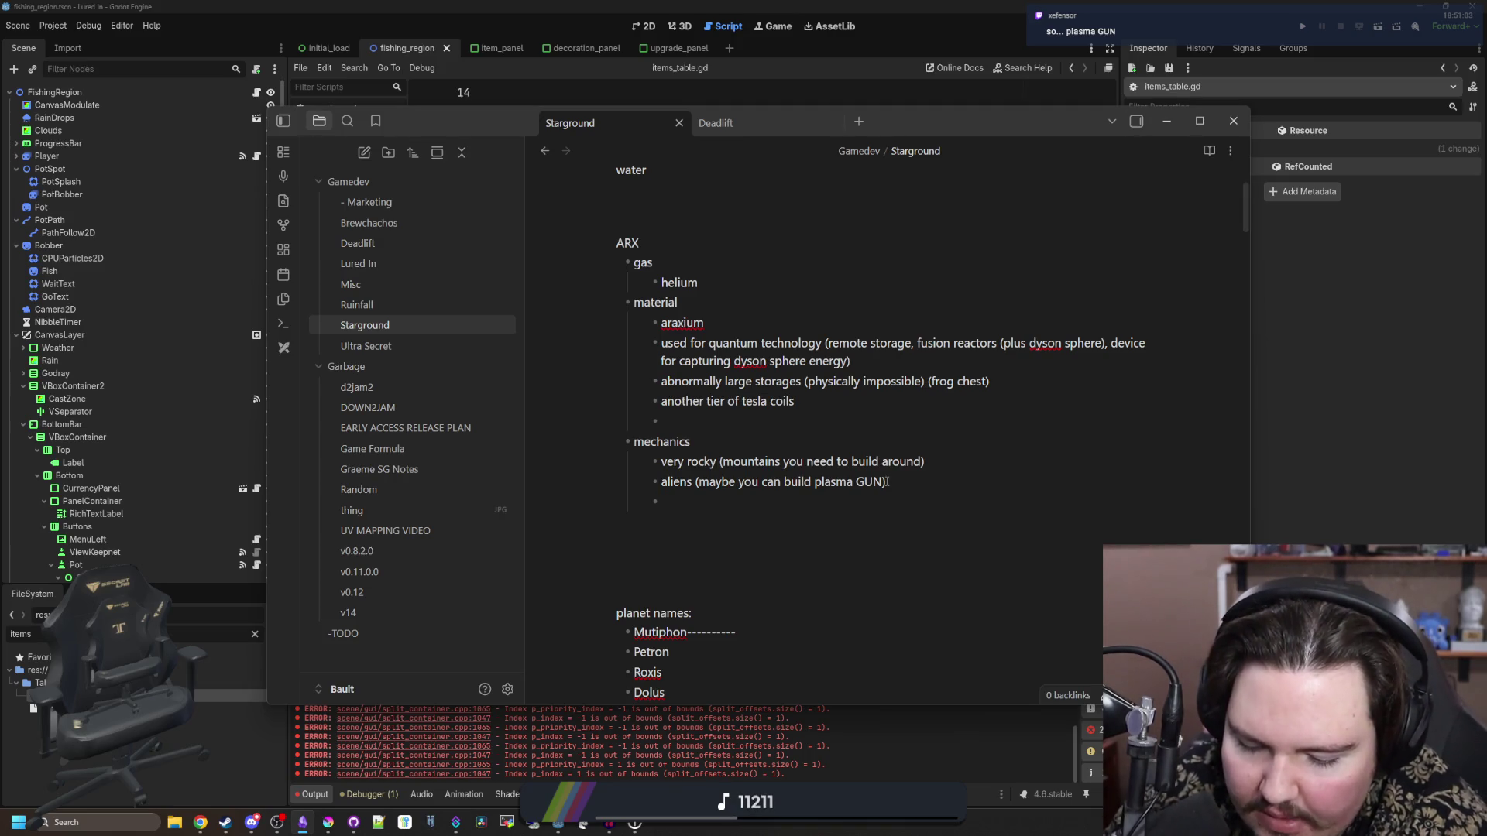
{"action": "type", "text": "lightn"}
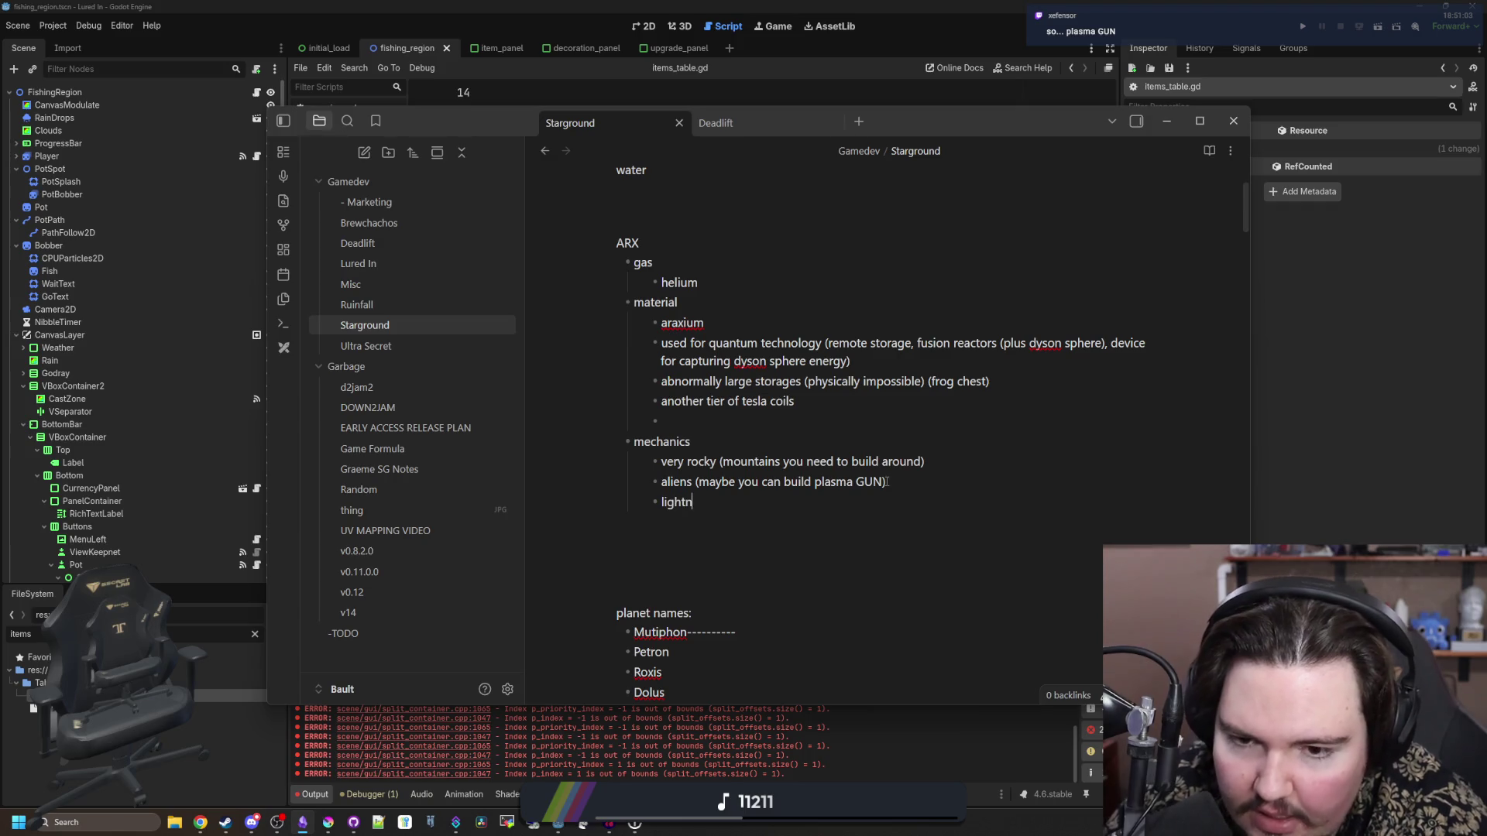
{"action": "type", "text": "ing (like on opis)"}
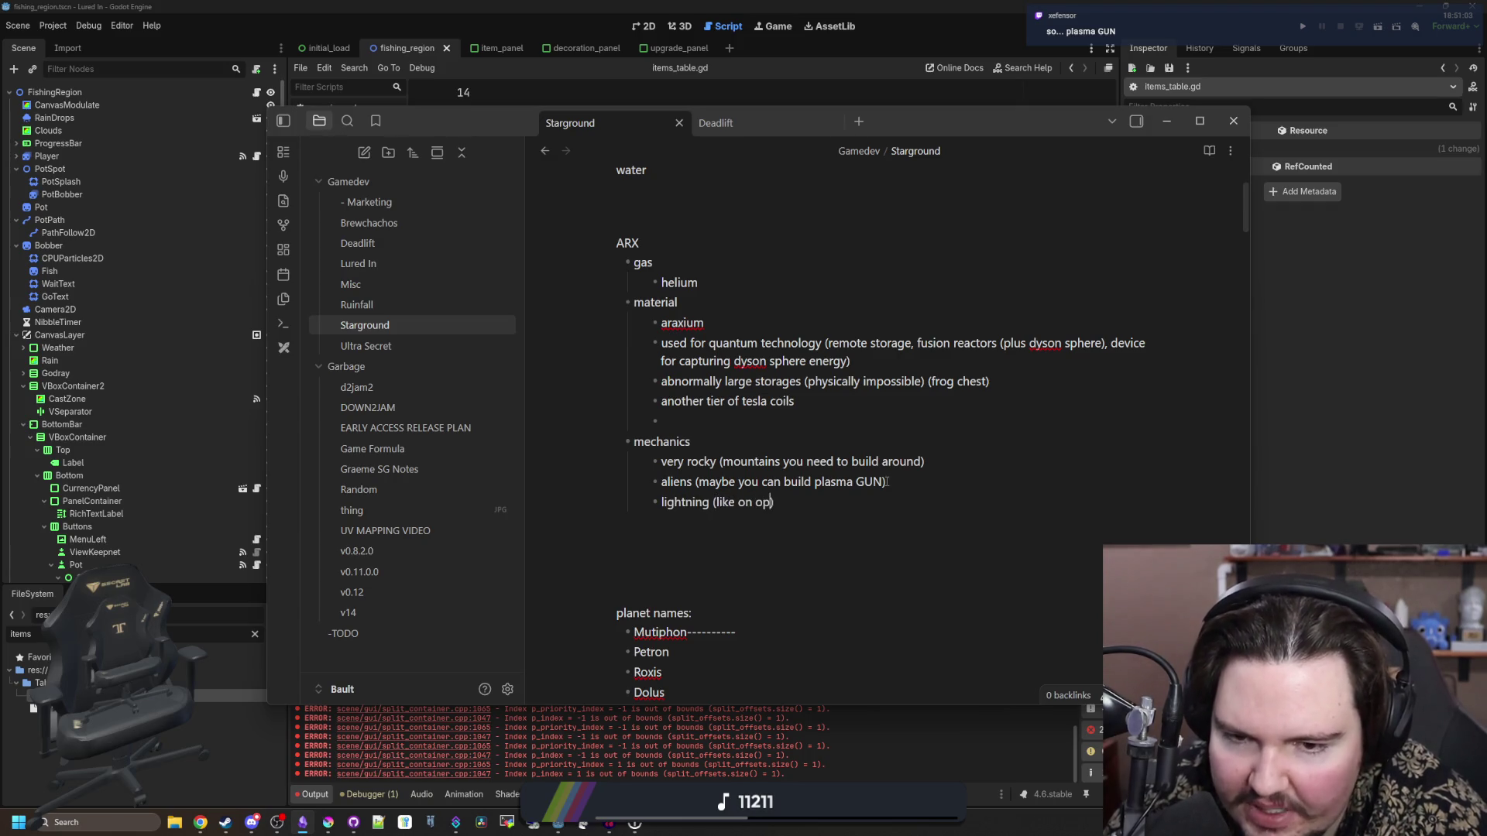
{"action": "key", "text": "Return"}
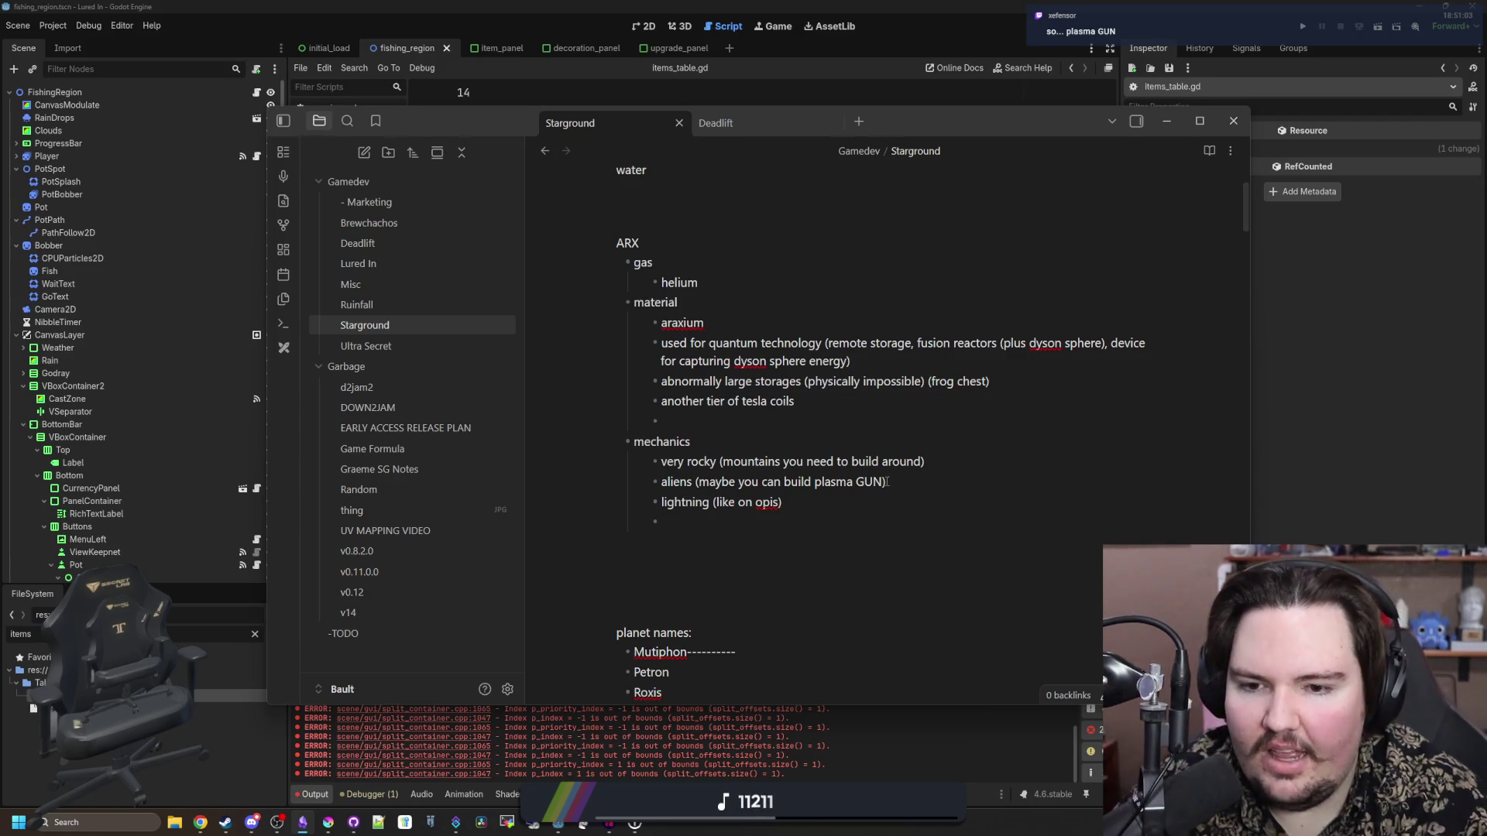
{"action": "triple_click", "coordinate": [675, 461]}
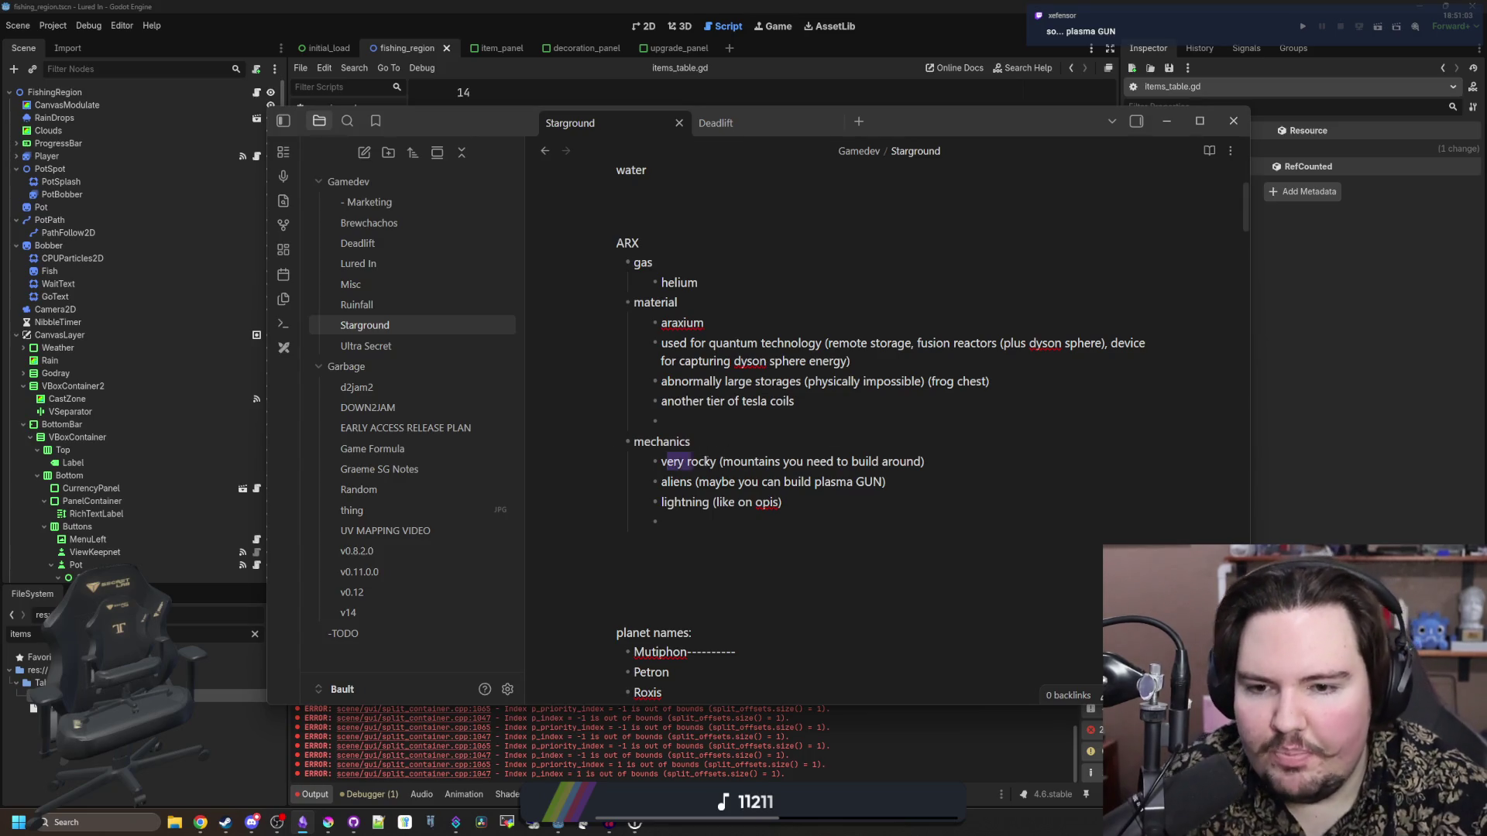
{"action": "left_click", "coordinate": [960, 470]}
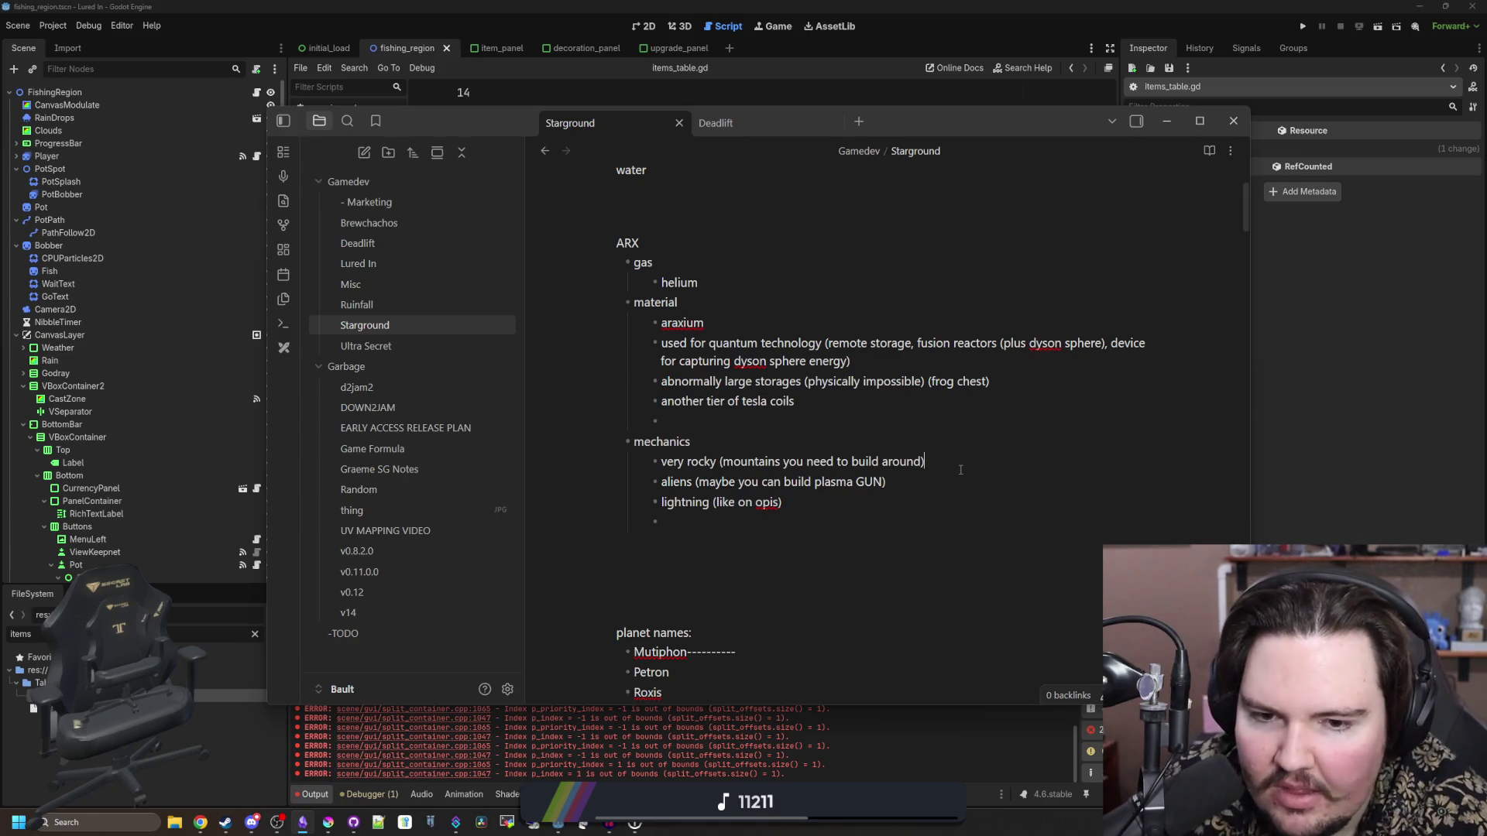
{"action": "left_click", "coordinate": [825, 504]}
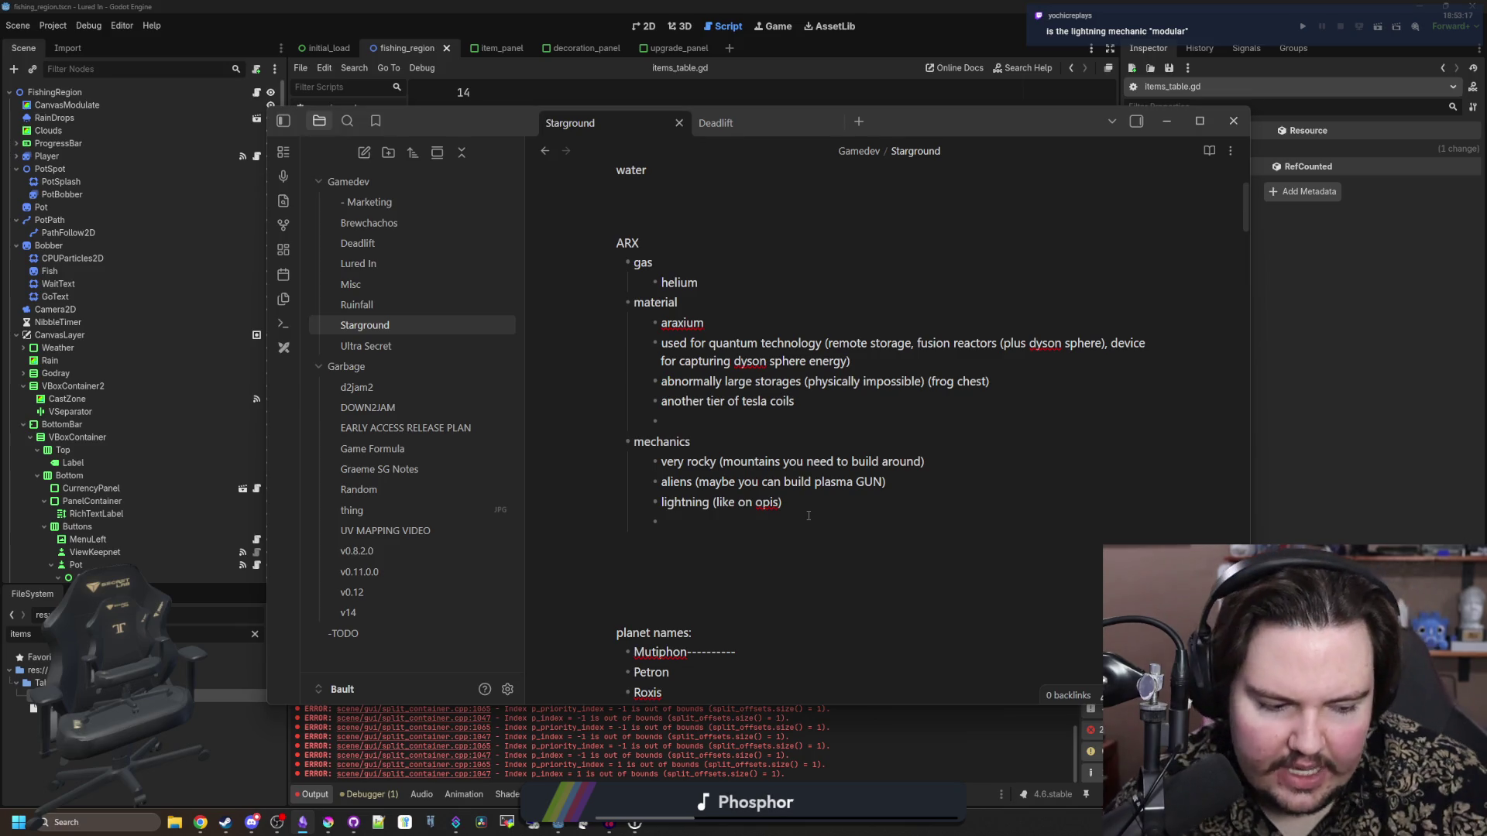
- Open regions_table.gd in the current project and search it for 'opis'
{"action": "key", "text": "alt+Tab"}
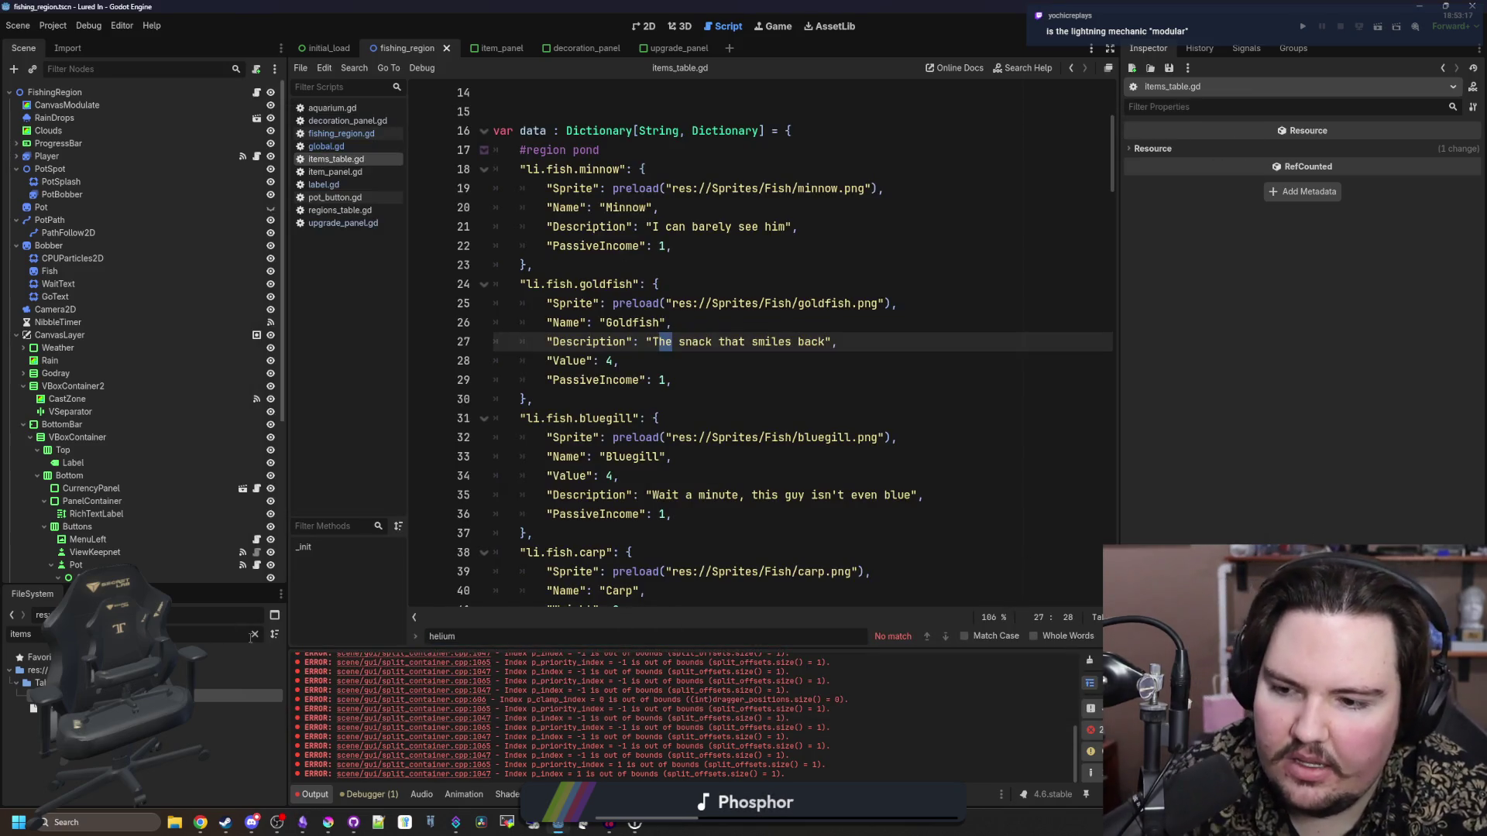
{"action": "left_click", "coordinate": [255, 634]}
{"action": "type", "text": "regions"}
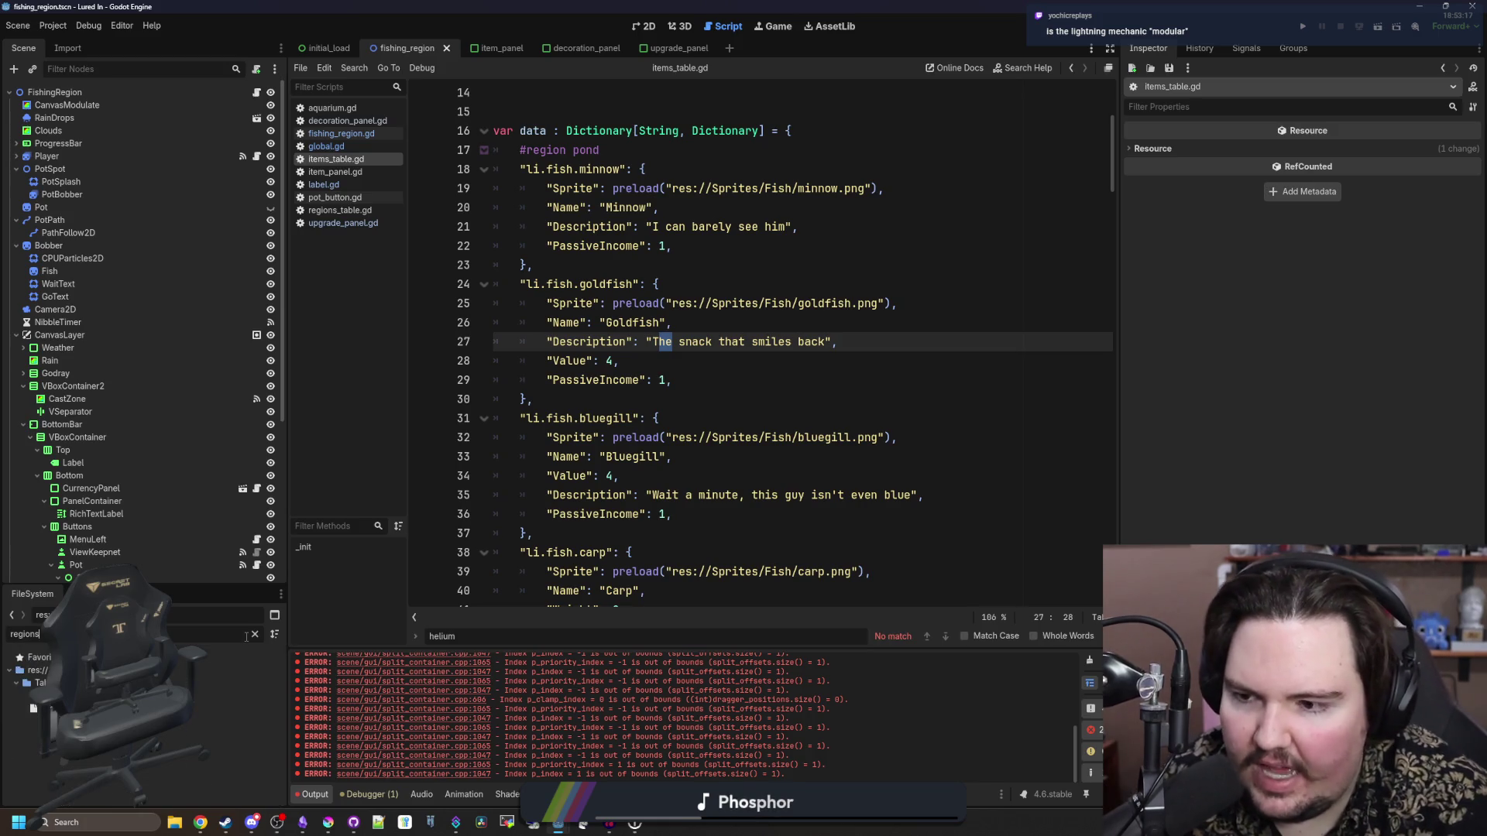
{"action": "double_click", "coordinate": [233, 695]}
{"action": "left_click", "coordinate": [606, 379]}
{"action": "key", "text": "ctrl+f"}
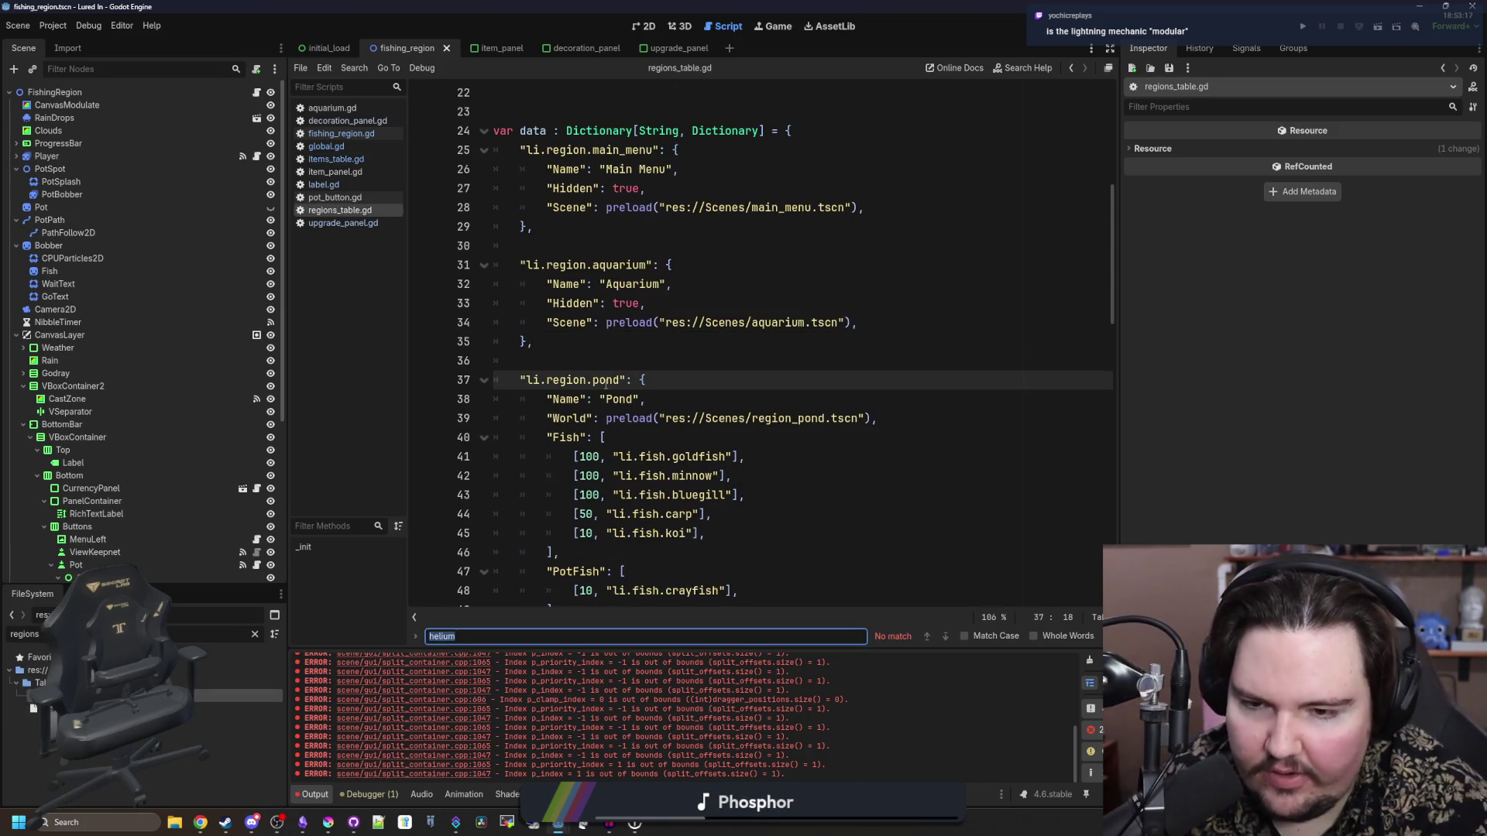
{"action": "type", "text": "opis"}
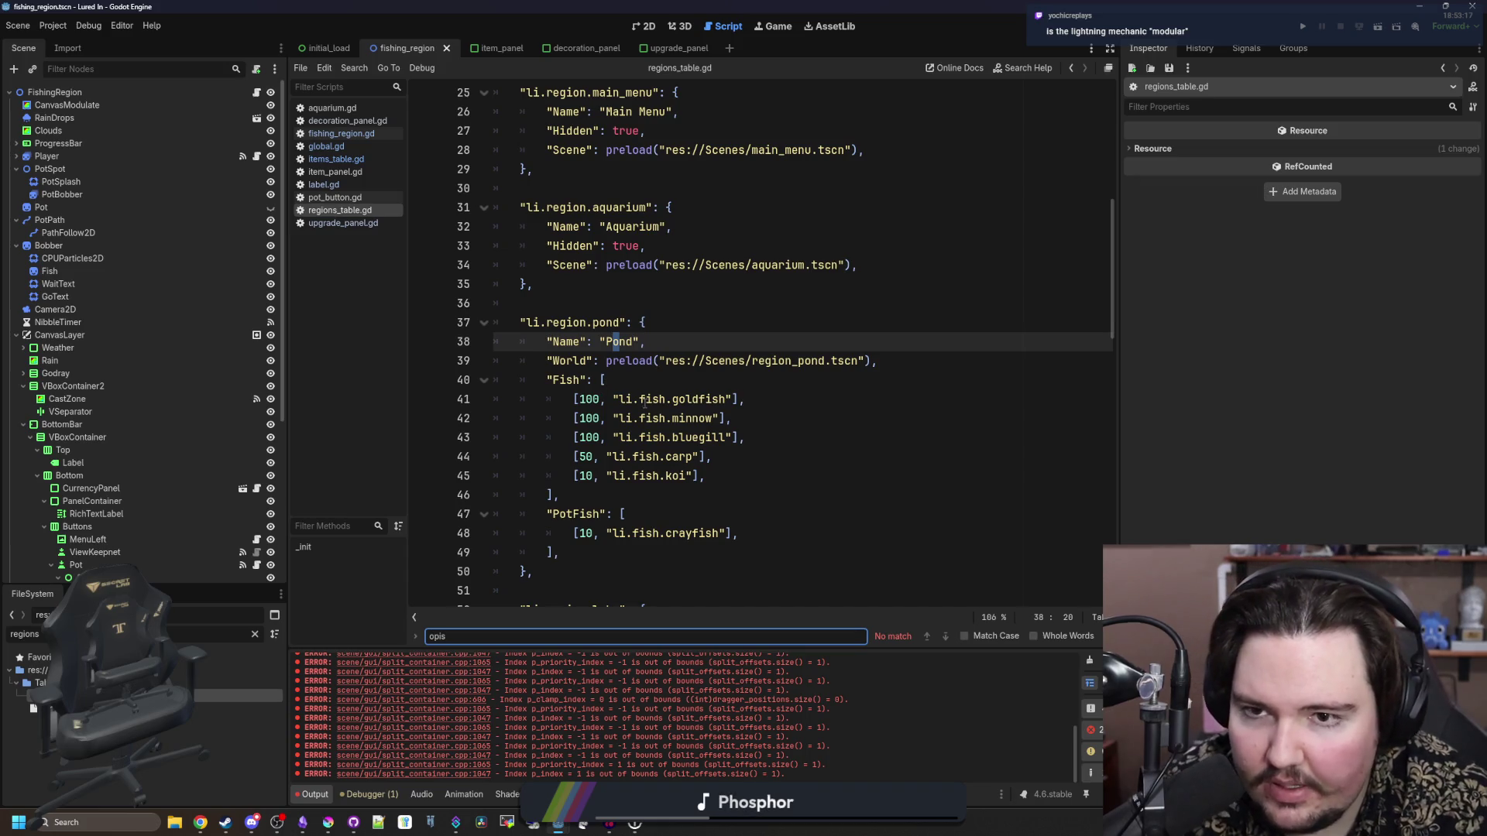
{"action": "scroll", "coordinate": [606, 383], "scroll_direction": "up", "scroll_amount": 6}
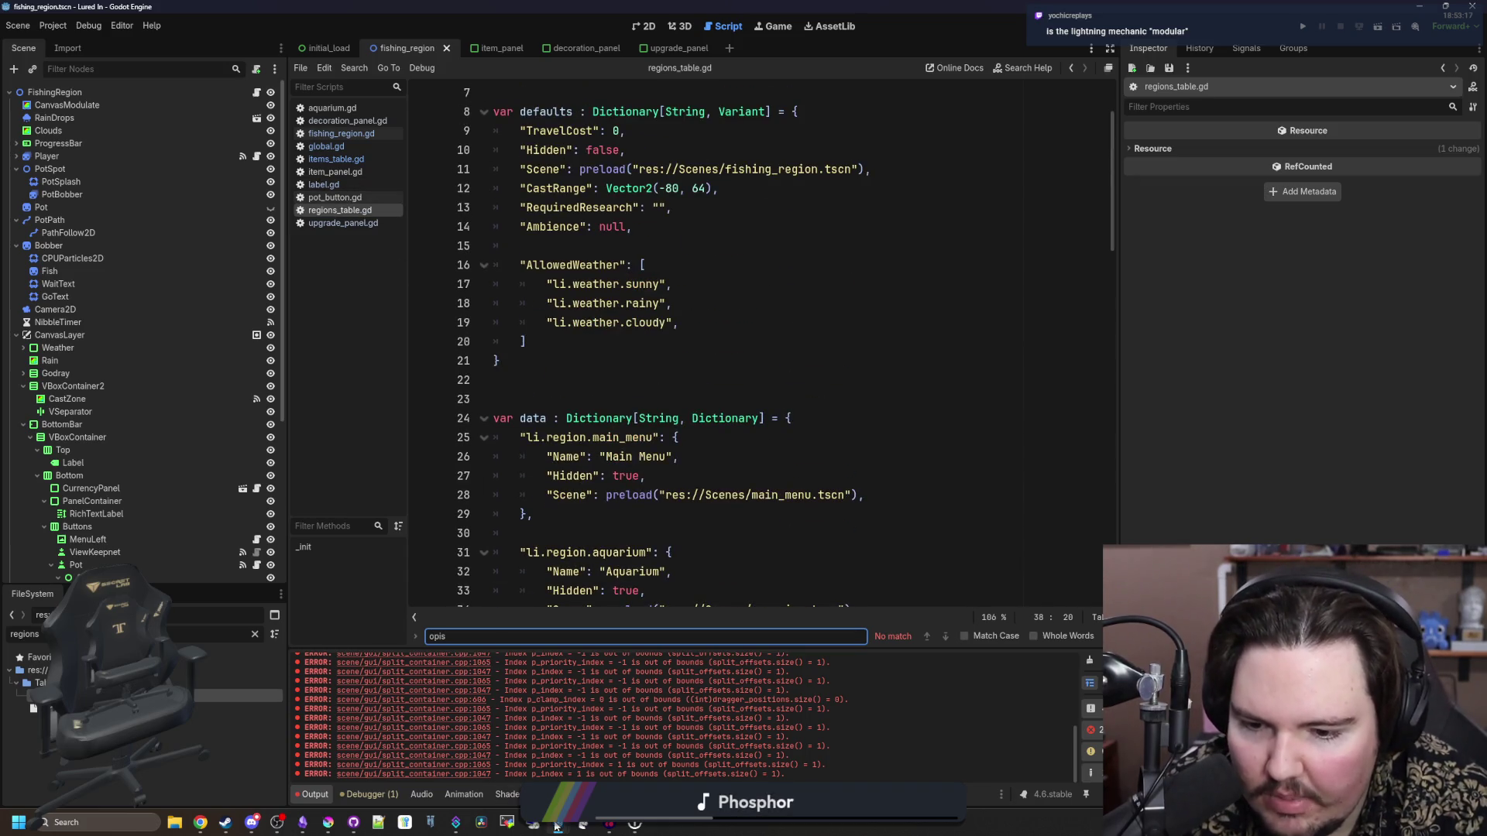
{"action": "mouse_move", "coordinate": [558, 823]}
- Switch to the Starground project editor and open its regions_table.gd via the 'regions' filter
{"action": "left_click", "coordinate": [723, 764]}
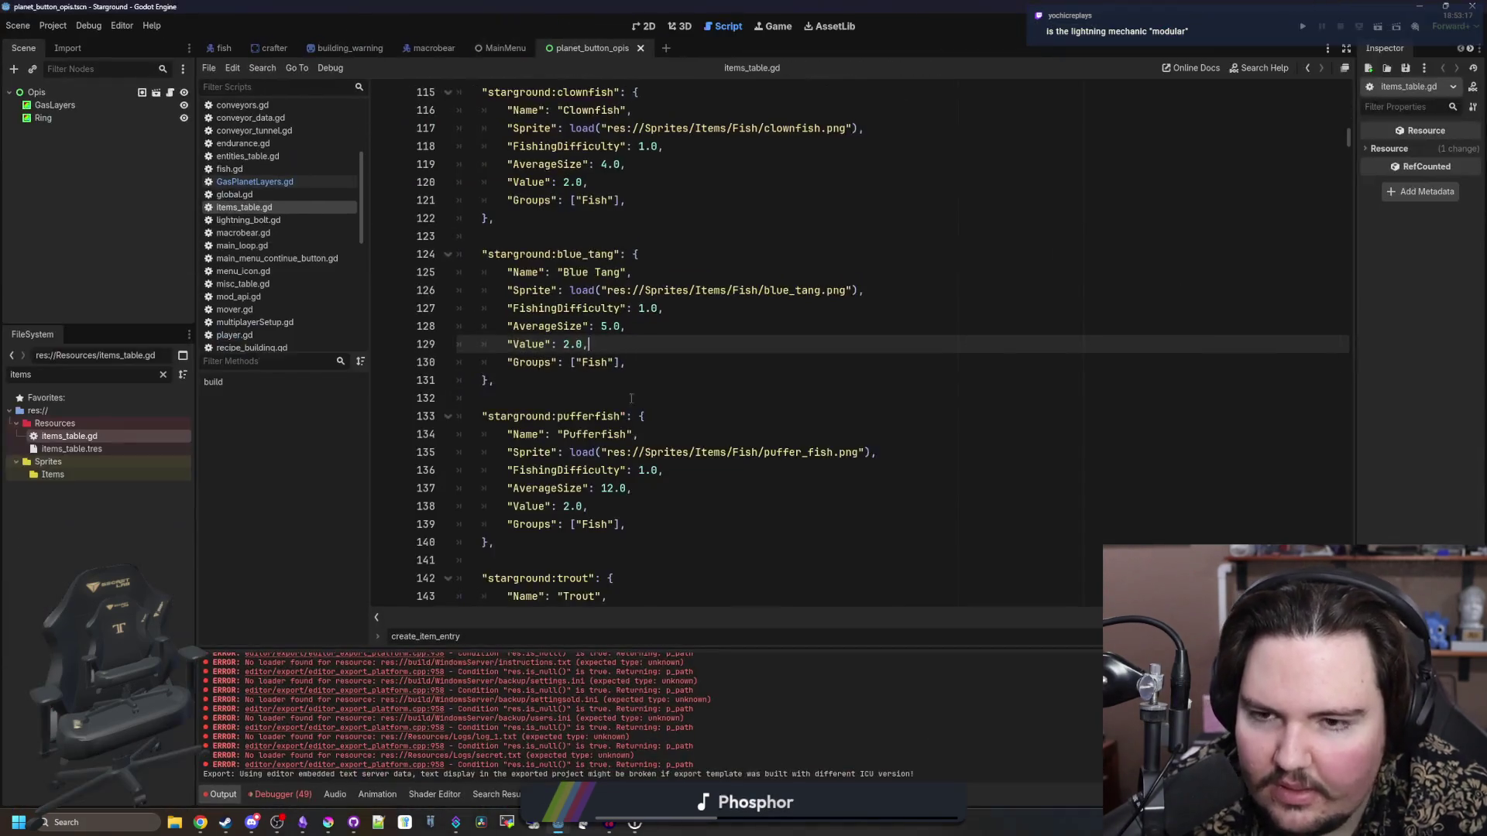
{"action": "left_click", "coordinate": [649, 439]}
{"action": "key", "text": "ctrl+f"}
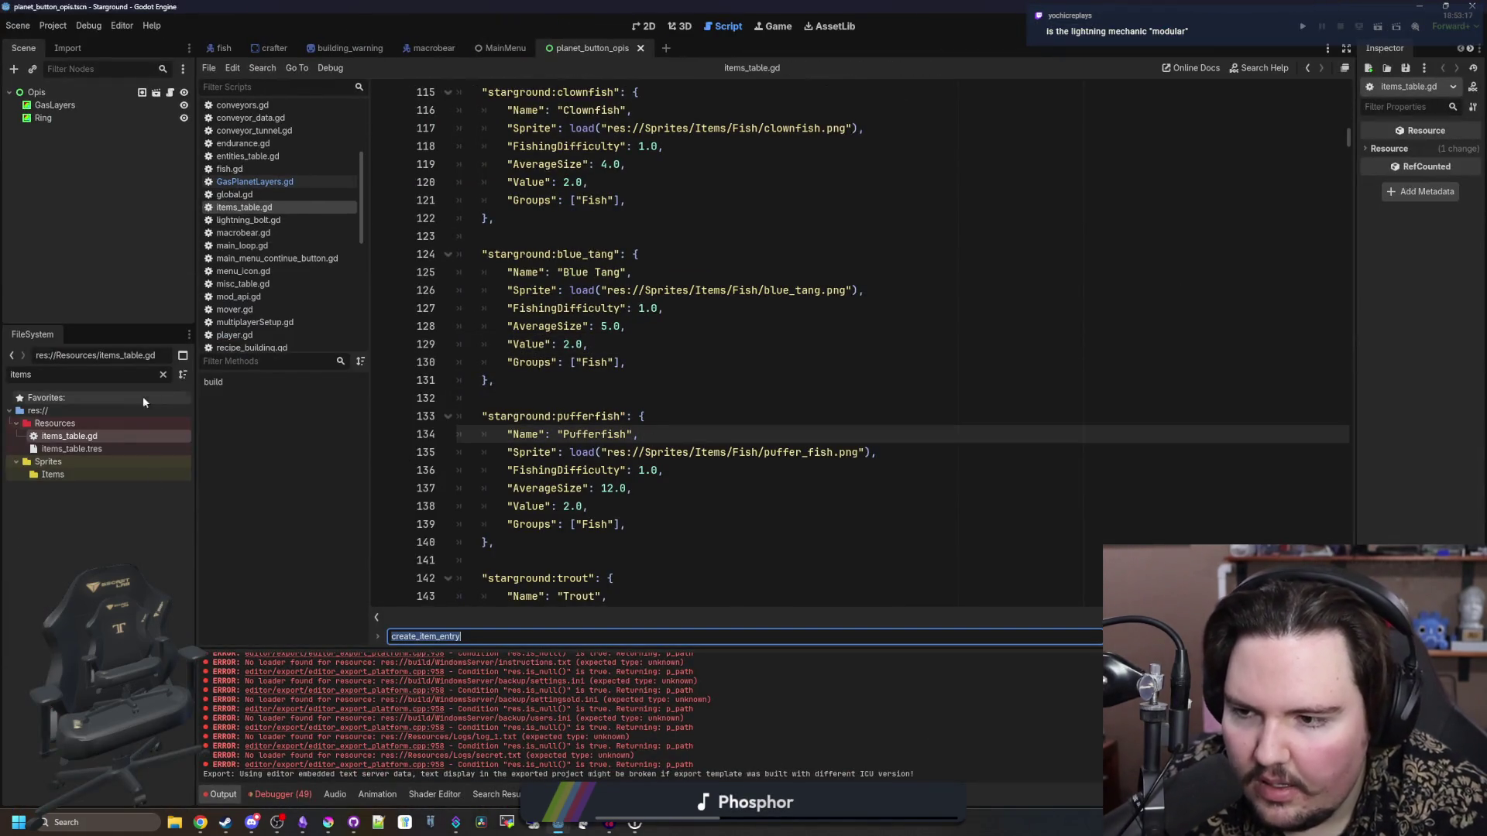
{"action": "left_click", "coordinate": [163, 374]}
{"action": "type", "text": "regions"}
{"action": "double_click", "coordinate": [74, 436]}
- Search for 'lightnin', then move to the Caligo entry's Name line and clear the file filter
{"action": "left_click", "coordinate": [797, 391]}
{"action": "key", "text": "ctrl+f"}
{"action": "type", "text": "lightnin"}
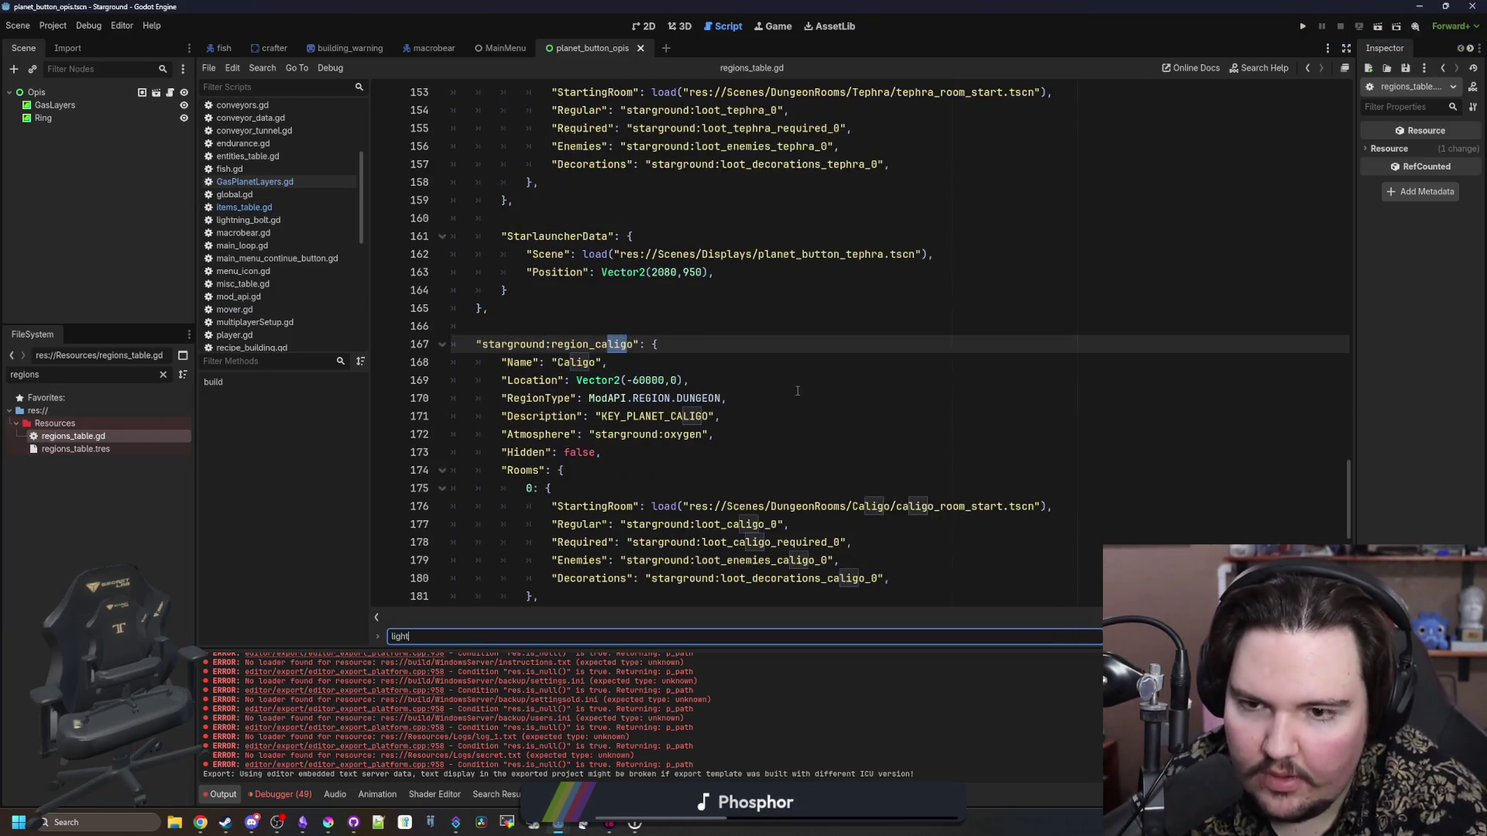
{"action": "key", "text": "BackSpace"}
{"action": "key", "text": "BackSpace"}
{"action": "key", "text": "BackSpace"}
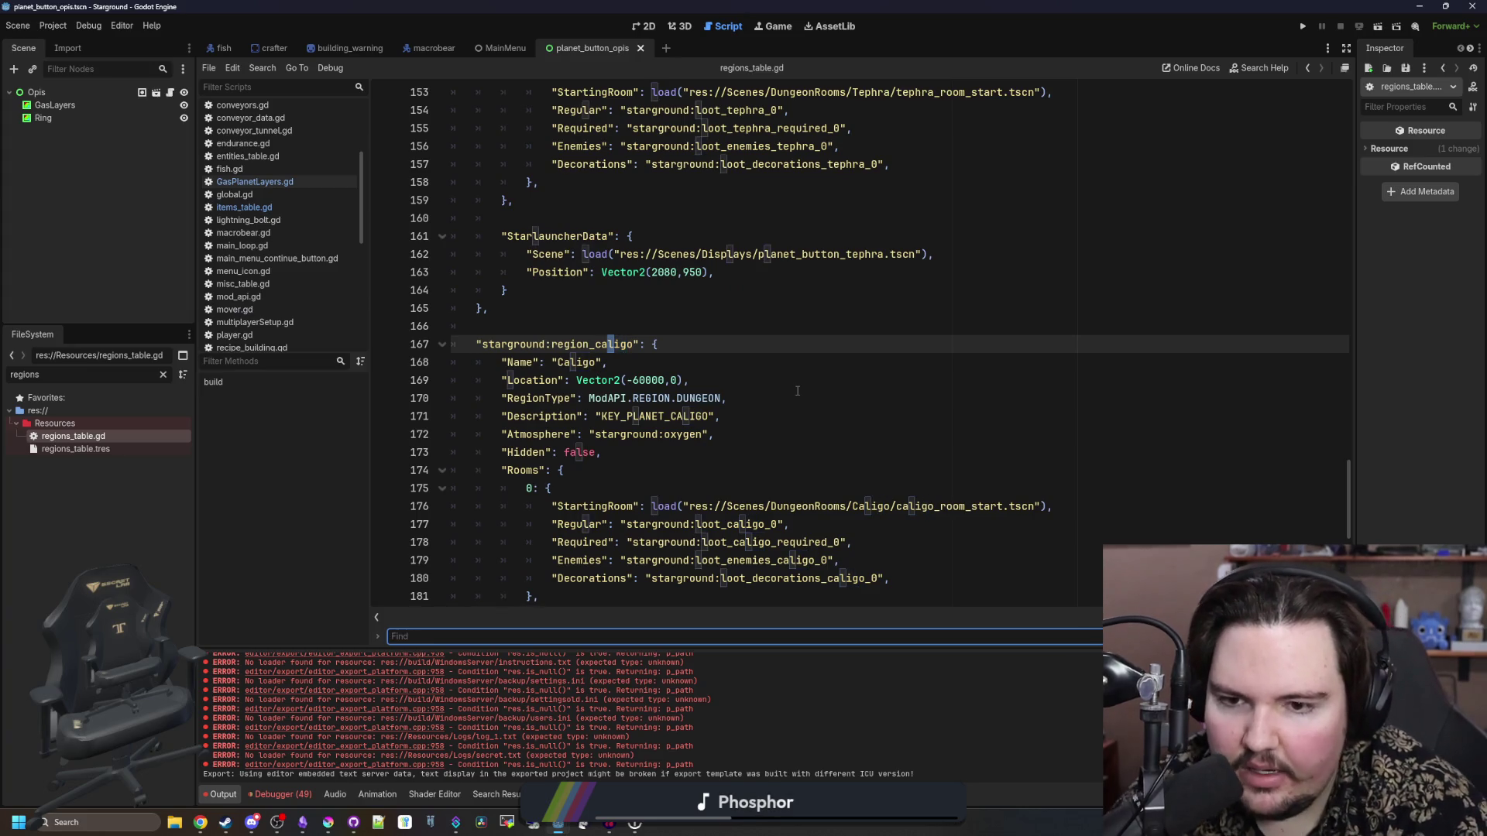
{"action": "left_click", "coordinate": [797, 391]}
{"action": "left_click", "coordinate": [649, 360]}
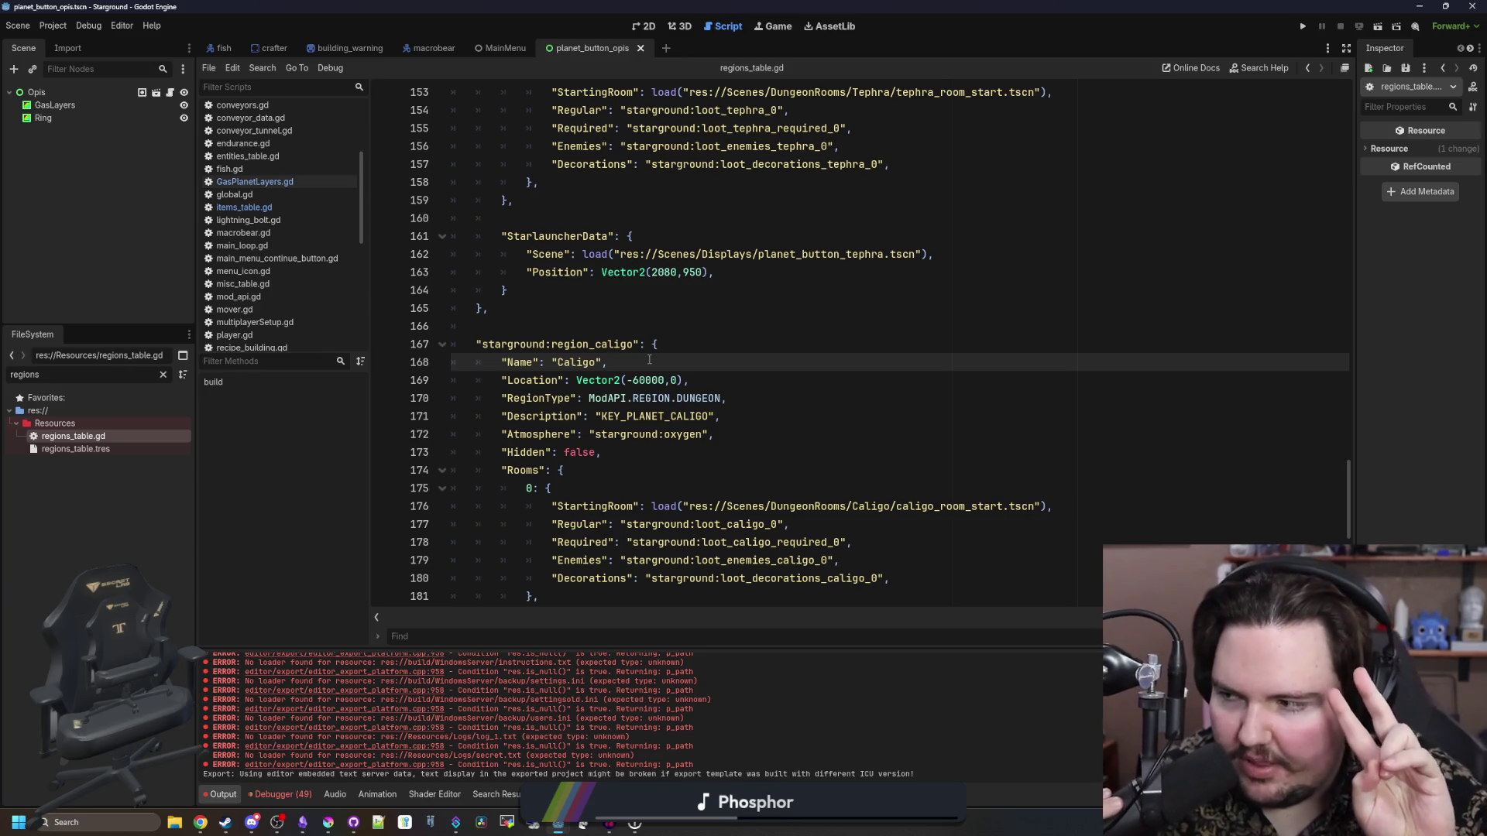
{"action": "left_click", "coordinate": [163, 375]}
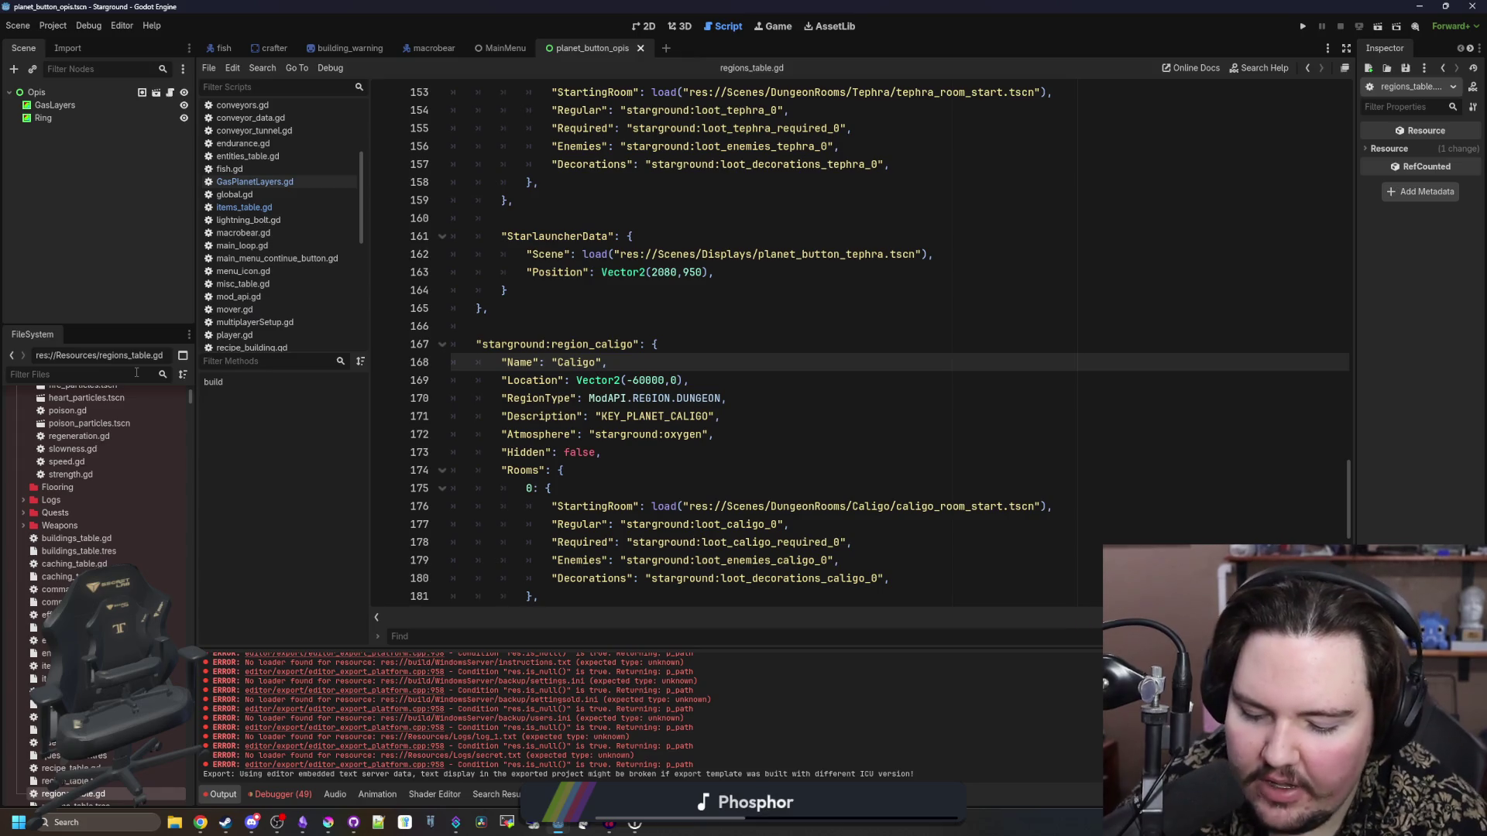
- Open power_network.gd by filtering FileSystem for 'power'
{"action": "type", "text": "power"}
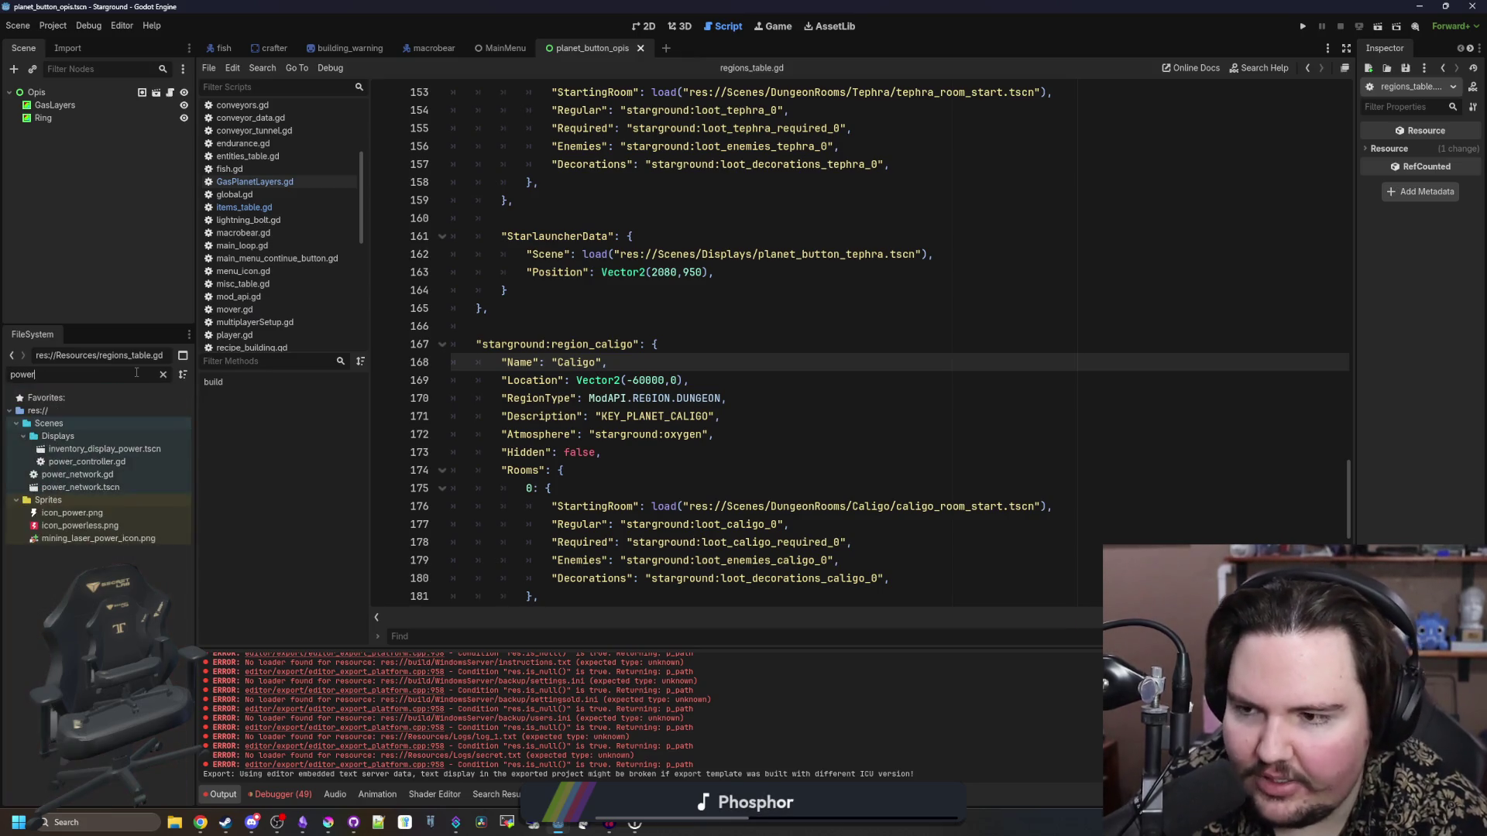
{"action": "double_click", "coordinate": [78, 475]}
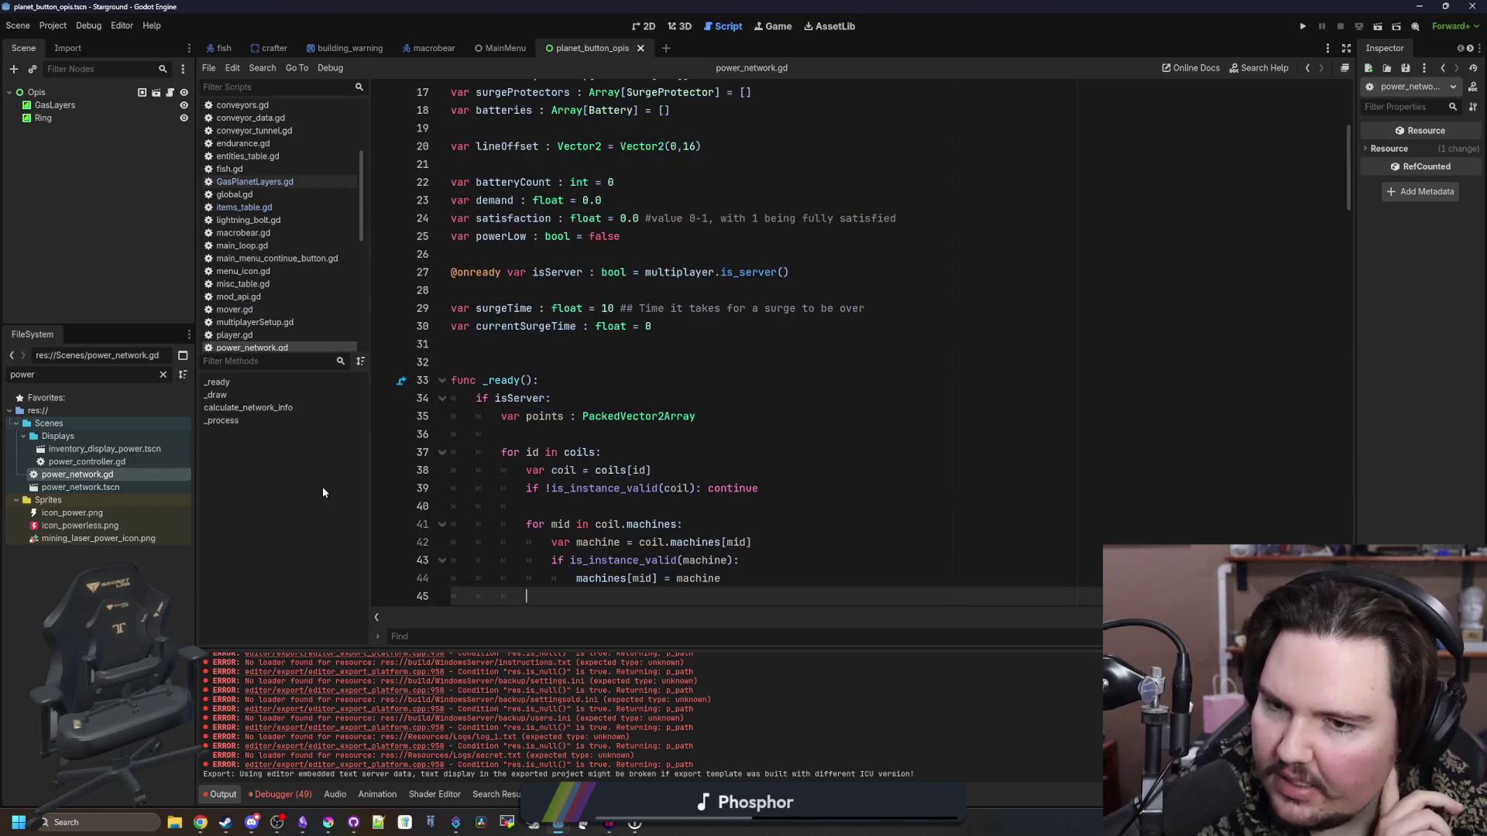
{"action": "left_click_drag", "start_coordinate": [573, 326], "coordinate": [480, 326]}
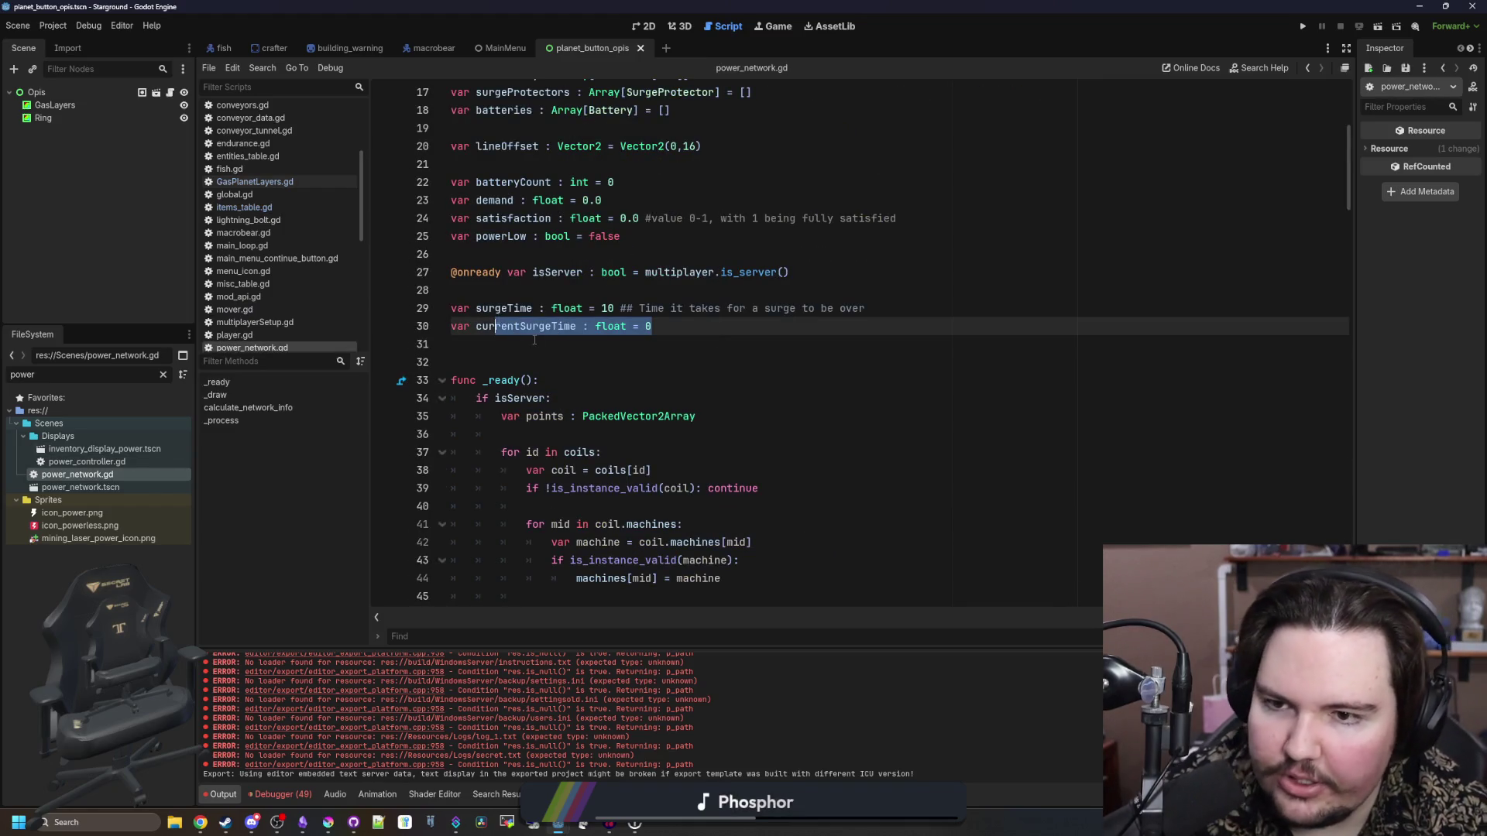
{"action": "left_click", "coordinate": [534, 344]}
{"action": "scroll", "coordinate": [535, 341], "scroll_direction": "down", "scroll_amount": 3}
{"action": "scroll", "coordinate": [534, 341], "scroll_direction": "down", "scroll_amount": 10}
- Search for 'opis' and examine the region_opis lightning-strike check on line 154
{"action": "key", "text": "ctrl+f"}
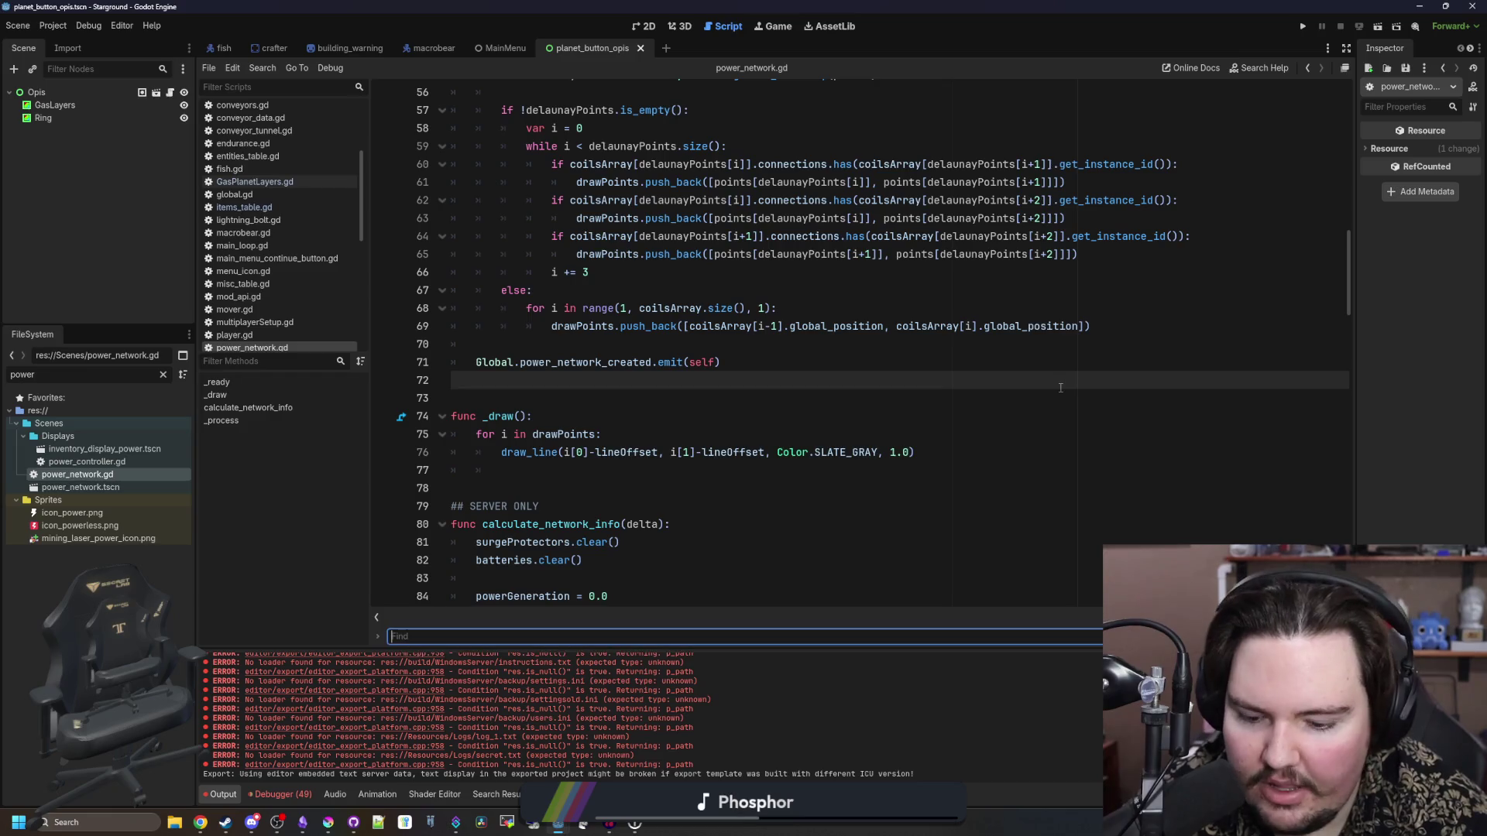
{"action": "type", "text": "opis"}
{"action": "left_click", "coordinate": [729, 340]}
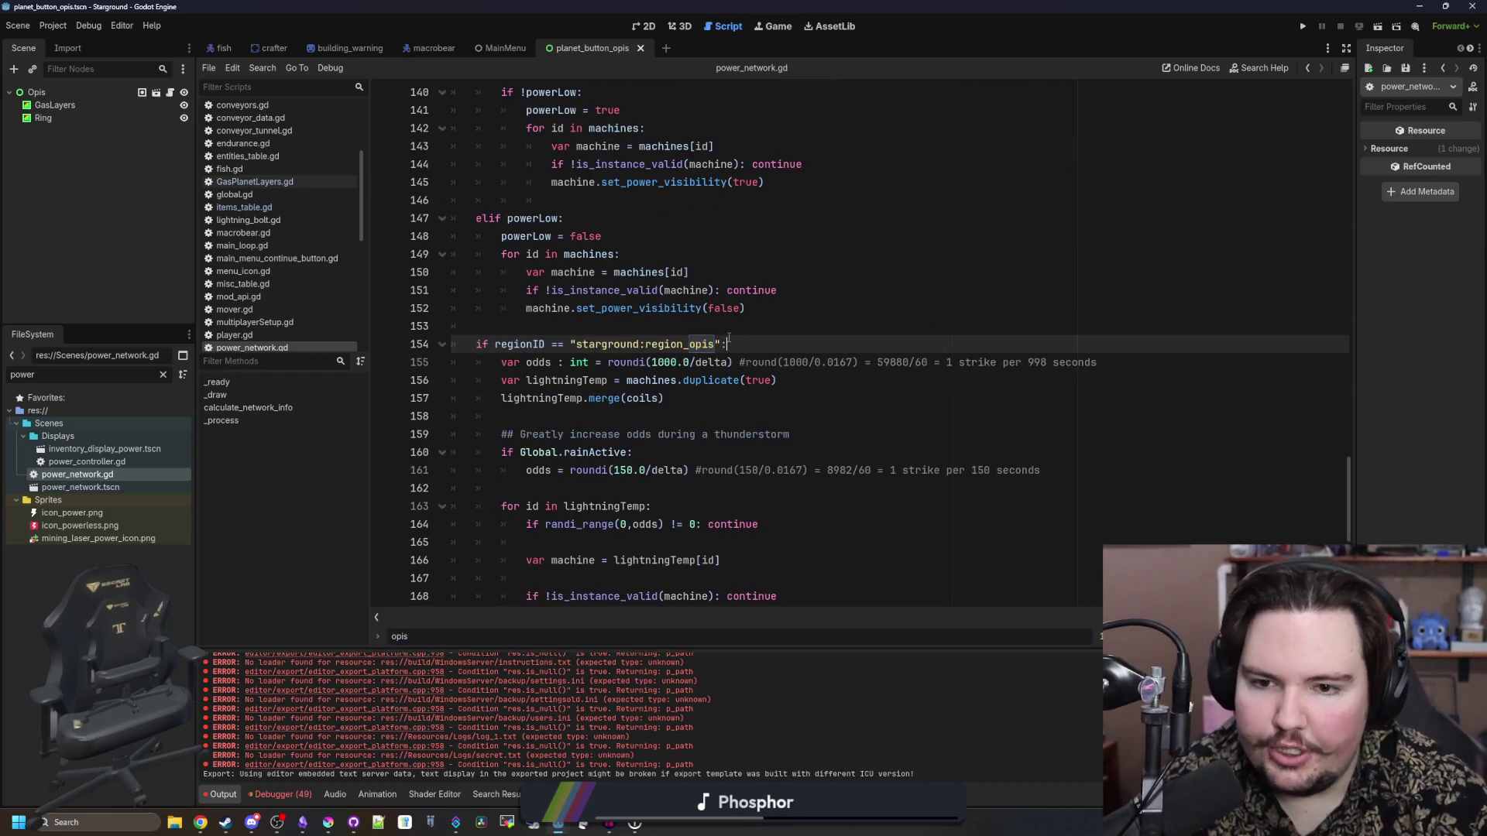
{"action": "scroll", "coordinate": [728, 337], "scroll_direction": "down", "scroll_amount": 7}
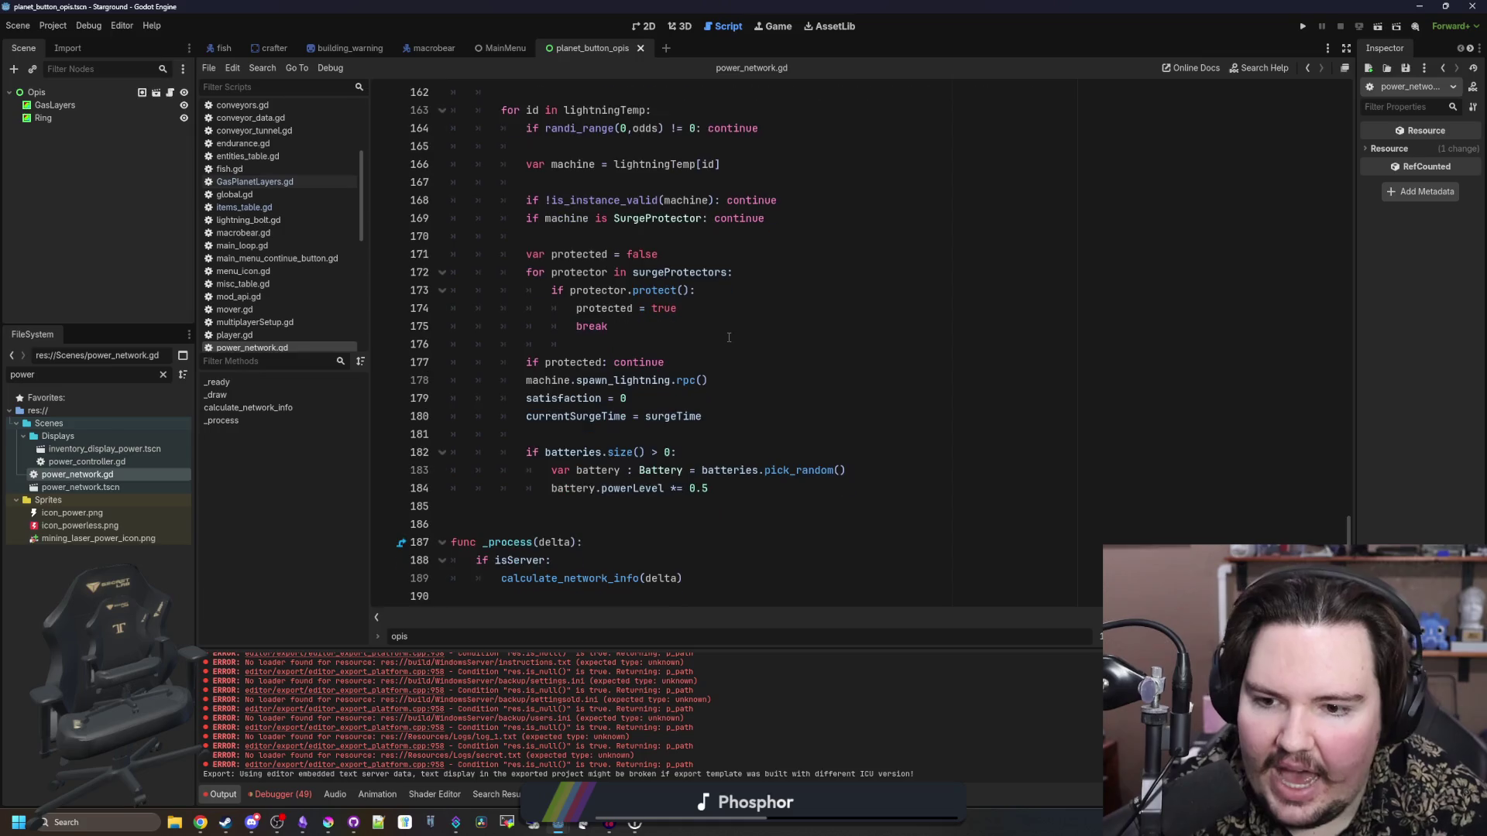
{"action": "scroll", "coordinate": [728, 338], "scroll_direction": "up", "scroll_amount": 7}
{"action": "left_click", "coordinate": [496, 326]}
{"action": "left_click_drag", "start_coordinate": [495, 326], "coordinate": [713, 326]}
{"action": "left_click", "coordinate": [719, 326]}
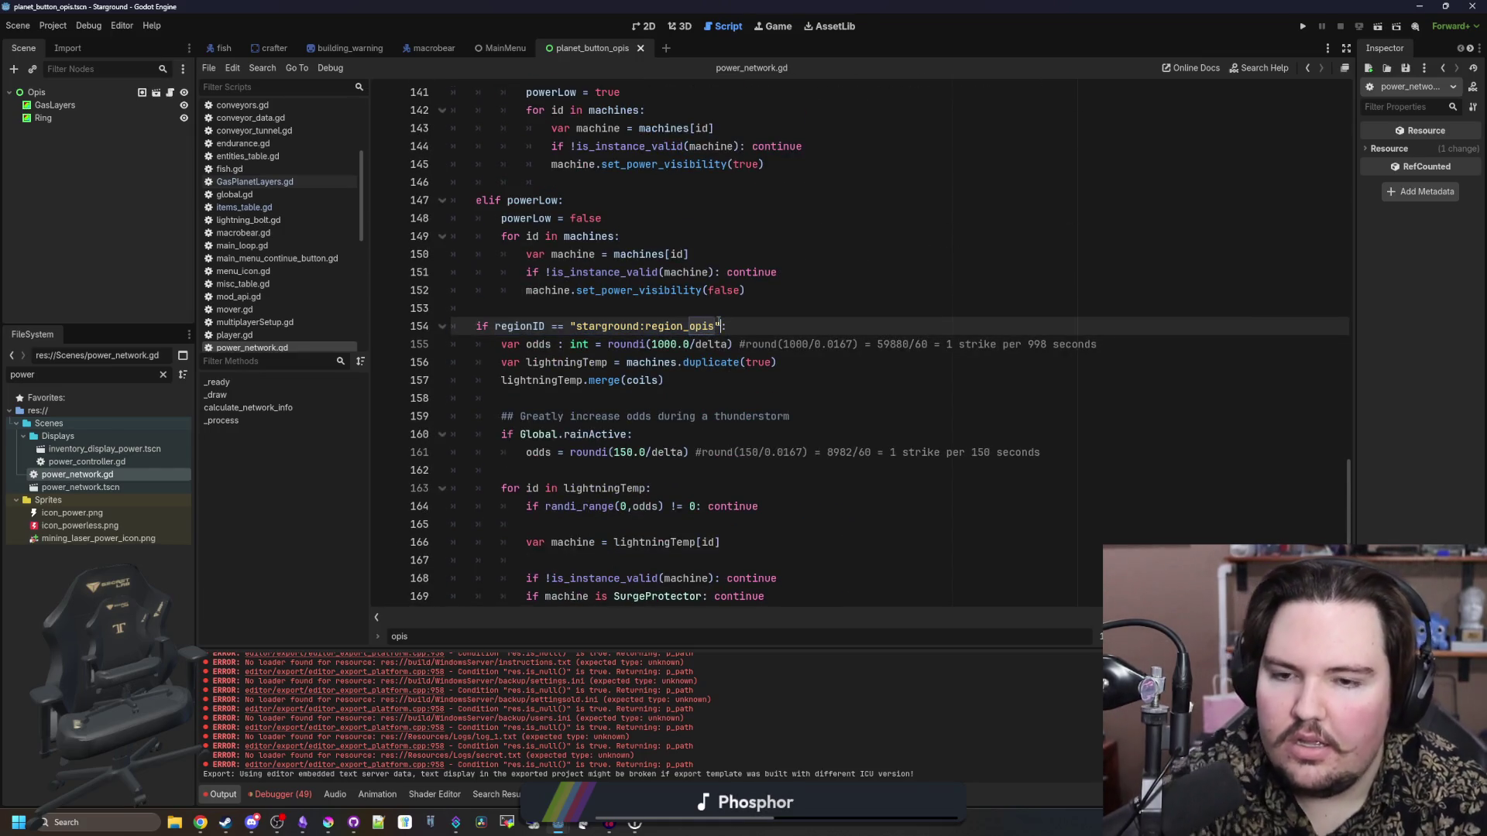
{"action": "left_click", "coordinate": [785, 302]}
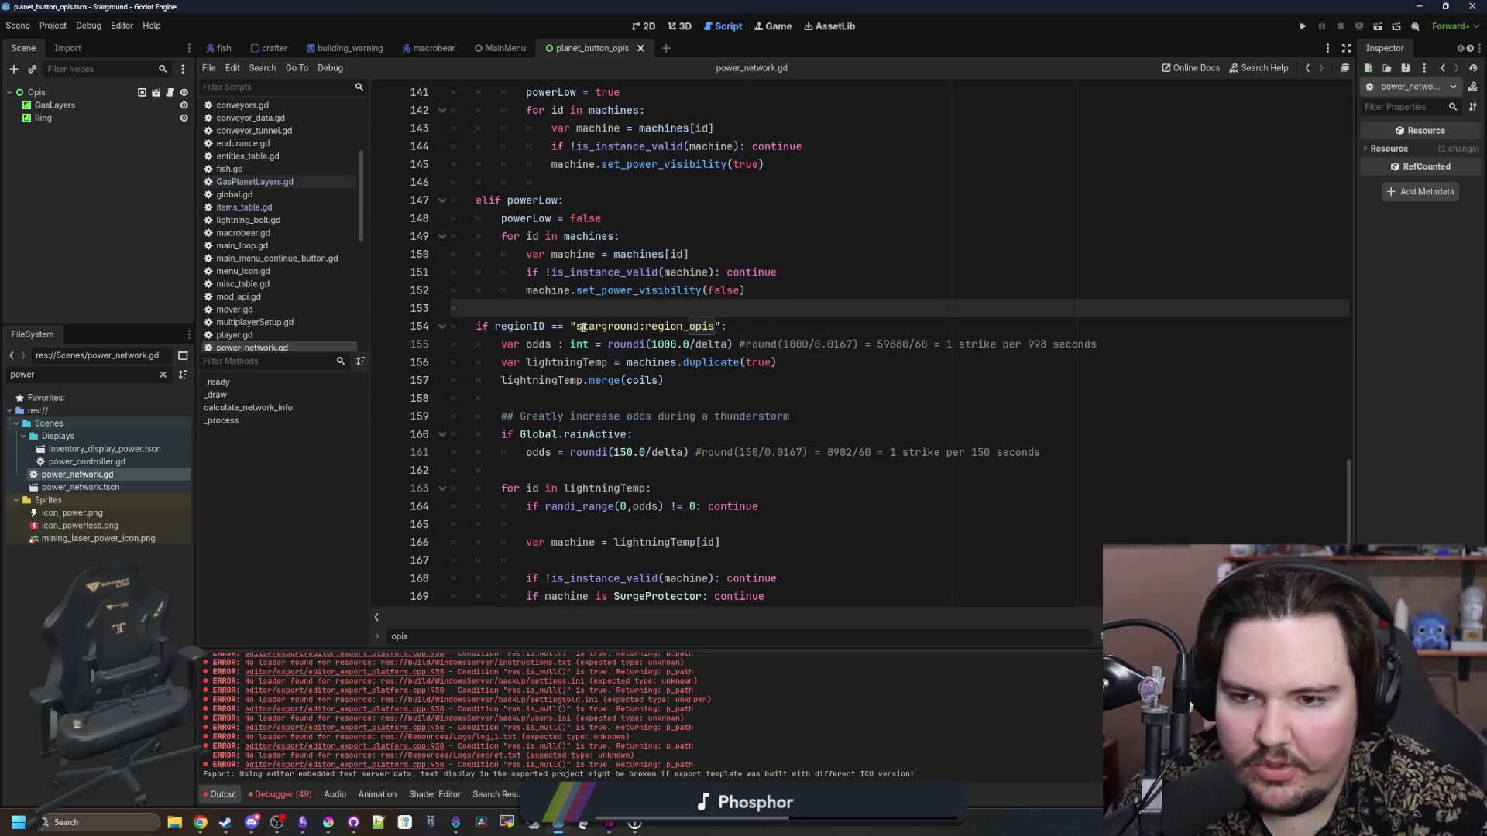
{"action": "left_click_drag", "start_coordinate": [583, 326], "coordinate": [710, 326]}
{"action": "left_click", "coordinate": [710, 326]}
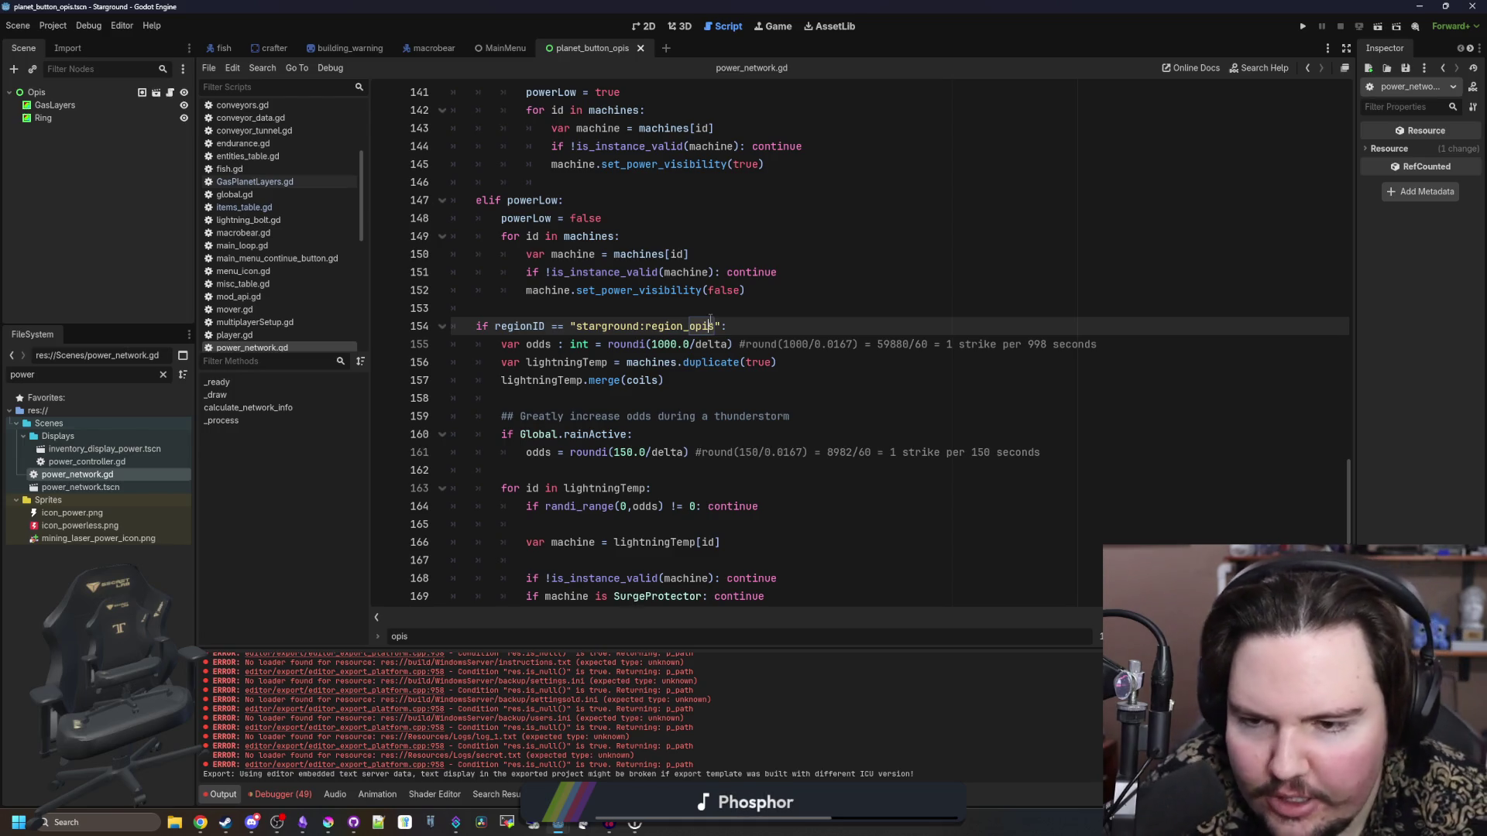
{"action": "scroll", "coordinate": [710, 319], "scroll_direction": "down", "scroll_amount": 5}
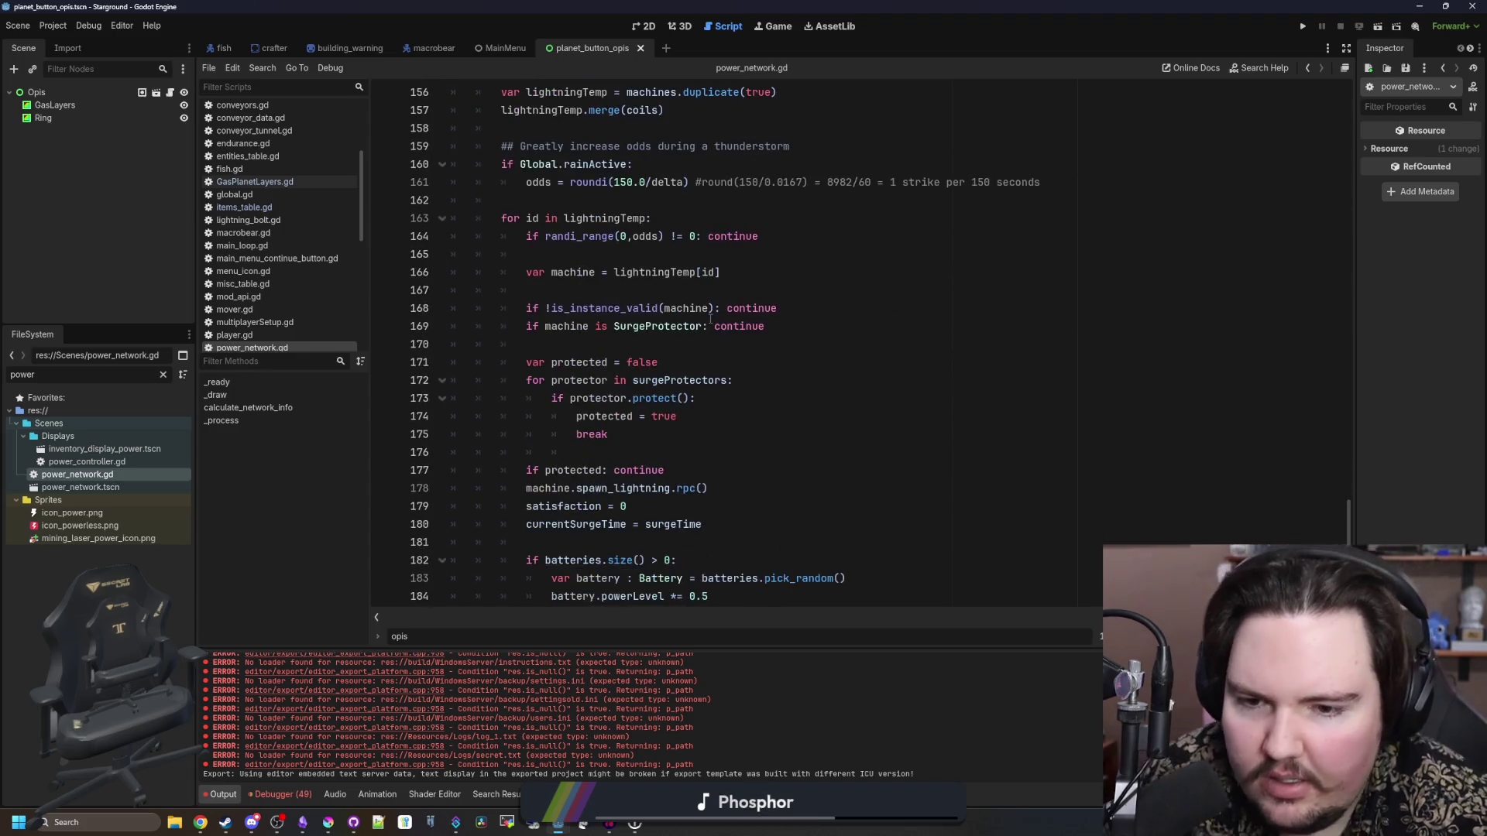
{"action": "scroll", "coordinate": [624, 498], "scroll_direction": "down", "scroll_amount": 2}
{"action": "mouse_move", "coordinate": [766, 494]}
{"action": "left_mouse_down"}
{"action": "mouse_move", "coordinate": [697, 490]}
{"action": "mouse_move", "coordinate": [508, 312]}
{"action": "left_mouse_up"}
{"action": "scroll", "coordinate": [508, 312], "scroll_direction": "up", "scroll_amount": 3}
{"action": "left_click", "coordinate": [694, 276]}
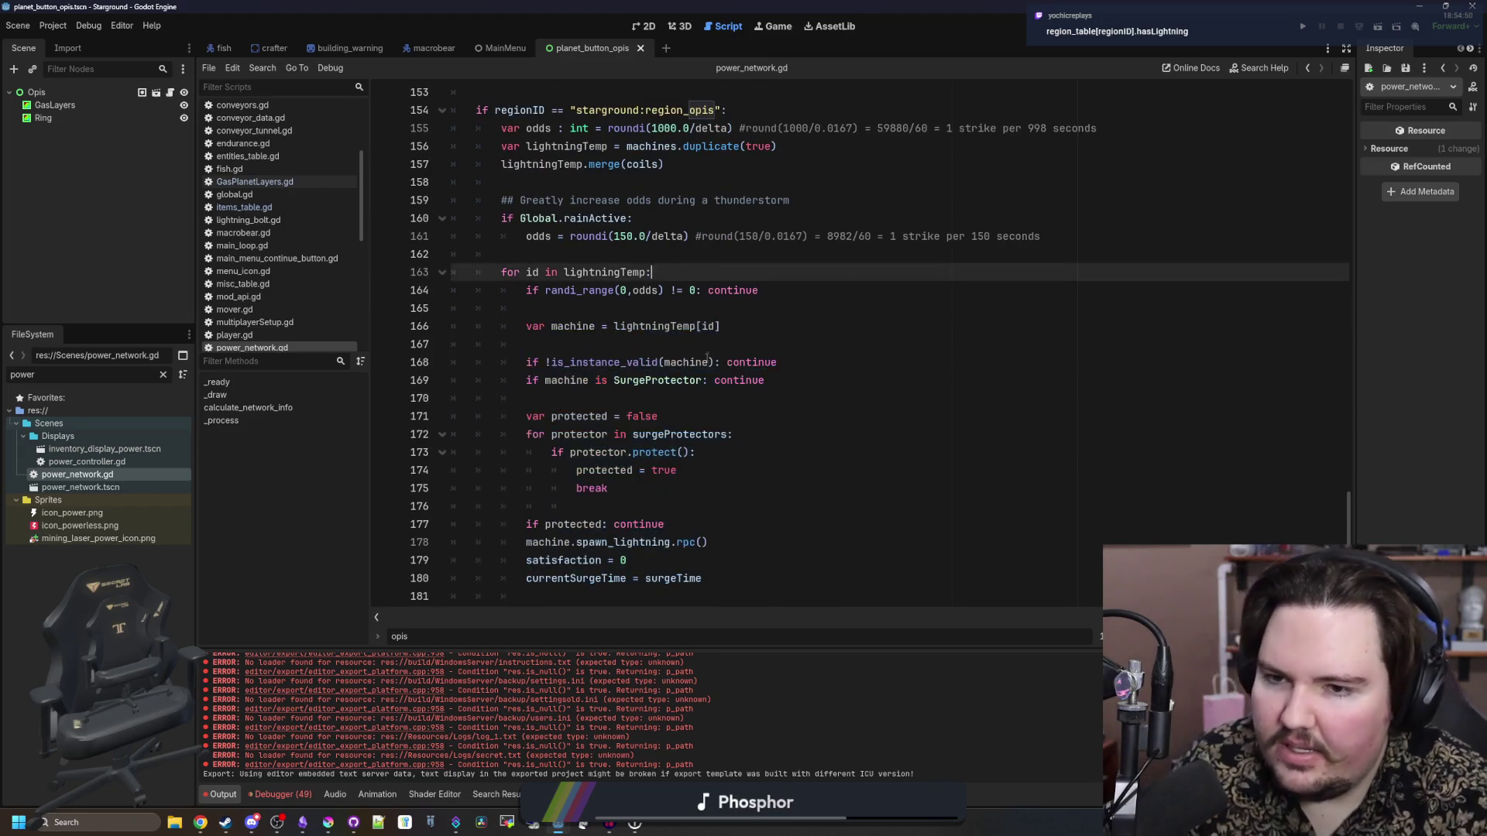
{"action": "scroll", "coordinate": [712, 310], "scroll_direction": "up", "scroll_amount": 4}
{"action": "left_click", "coordinate": [748, 326]}
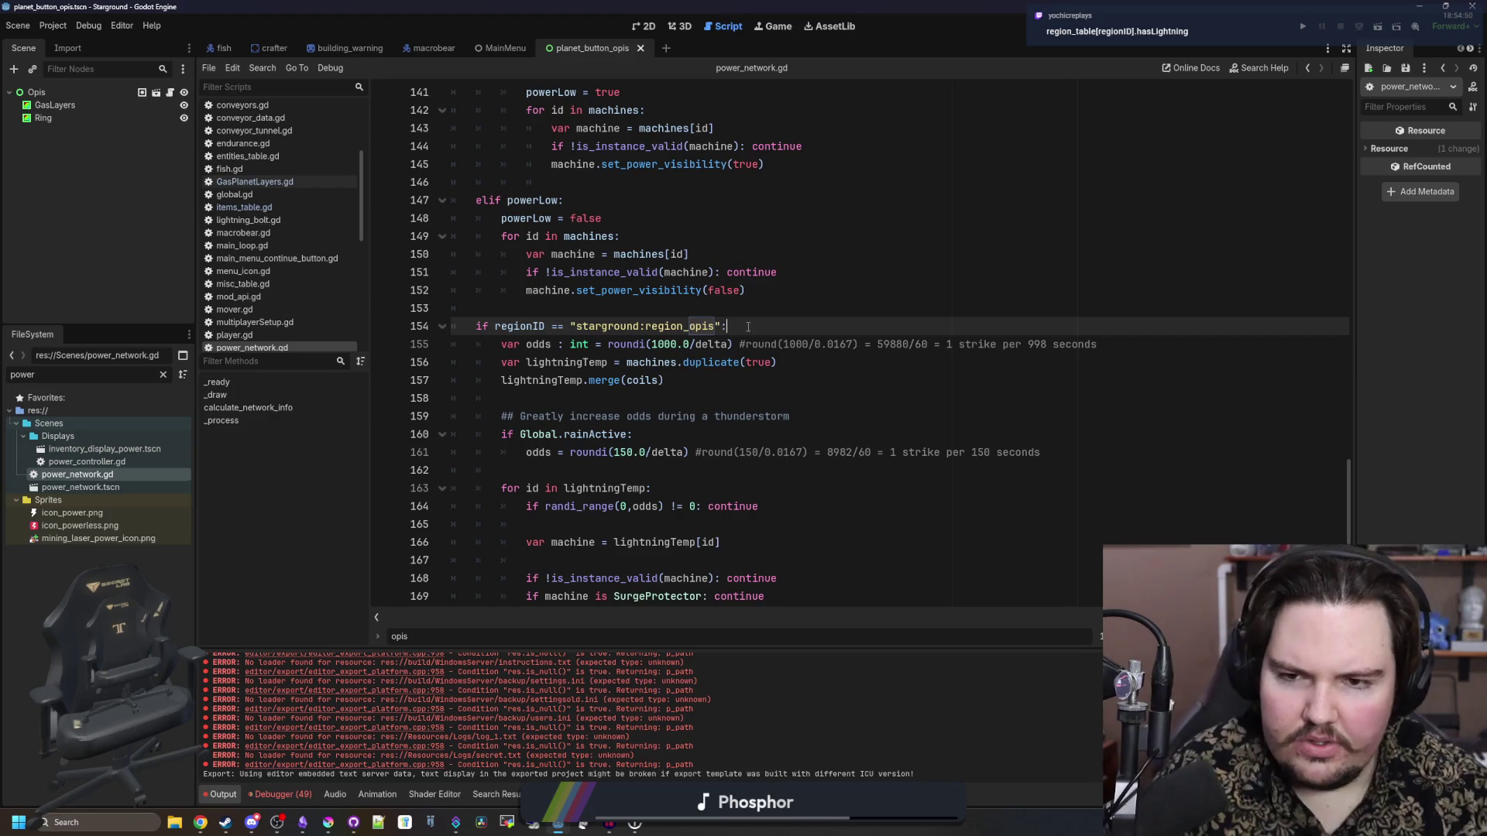
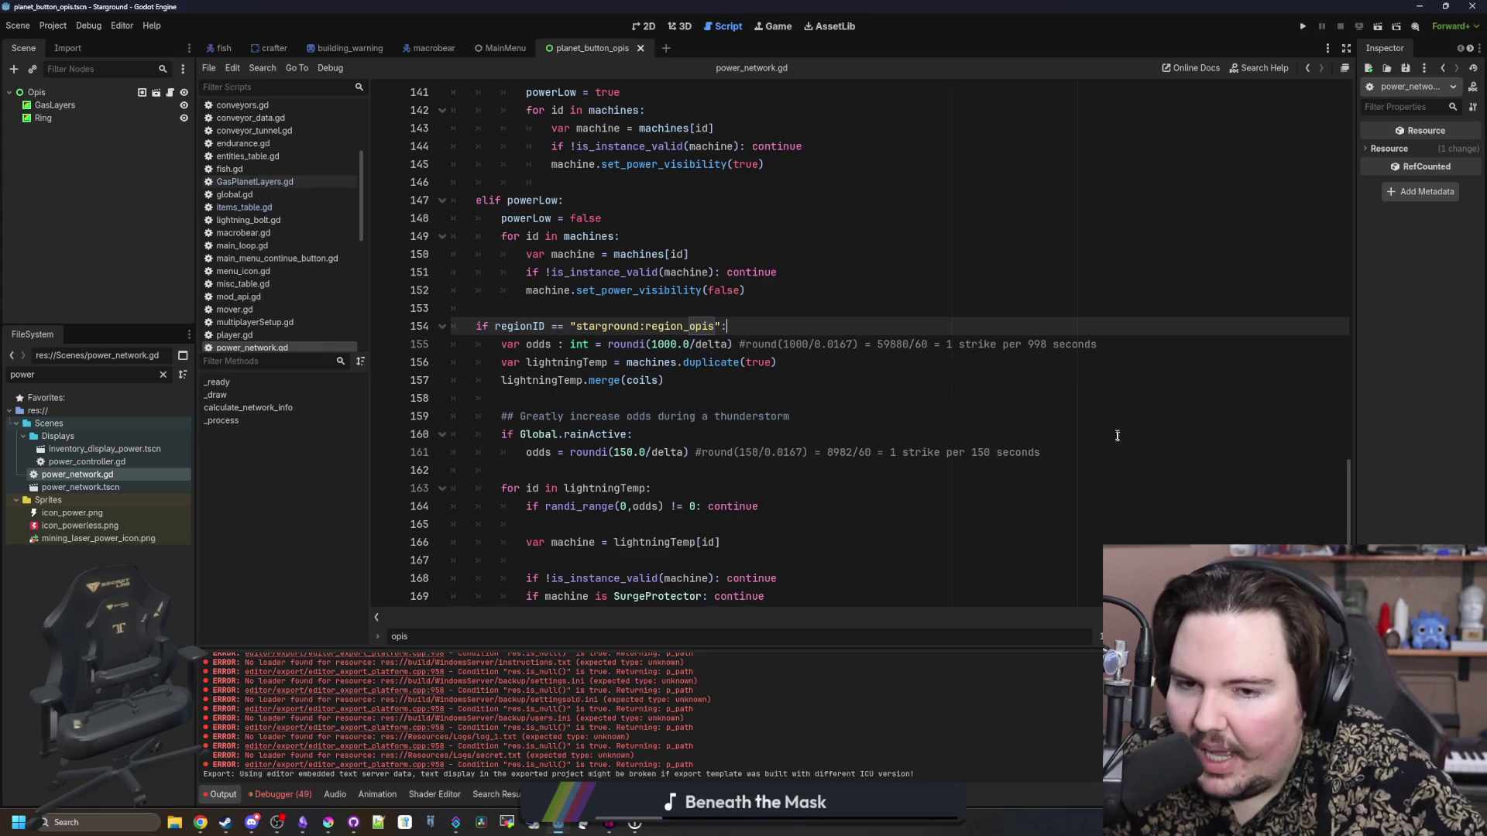
- Place the caret on empty line 158 of the script, then bring up the Starground notes in Obsidian
{"action": "left_click", "coordinate": [906, 396]}
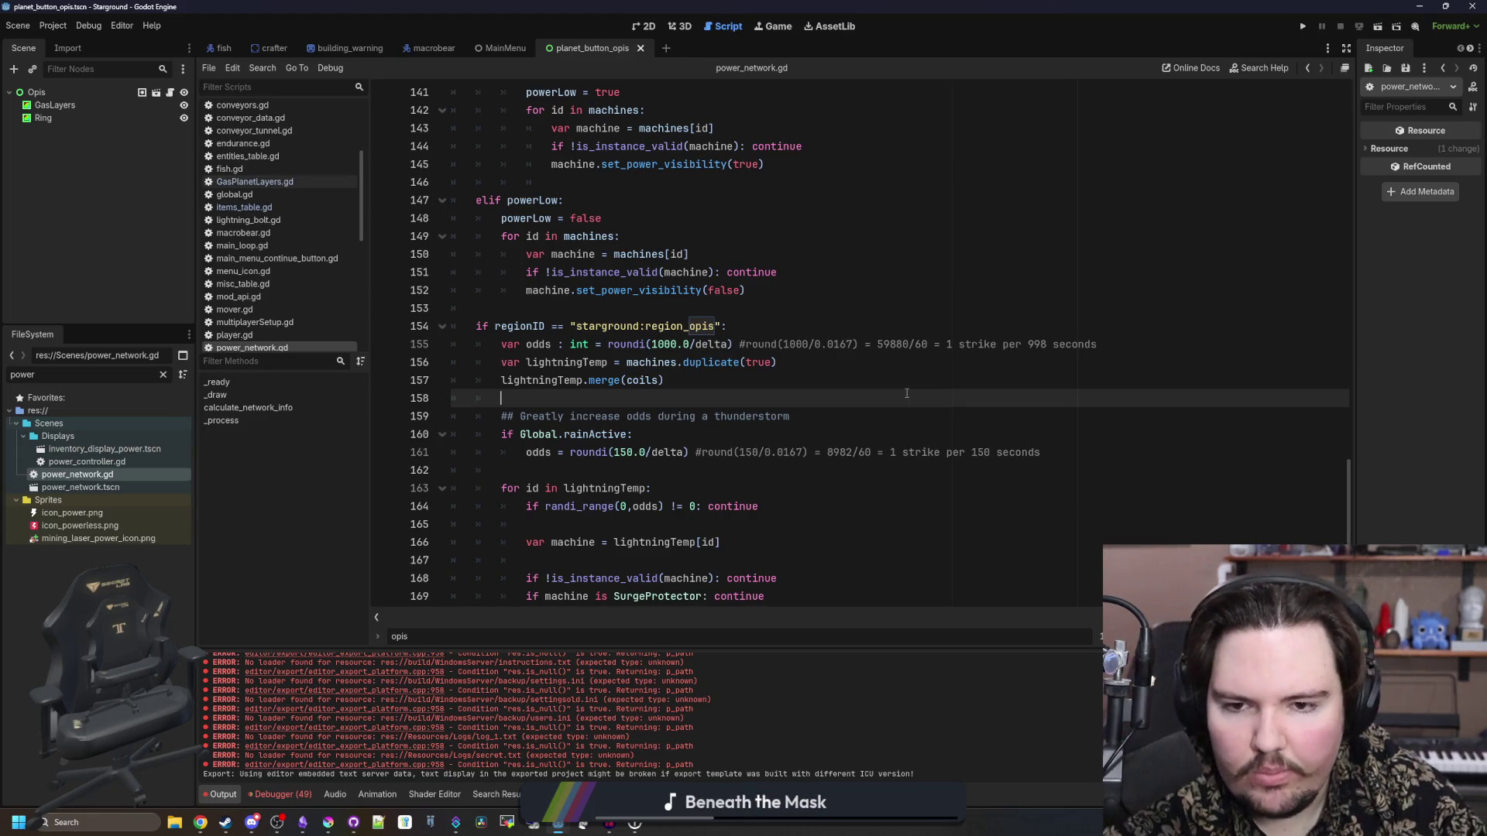
{"action": "left_click", "coordinate": [623, 307]}
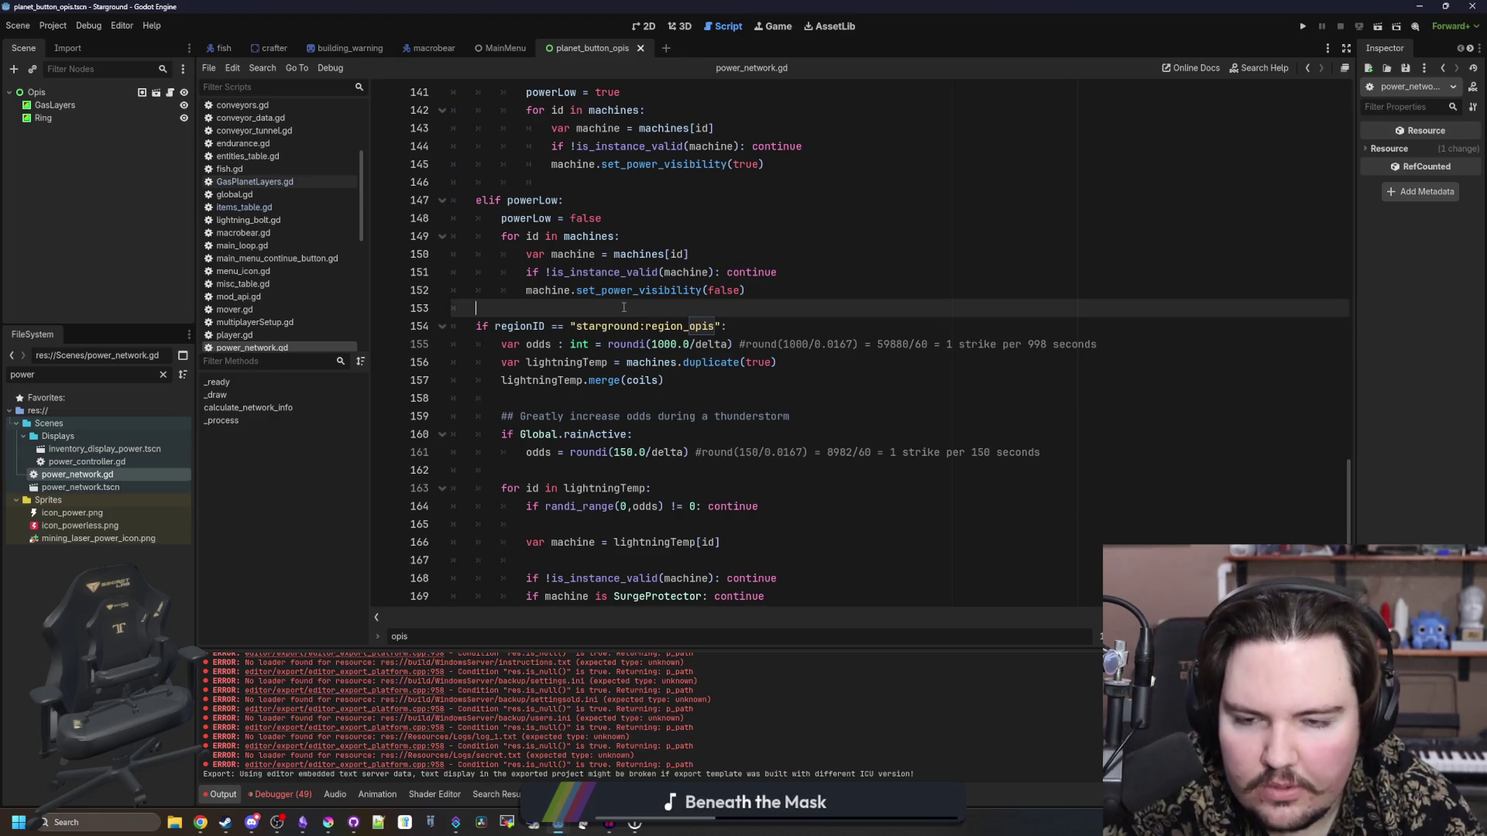
{"action": "left_click", "coordinate": [684, 404]}
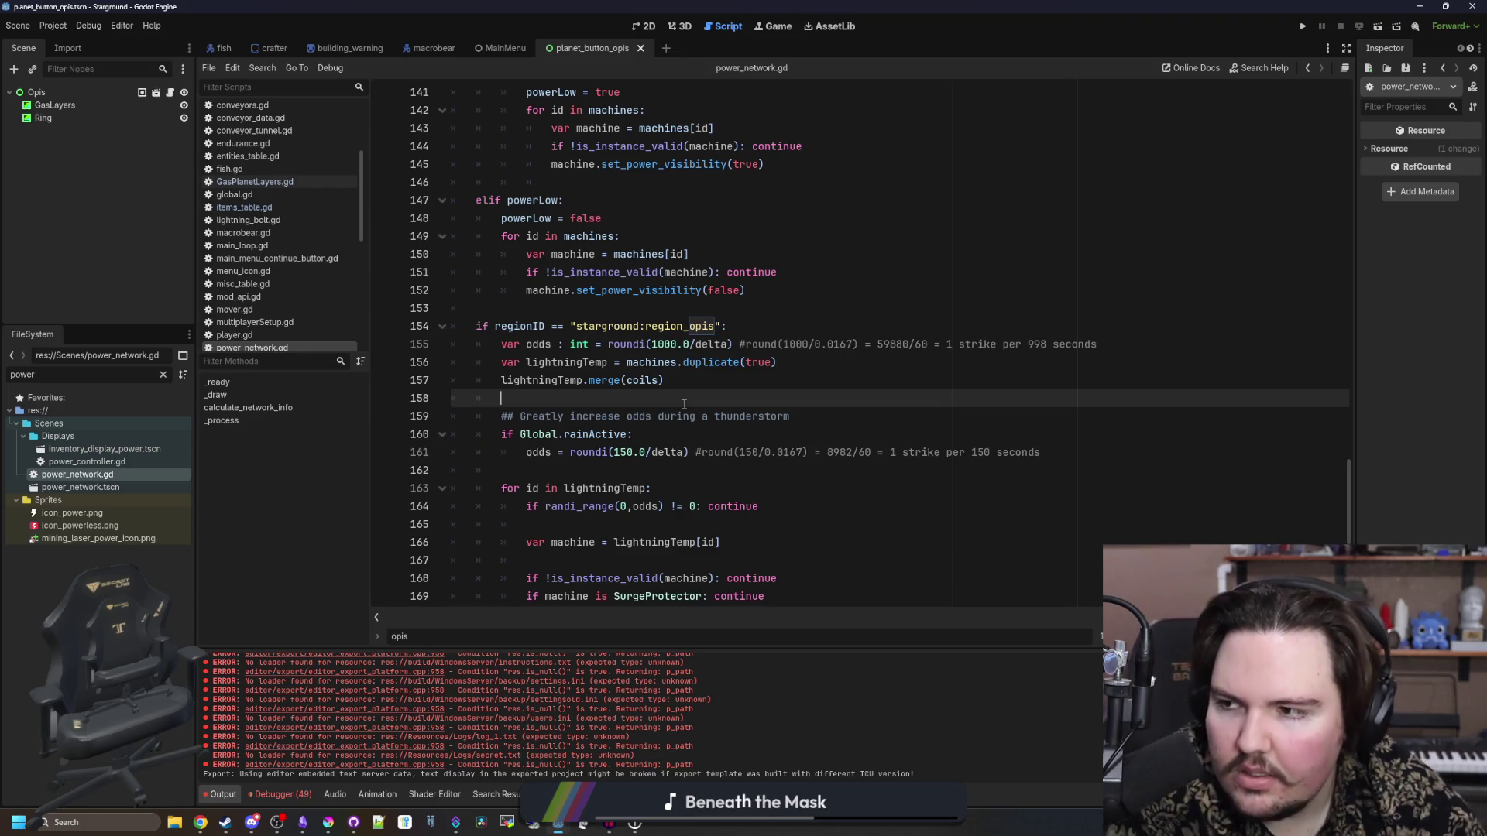
{"action": "key", "text": "alt+Tab"}
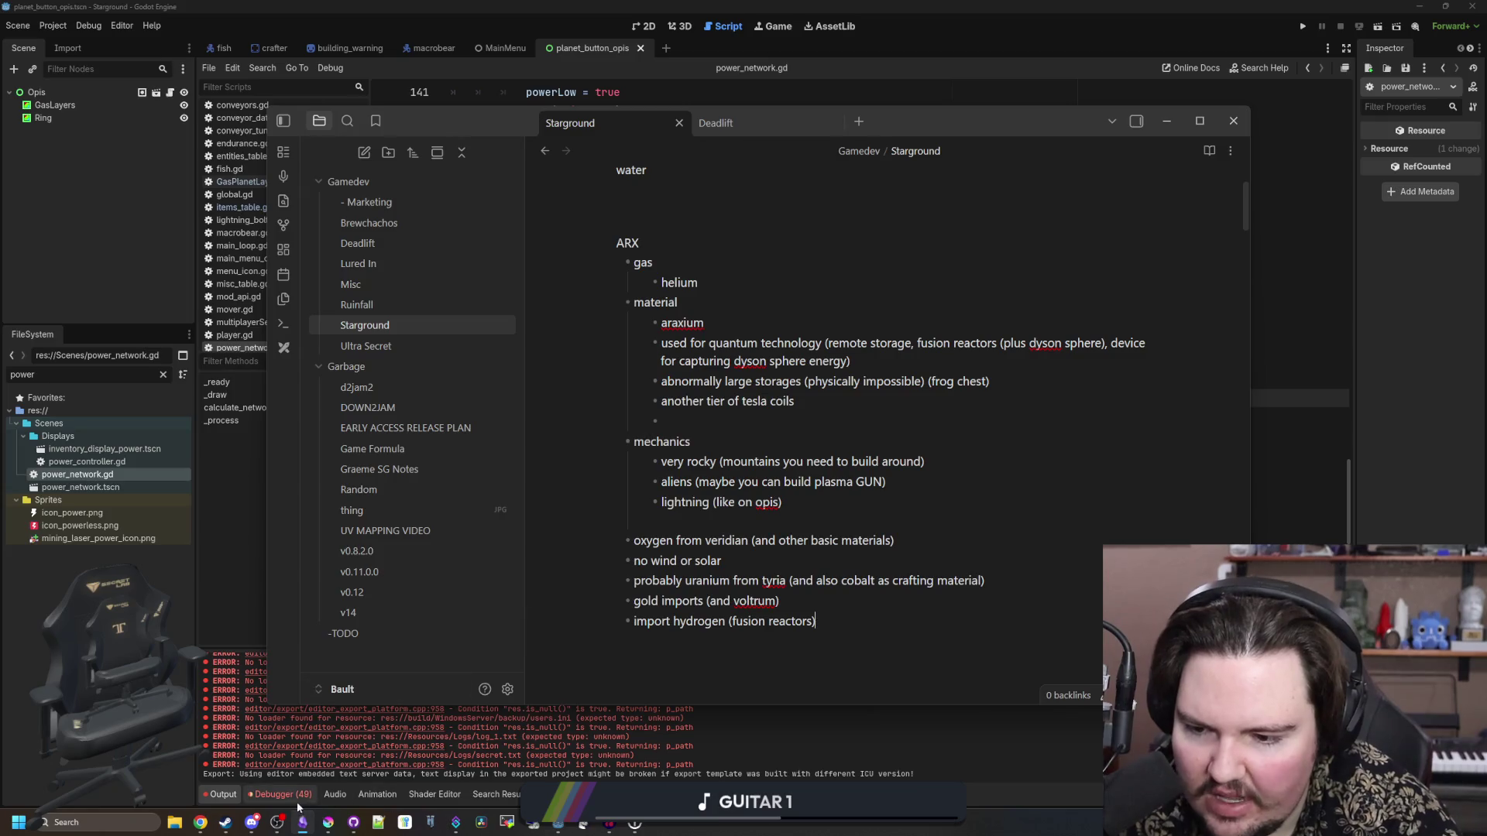
- Hide the Obsidian notes via the taskbar to return to the Godot script editor
{"action": "mouse_move", "coordinate": [264, 823]}
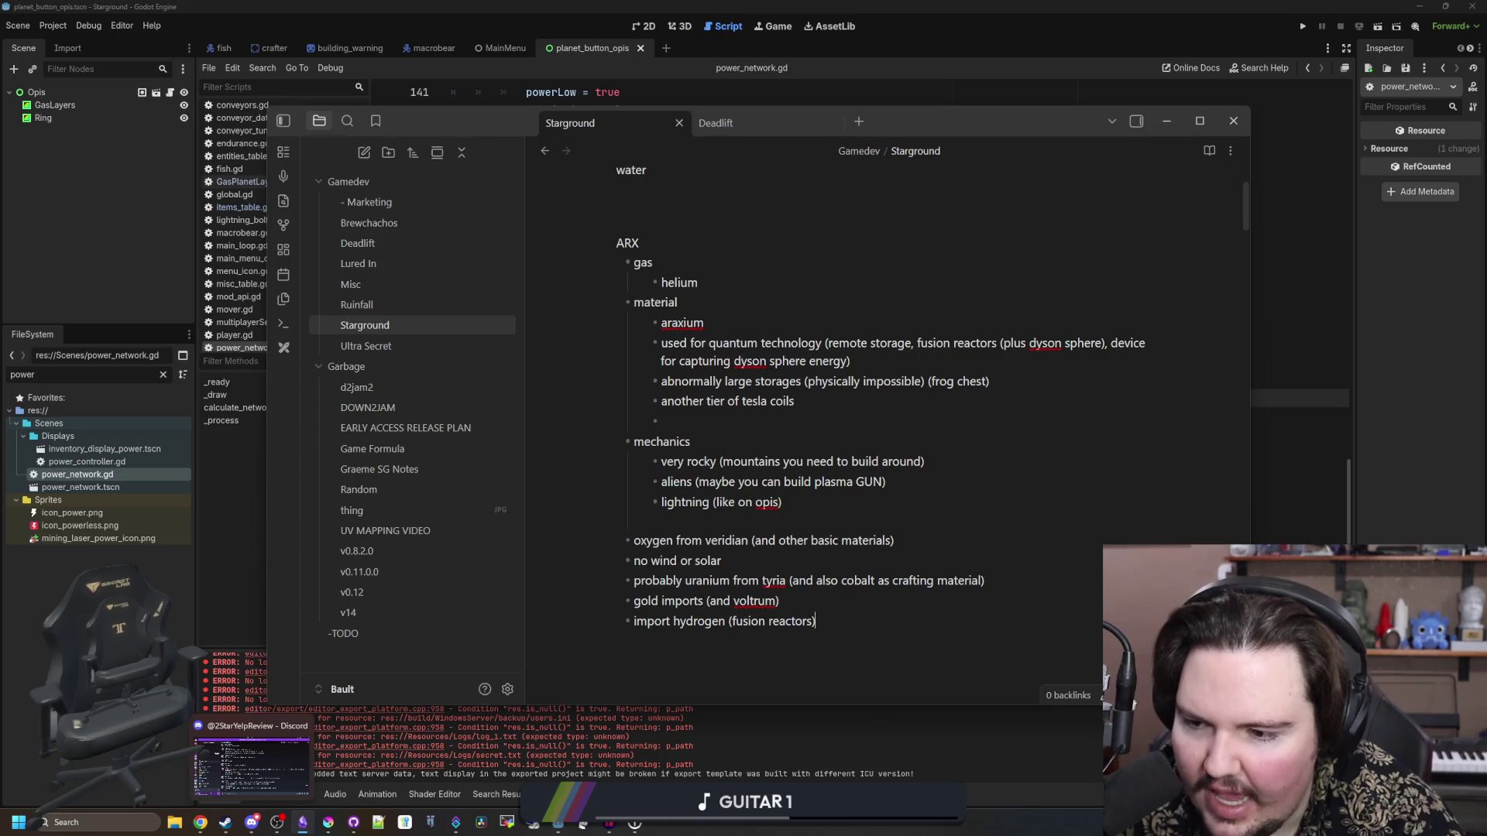
{"action": "left_click", "coordinate": [264, 823]}
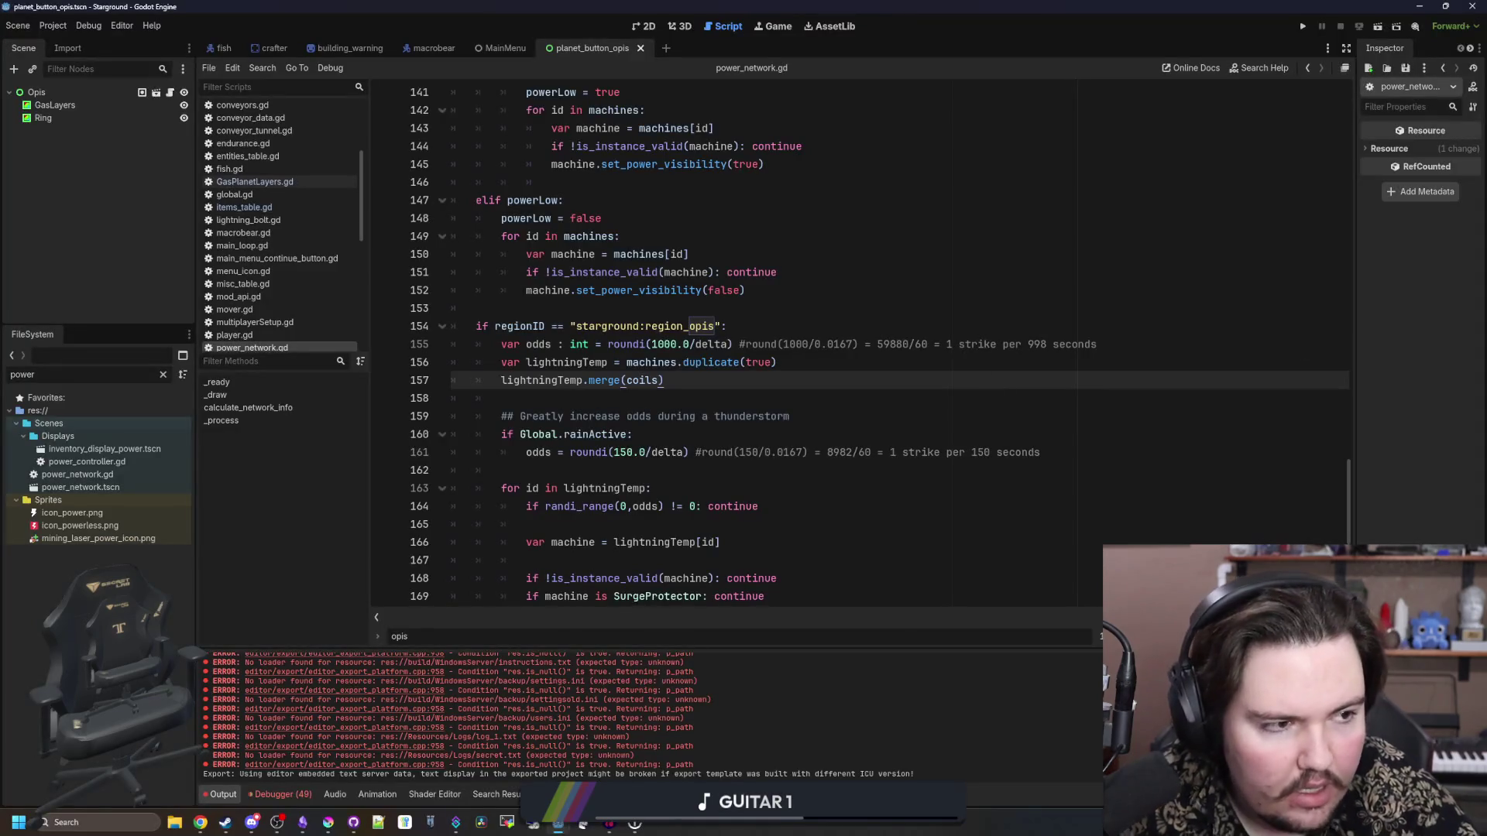
{"action": "key", "text": "alt+Tab"}
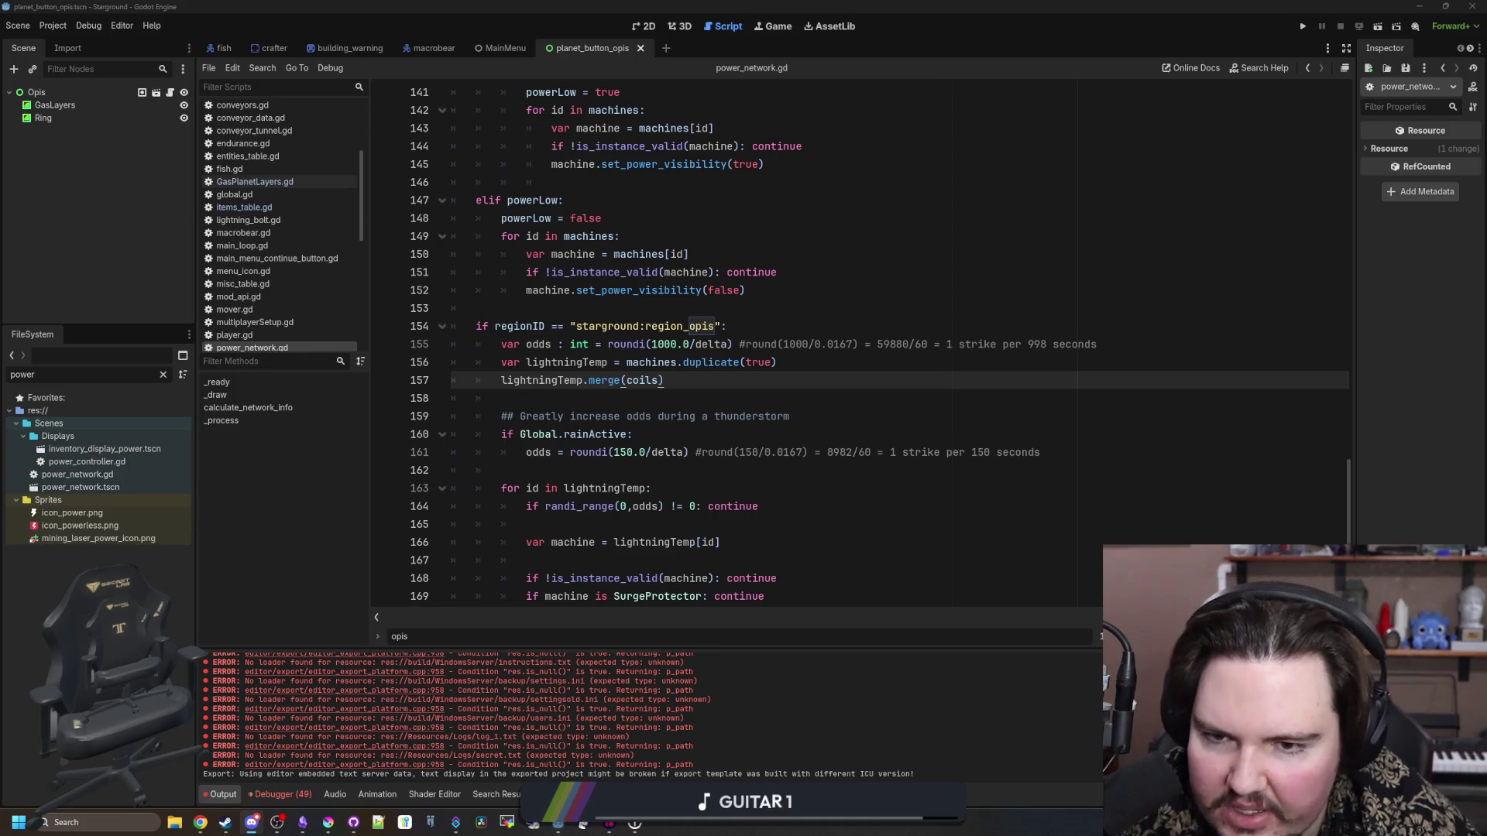
{"action": "left_click", "coordinate": [609, 383]}
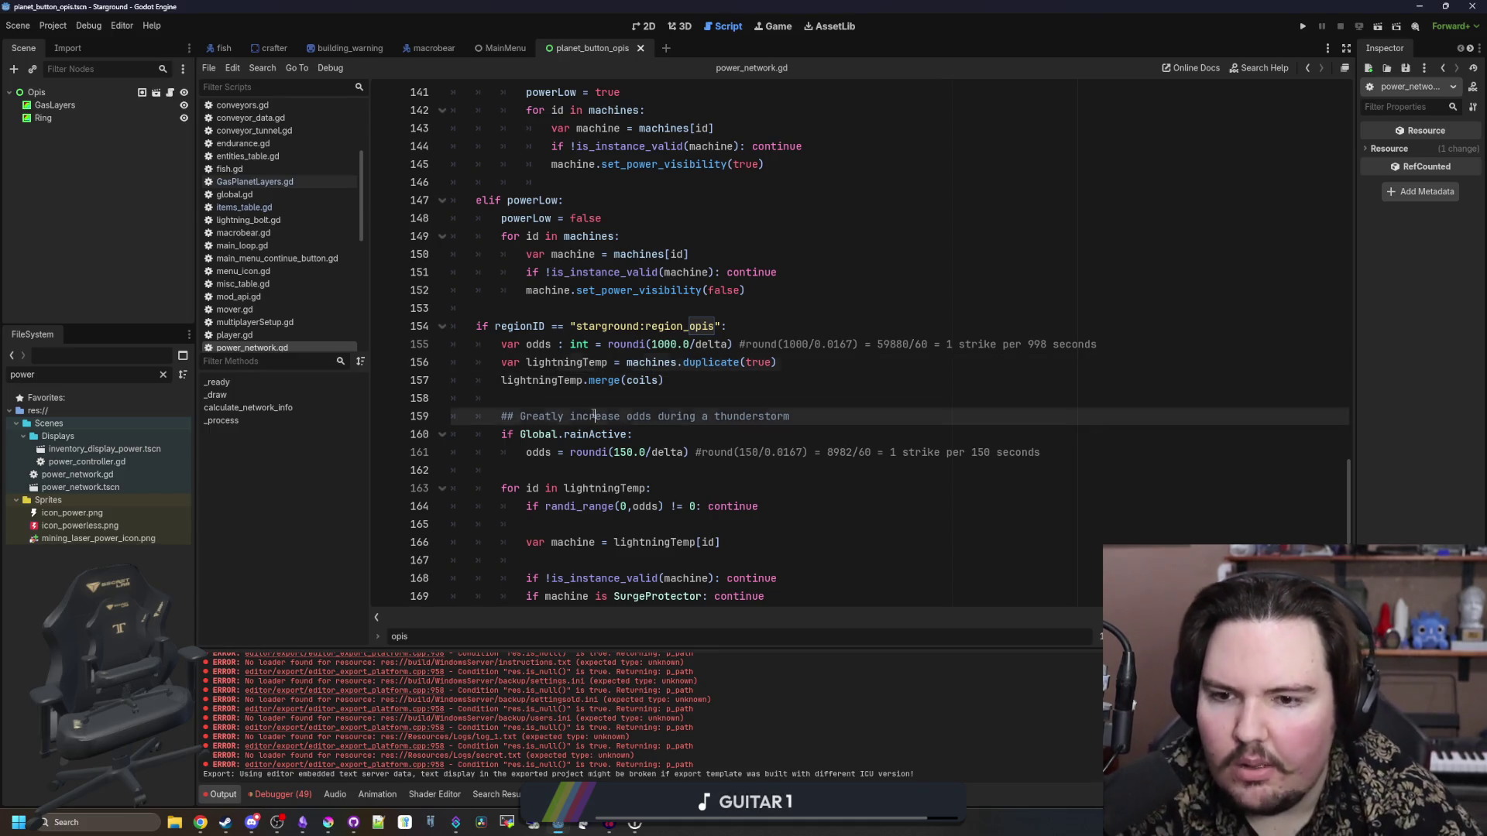
{"action": "left_click", "coordinate": [622, 403]}
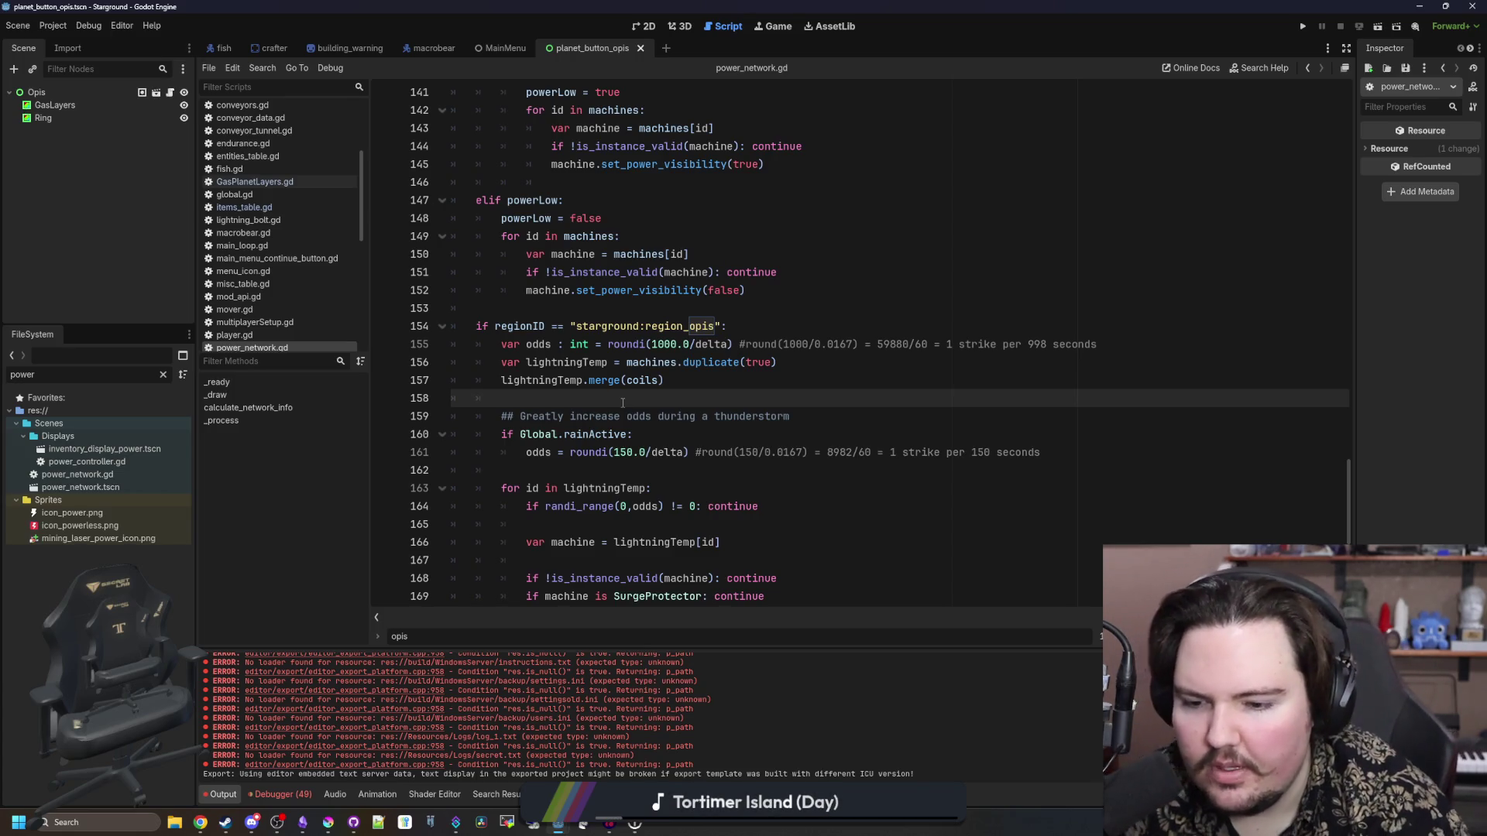
{"action": "mouse_move", "coordinate": [302, 825]}
{"action": "left_click", "coordinate": [313, 779]}
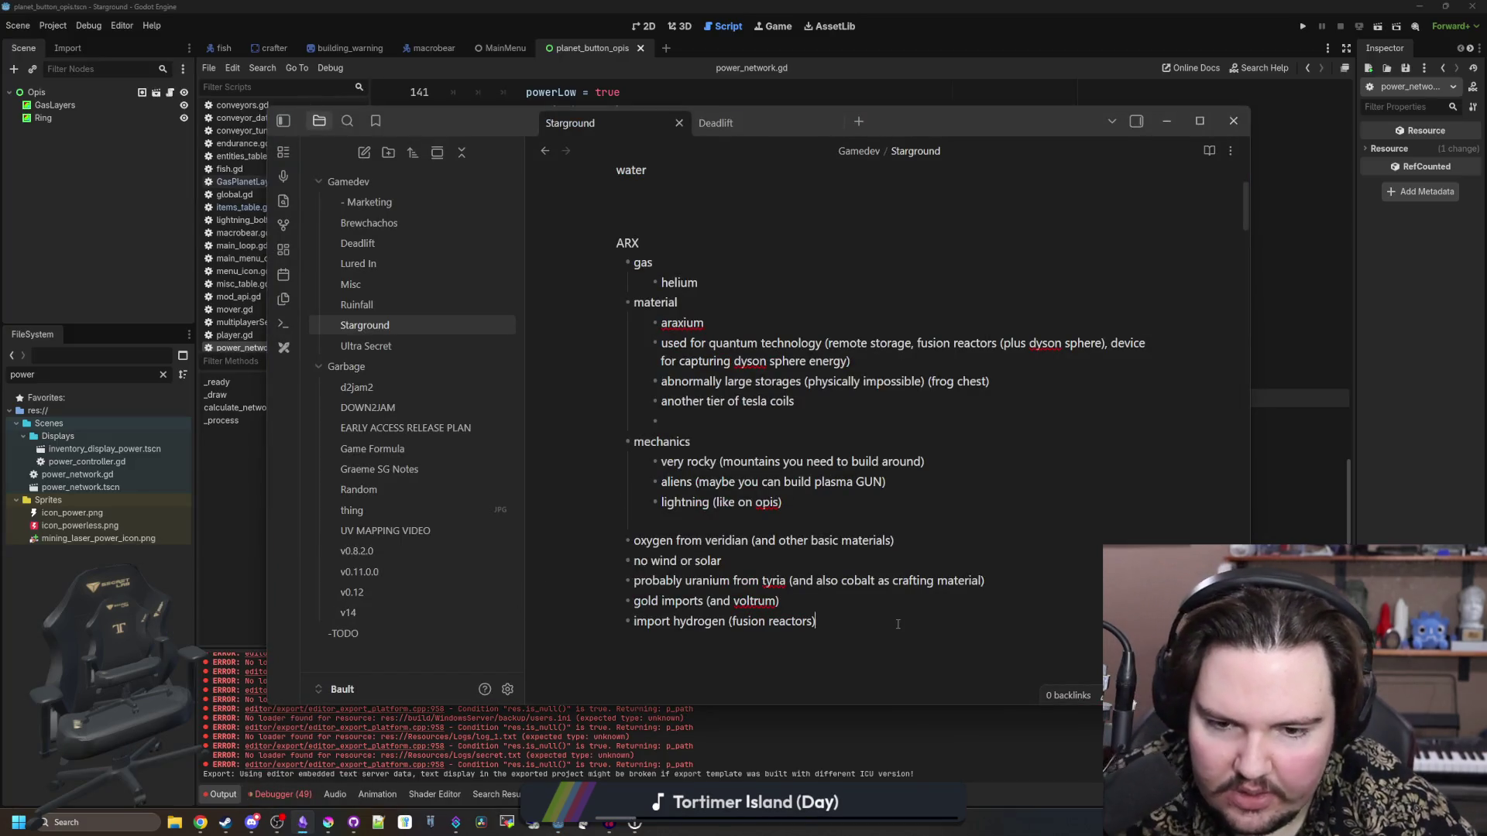
- Add the line 'get monster parts from dungeons to make modules' below the hydrogen note
{"action": "key", "text": "Return"}
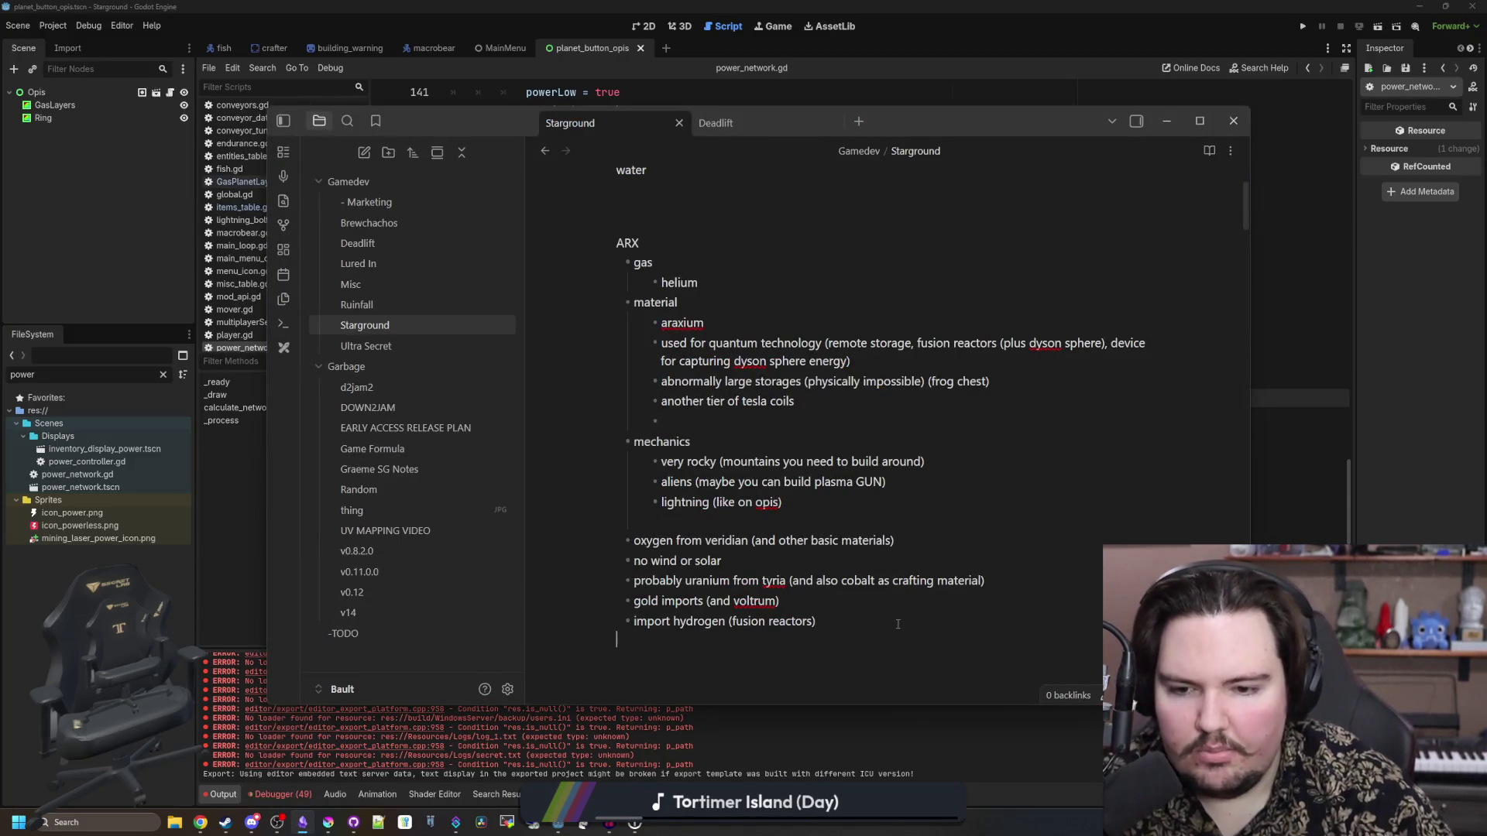
{"action": "type", "text": "get monster p"}
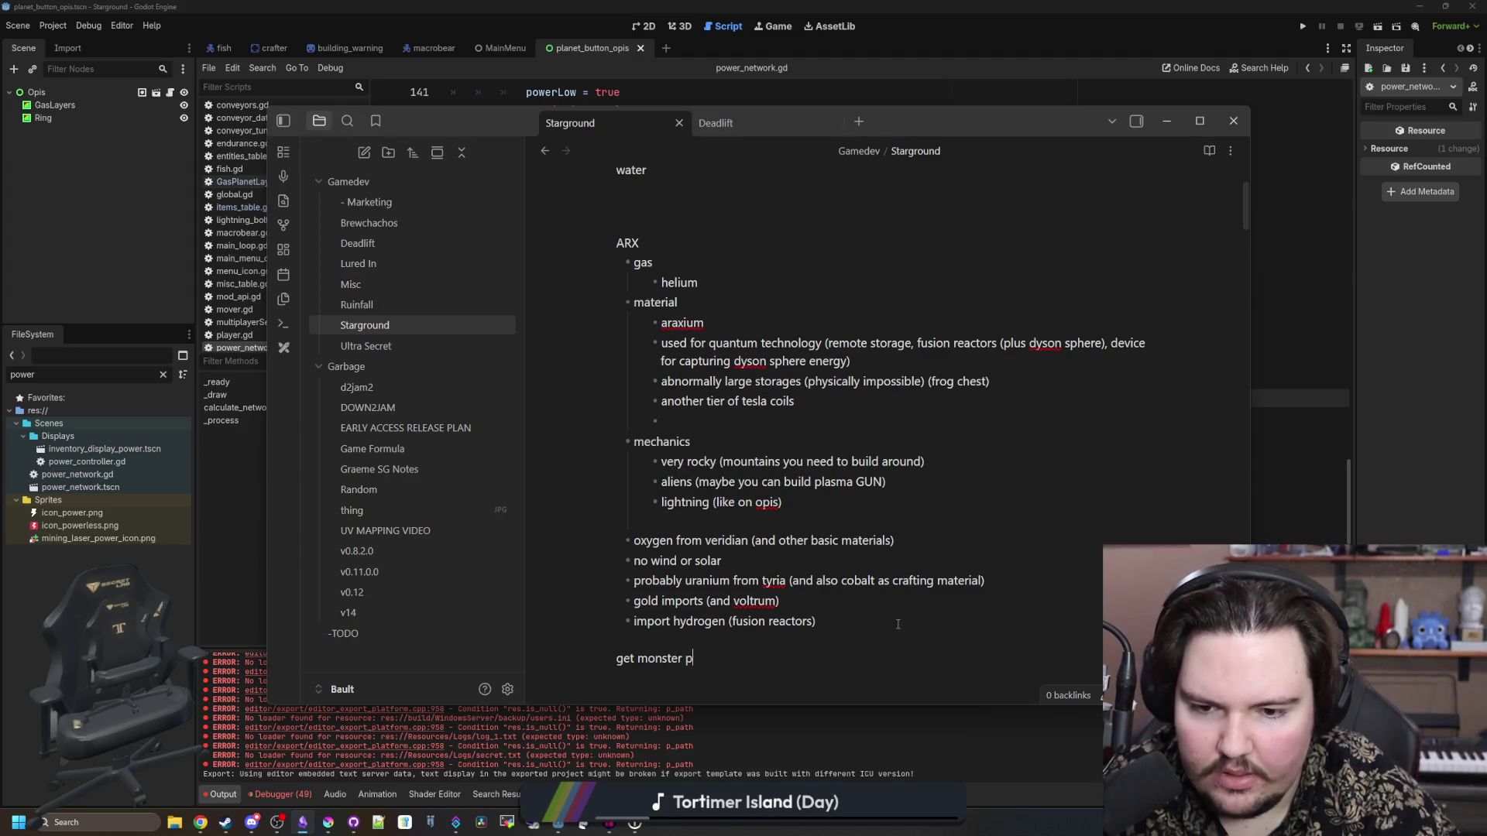
{"action": "type", "text": "arts from dungeons to make modules"}
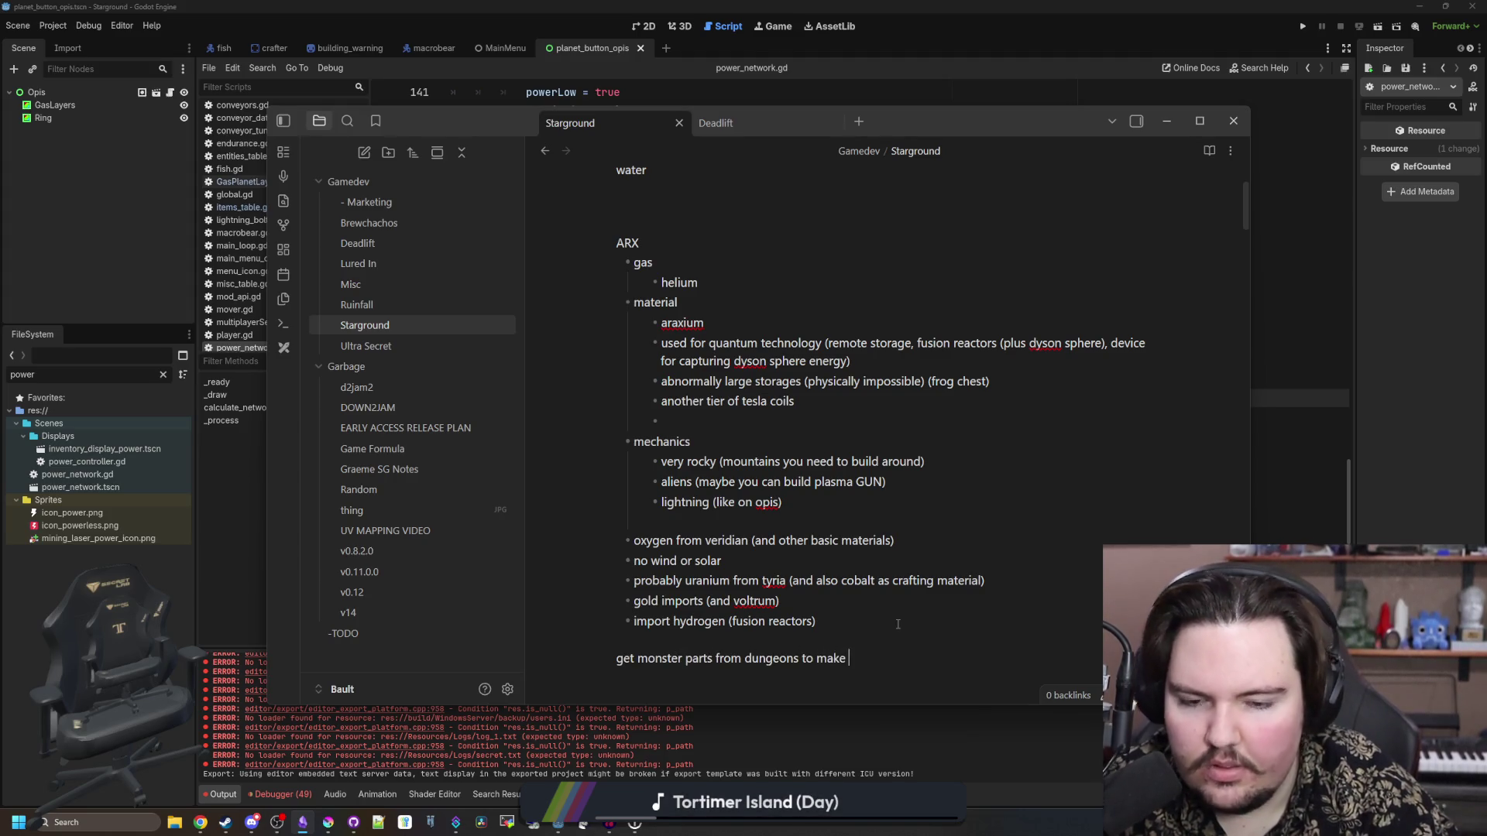
{"action": "scroll", "coordinate": [774, 625], "scroll_direction": "down", "scroll_amount": 1}
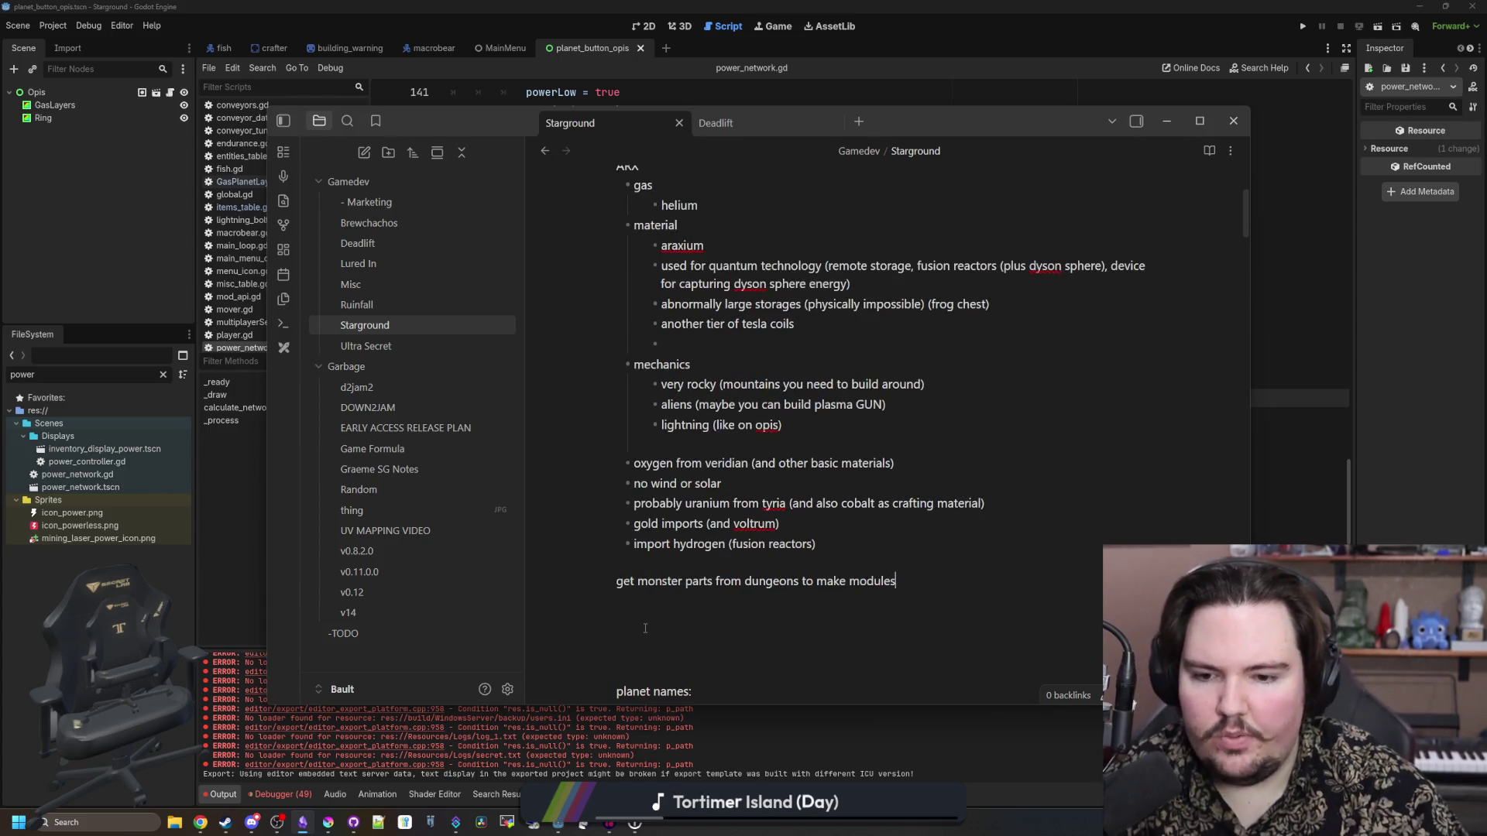
{"action": "scroll", "coordinate": [645, 628], "scroll_direction": "down", "scroll_amount": 1}
{"action": "scroll", "coordinate": [639, 596], "scroll_direction": "down", "scroll_amount": 5}
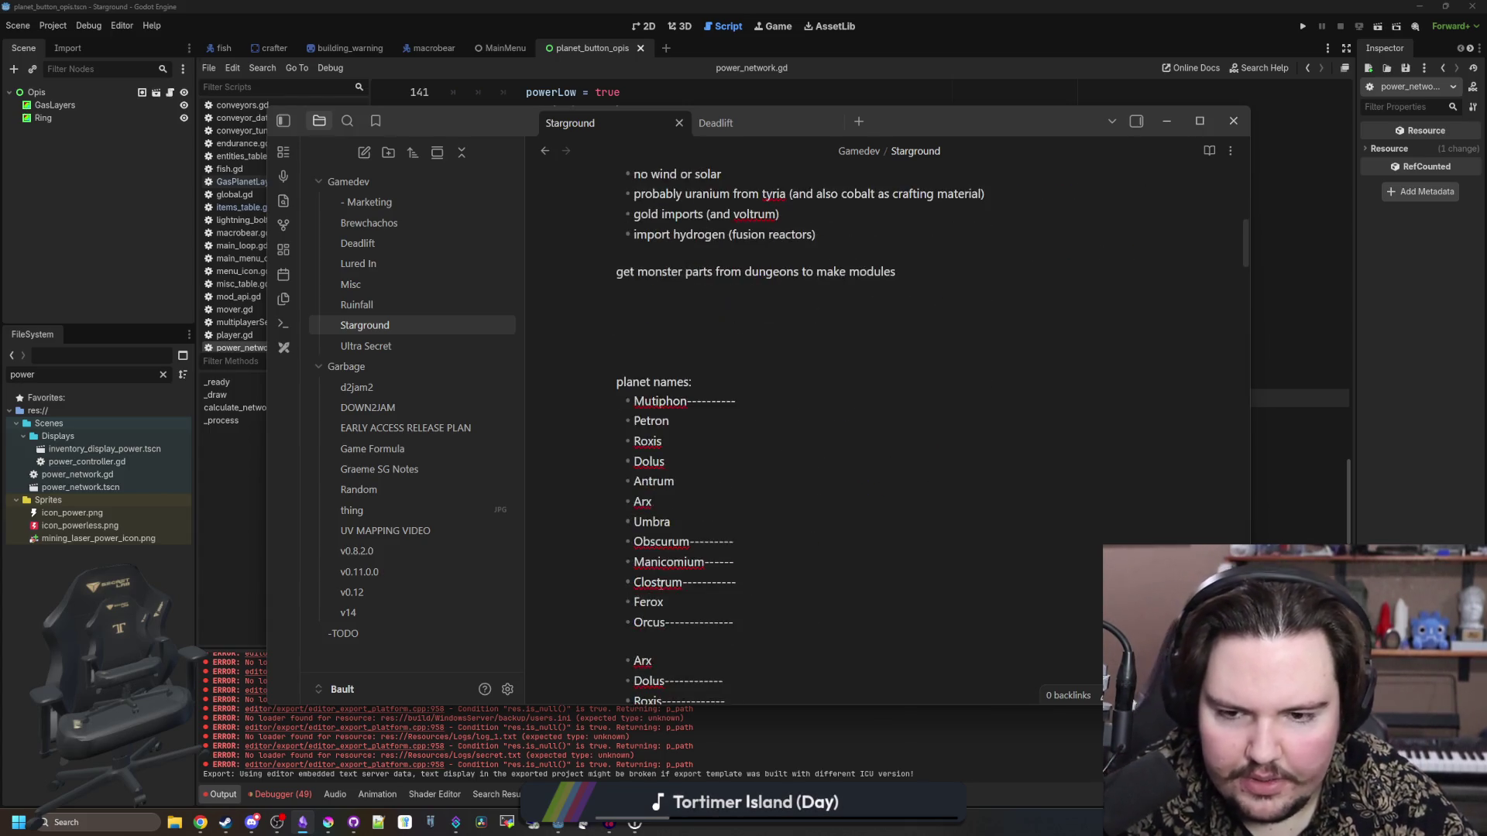
- Tick the 15.1 task 'fix input stuff for beginning tutorials'
{"action": "scroll", "coordinate": [658, 588], "scroll_direction": "up", "scroll_amount": 1}
{"action": "scroll", "coordinate": [661, 584], "scroll_direction": "up", "scroll_amount": 3}
{"action": "scroll", "coordinate": [673, 542], "scroll_direction": "down", "scroll_amount": 7}
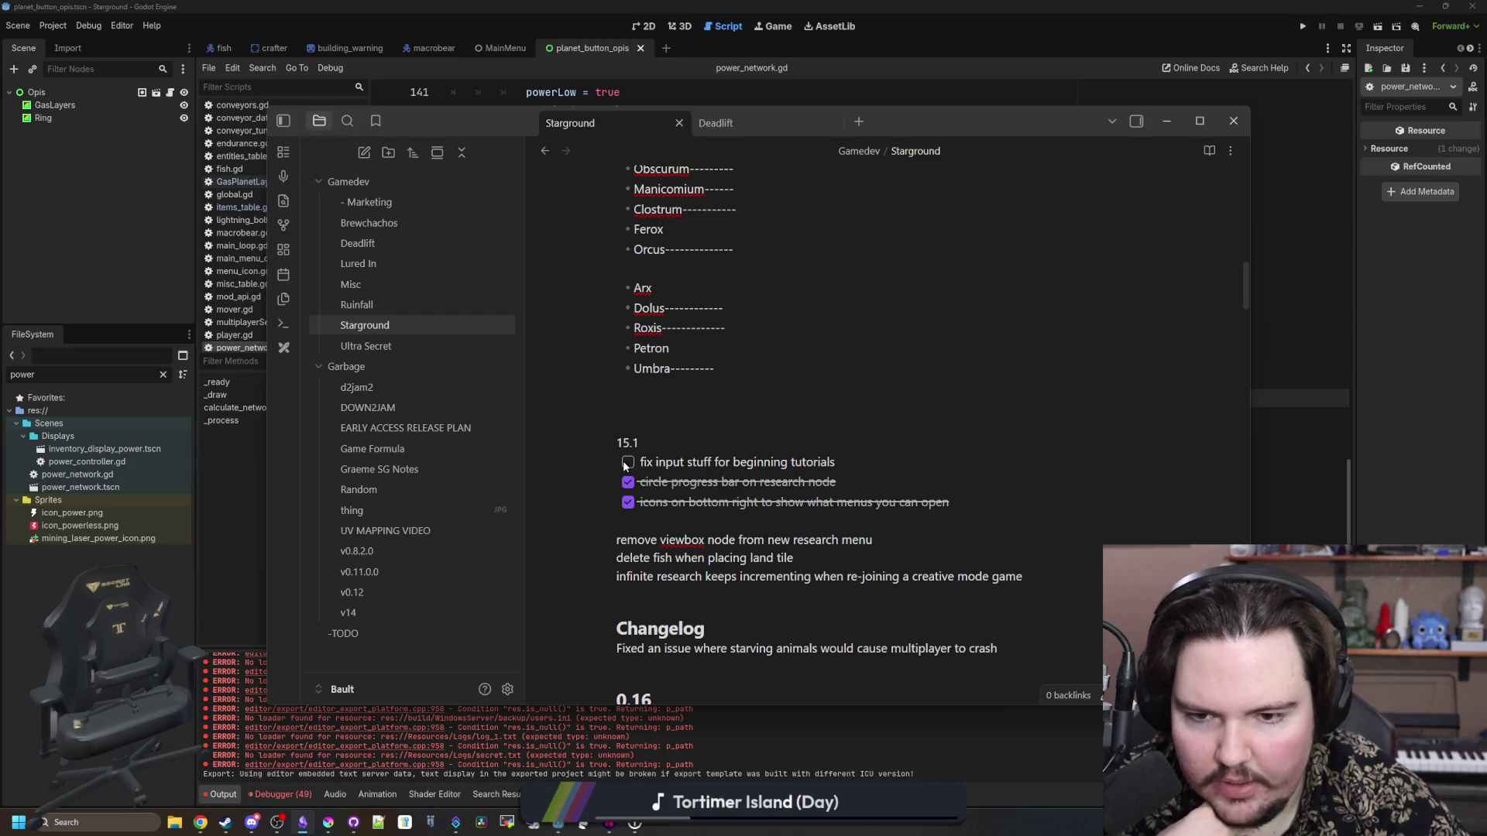
{"action": "left_click", "coordinate": [627, 463]}
- Leave 'fix input stuff for beginning tutorials' marked as done after toggling its checkbox
{"action": "left_click", "coordinate": [627, 463]}
{"action": "left_click", "coordinate": [627, 463]}
{"action": "left_click", "coordinate": [627, 463]}
{"action": "left_click", "coordinate": [627, 463]}
{"action": "left_click", "coordinate": [627, 463]}
{"action": "left_click", "coordinate": [627, 463]}
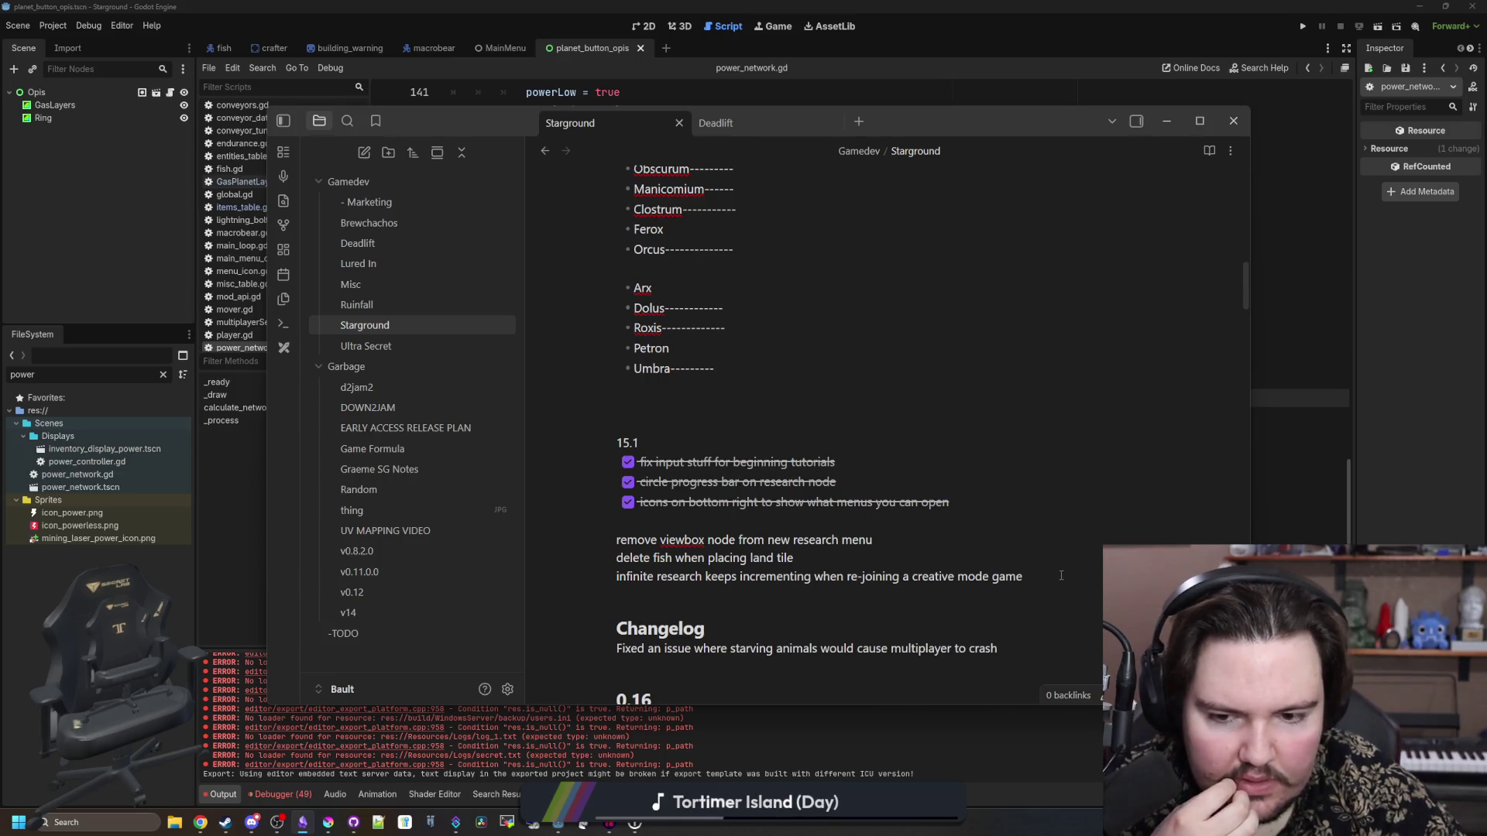
- Tick off the 'wind power' and 'tooltip for farms' tasks further down the list
{"action": "scroll", "coordinate": [1061, 575], "scroll_direction": "down", "scroll_amount": 2}
{"action": "scroll", "coordinate": [664, 544], "scroll_direction": "down", "scroll_amount": 1}
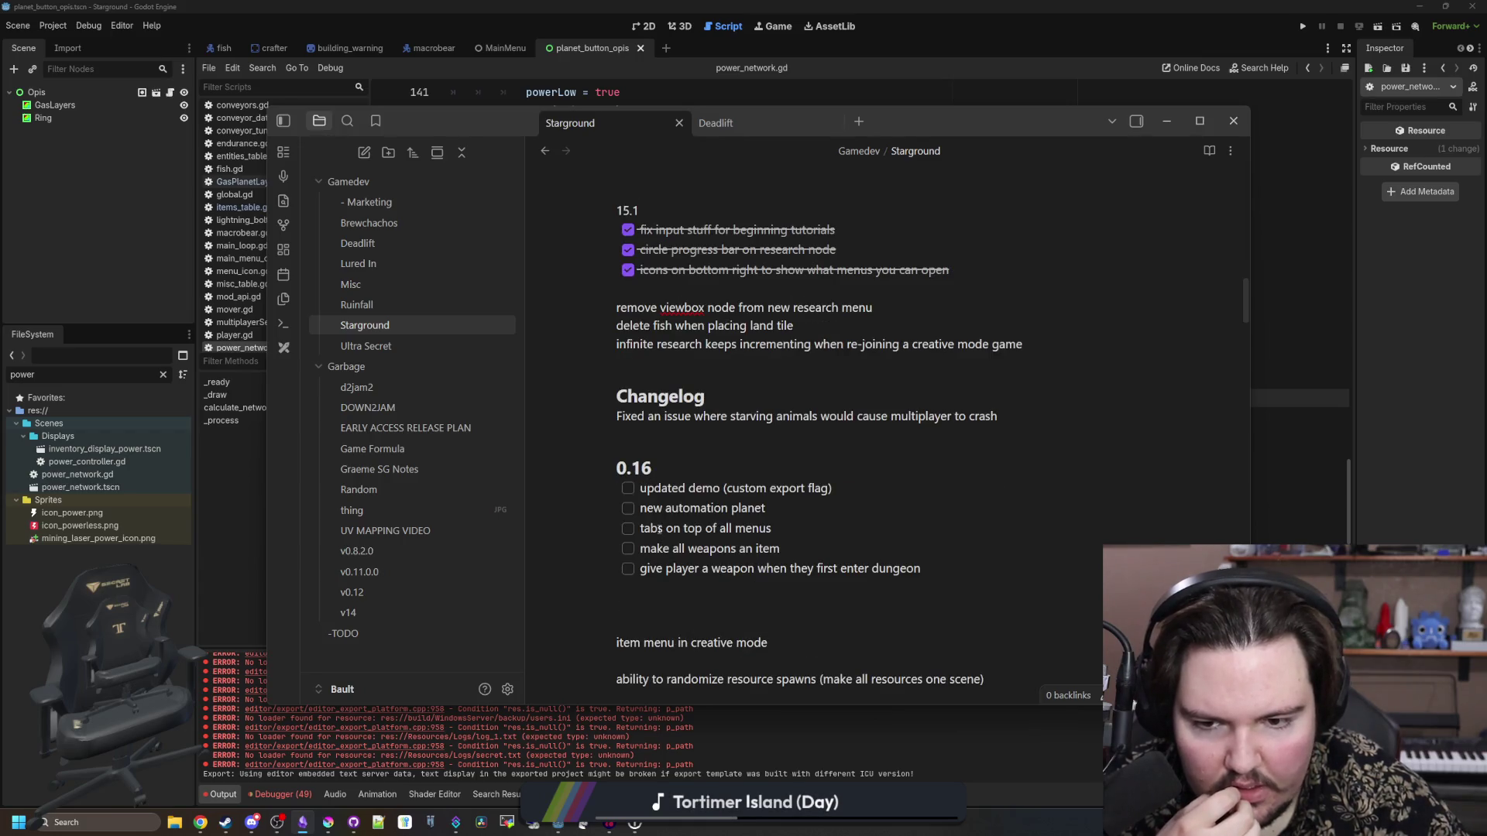
{"action": "scroll", "coordinate": [657, 531], "scroll_direction": "down", "scroll_amount": 4}
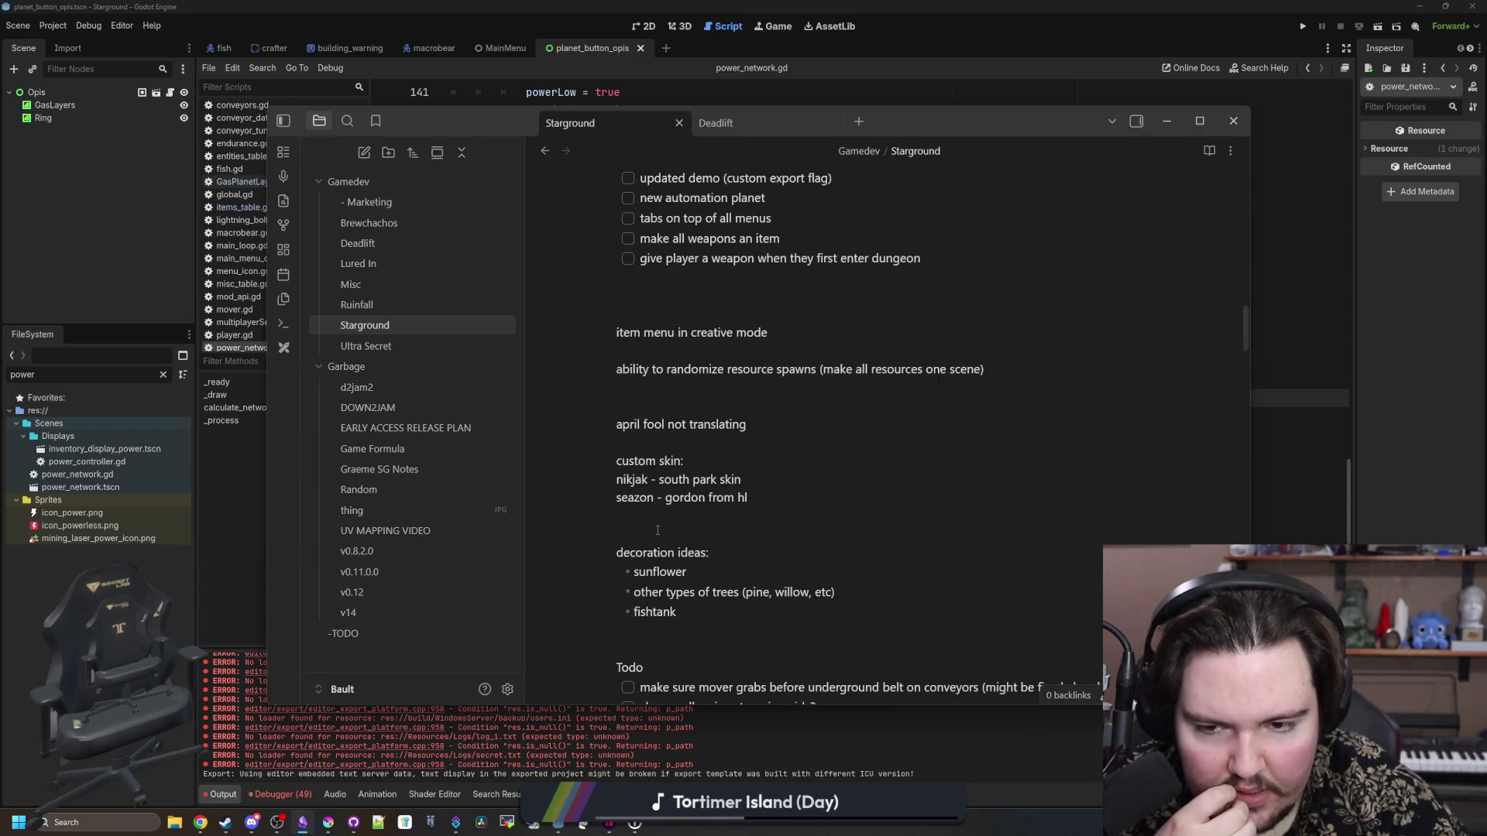
{"action": "scroll", "coordinate": [657, 531], "scroll_direction": "down", "scroll_amount": 1}
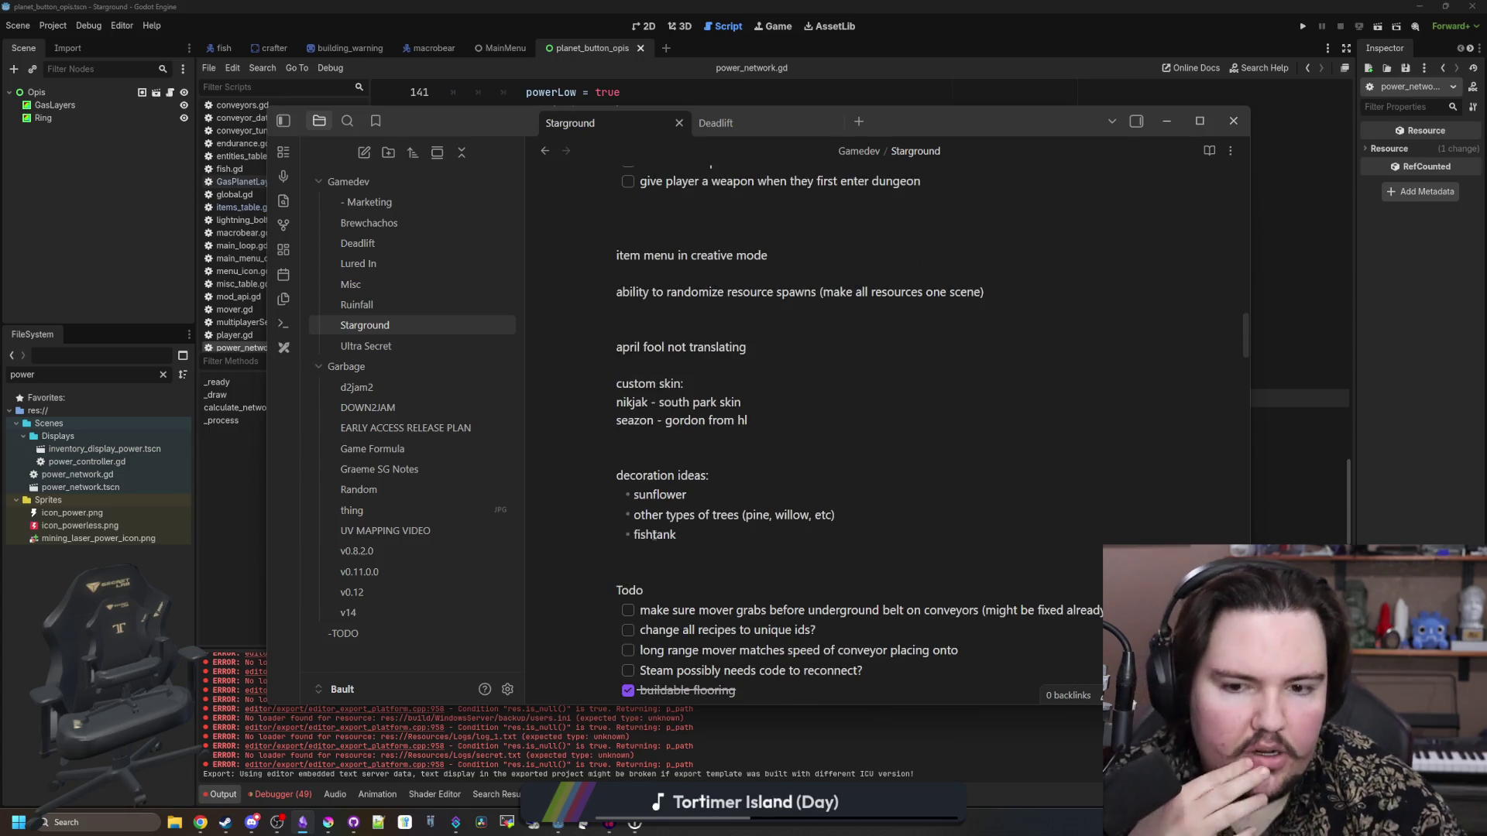
{"action": "scroll", "coordinate": [745, 382], "scroll_direction": "down", "scroll_amount": 5}
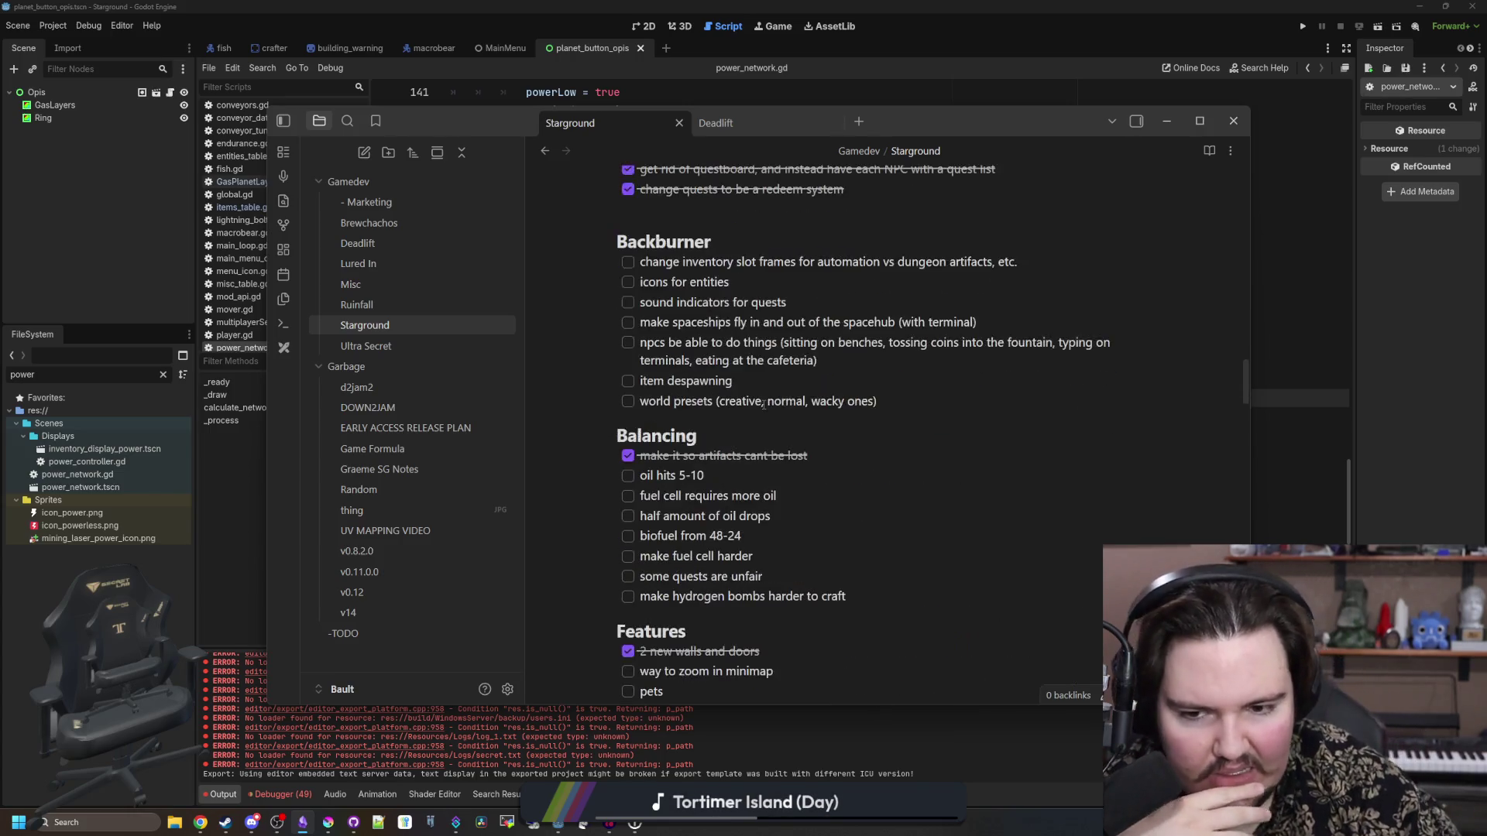
{"action": "scroll", "coordinate": [831, 348], "scroll_direction": "down", "scroll_amount": 4}
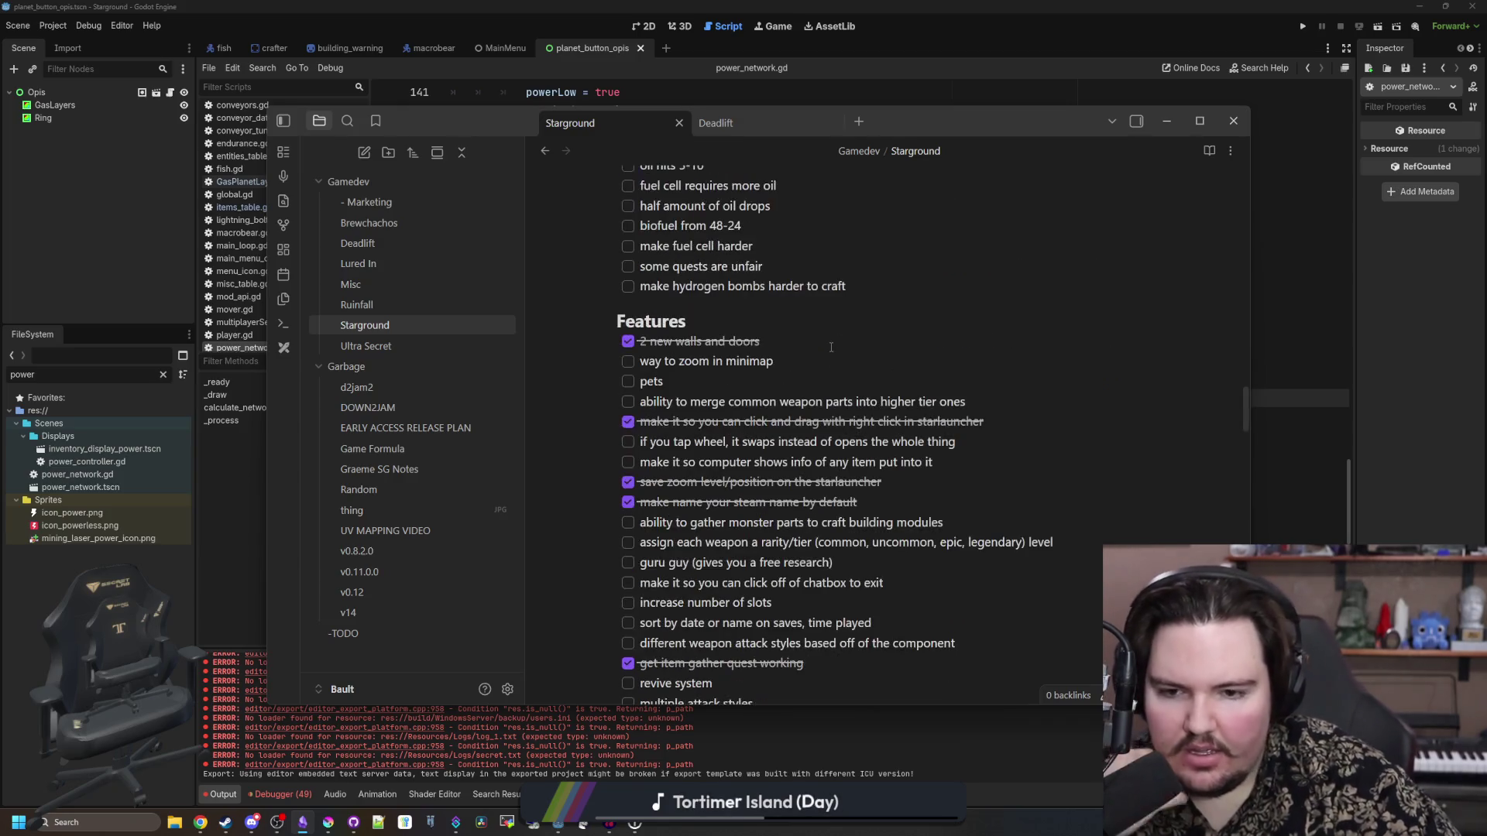
{"action": "scroll", "coordinate": [831, 347], "scroll_direction": "down", "scroll_amount": 3}
{"action": "scroll", "coordinate": [830, 350], "scroll_direction": "down", "scroll_amount": 3}
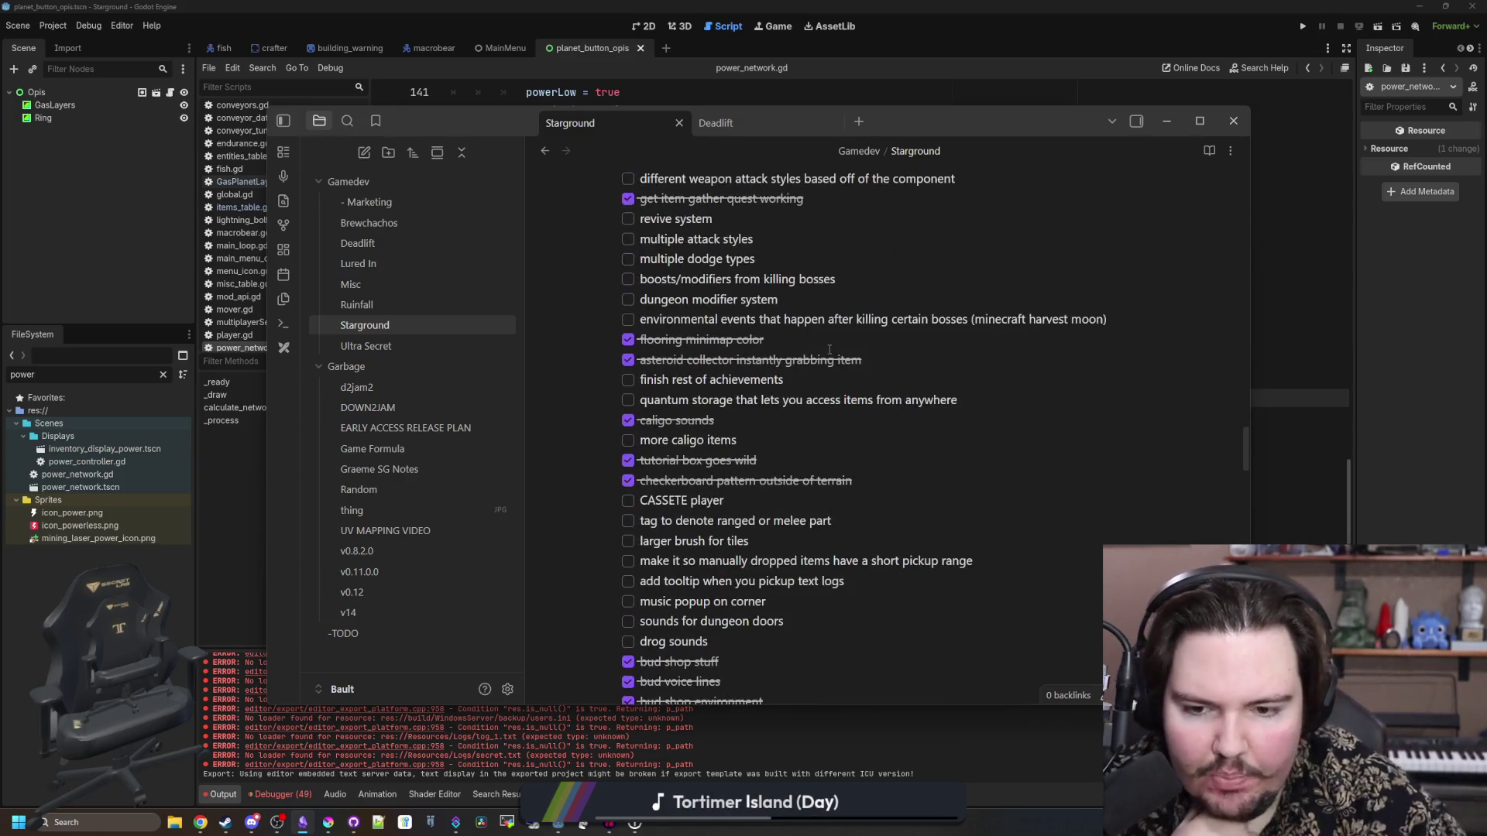
{"action": "scroll", "coordinate": [830, 350], "scroll_direction": "down", "scroll_amount": 15}
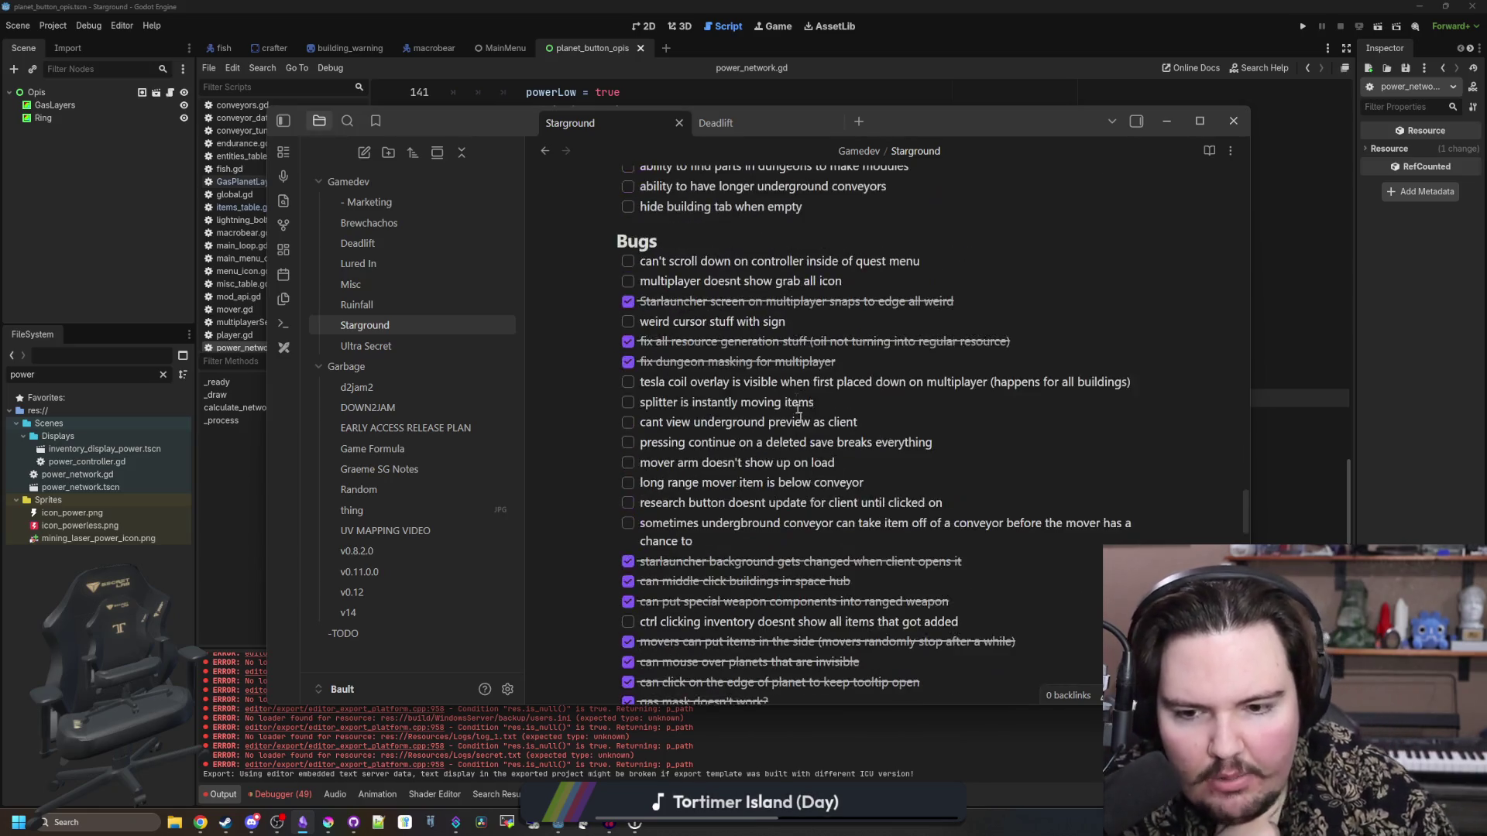
{"action": "scroll", "coordinate": [895, 403], "scroll_direction": "down", "scroll_amount": 10}
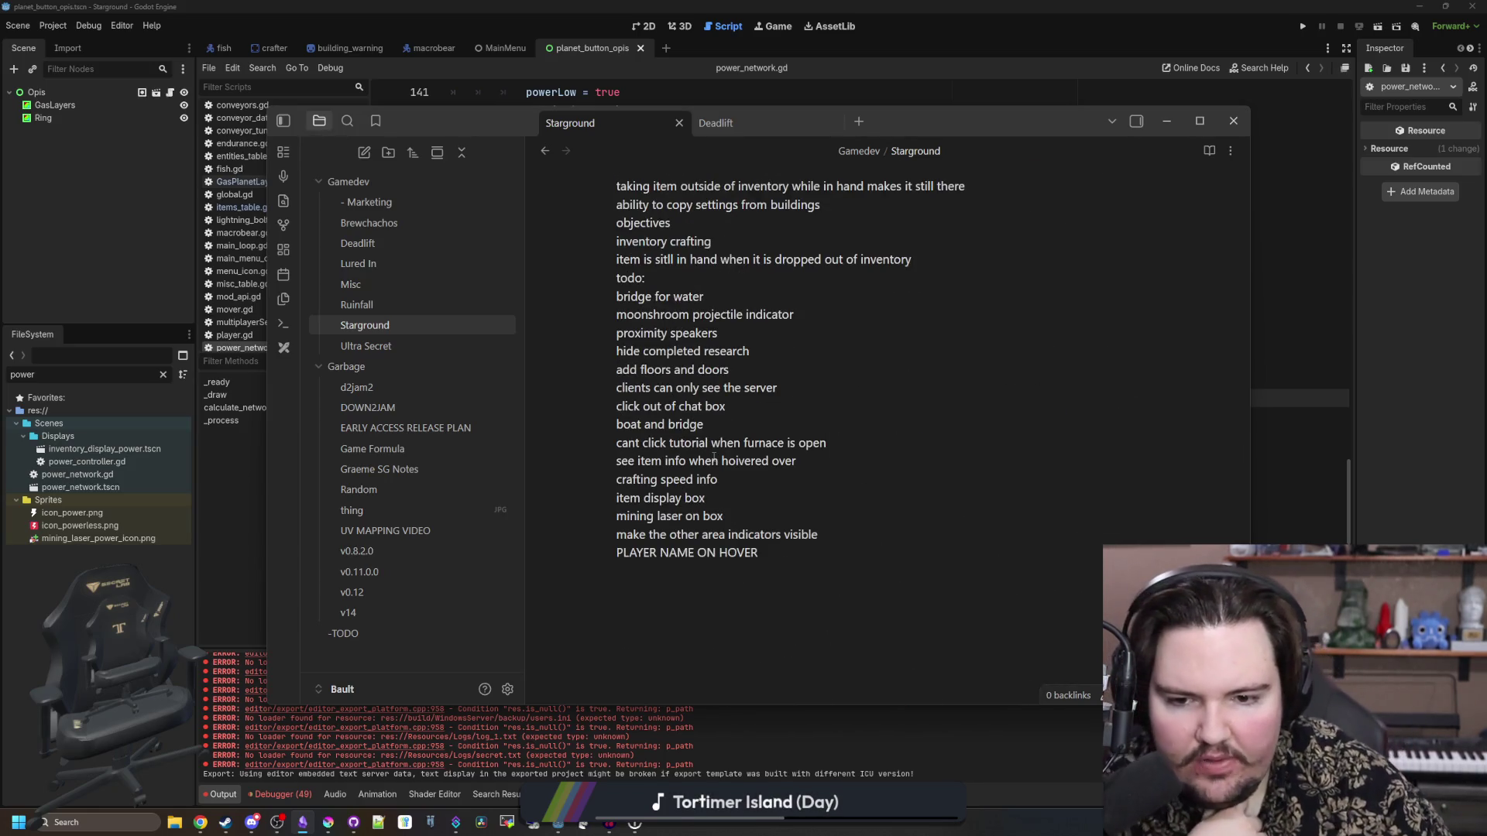
{"action": "scroll", "coordinate": [713, 458], "scroll_direction": "up", "scroll_amount": 5}
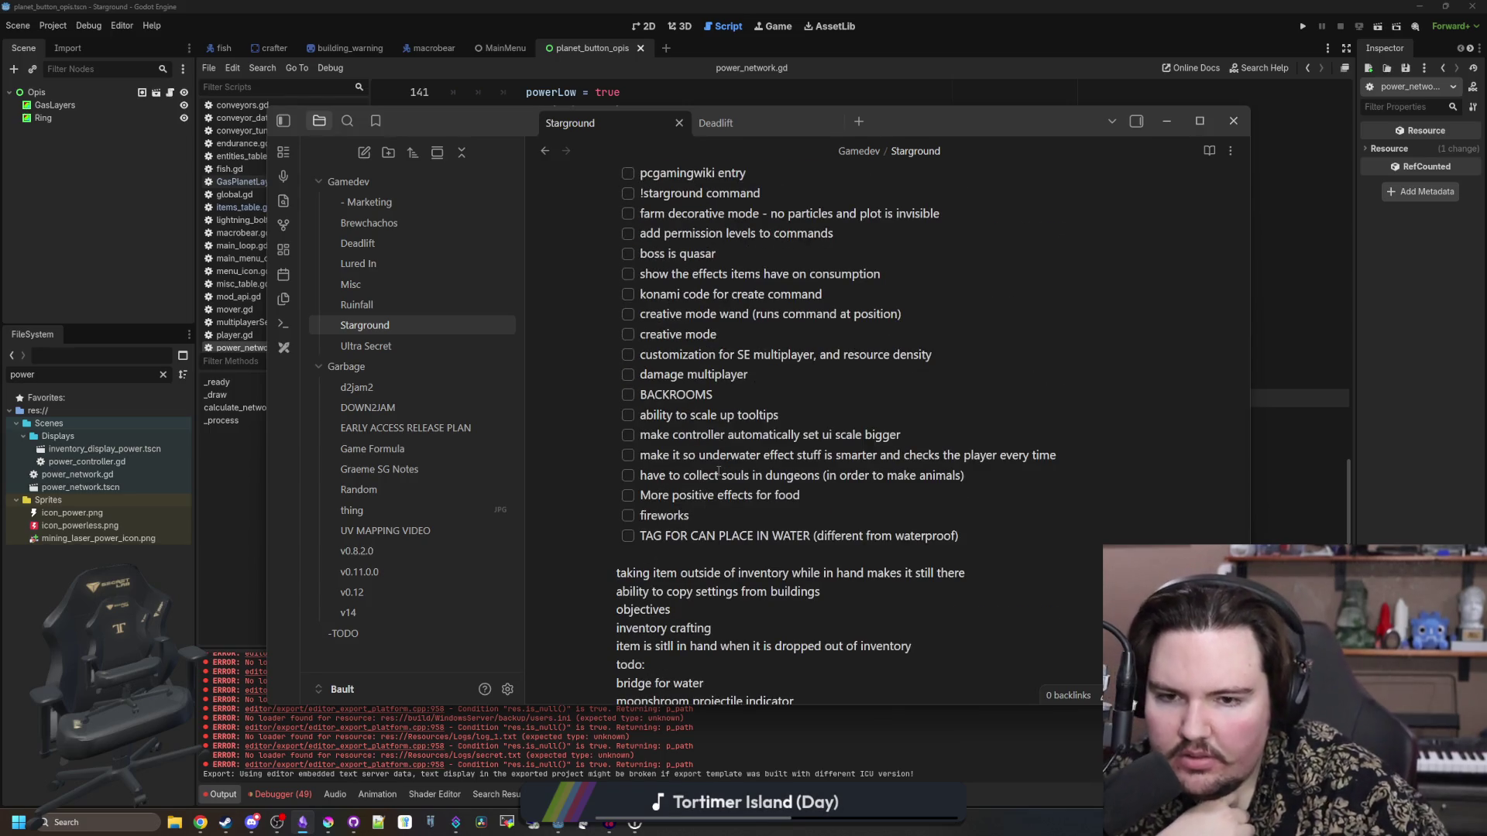
{"action": "scroll", "coordinate": [718, 471], "scroll_direction": "up", "scroll_amount": 2}
{"action": "scroll", "coordinate": [704, 469], "scroll_direction": "up", "scroll_amount": 2}
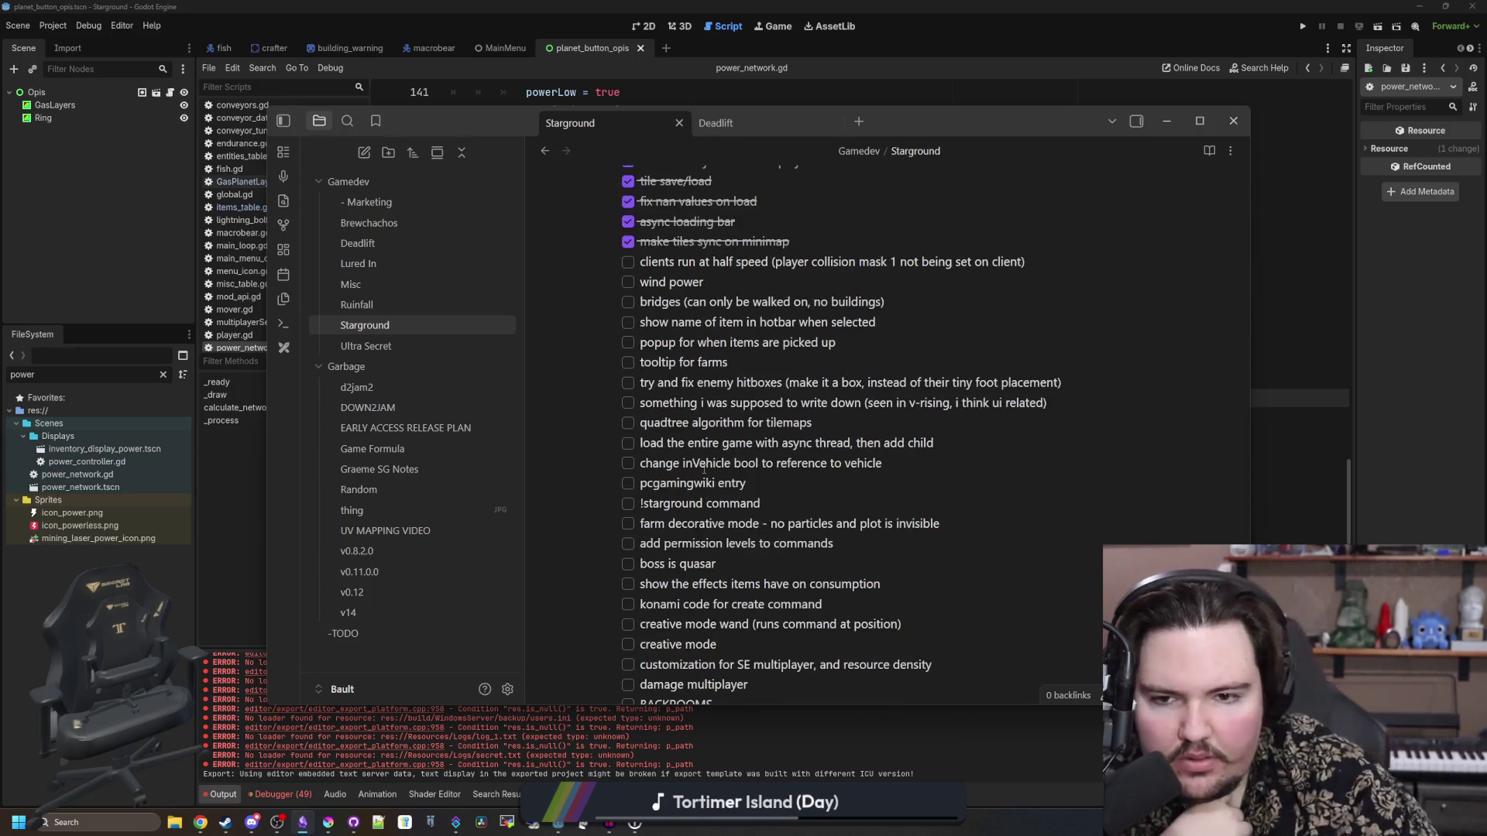
{"action": "scroll", "coordinate": [666, 449], "scroll_direction": "up", "scroll_amount": 1}
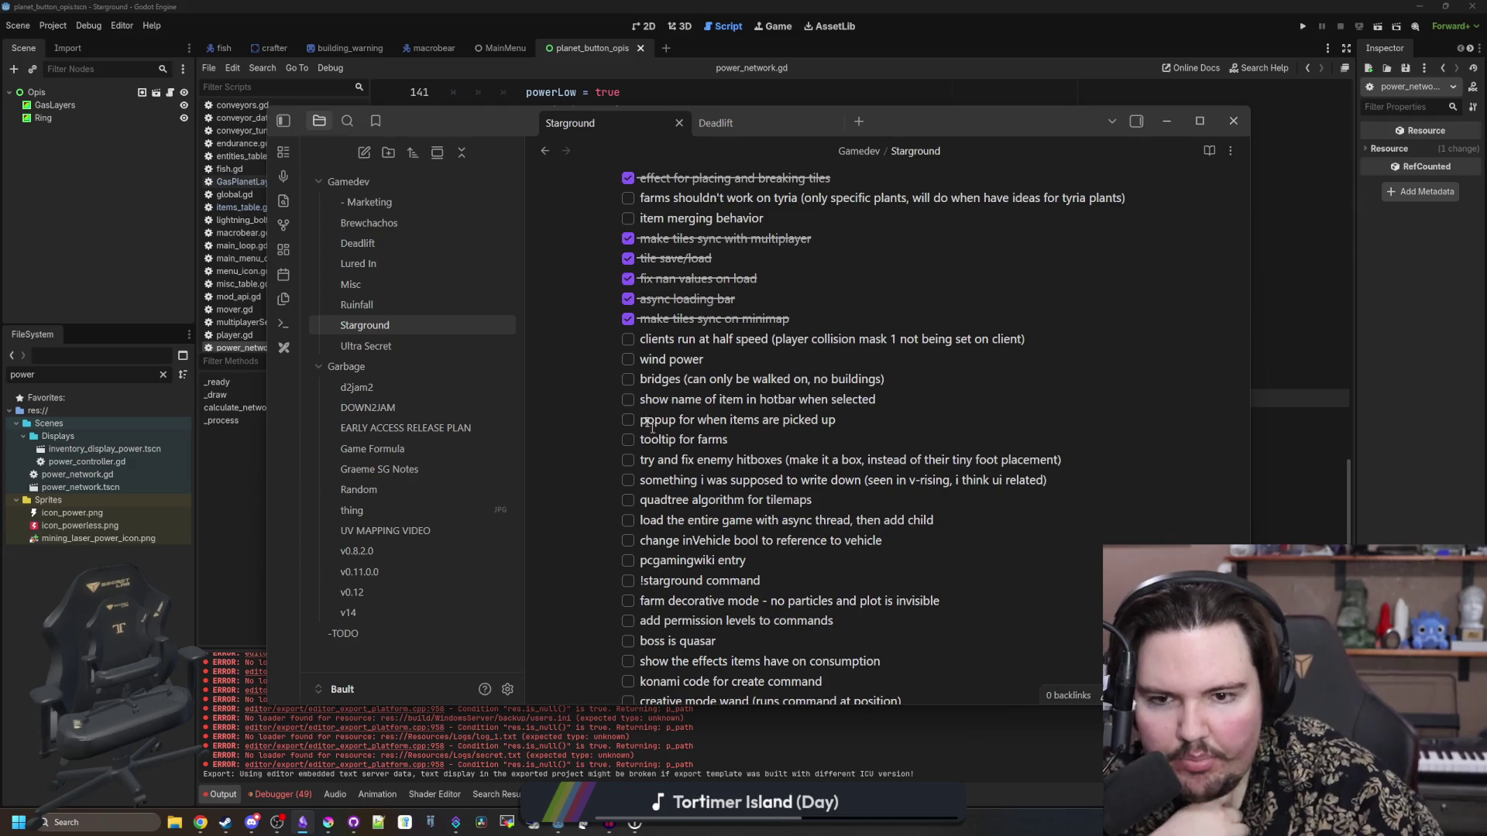
{"action": "left_click", "coordinate": [628, 359]}
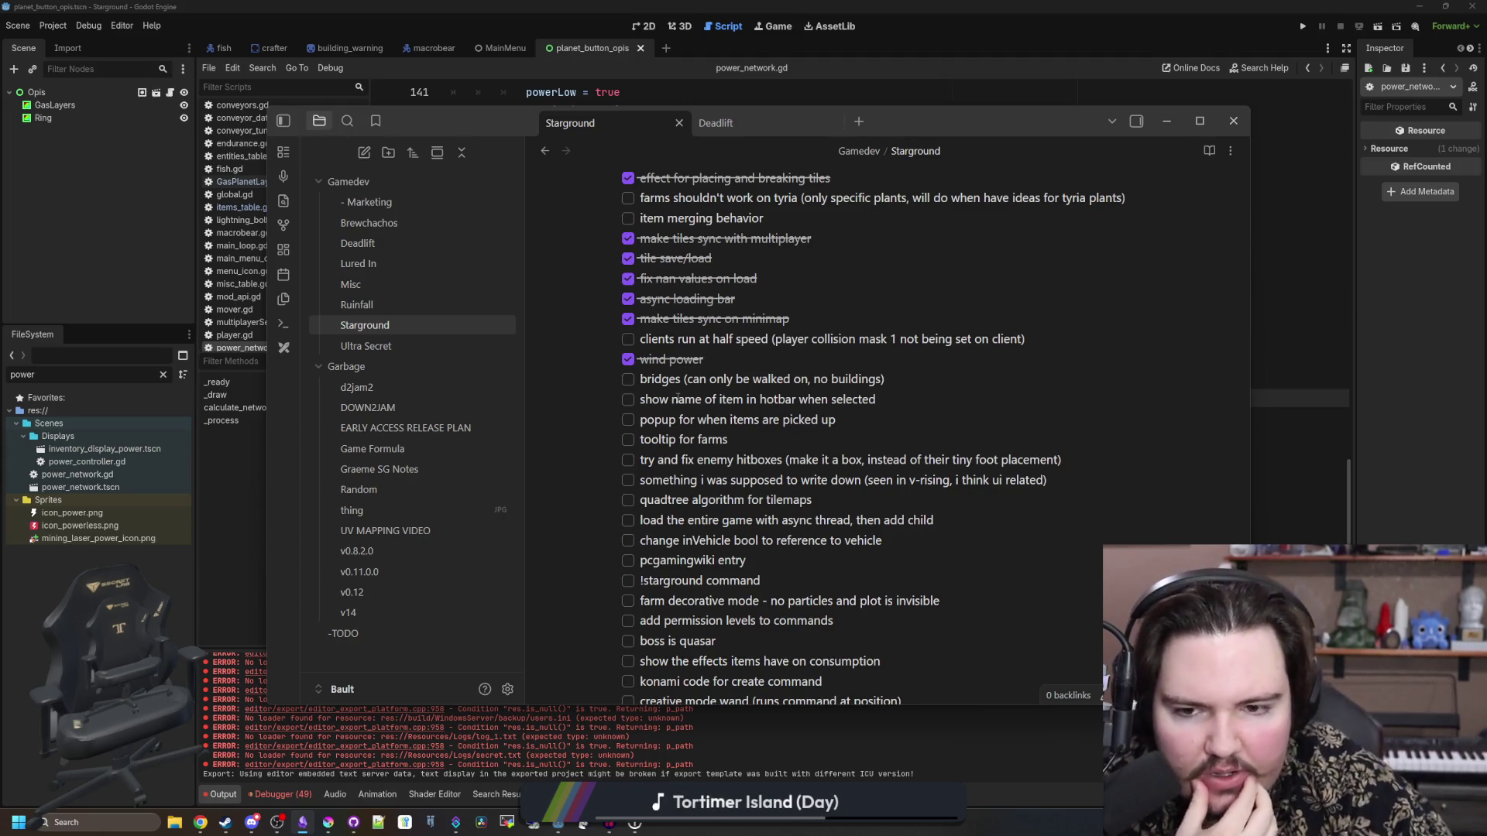
{"action": "left_click", "coordinate": [627, 439]}
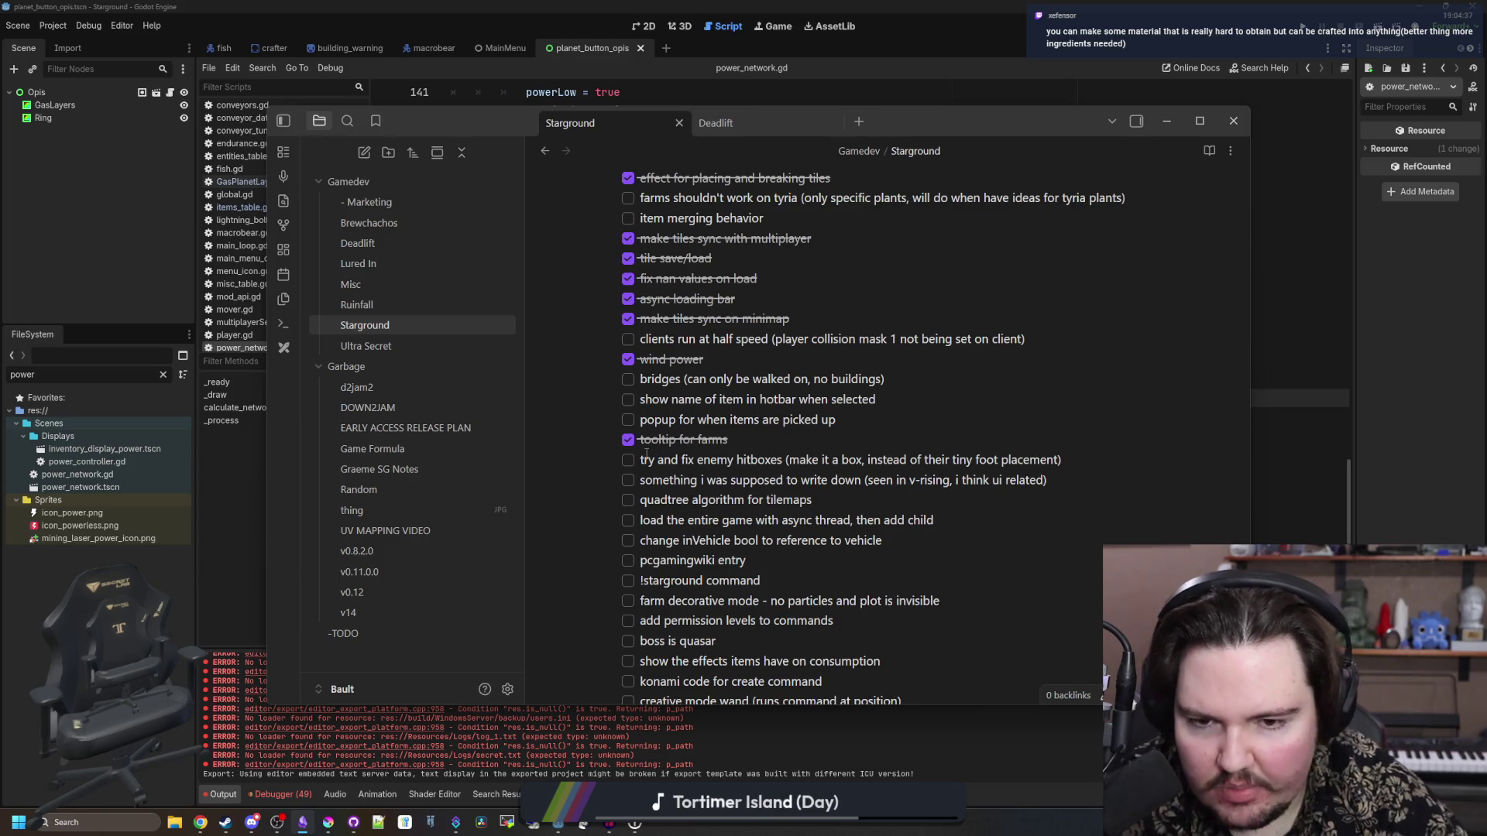
- Put the caret on the open 'pcgamingwiki entry' task, then switch to the web browser
{"action": "scroll", "coordinate": [999, 470], "scroll_direction": "down", "scroll_amount": 1}
{"action": "scroll", "coordinate": [946, 374], "scroll_direction": "down", "scroll_amount": 1}
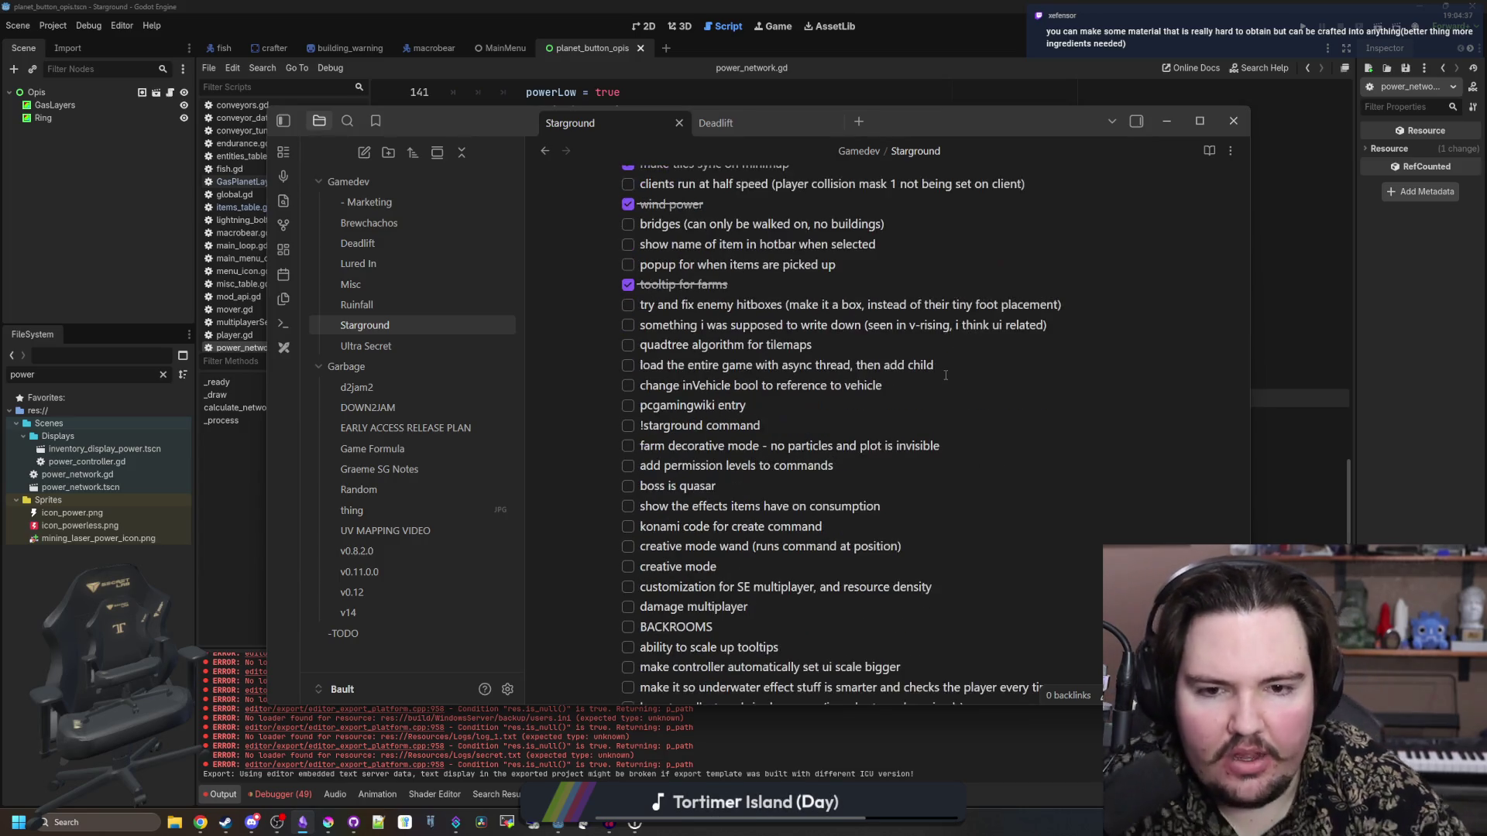
{"action": "left_click", "coordinate": [892, 419]}
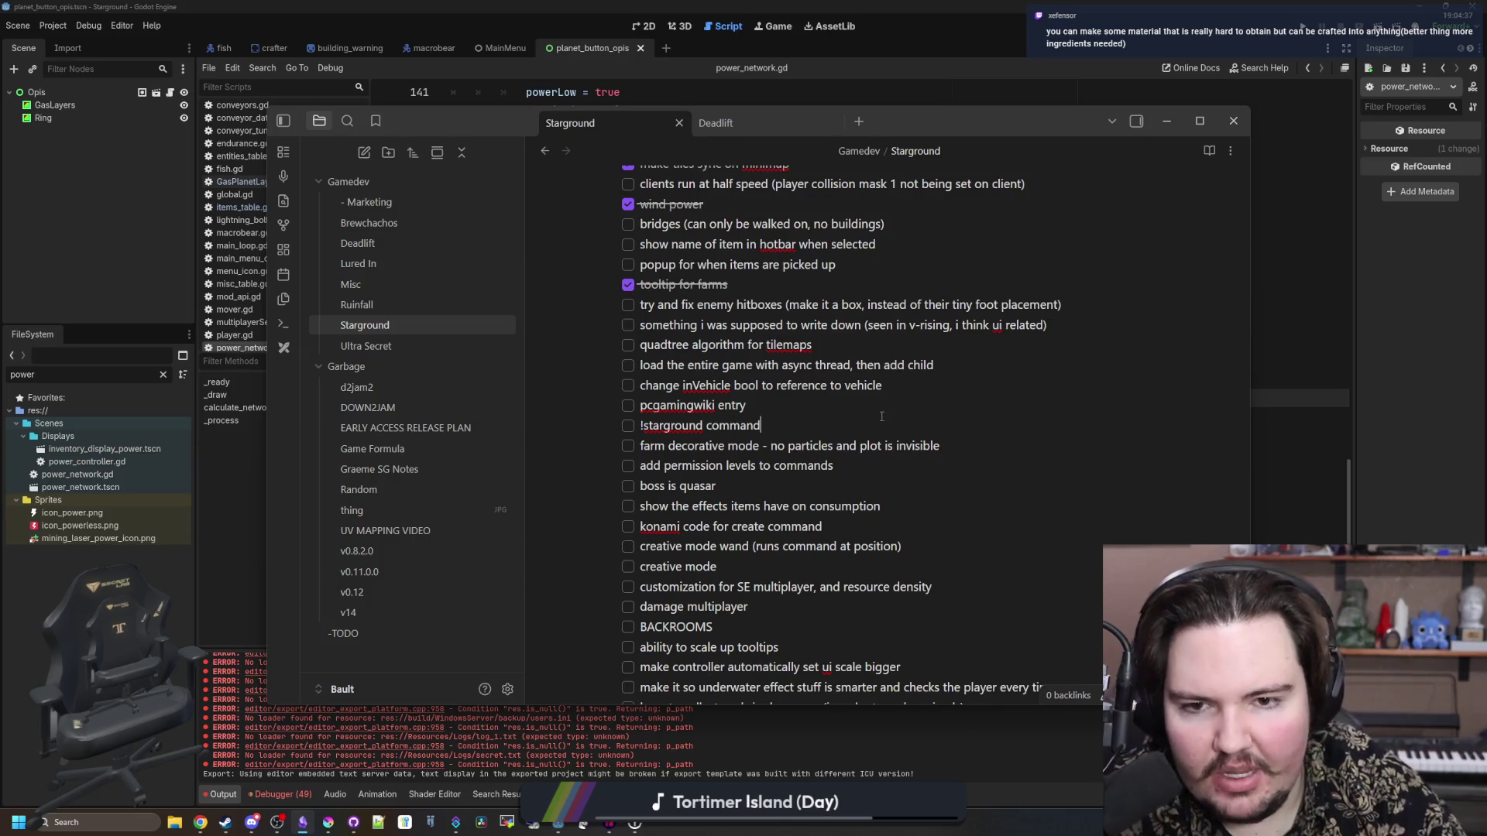
{"action": "left_click", "coordinate": [879, 405]}
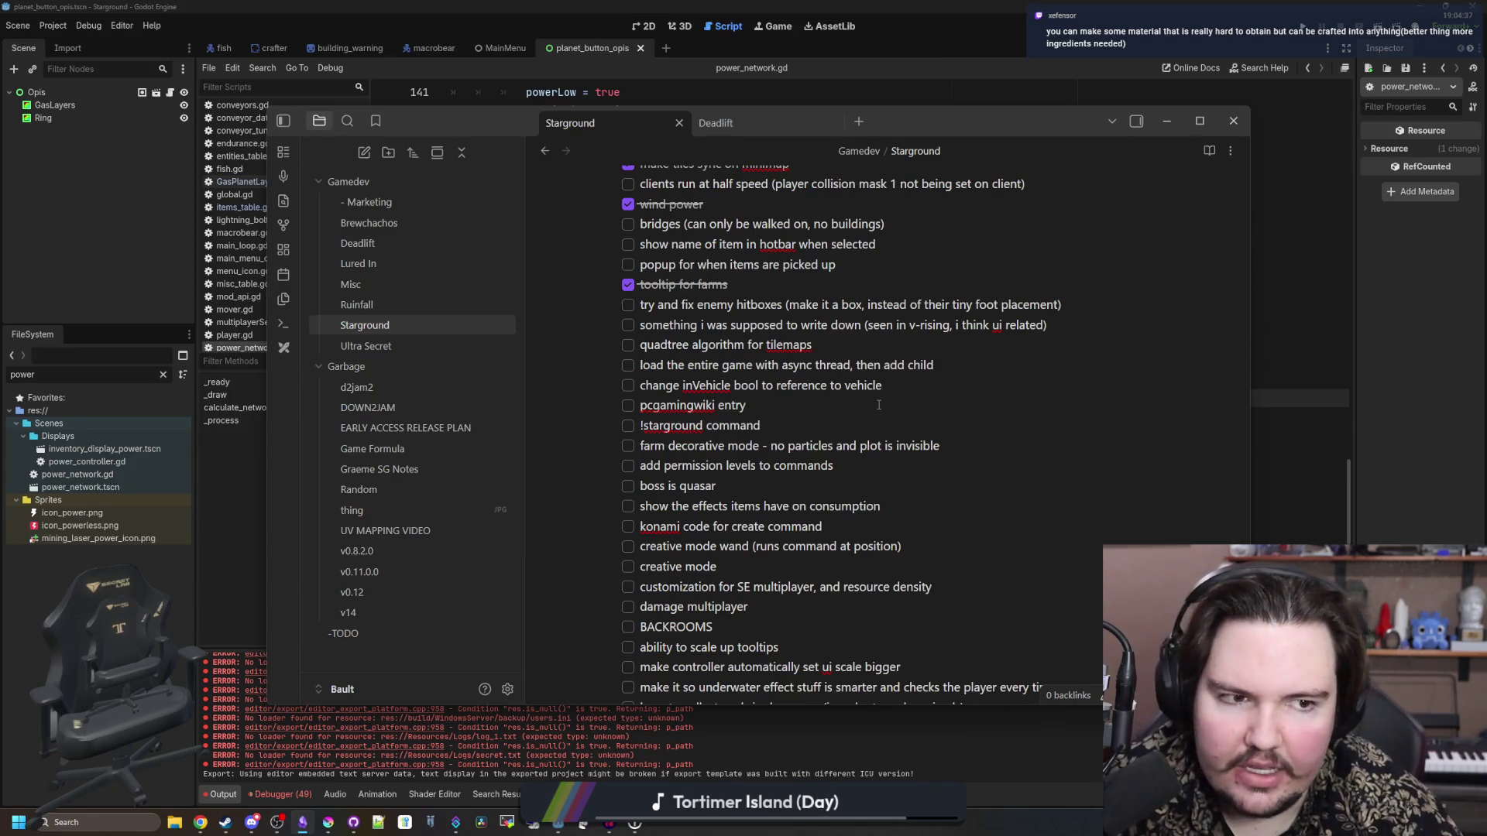
{"action": "key", "text": "alt+Tab"}
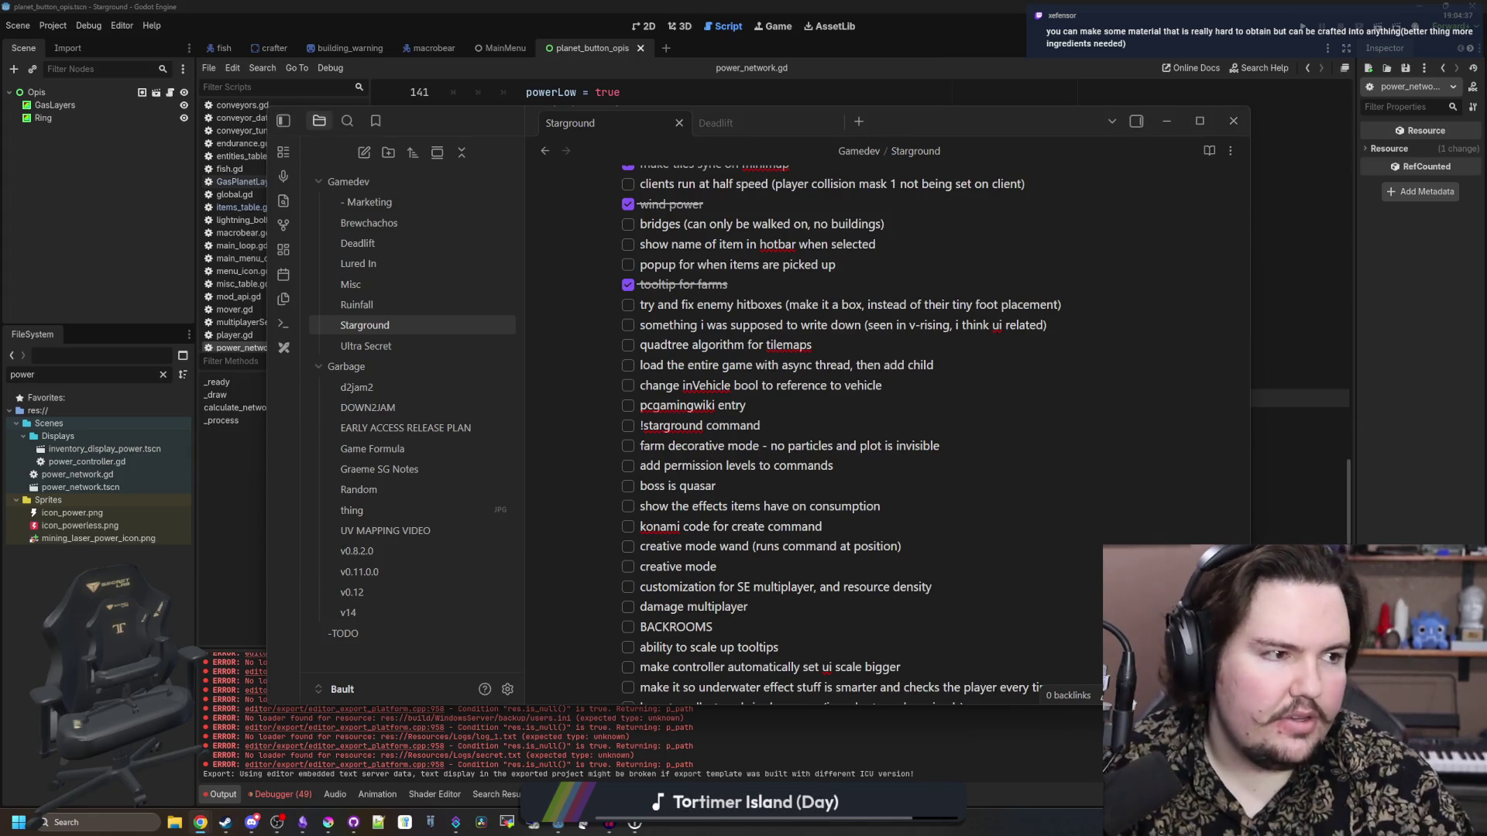
- Search Google for 'industrial craft uu matter' and open the Tekkit Classic Wiki UU-Matter page maximized
{"action": "type", "text": "ind"}
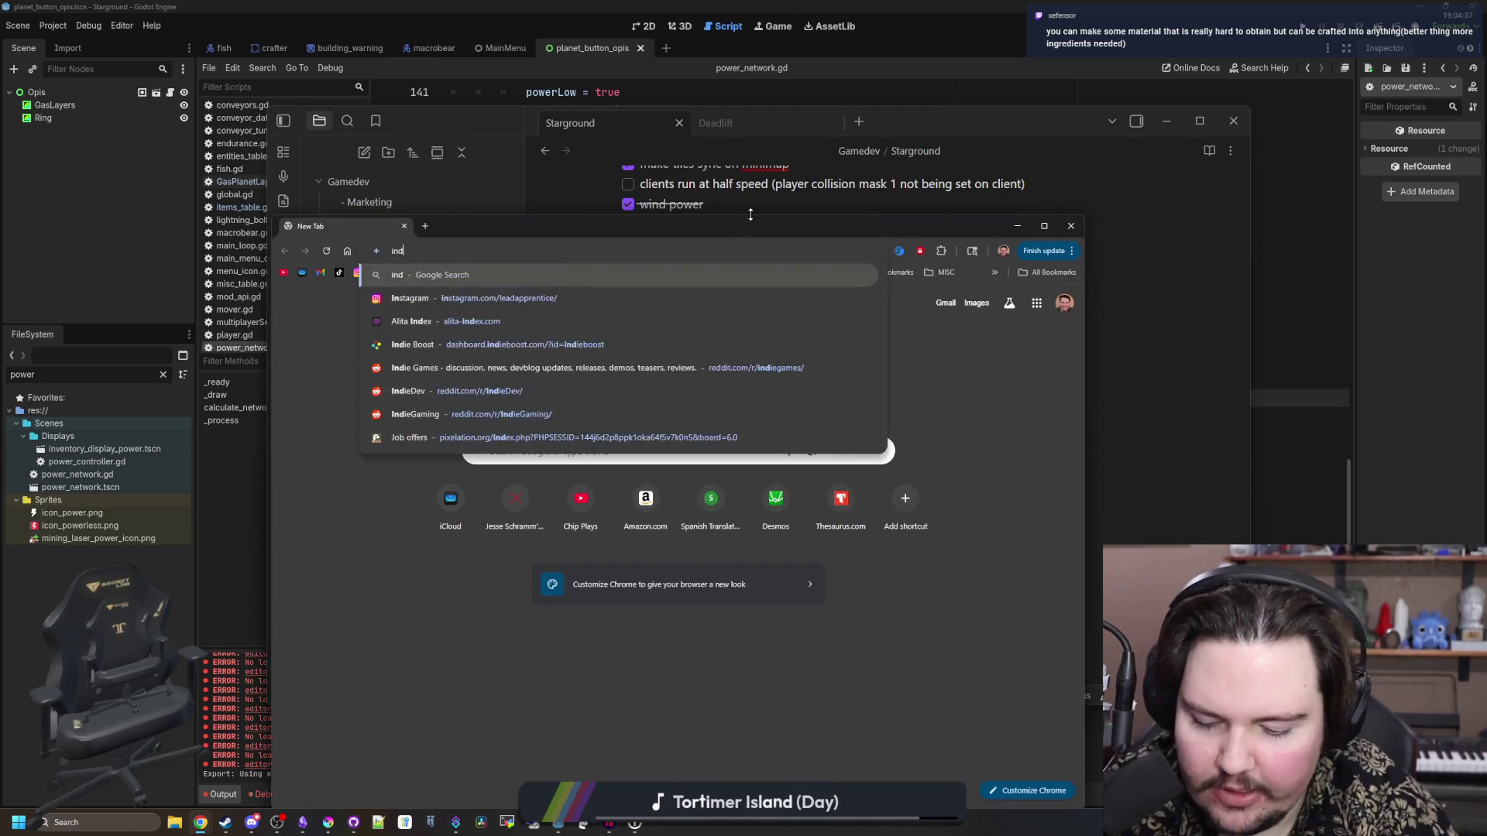
{"action": "type", "text": "ustrial craft uum"}
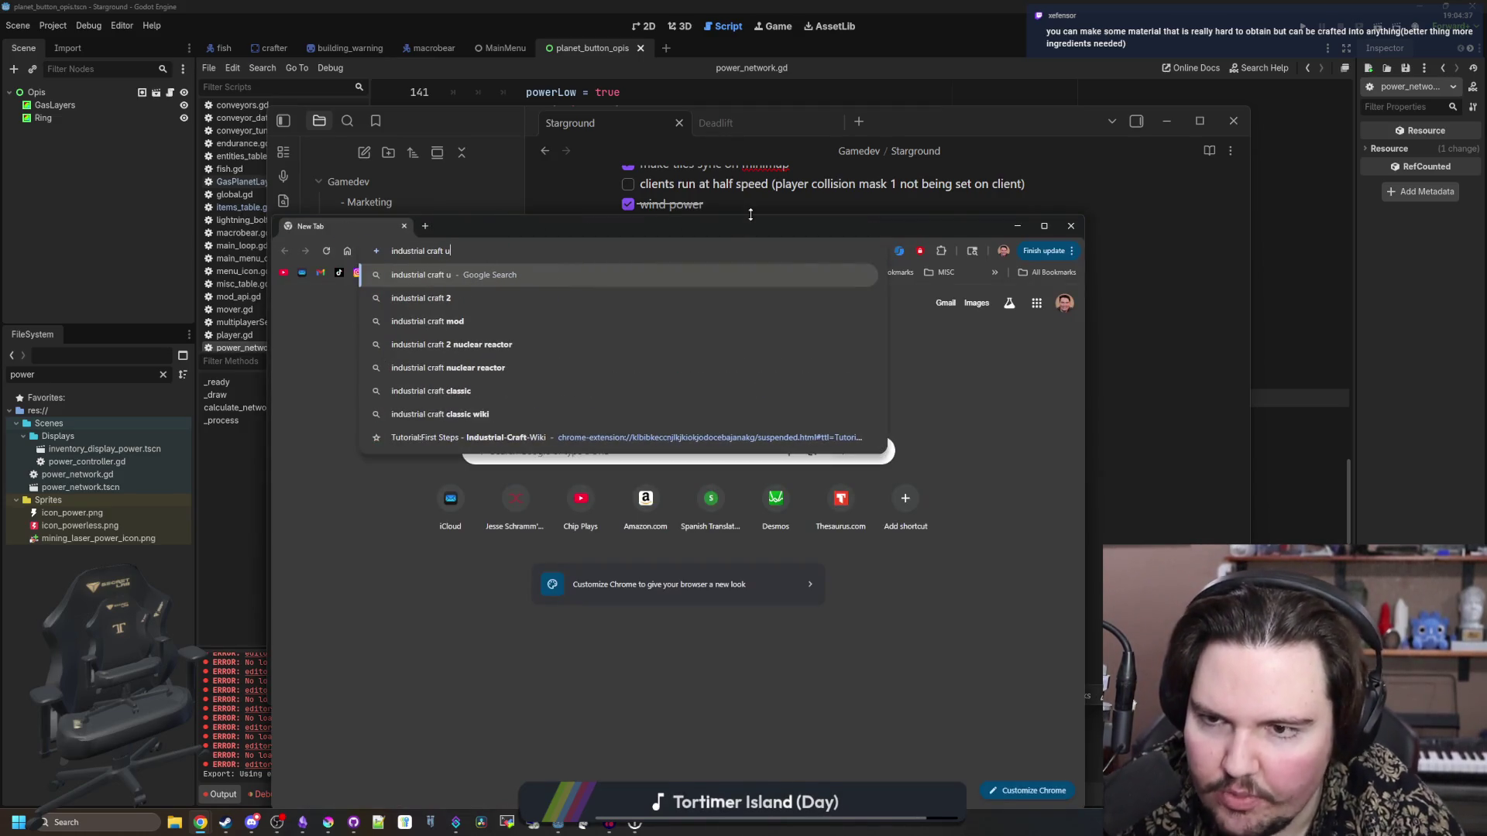
{"action": "key", "text": "BackSpace"}
{"action": "type", "text": "matter"}
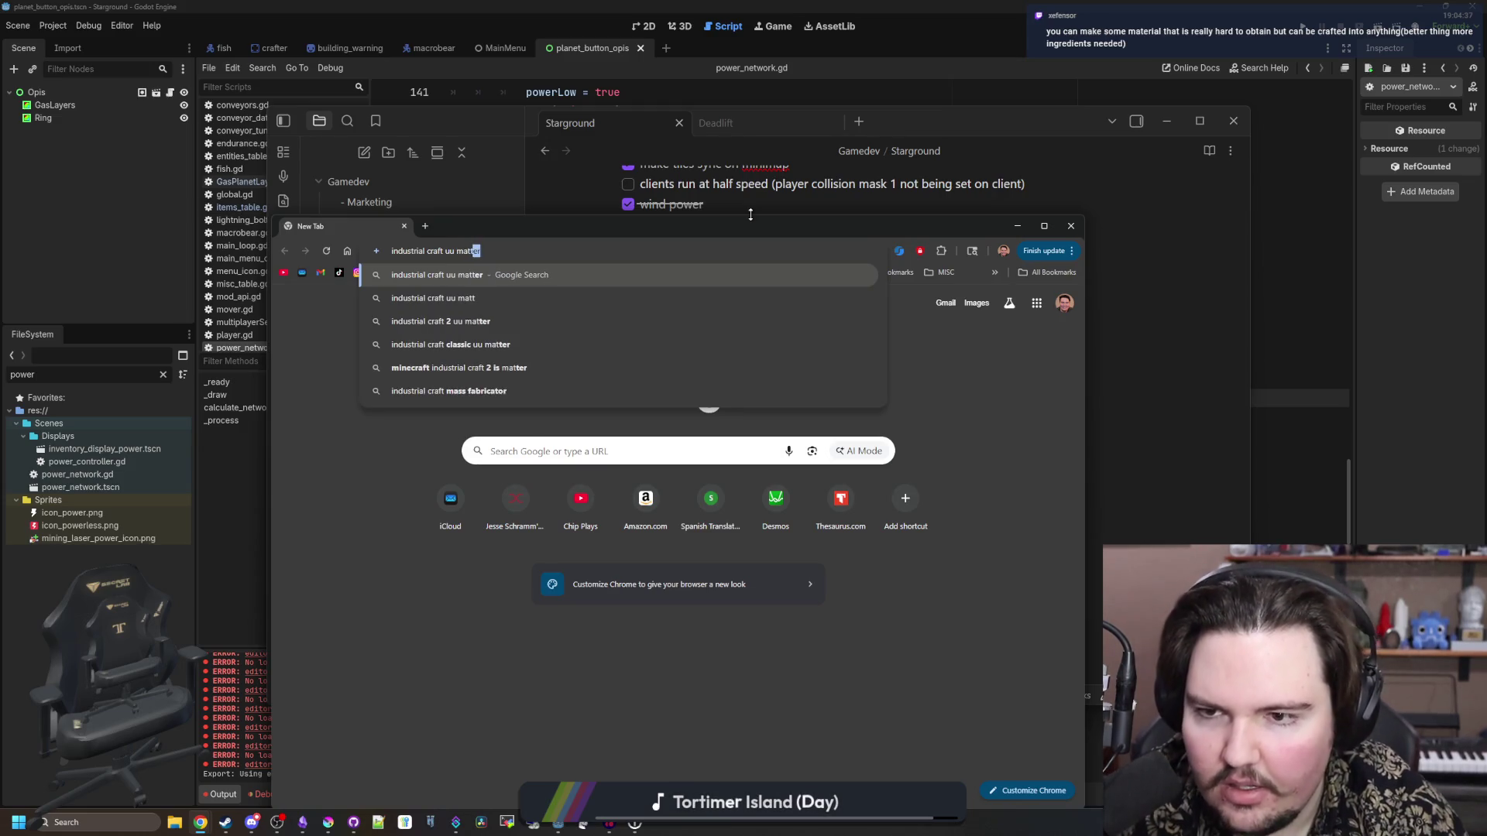
{"action": "key", "text": "Return"}
{"action": "left_click", "coordinate": [484, 410]}
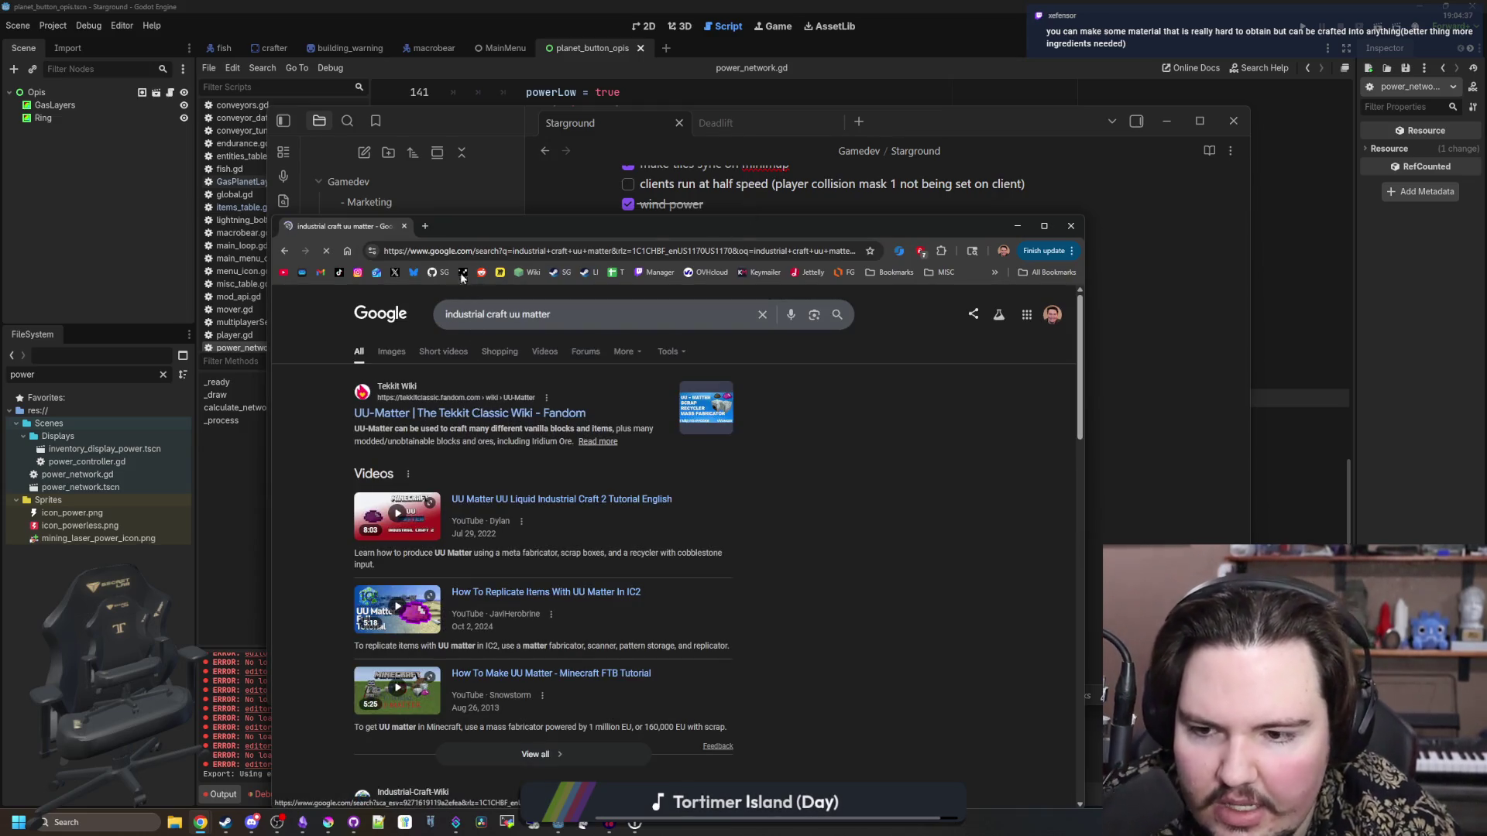
{"action": "double_click", "coordinate": [483, 226]}
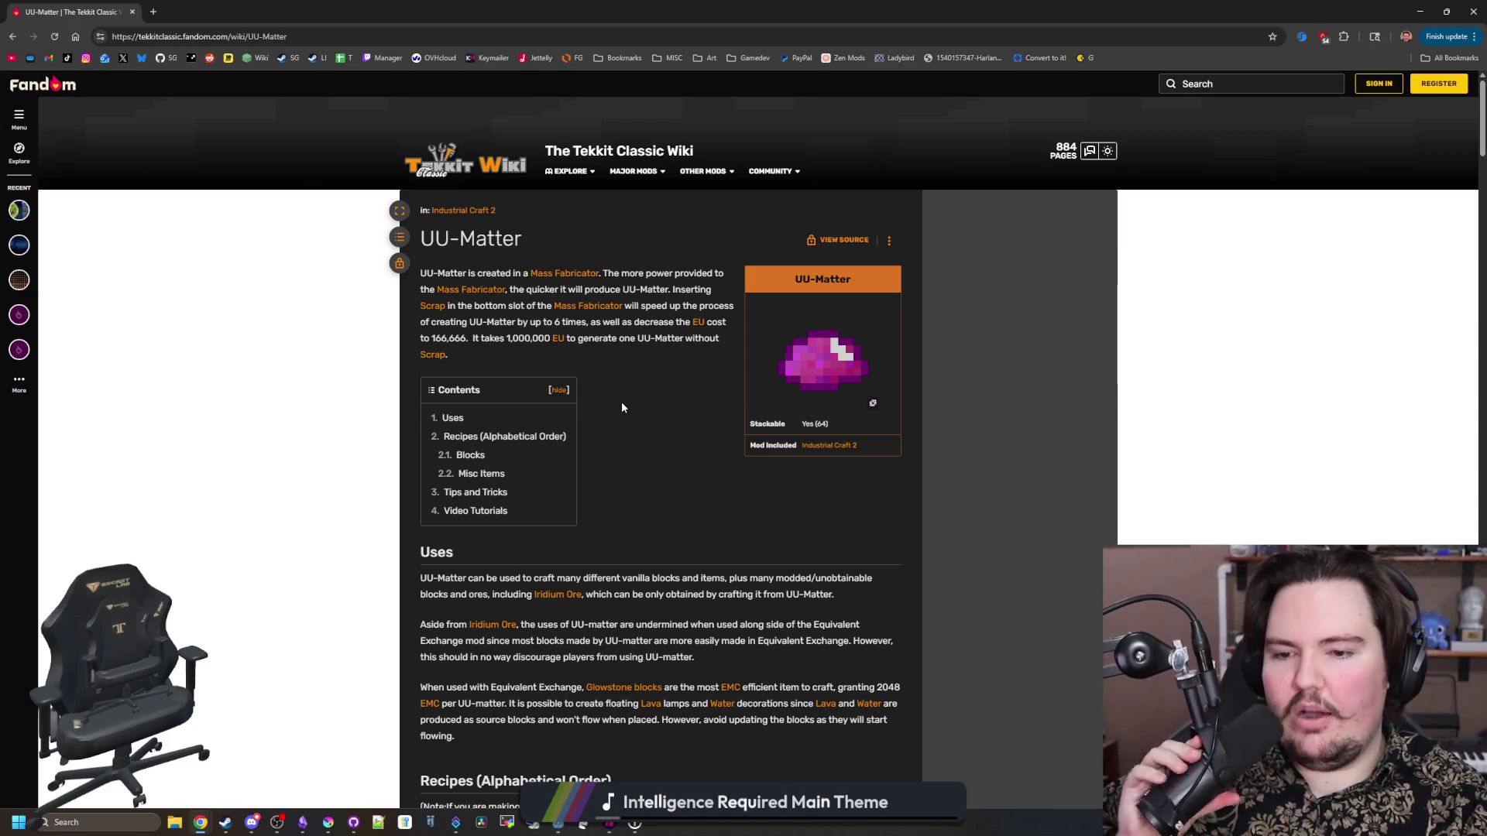
{"action": "scroll", "coordinate": [638, 416], "scroll_direction": "down", "scroll_amount": 2}
{"action": "scroll", "coordinate": [640, 434], "scroll_direction": "down", "scroll_amount": 2}
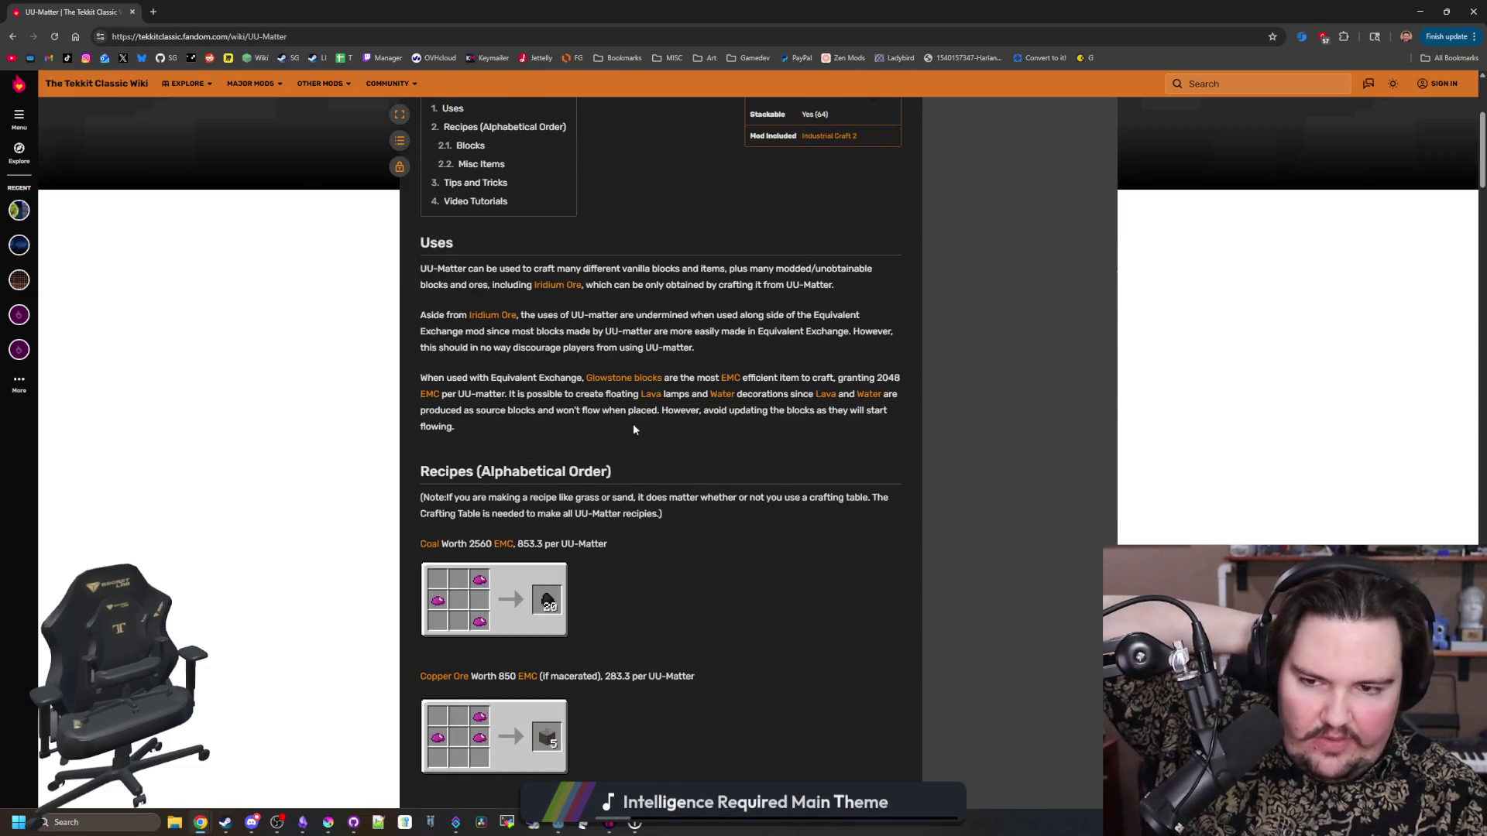
{"action": "scroll", "coordinate": [640, 442], "scroll_direction": "down", "scroll_amount": 4}
{"action": "scroll", "coordinate": [592, 587], "scroll_direction": "down", "scroll_amount": 3}
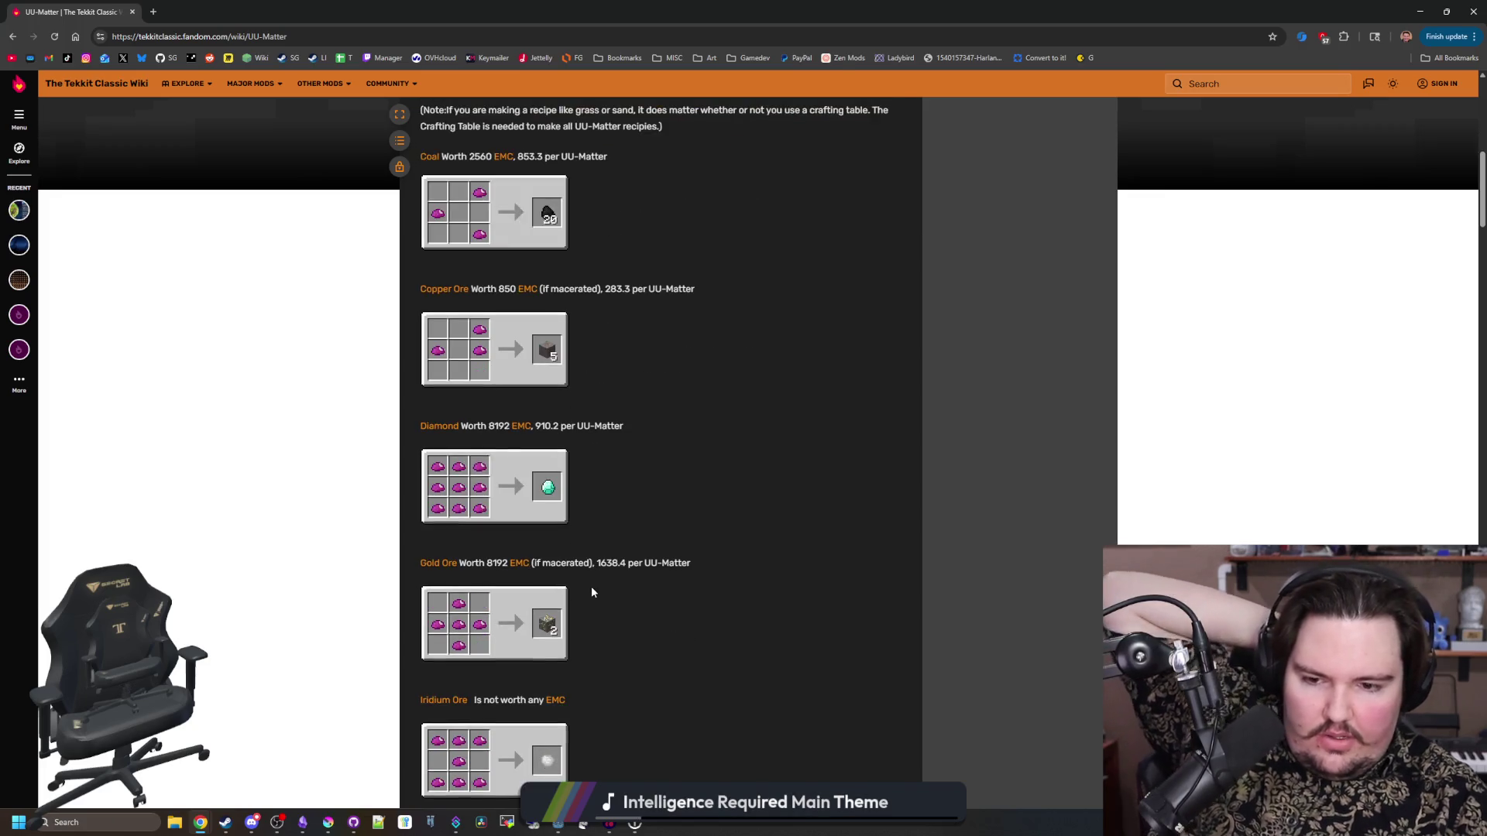
{"action": "scroll", "coordinate": [697, 577], "scroll_direction": "down", "scroll_amount": 2}
{"action": "scroll", "coordinate": [741, 564], "scroll_direction": "down", "scroll_amount": 7}
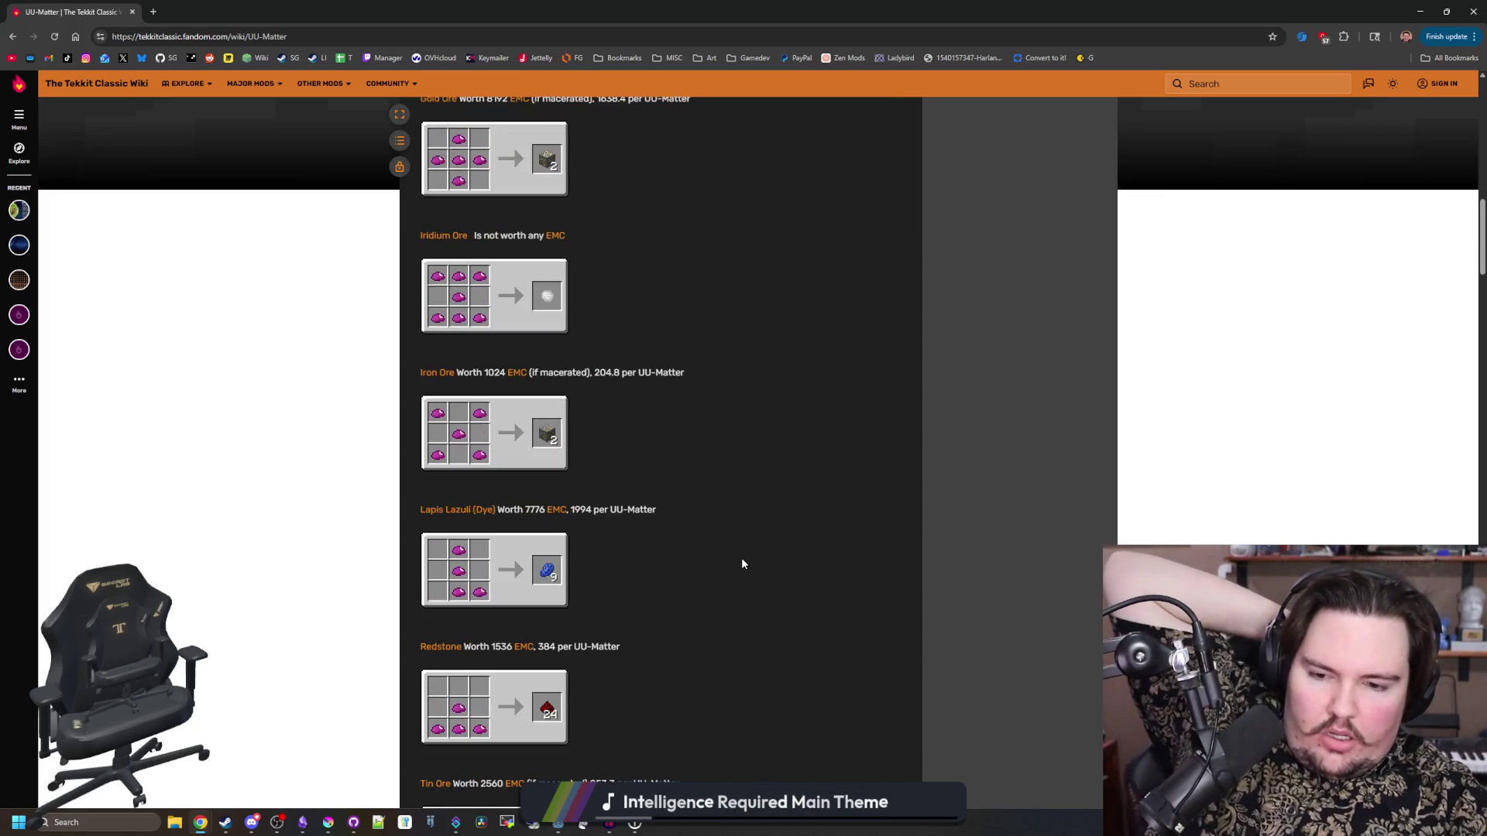
{"action": "scroll", "coordinate": [728, 560], "scroll_direction": "down", "scroll_amount": 2}
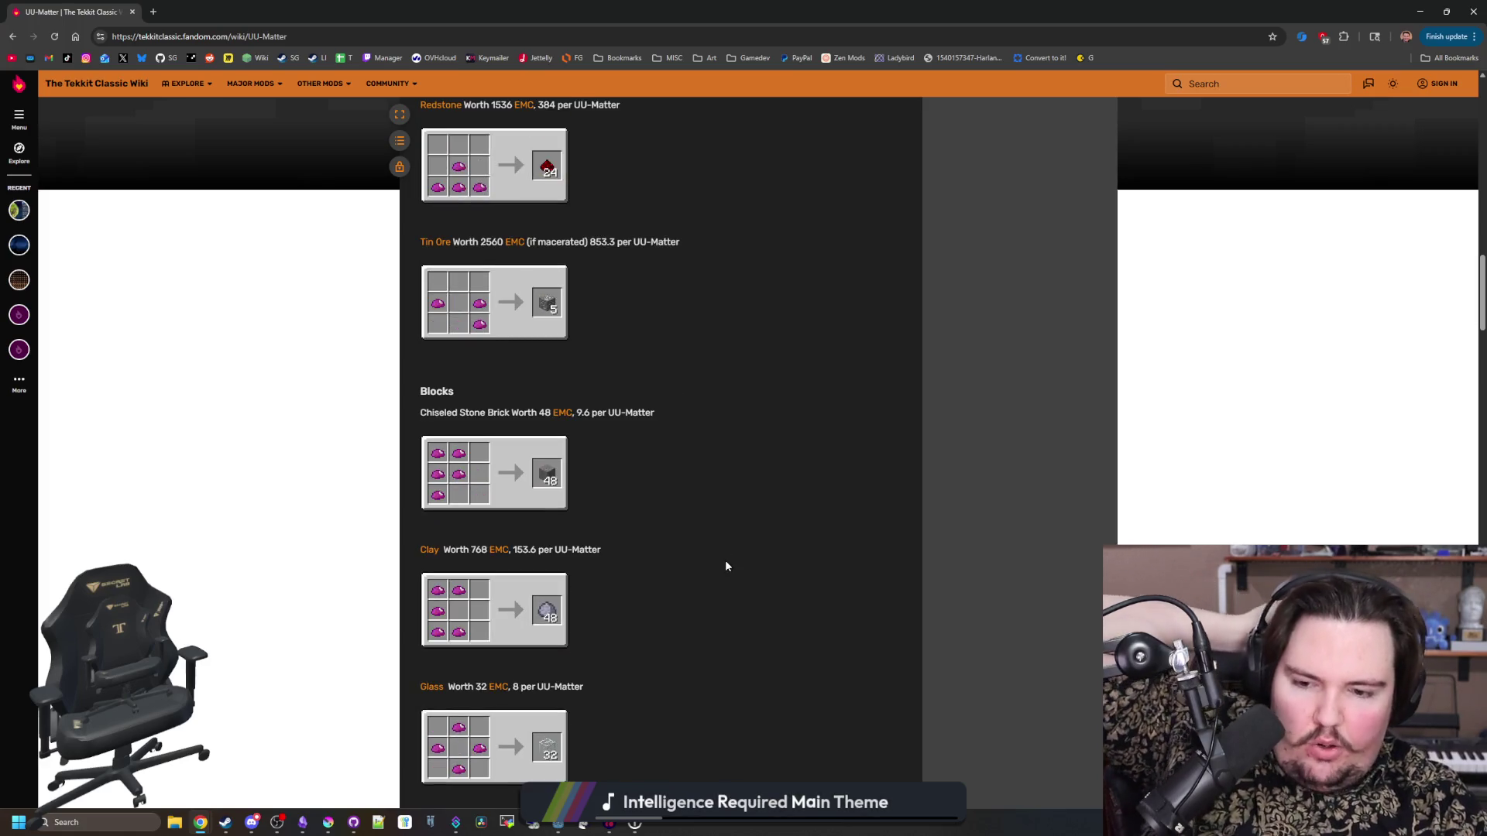
{"action": "scroll", "coordinate": [716, 511], "scroll_direction": "down", "scroll_amount": 3}
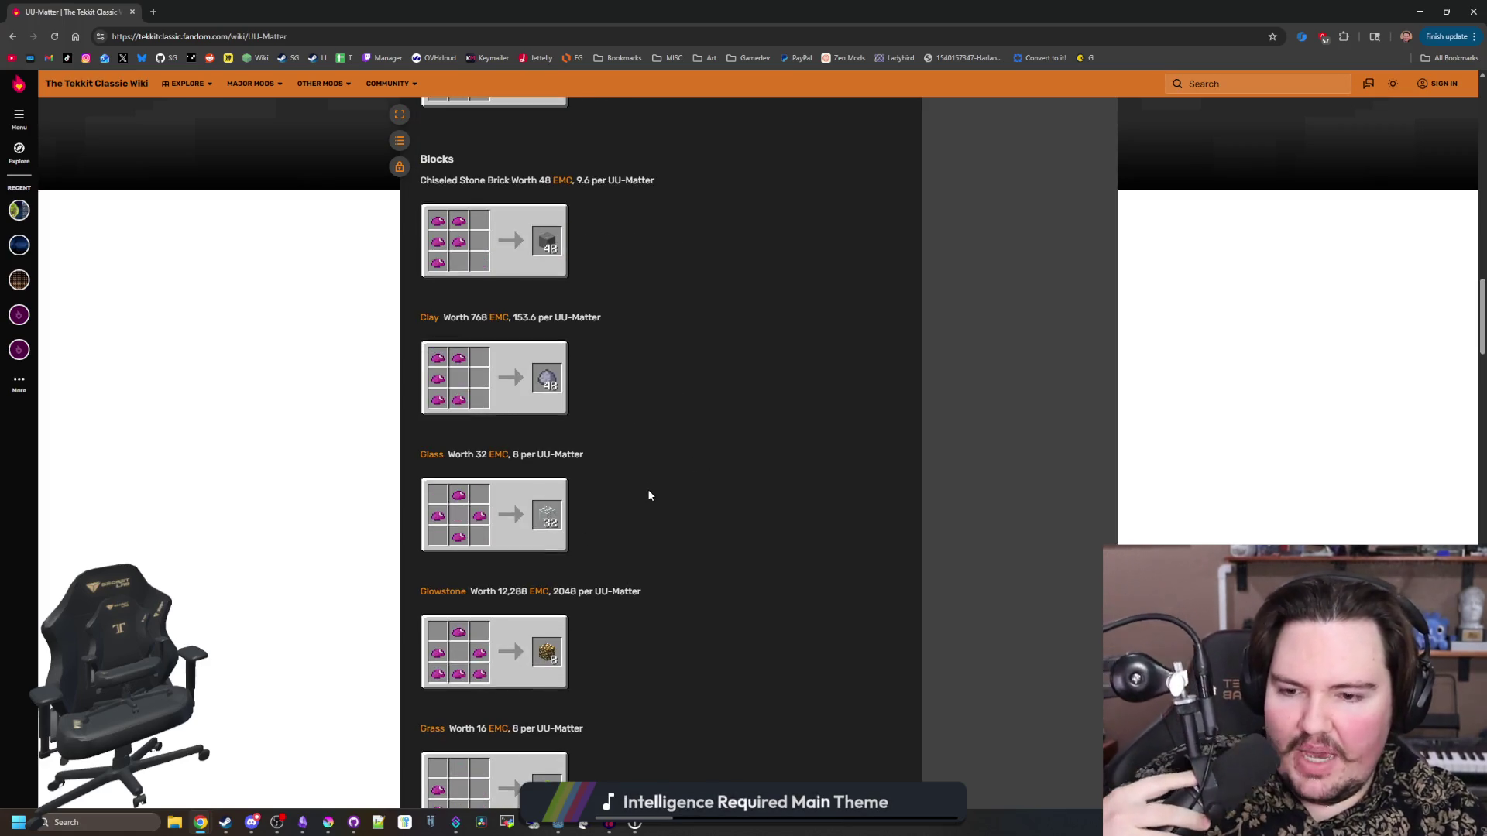
{"action": "scroll", "coordinate": [640, 403], "scroll_direction": "down", "scroll_amount": 4}
{"action": "scroll", "coordinate": [640, 402], "scroll_direction": "down", "scroll_amount": 2}
{"action": "scroll", "coordinate": [639, 402], "scroll_direction": "down", "scroll_amount": 18}
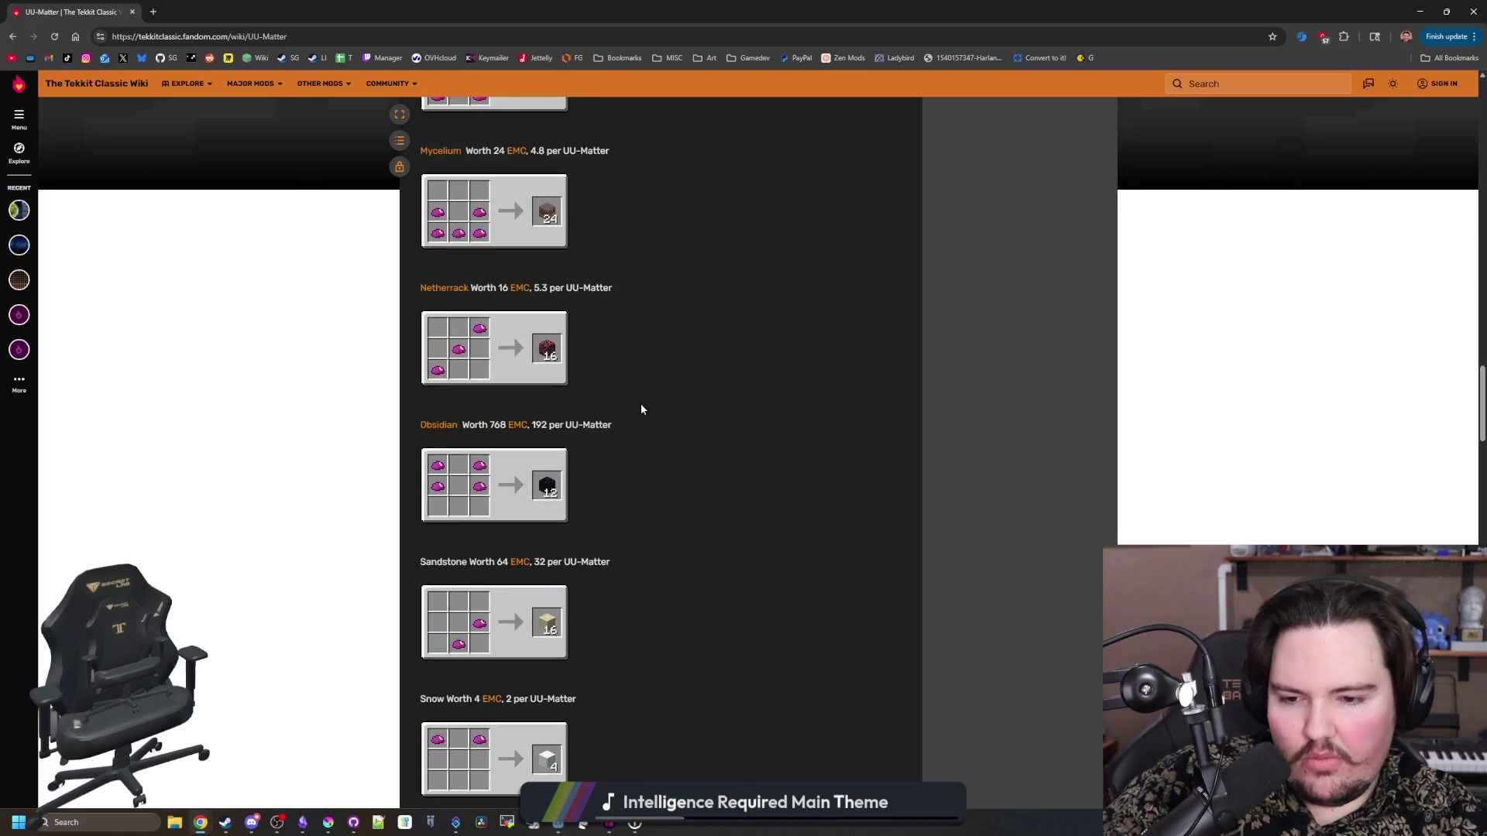
{"action": "scroll", "coordinate": [635, 410], "scroll_direction": "down", "scroll_amount": 4}
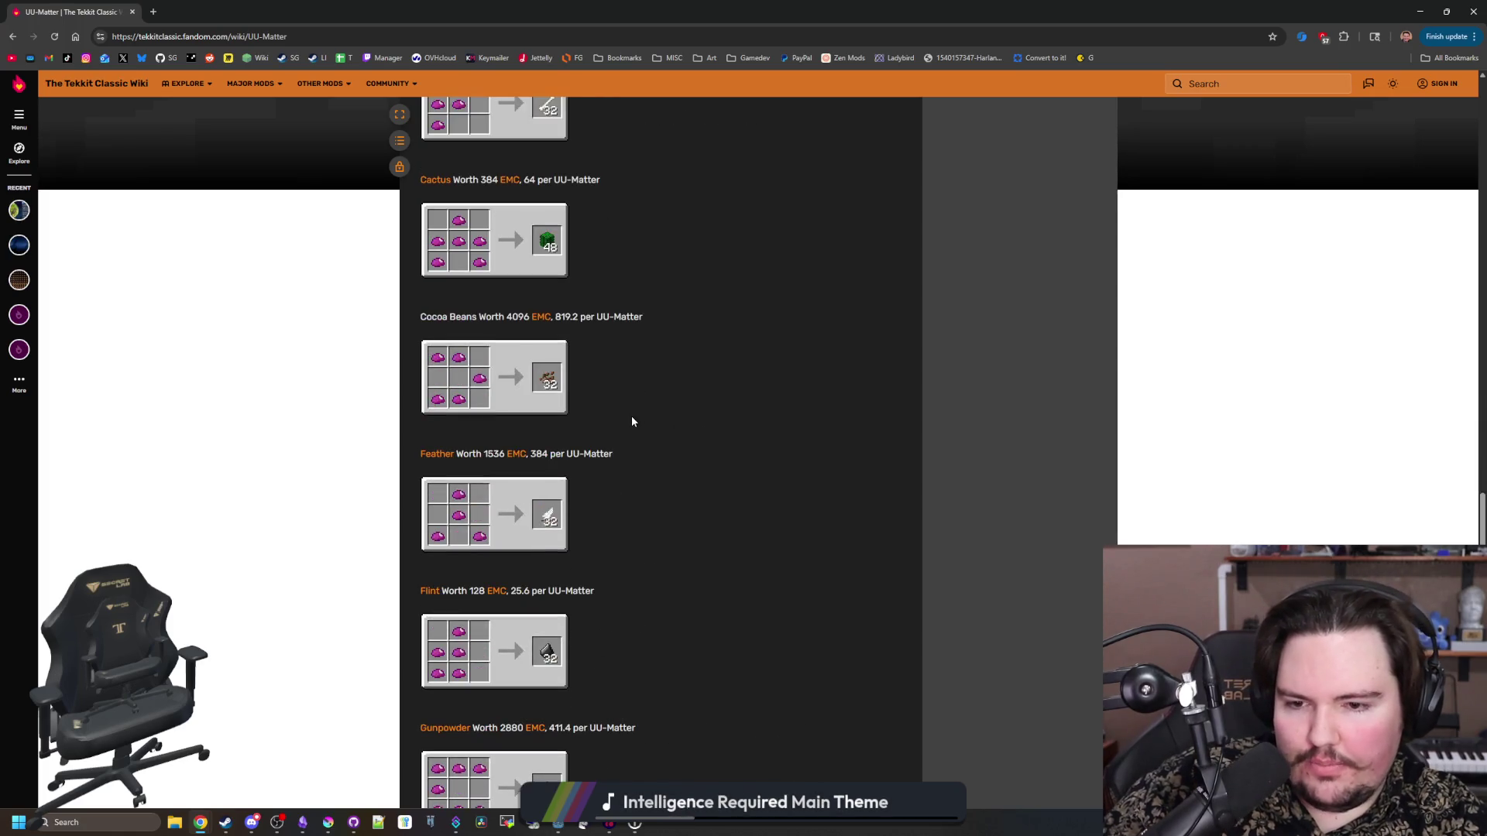
{"action": "scroll", "coordinate": [631, 416], "scroll_direction": "down", "scroll_amount": 8}
{"action": "scroll", "coordinate": [485, 510], "scroll_direction": "down", "scroll_amount": 9}
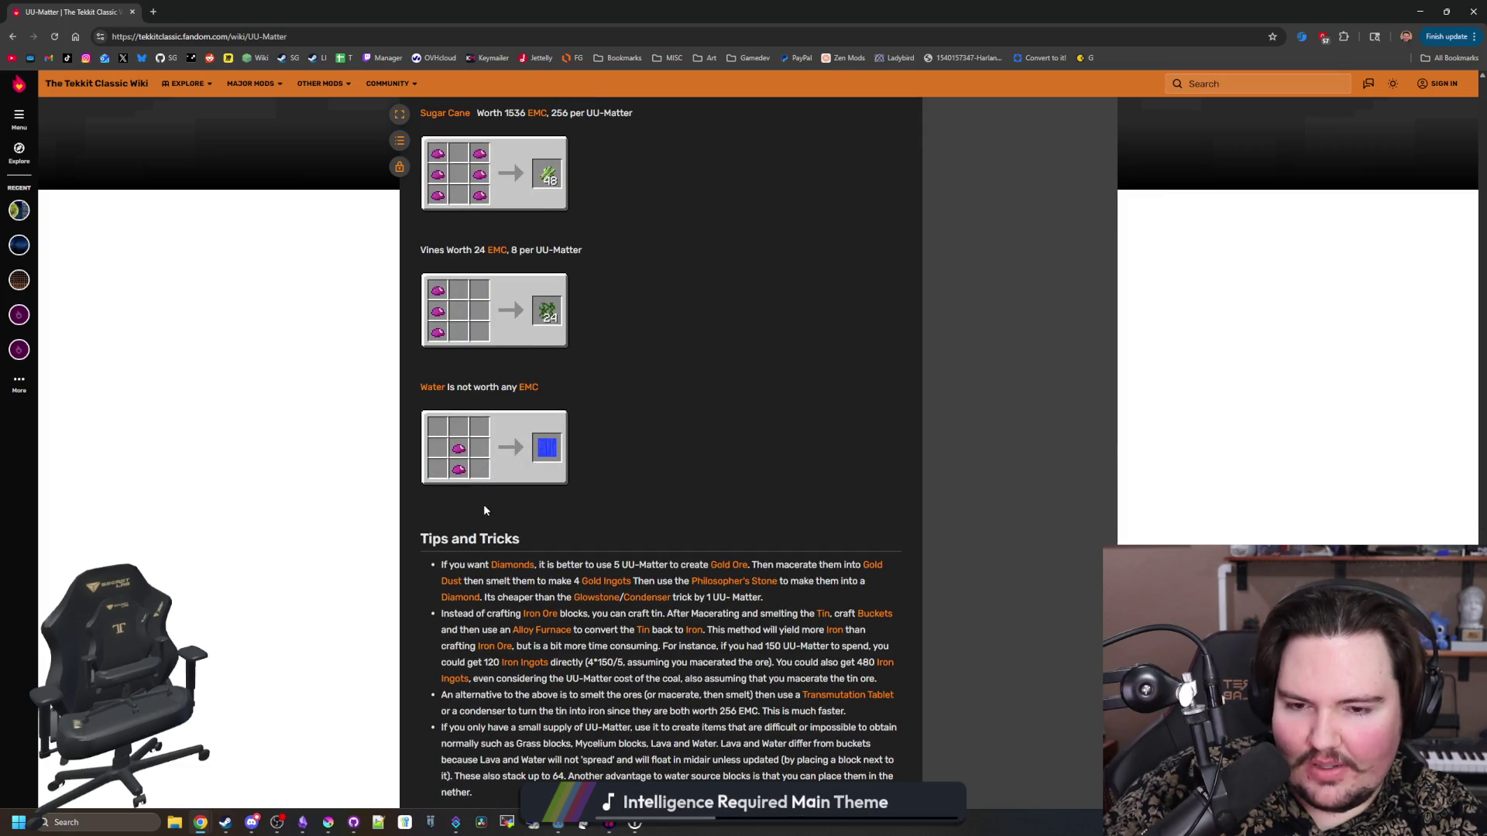
{"action": "scroll", "coordinate": [485, 510], "scroll_direction": "down", "scroll_amount": 4}
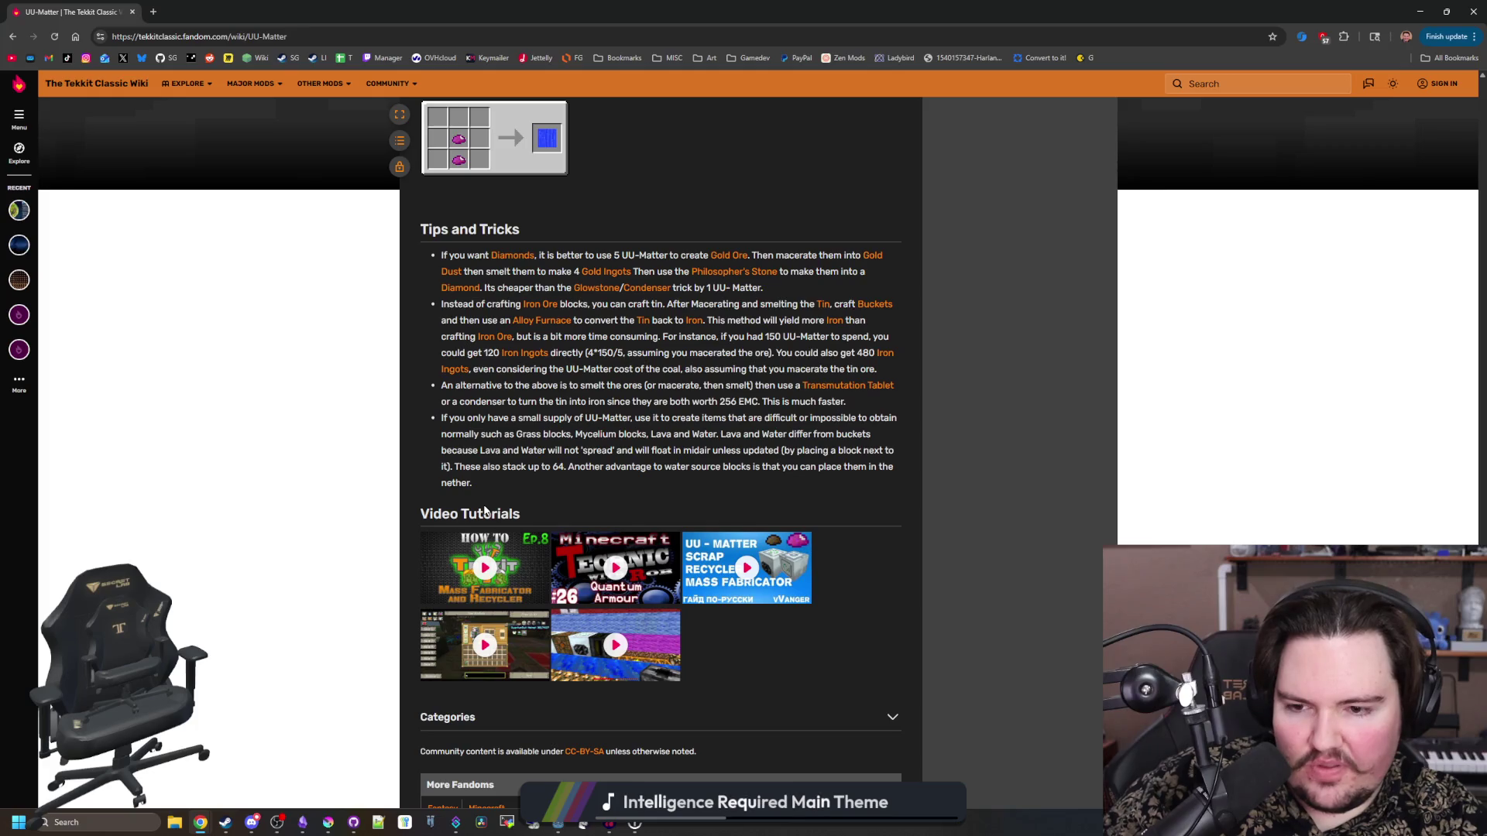
{"action": "scroll", "coordinate": [548, 491], "scroll_direction": "up", "scroll_amount": 10}
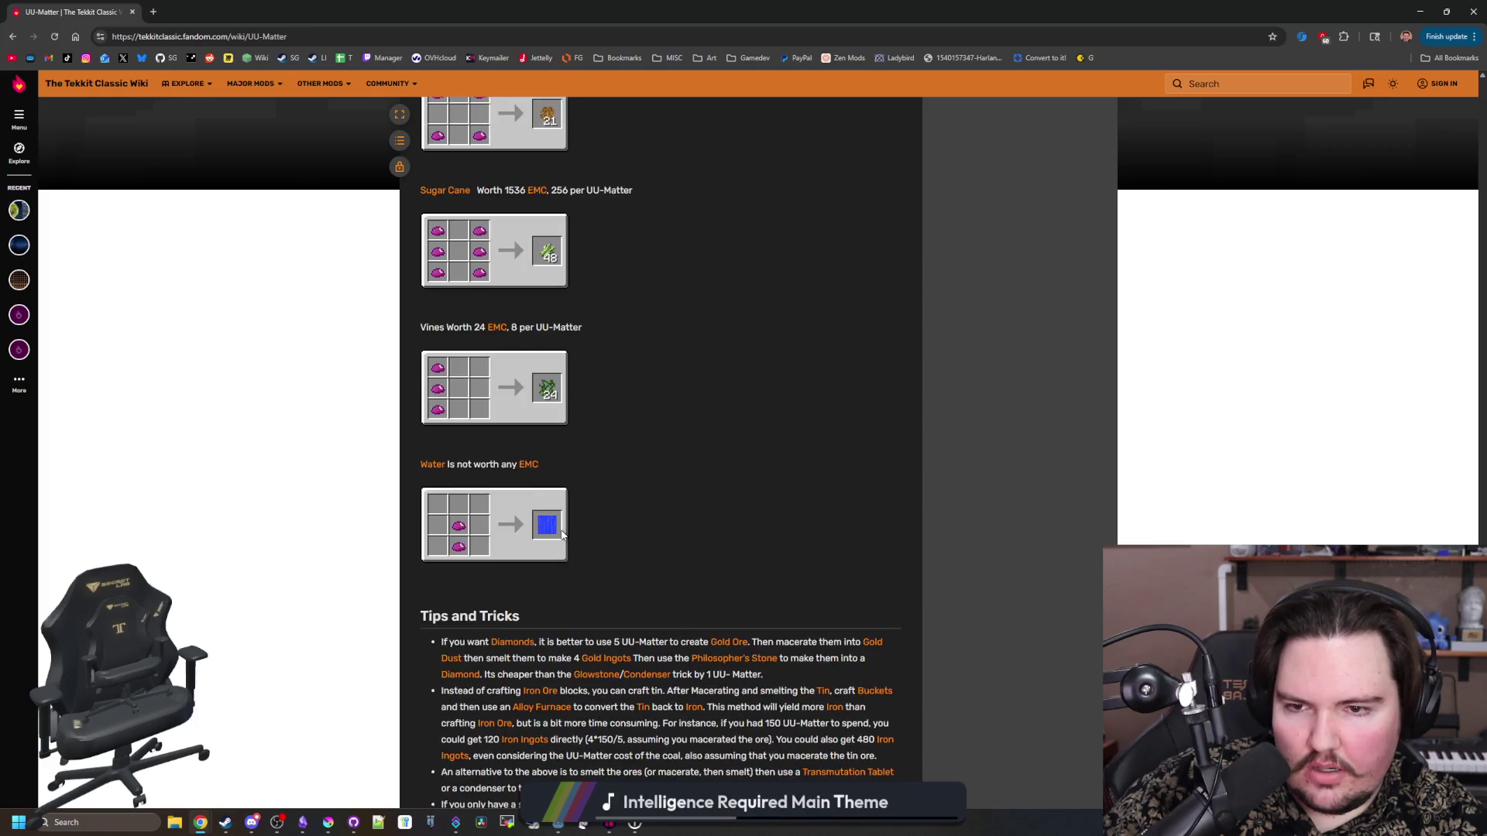
{"action": "scroll", "coordinate": [562, 535], "scroll_direction": "up", "scroll_amount": 15}
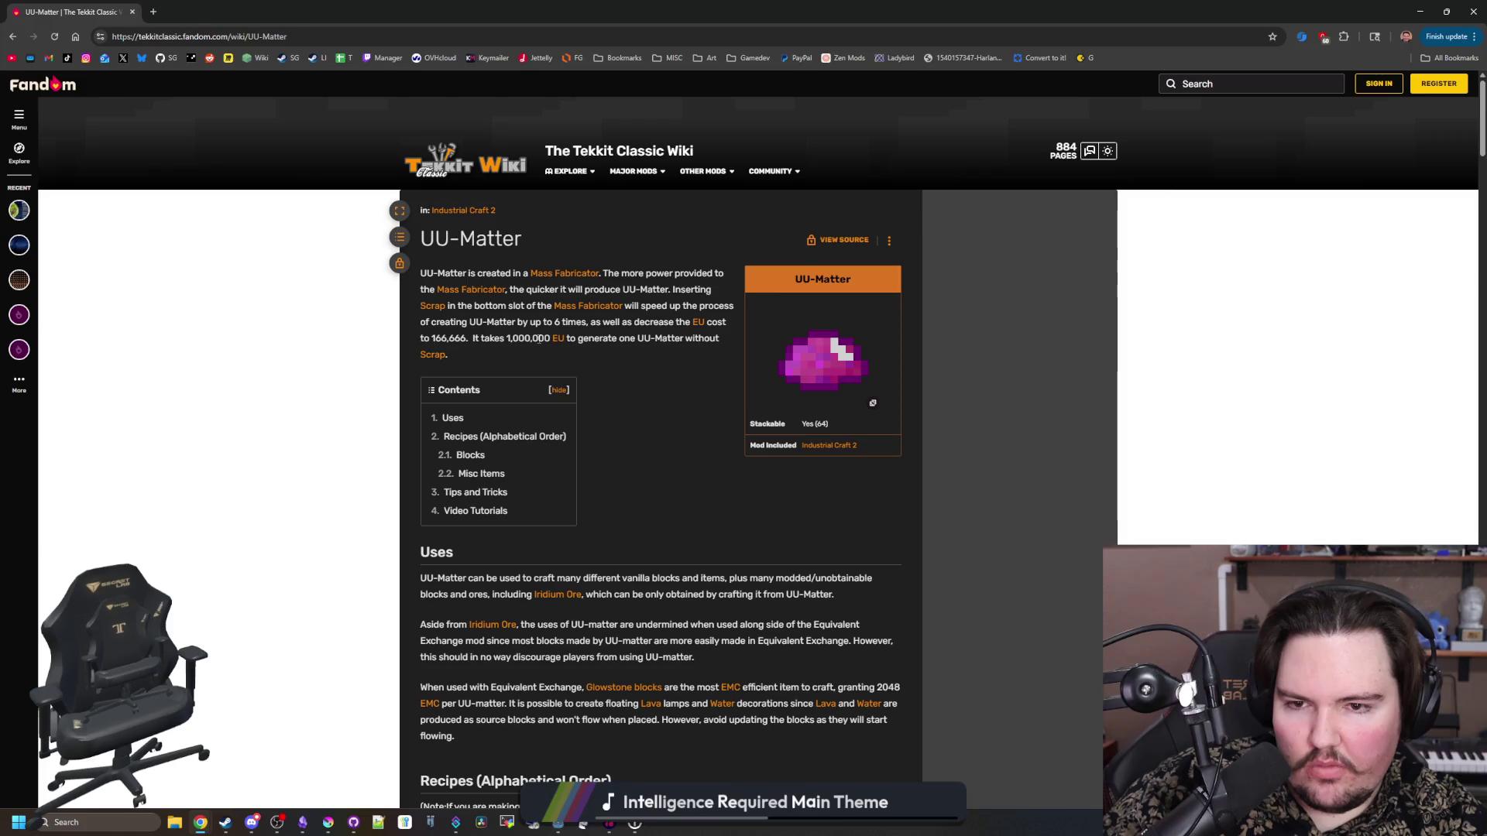
{"action": "scroll", "coordinate": [604, 444], "scroll_direction": "down", "scroll_amount": 2}
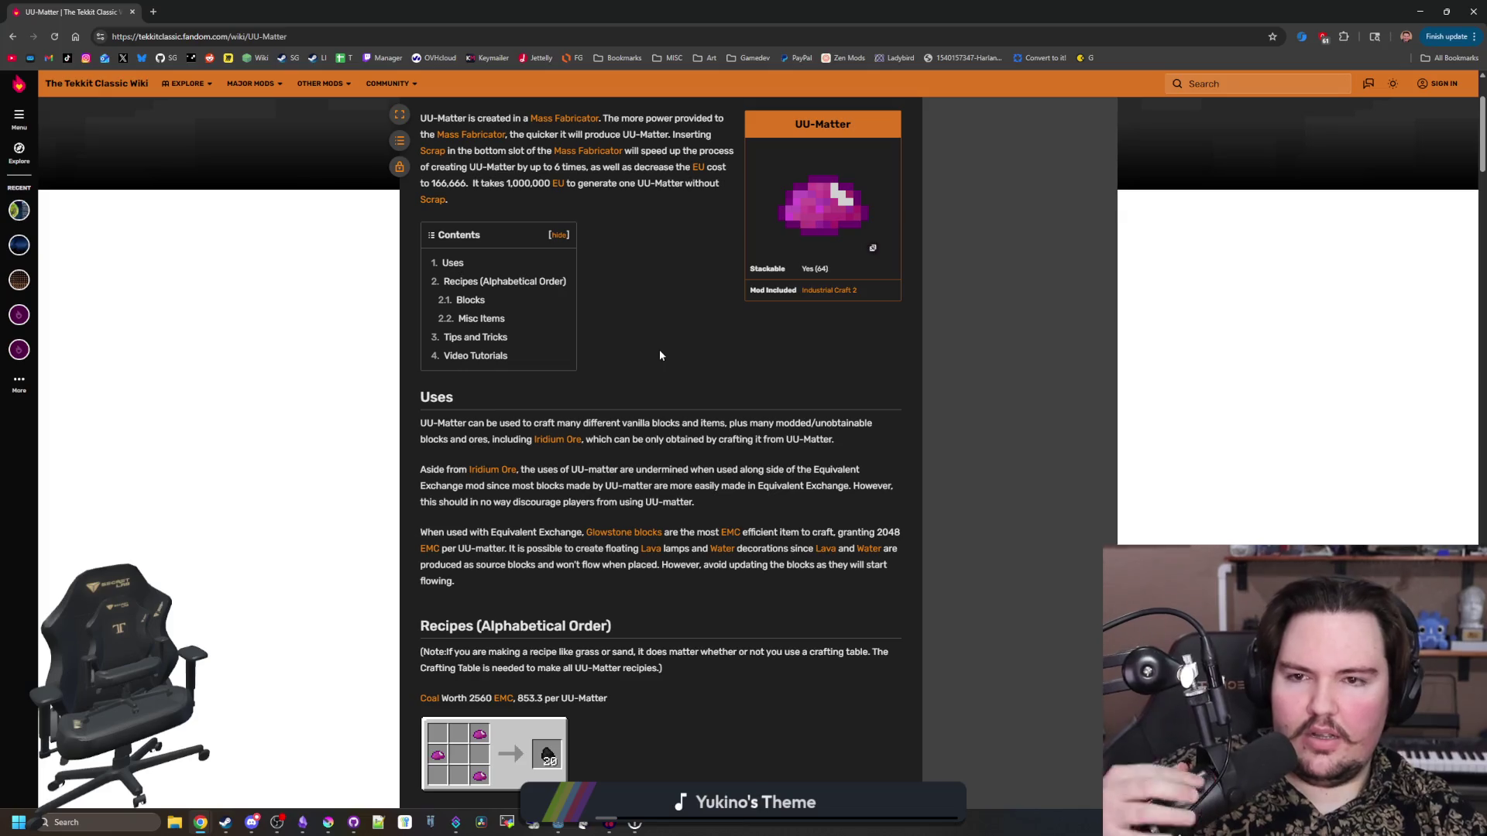
{"action": "scroll", "coordinate": [658, 350], "scroll_direction": "up", "scroll_amount": 3}
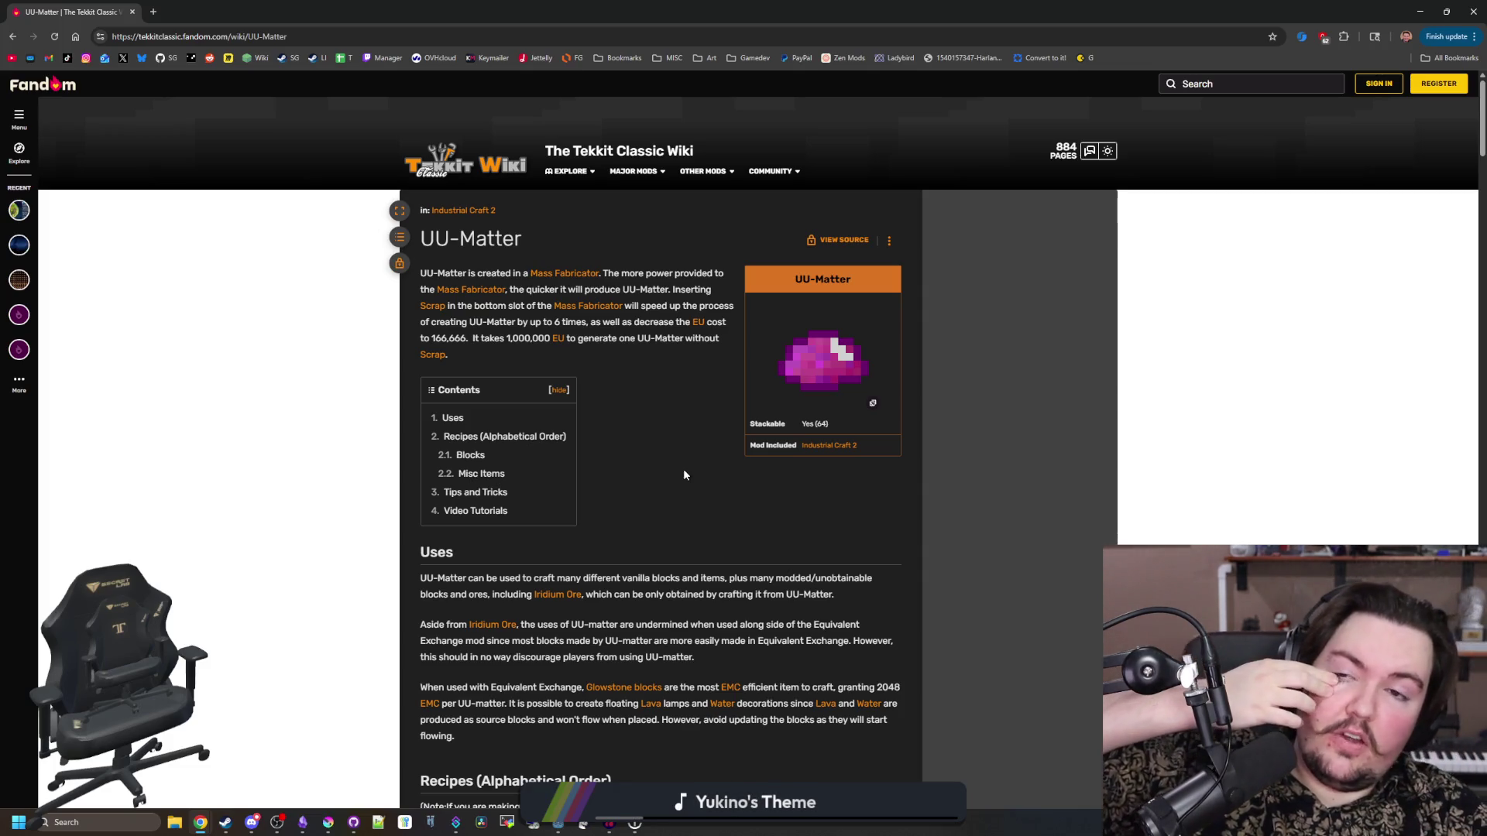
{"action": "key", "text": "alt+Tab"}
- Type 'uu matter' on a new line beneath the monster parts idea in the Starground note
{"action": "scroll", "coordinate": [1103, 415], "scroll_direction": "up", "scroll_amount": 15}
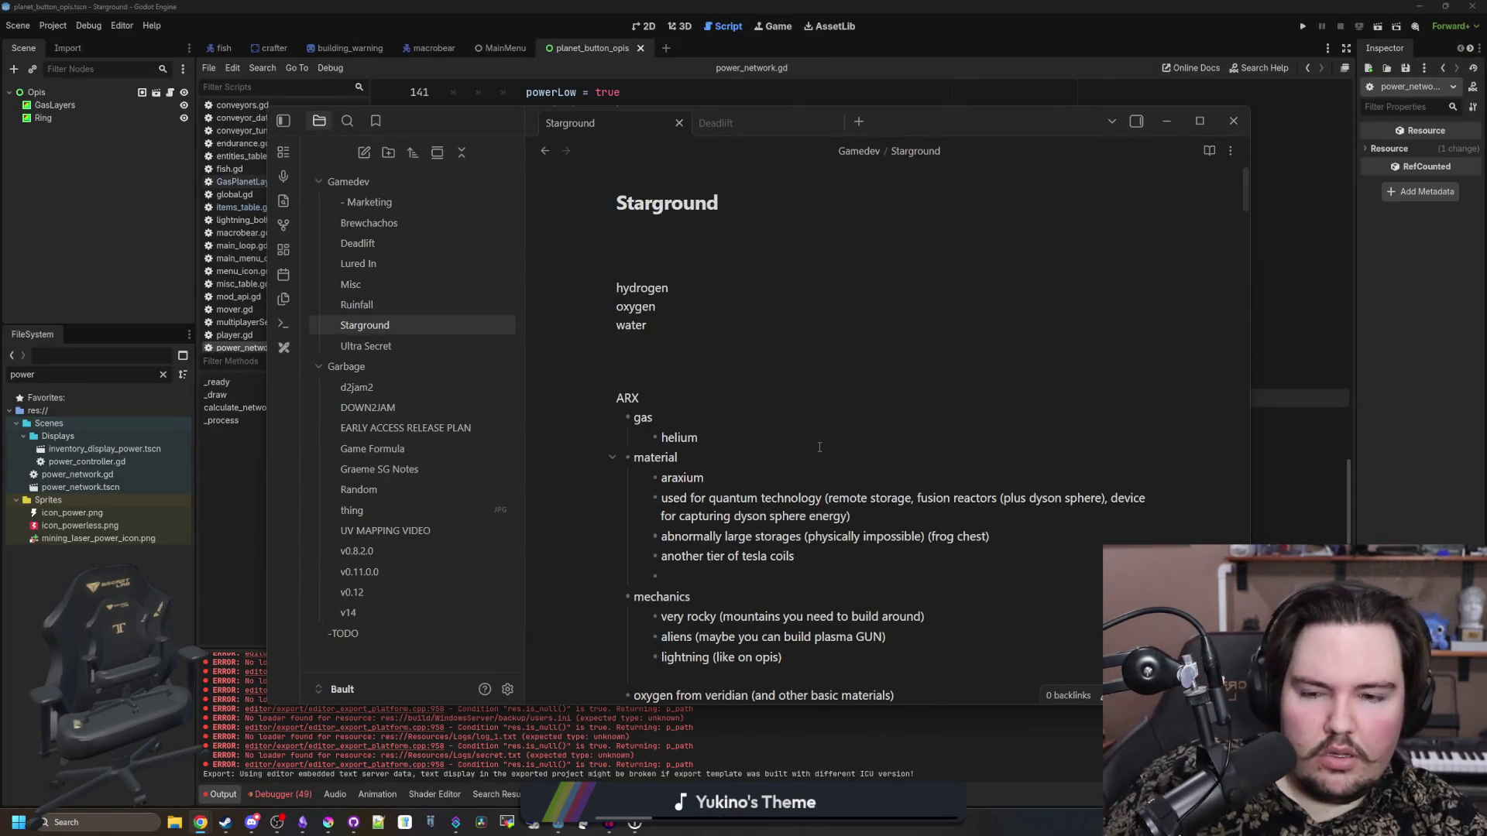
{"action": "scroll", "coordinate": [819, 447], "scroll_direction": "down", "scroll_amount": 1}
{"action": "scroll", "coordinate": [717, 395], "scroll_direction": "down", "scroll_amount": 2}
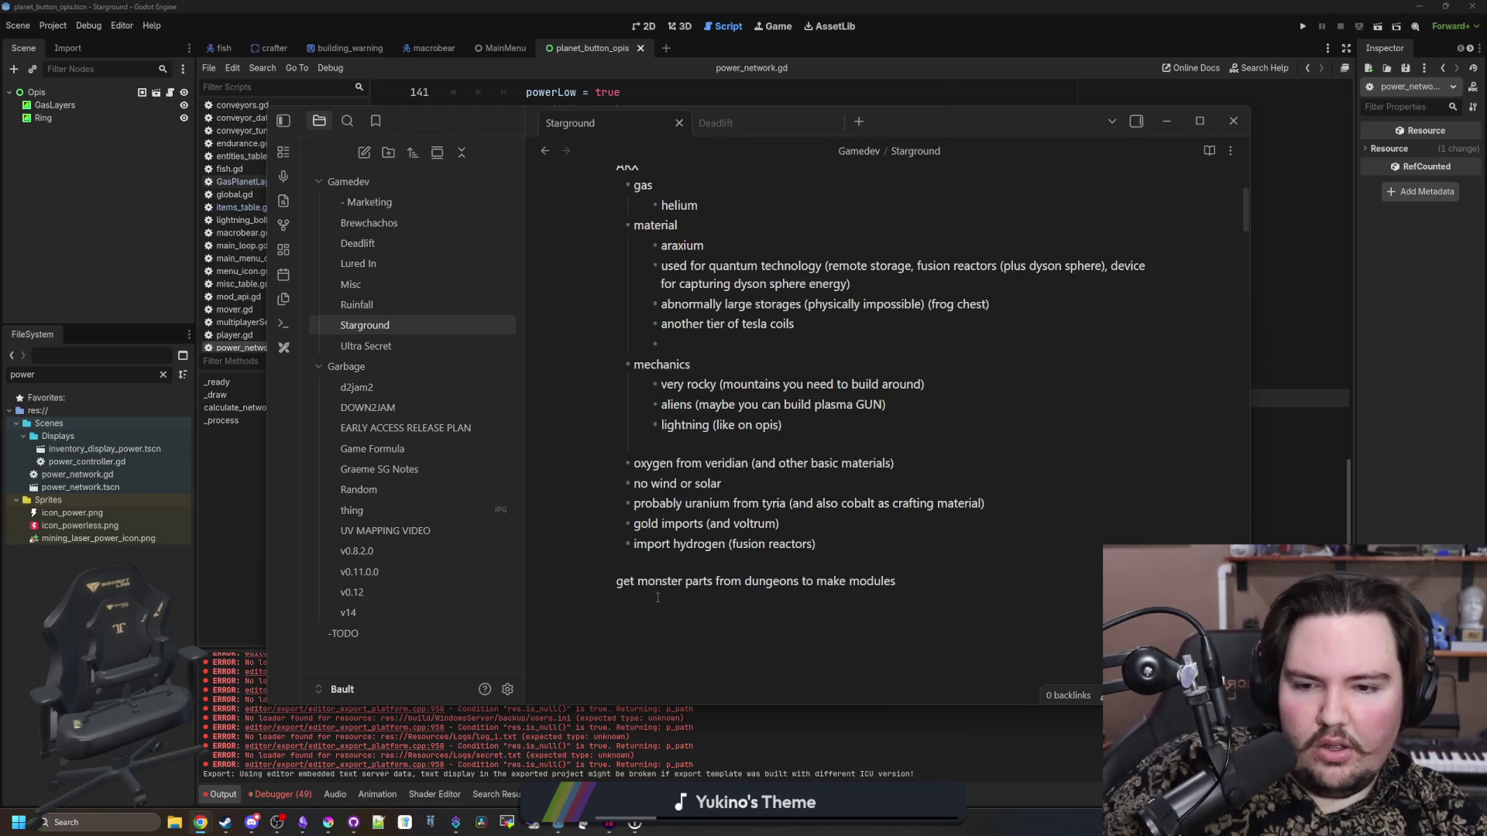
{"action": "left_click", "coordinate": [660, 613]}
{"action": "type", "text": "uu matter"}
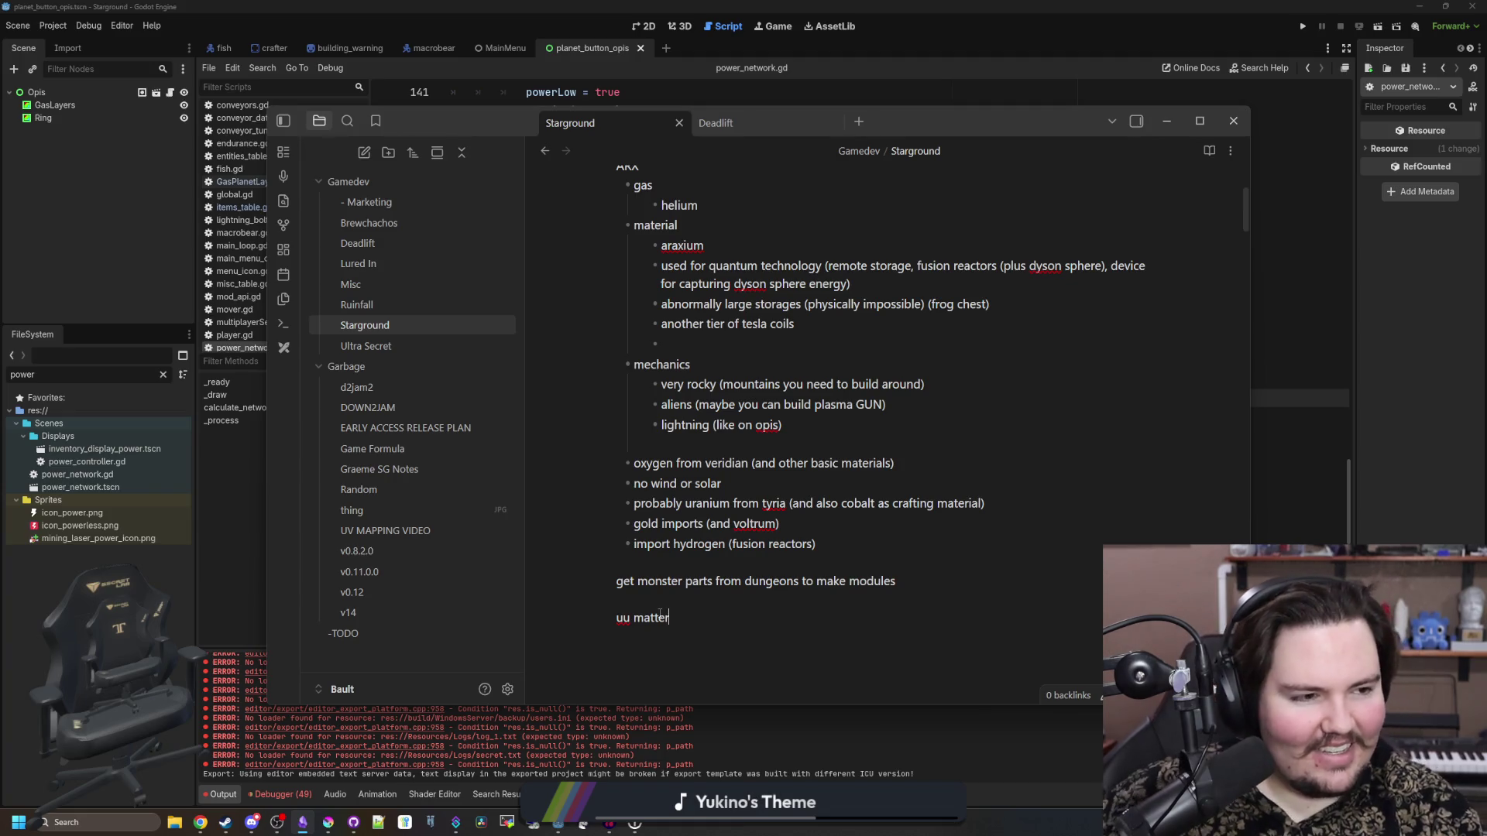
{"action": "key", "text": "alt+Tab"}
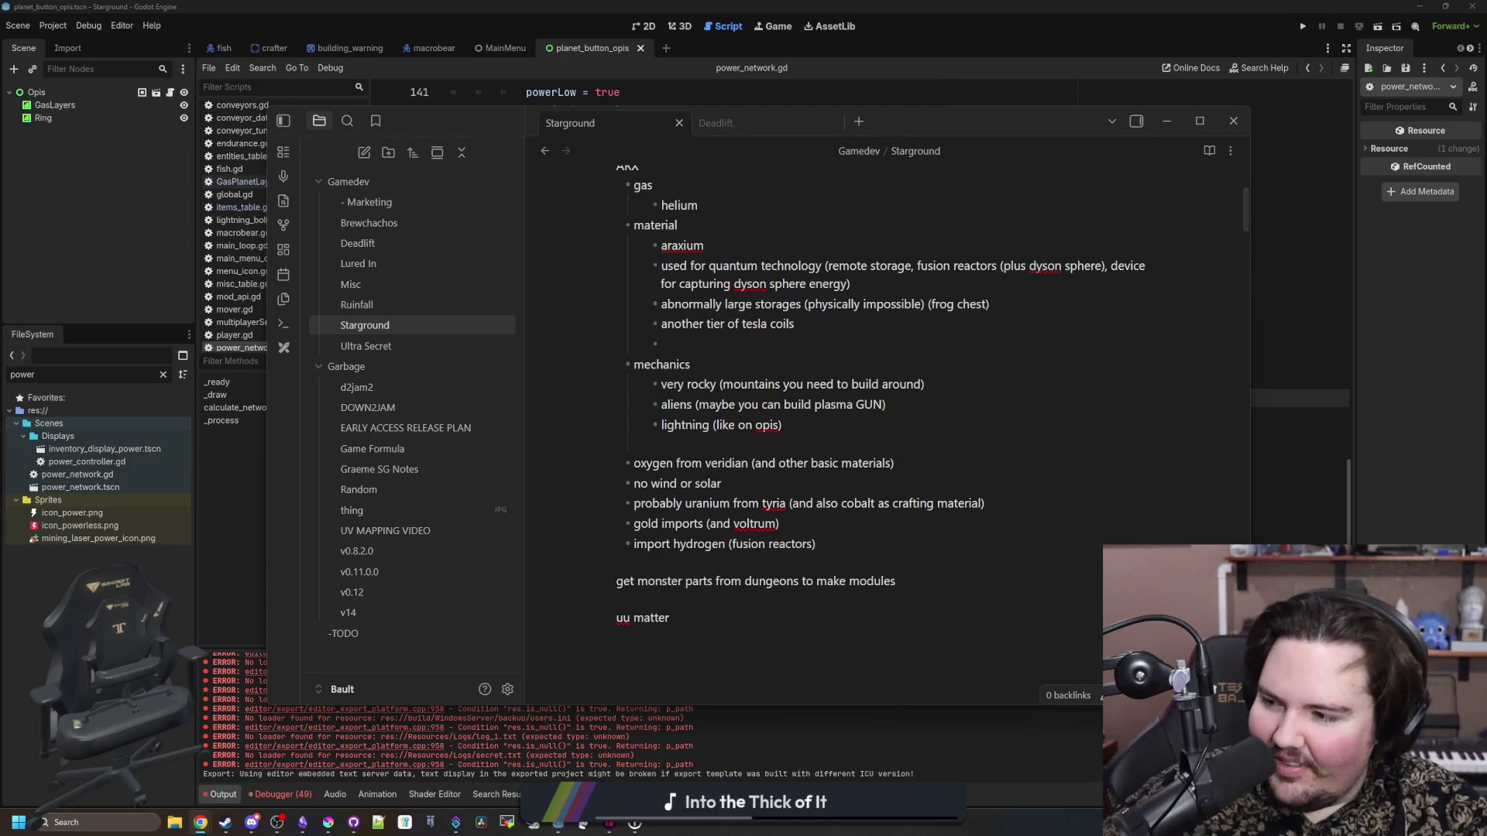
- Open Calculator, compute 5 × 7 × 4 × 12 = 1,680, and close it
{"action": "left_click", "coordinate": [73, 820]}
{"action": "type", "text": "calculator"}
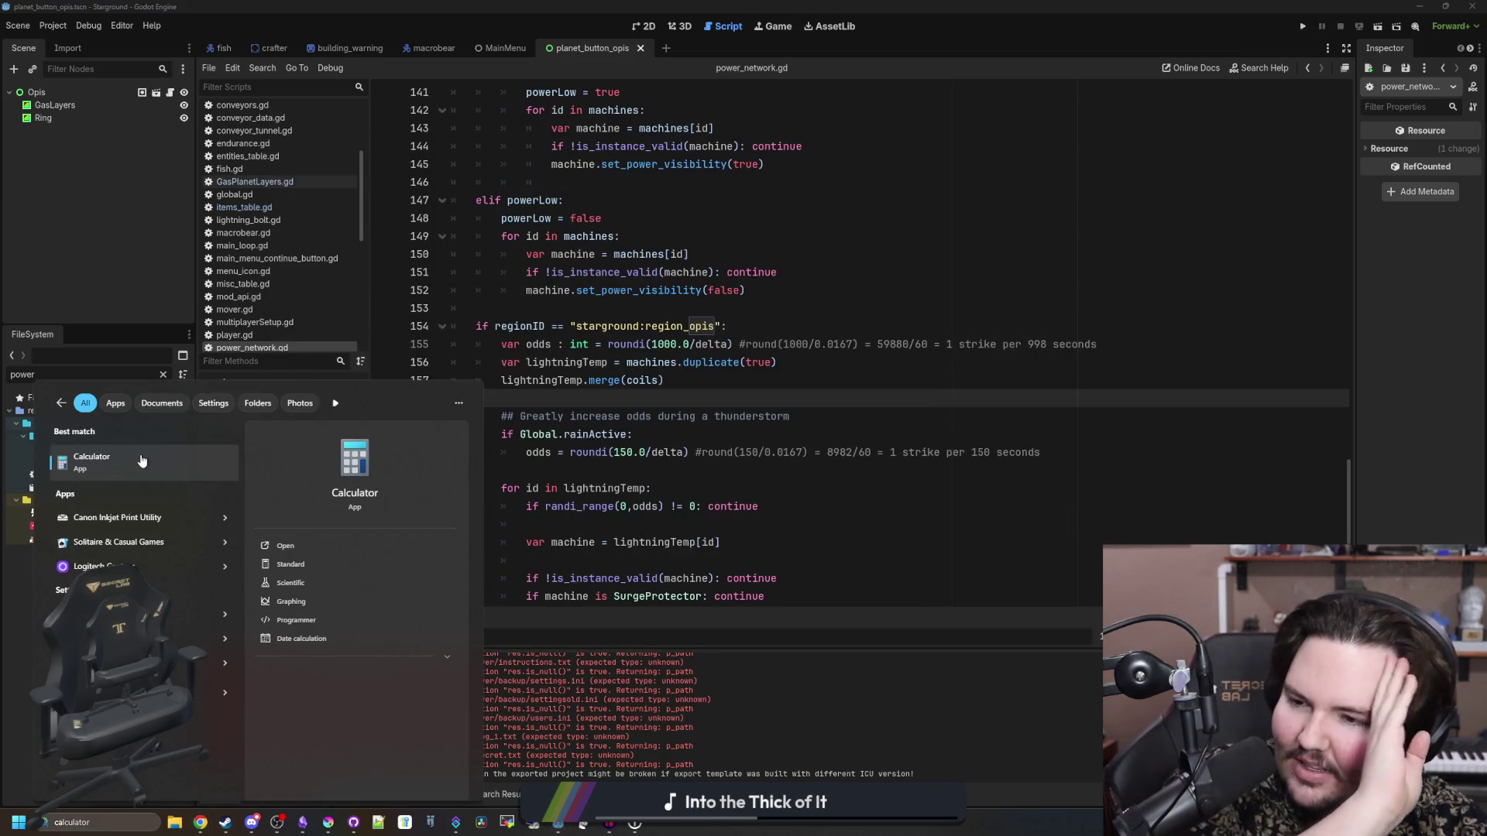
{"action": "left_click", "coordinate": [142, 461]}
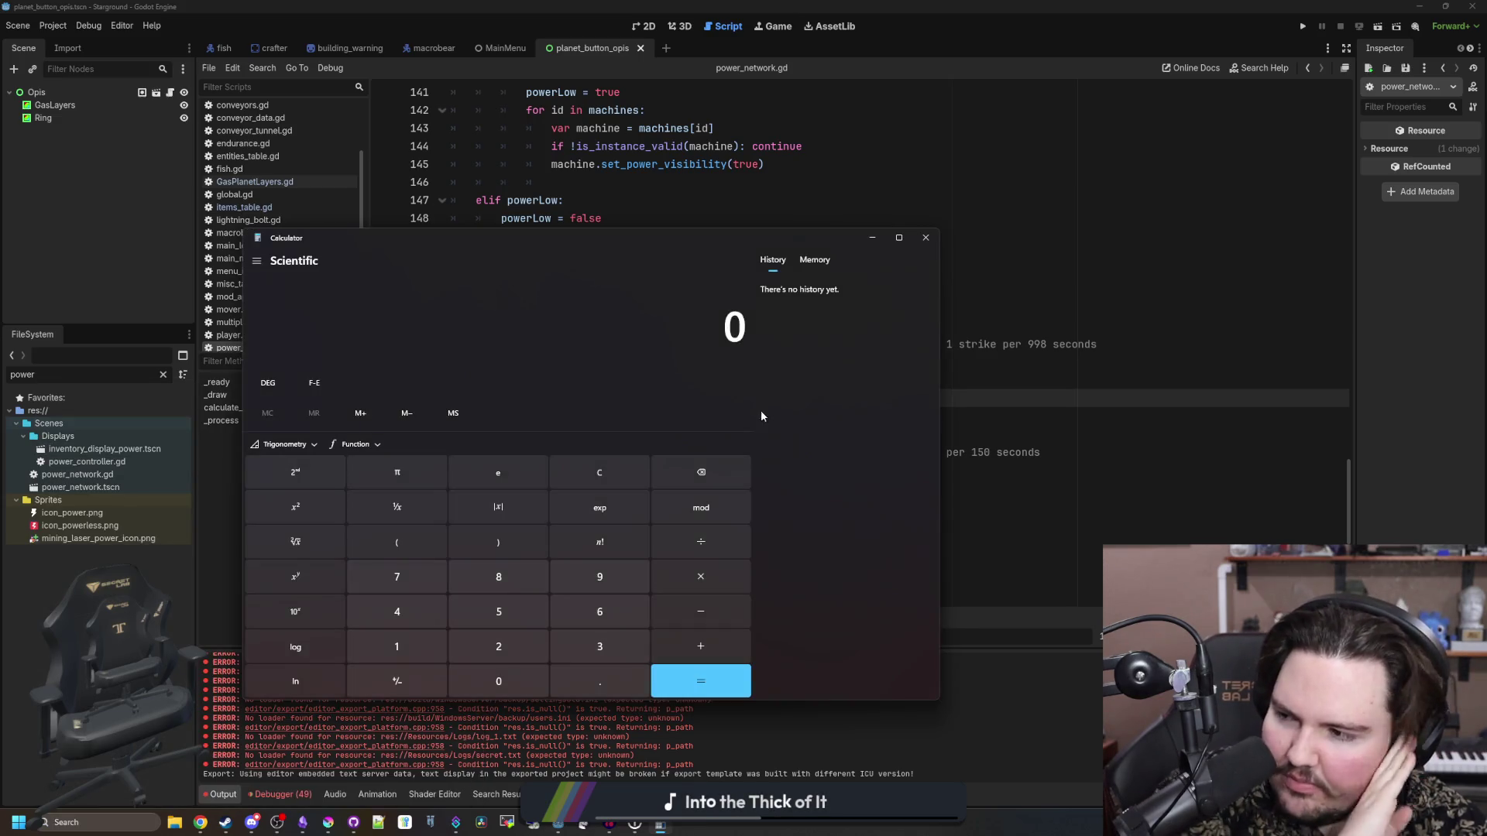
{"action": "type", "text": "5*7"}
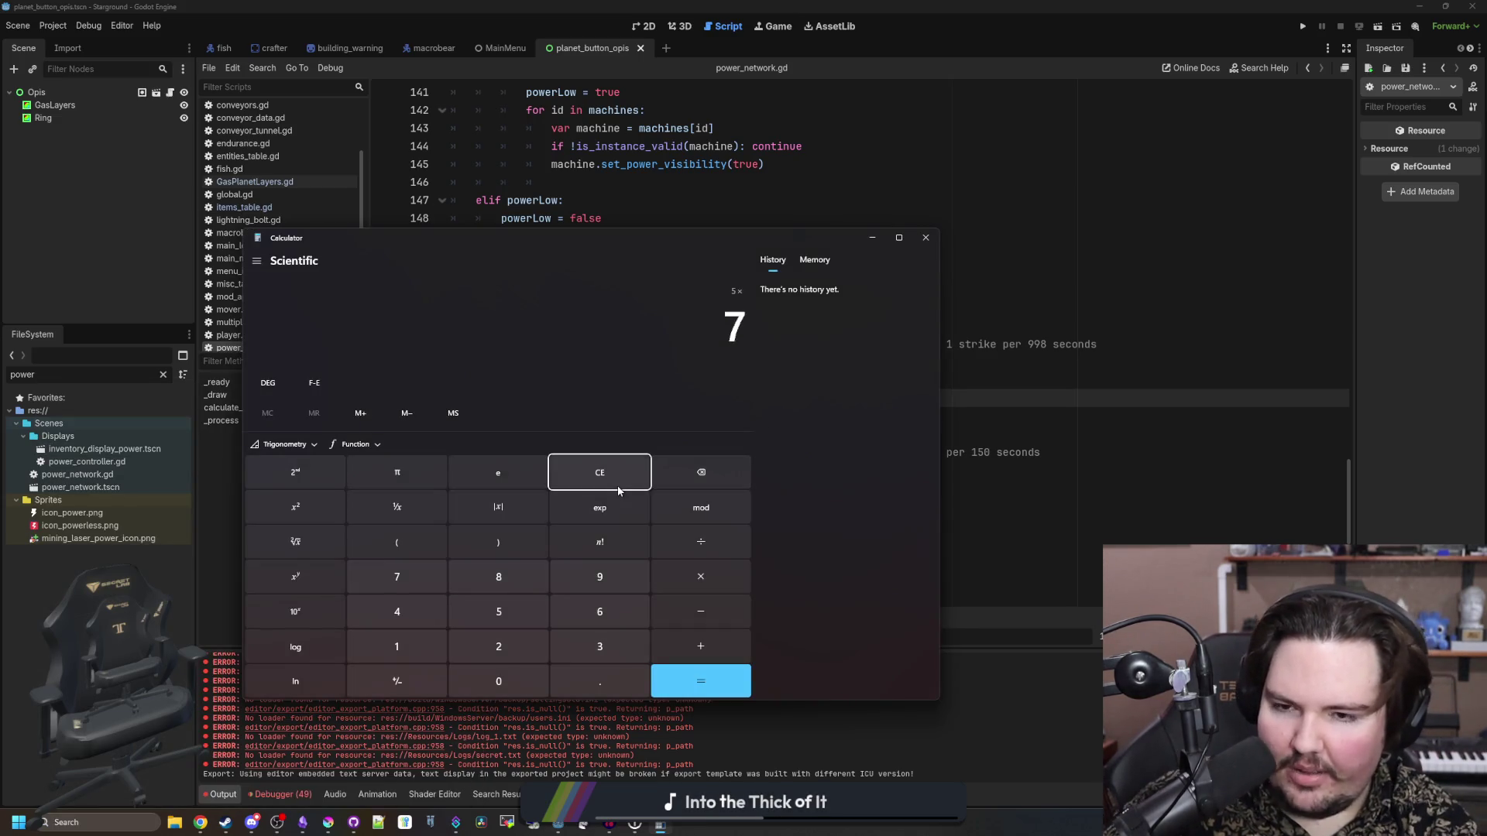
{"action": "key", "text": "Return"}
{"action": "type", "text": "*4"}
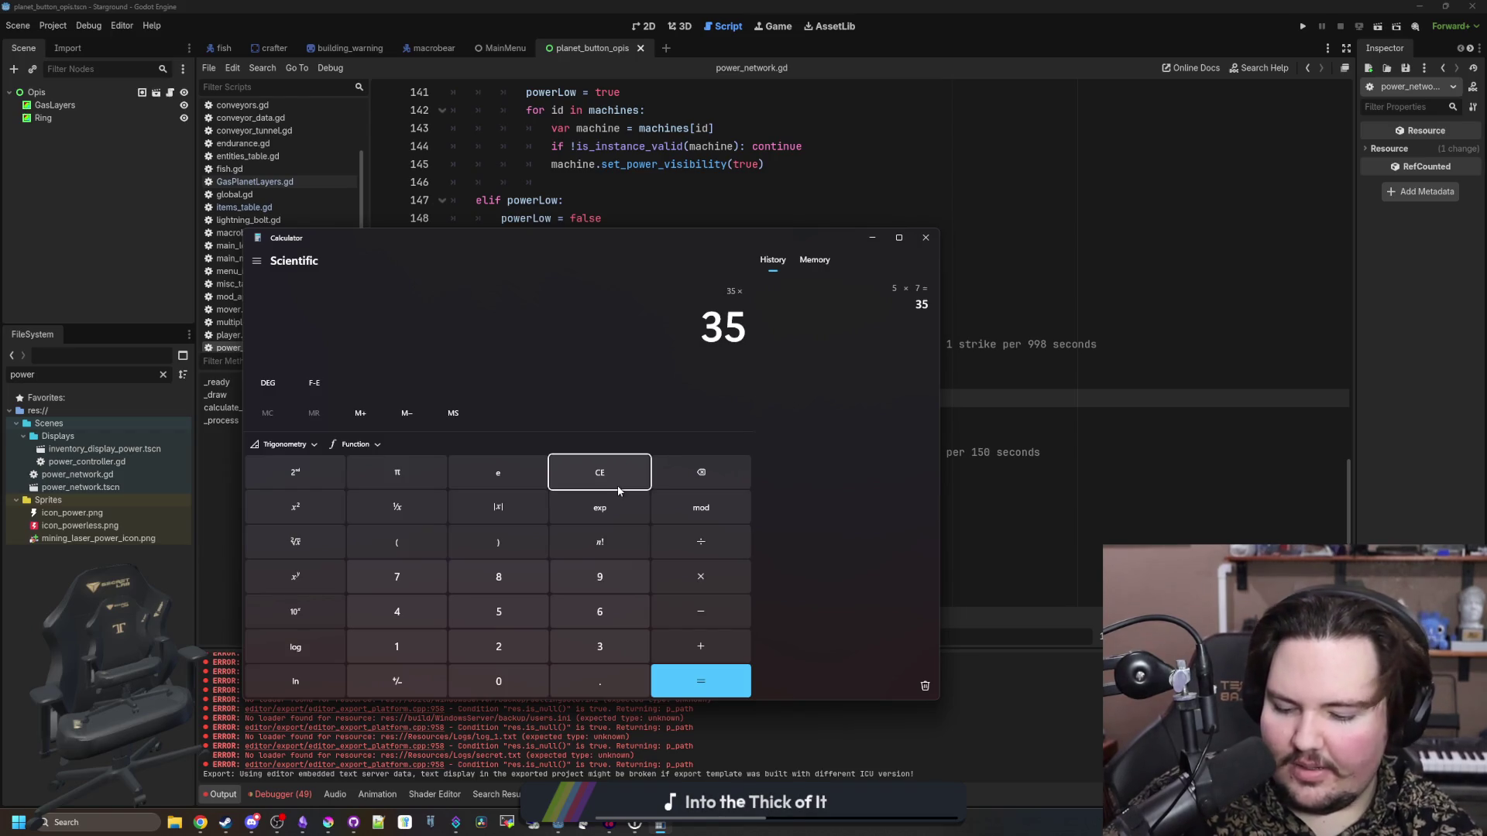
{"action": "key", "text": "Return"}
{"action": "type", "text": "*12"}
{"action": "key", "text": "Return"}
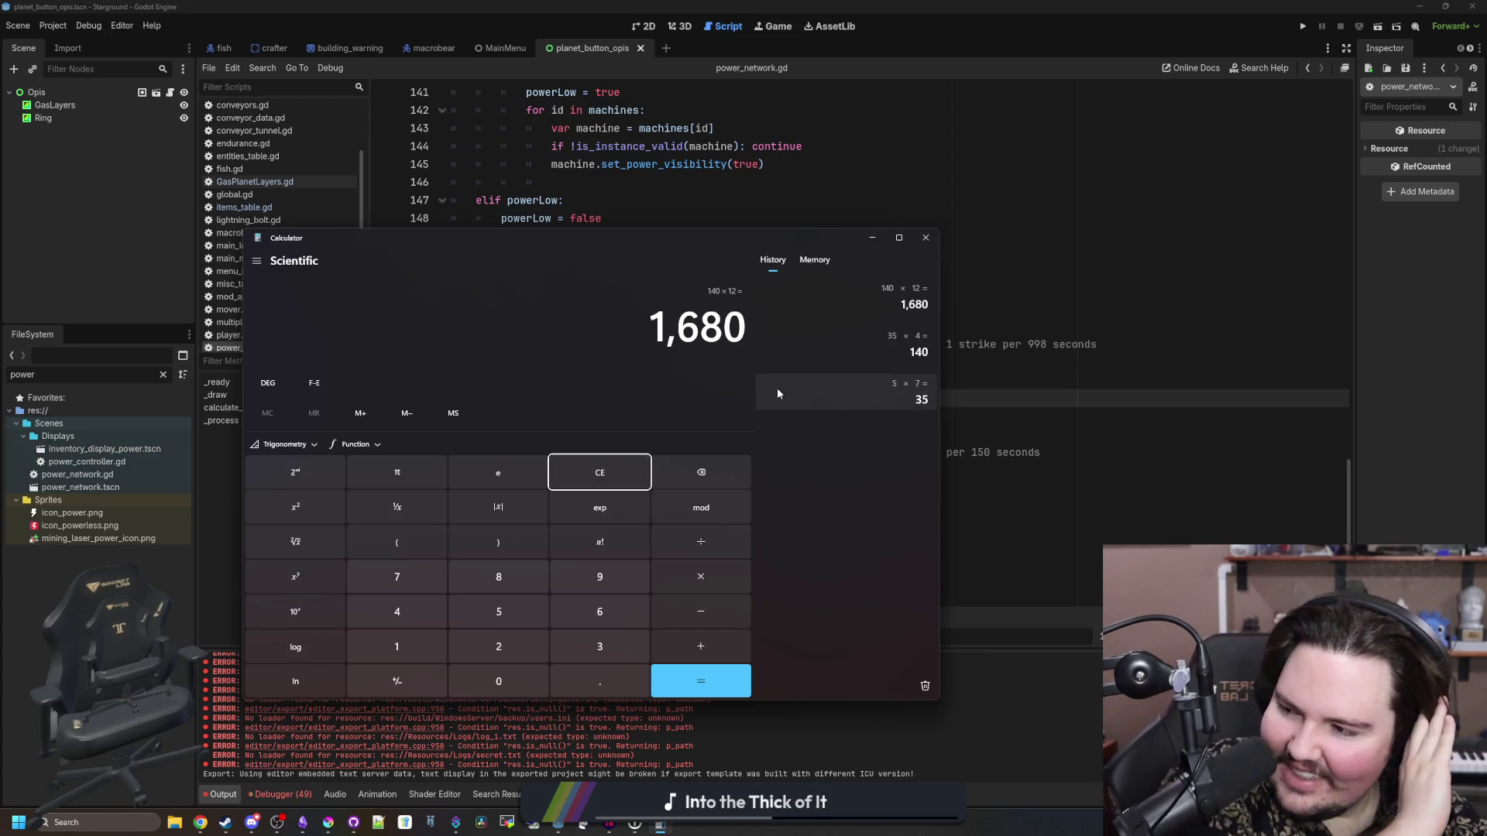
{"action": "left_click", "coordinate": [925, 238]}
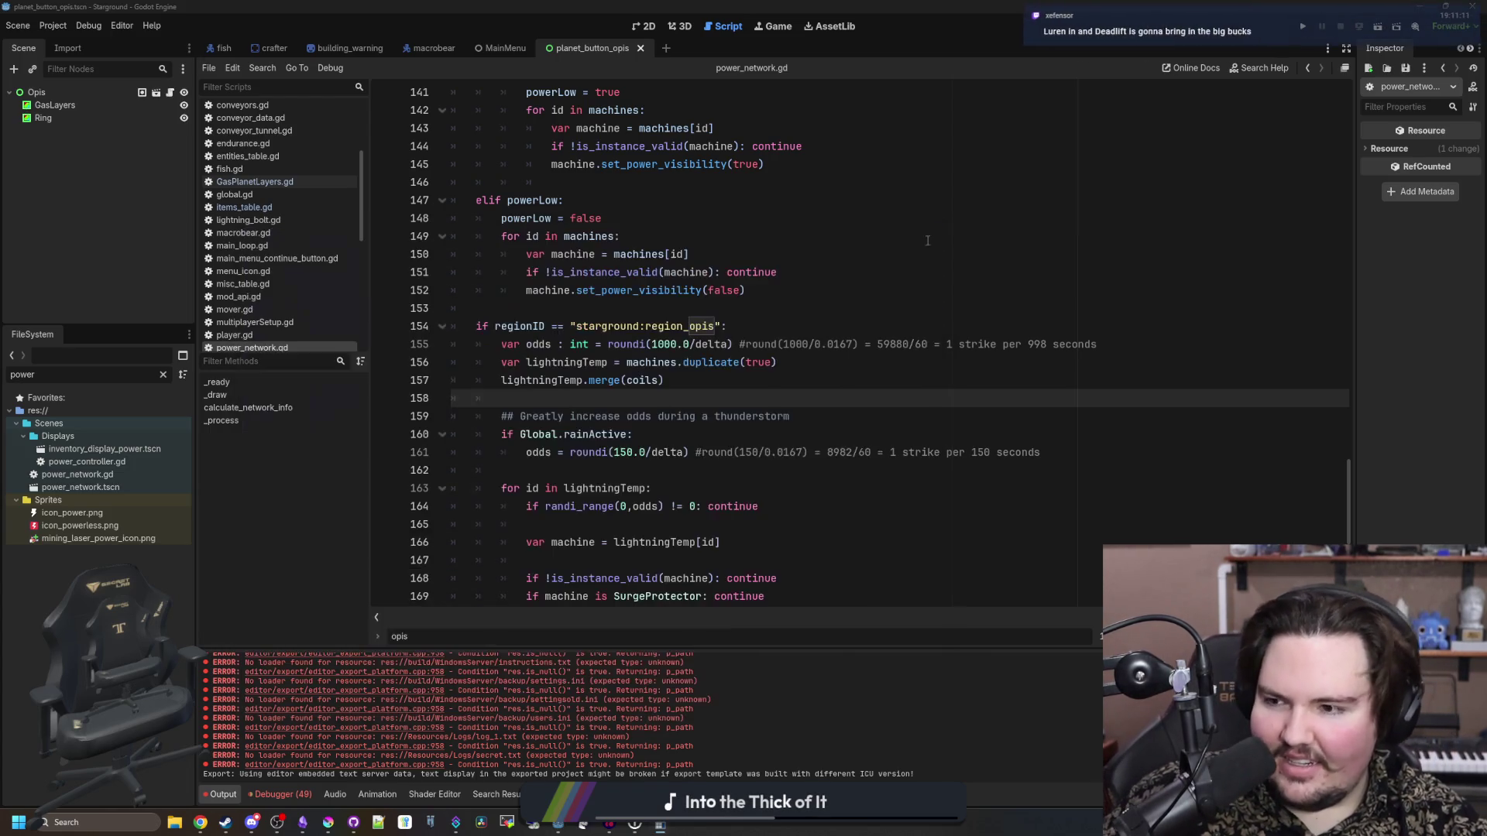
- Place the caret at the end of the lightningTemp.merge(coils) line in power_network.gd
{"action": "left_click", "coordinate": [904, 346]}
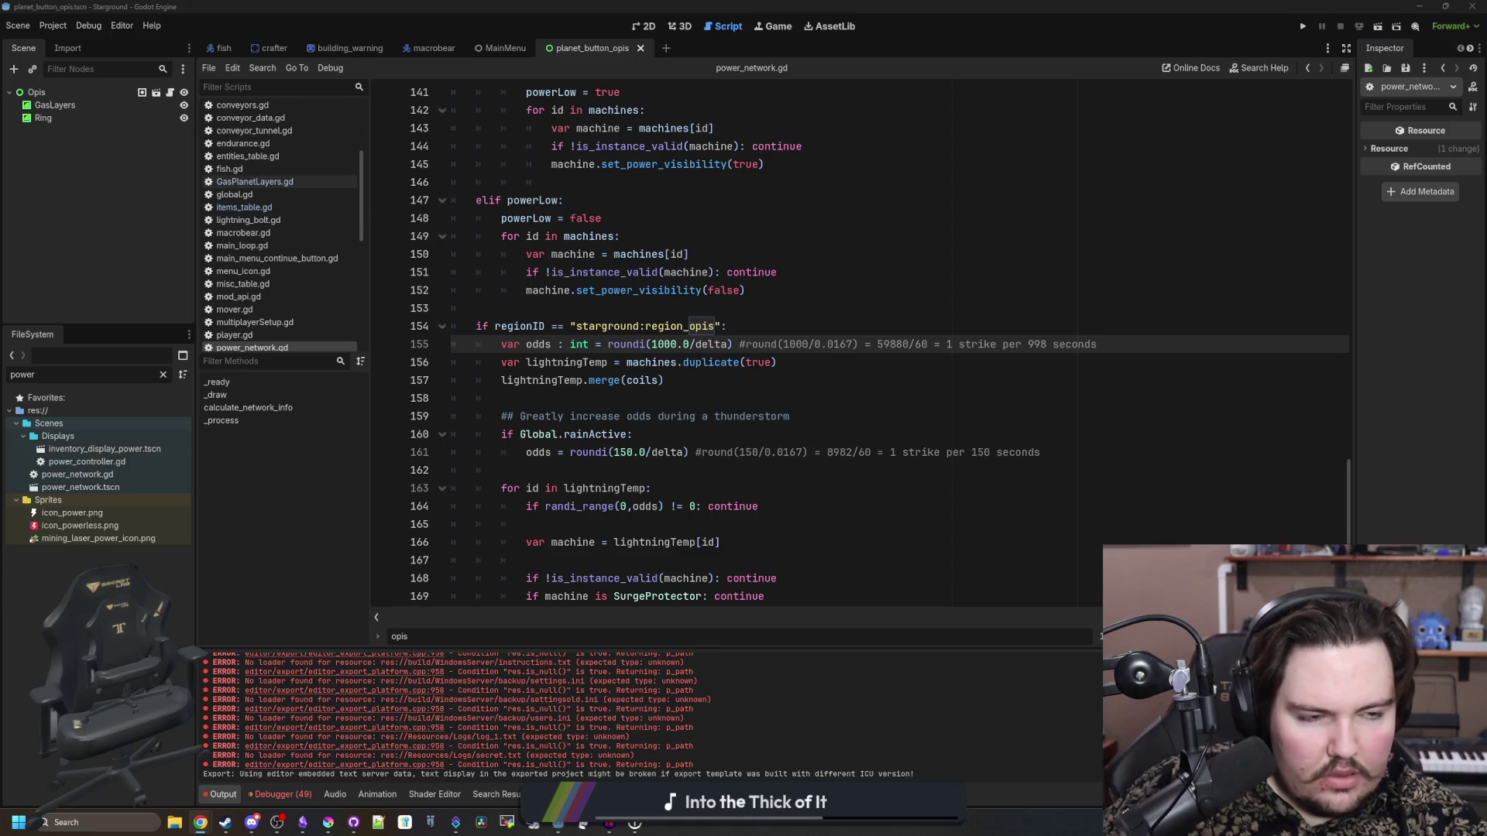
{"action": "left_click", "coordinate": [662, 381]}
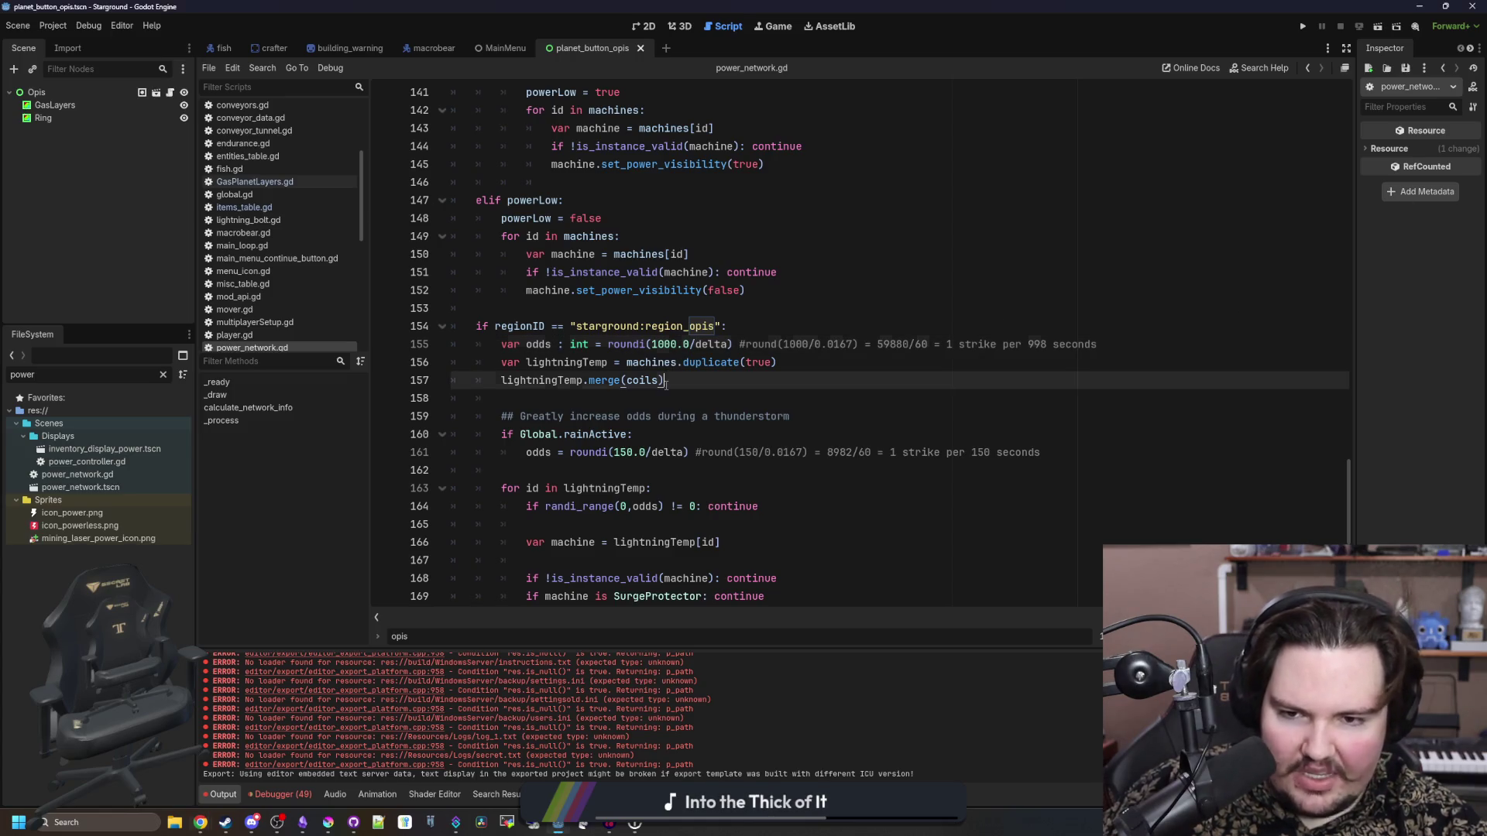
{"action": "left_click", "coordinate": [662, 391]}
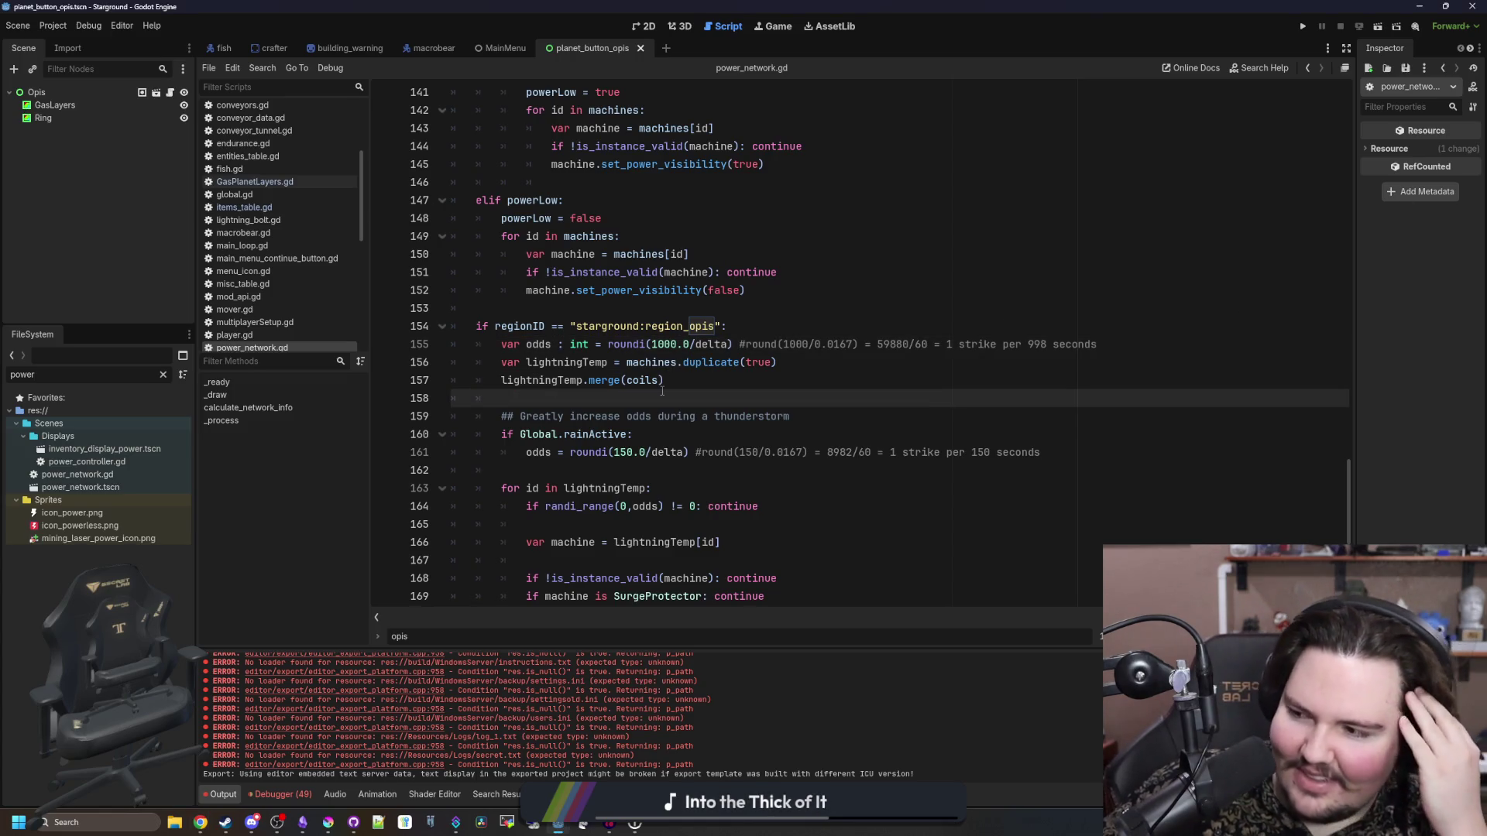